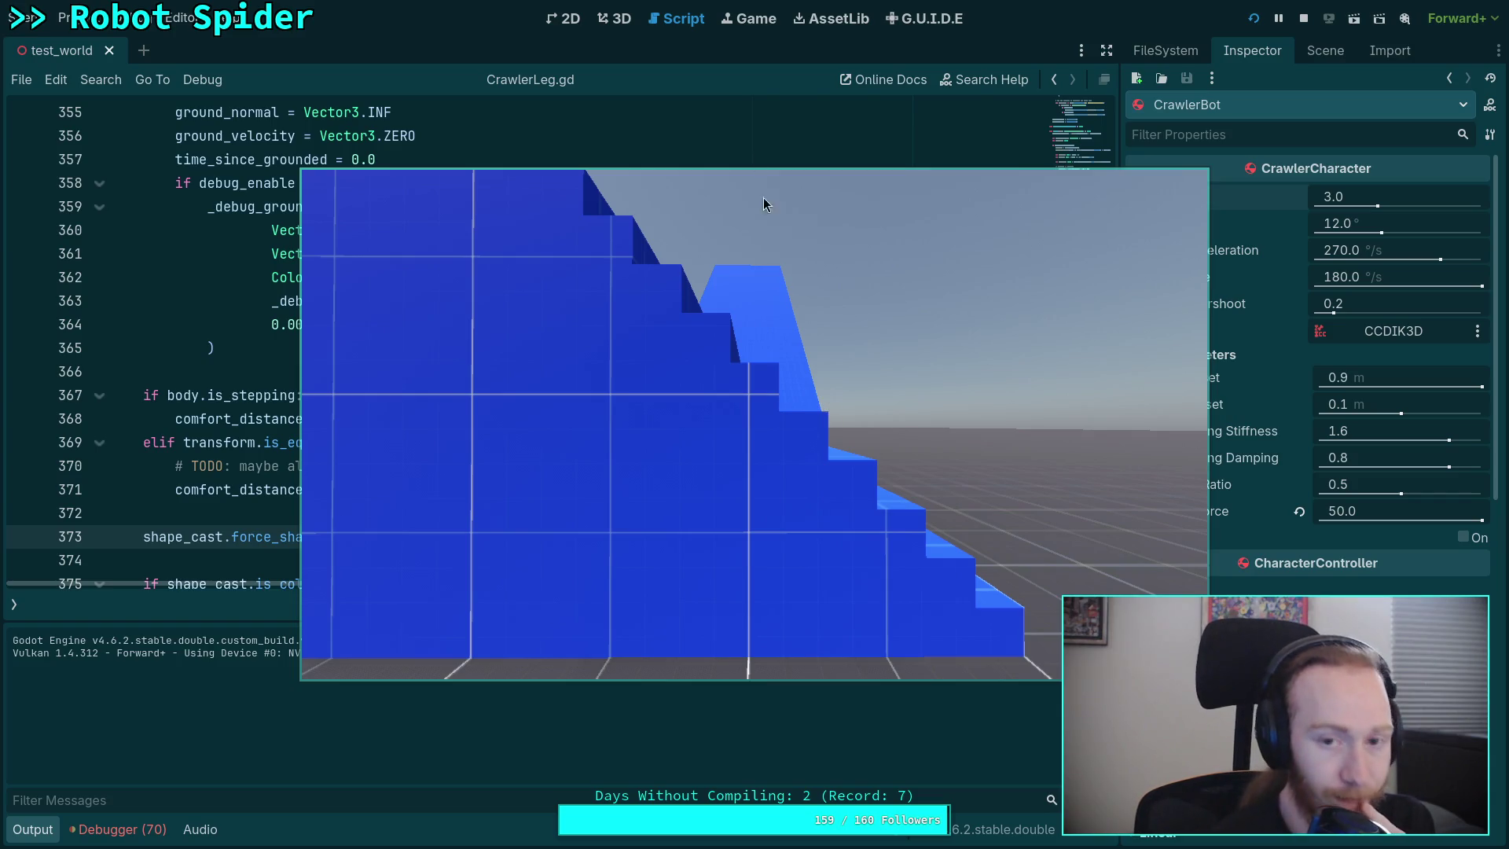
# - Stop the running game and open the CrawlerBot scene for editing
pyautogui.click(1304, 18)
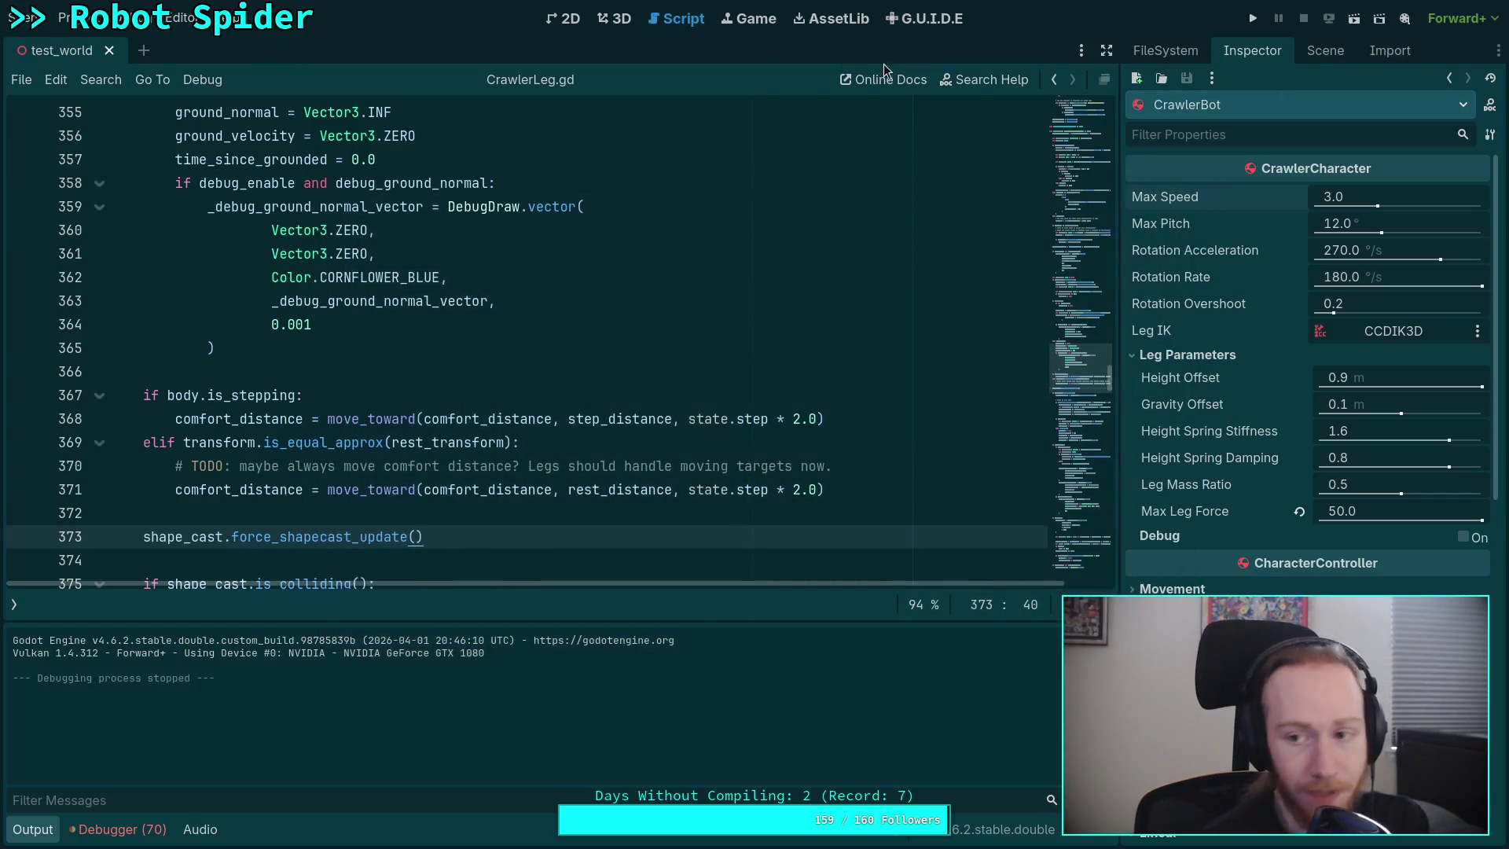
pyautogui.click(1325, 51)
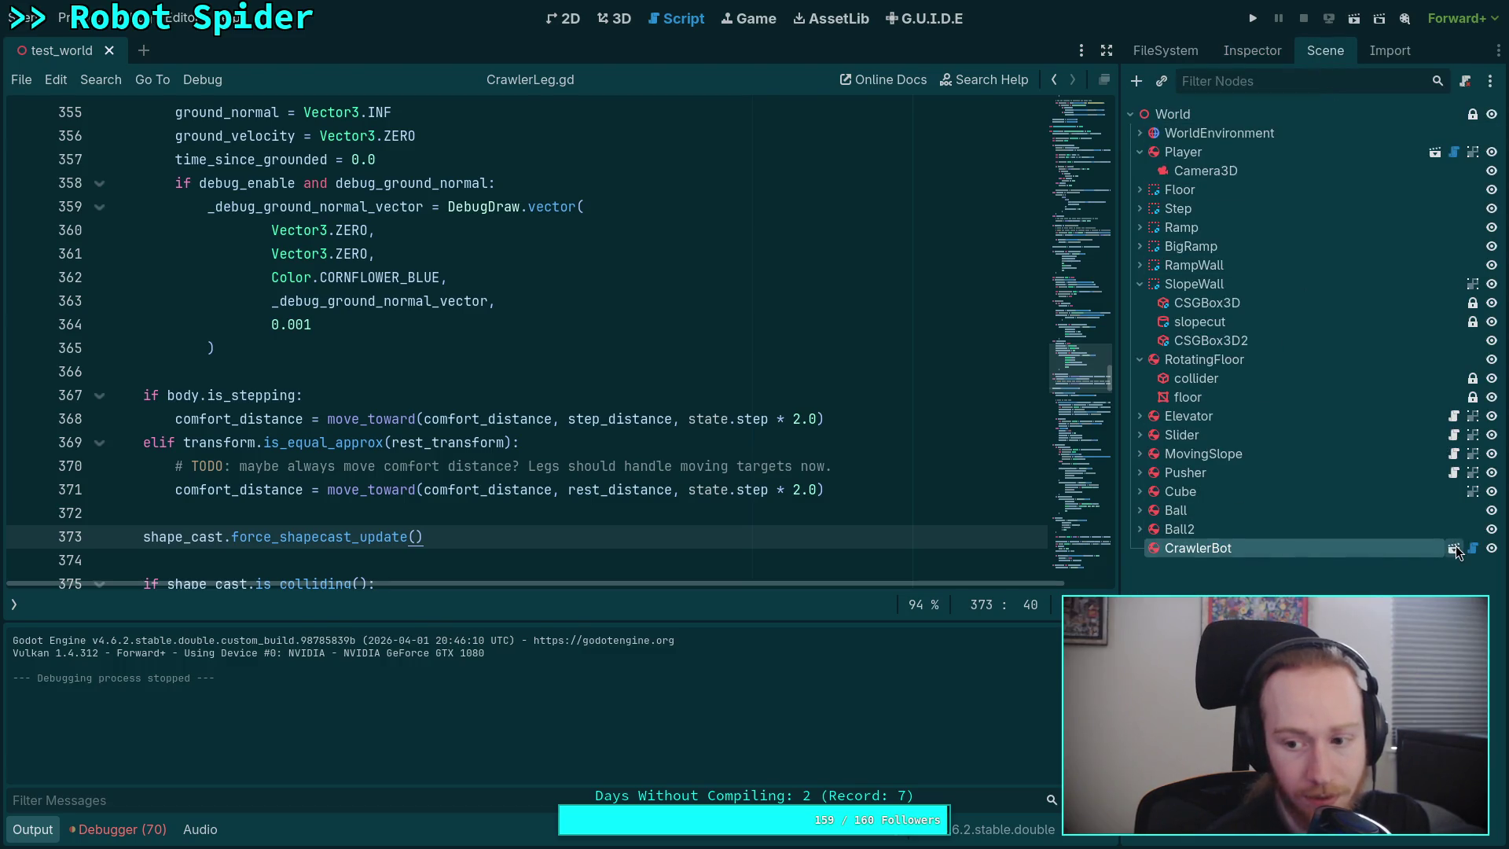
pyautogui.click(1456, 545)
# - Show the crawler bot in the 3D view from the Left side
pyautogui.click(614, 18)
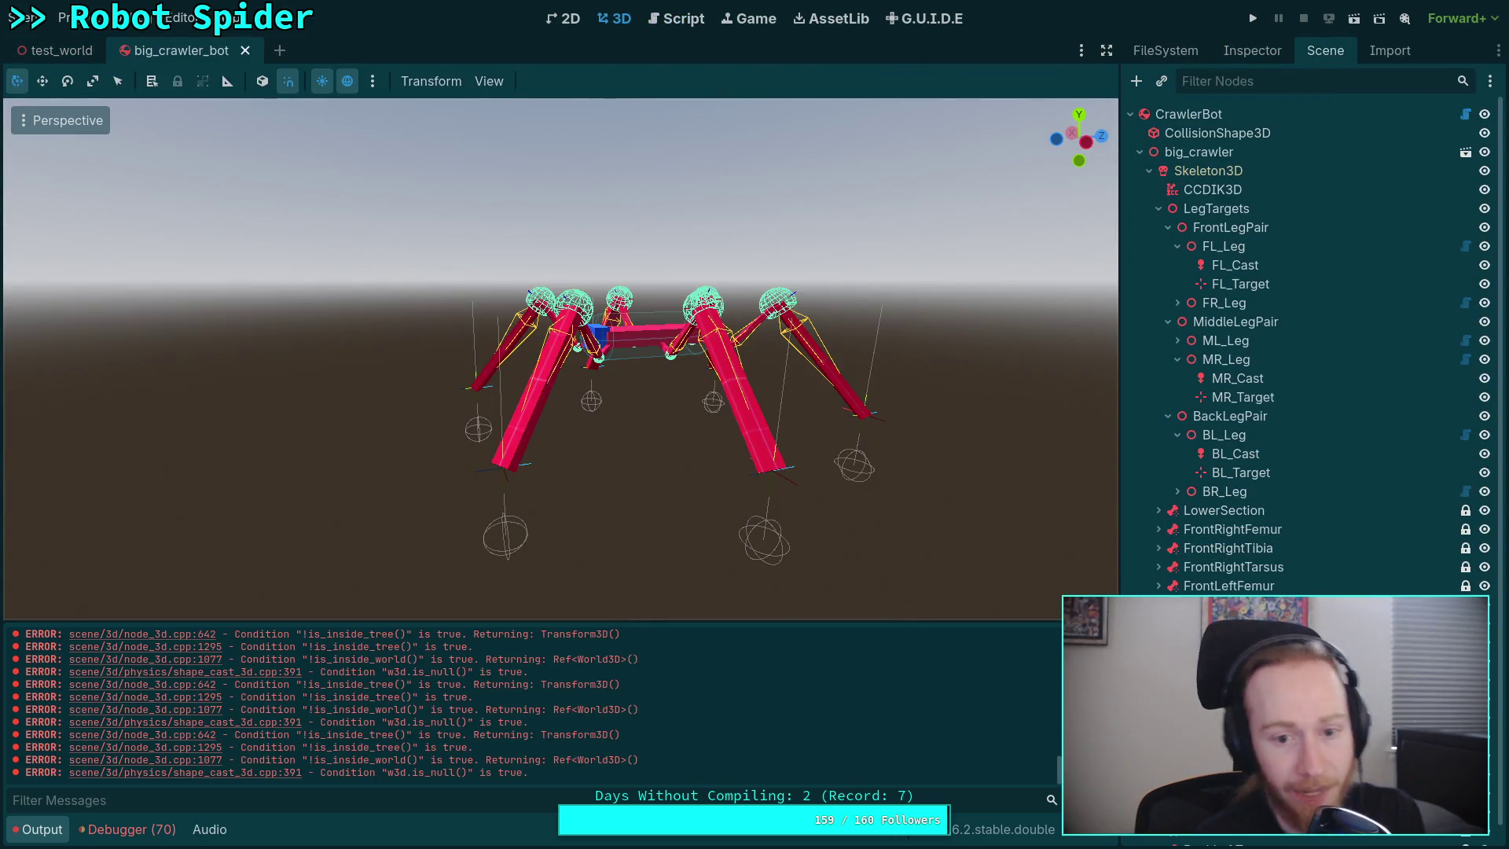
pyautogui.scroll(5, 560, 358)
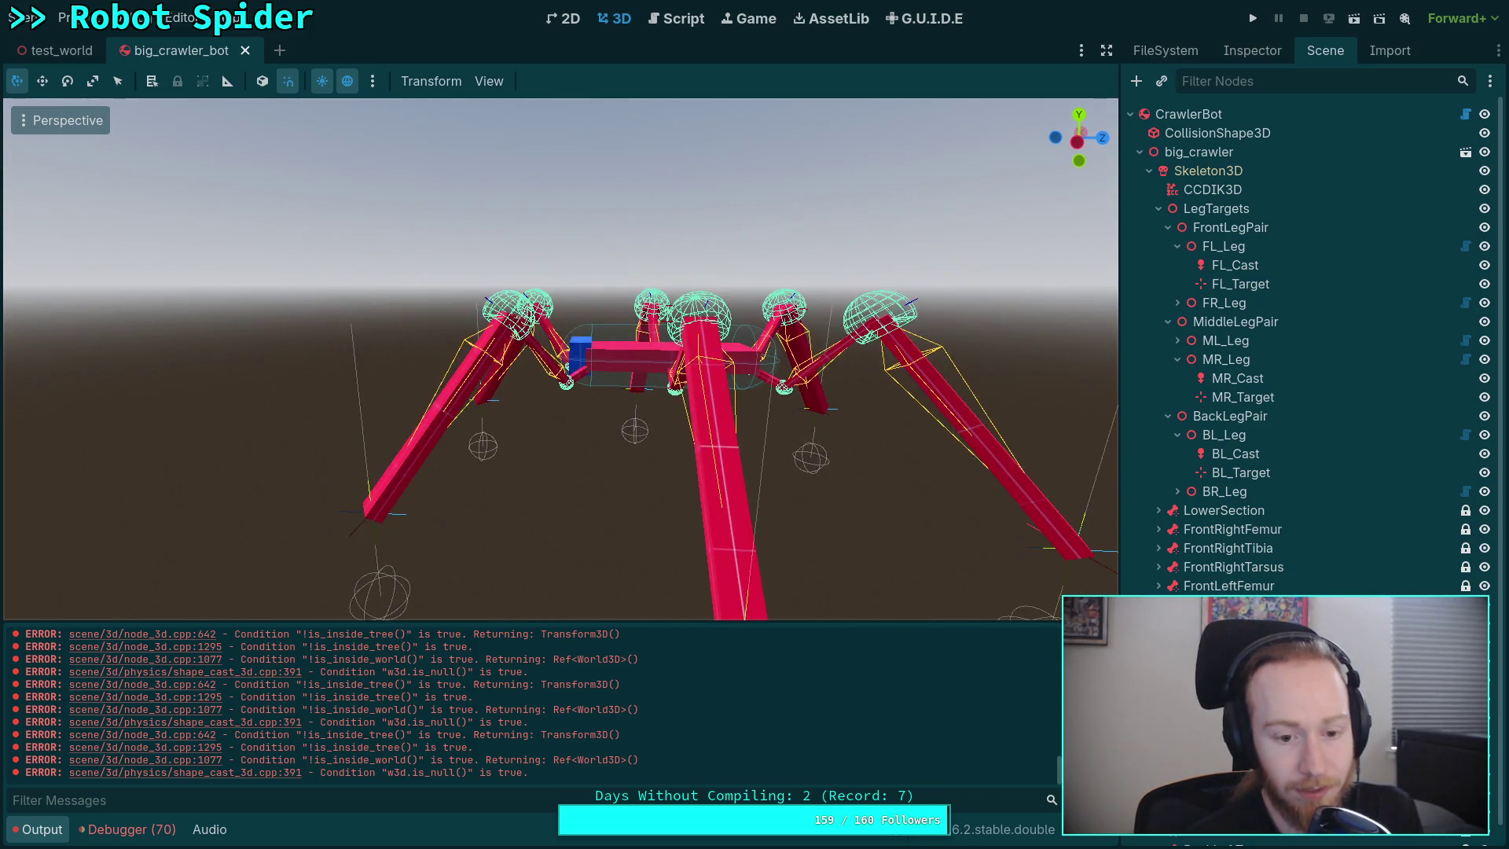
pyautogui.scroll(-3, 342, 368)
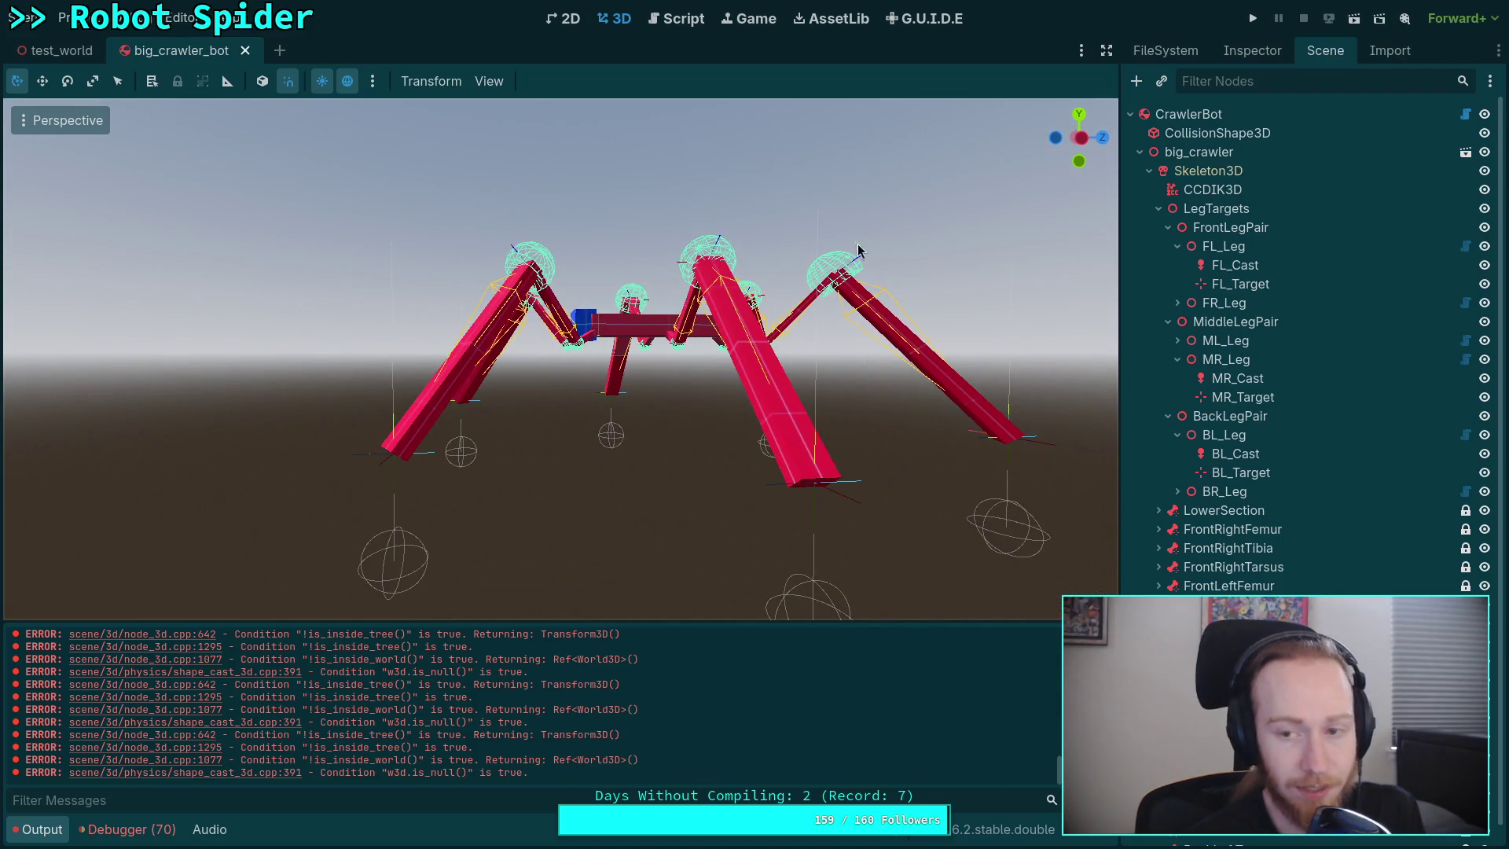
pyautogui.click(1081, 138)
pyautogui.scroll(5, 542, 338)
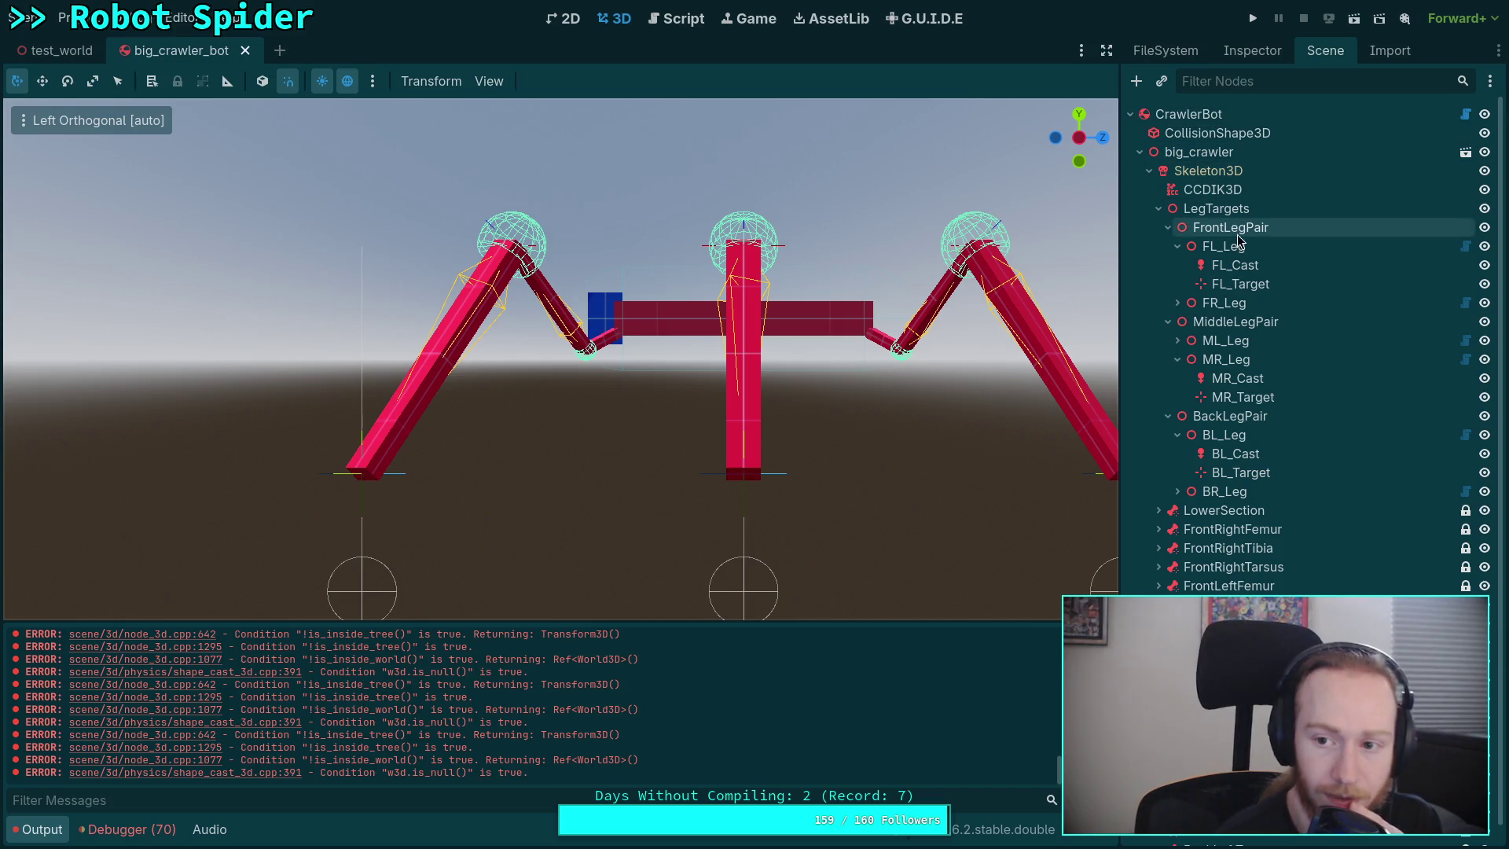
# - Inspect FL_Cast and expand its 0.2 m LegCastShape sphere, leaving the shape type unchanged
pyautogui.click(1235, 265)
pyautogui.click(1254, 53)
pyautogui.click(1390, 224)
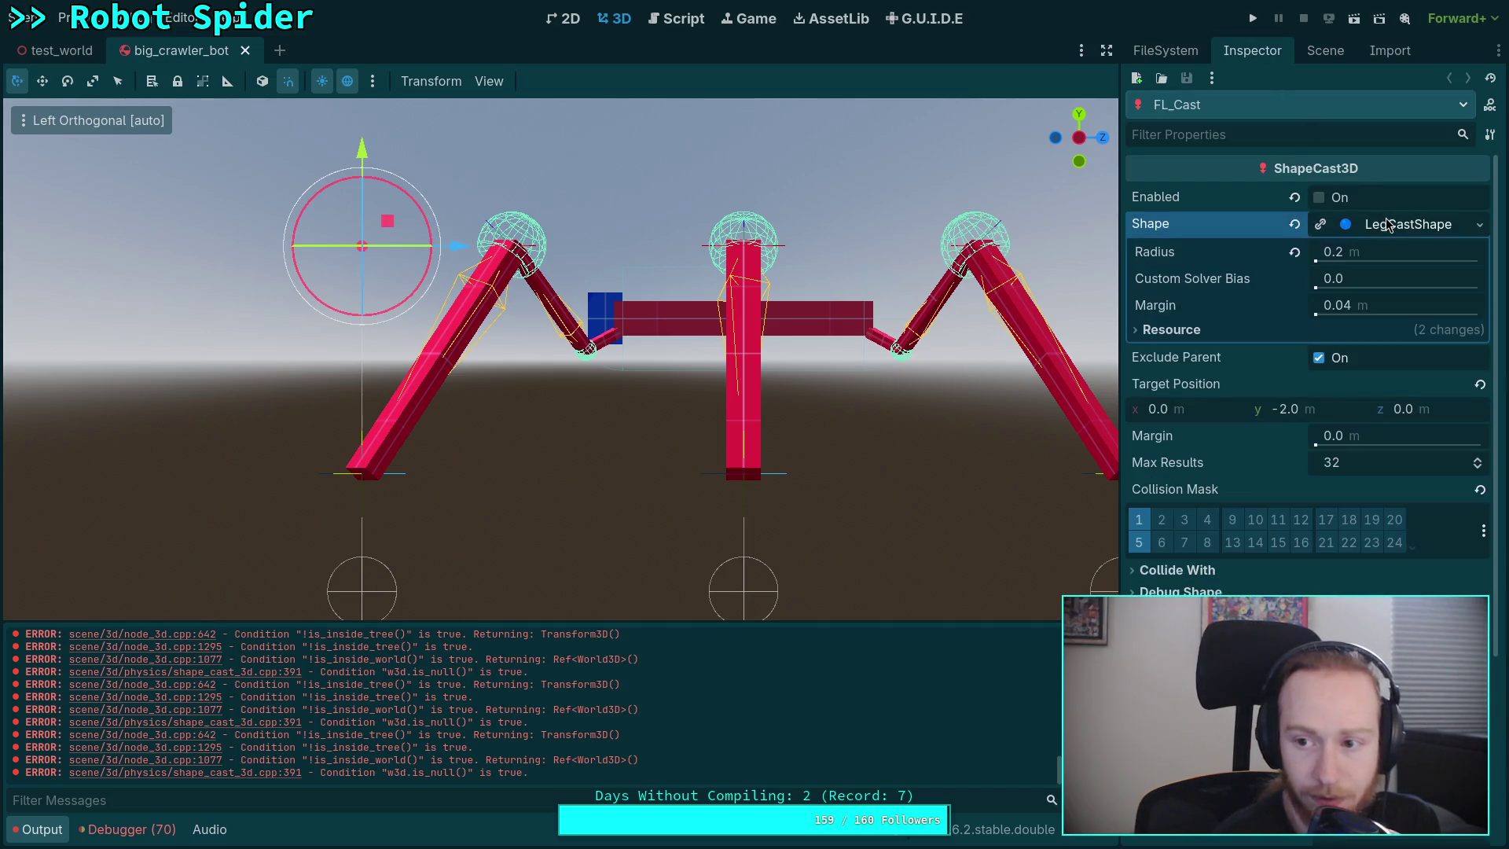
pyautogui.click(1477, 228)
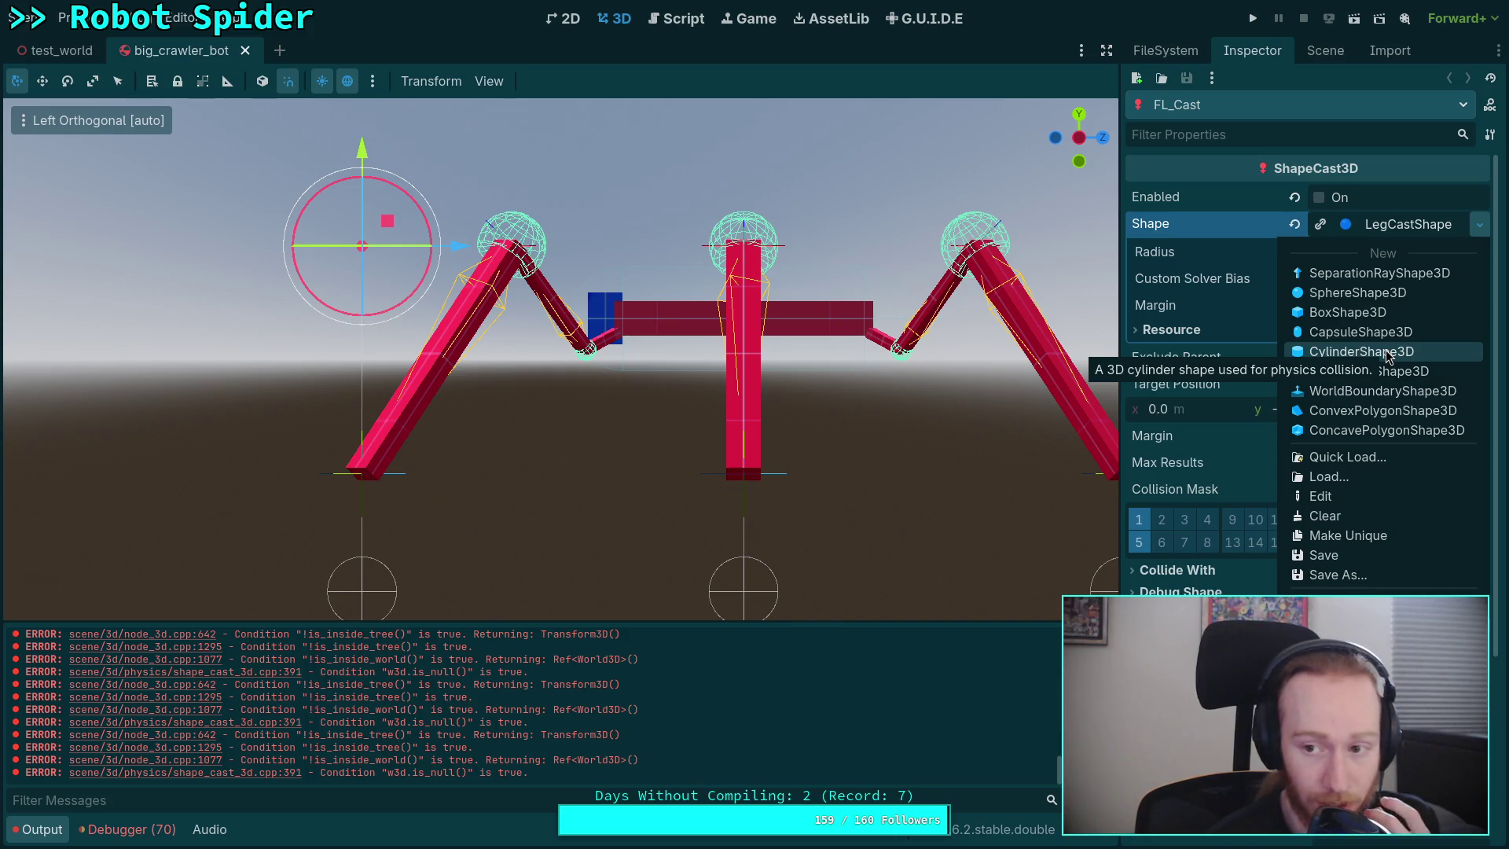
pyautogui.click(1166, 228)
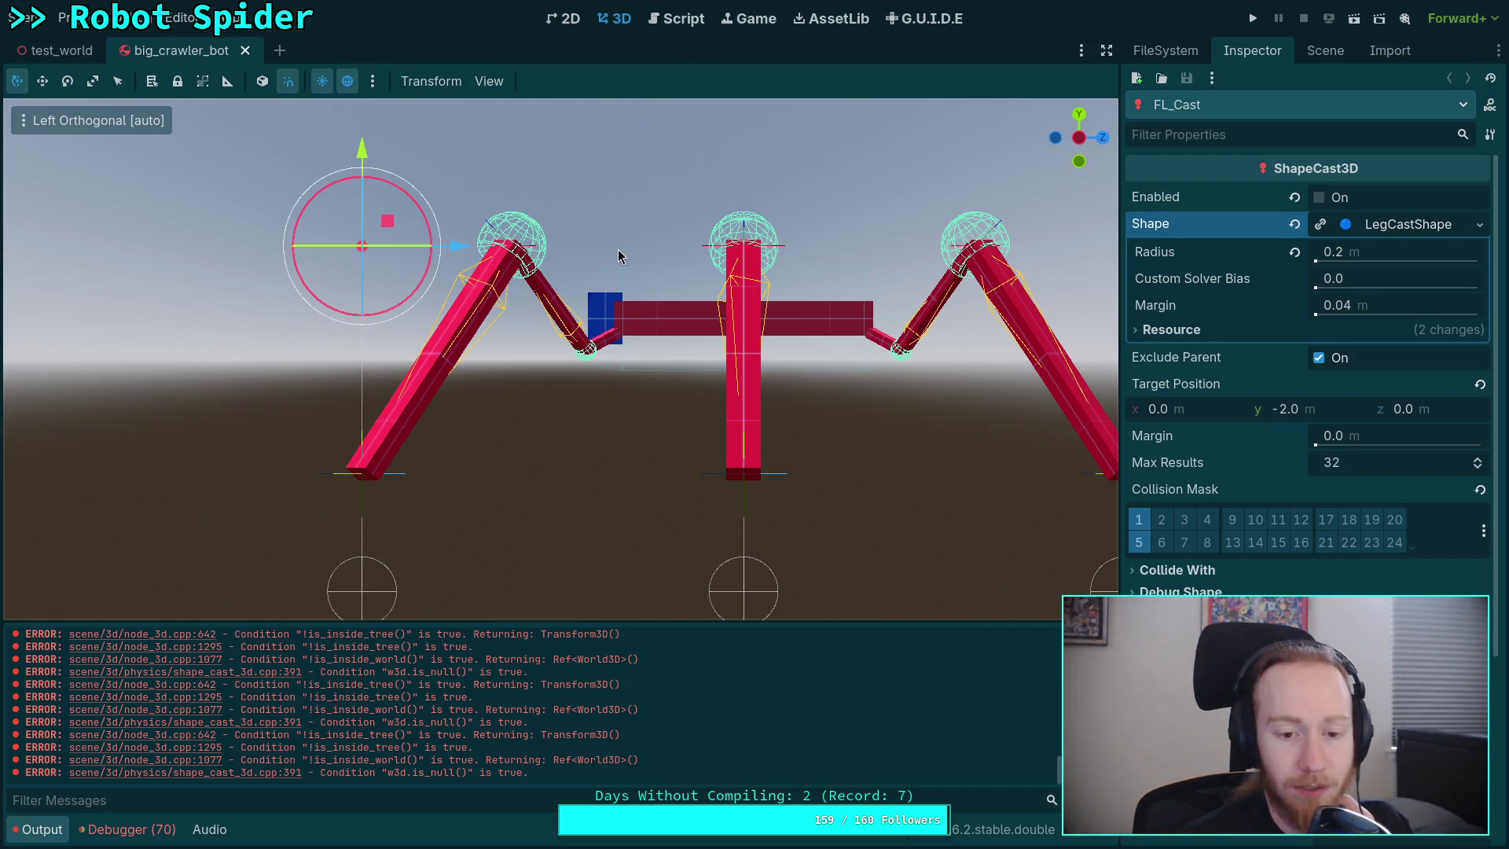
# - Switch to workspace 5 and launch Krita from the app launcher
pyautogui.press('super+5')
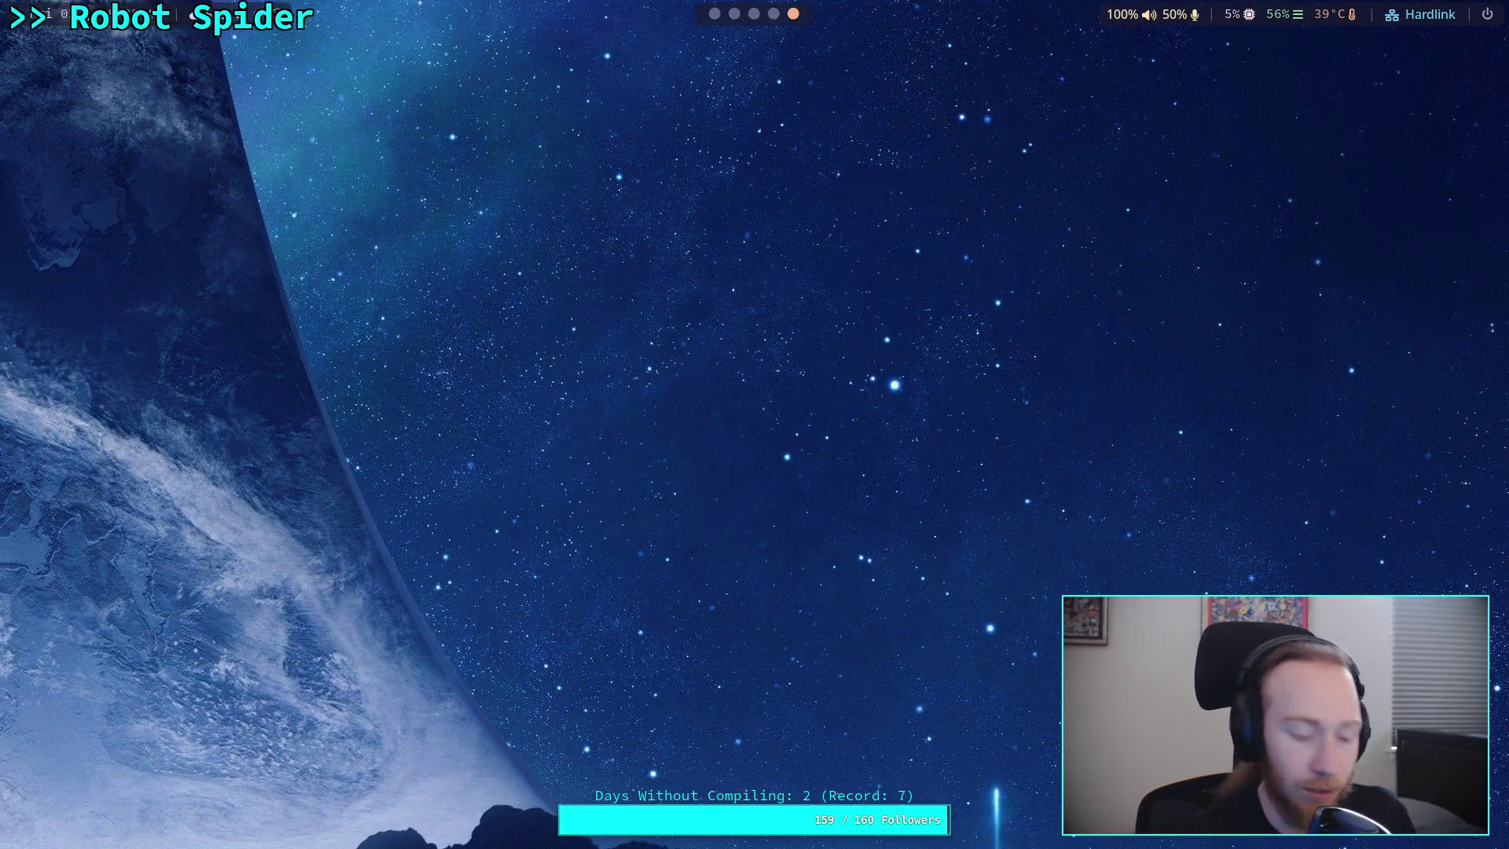
pyautogui.press('super+r')
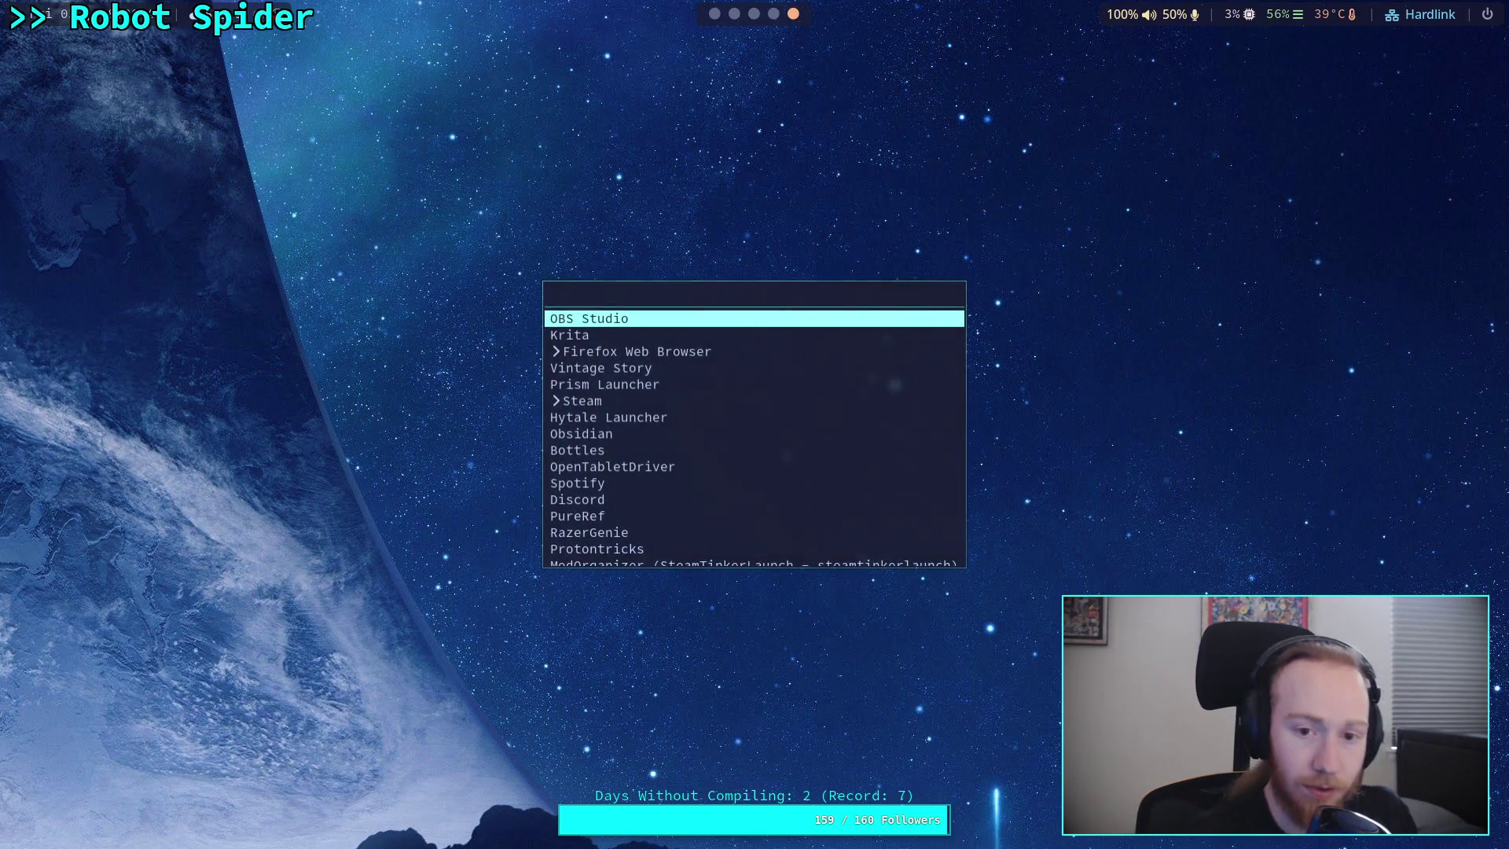
pyautogui.press('Down')
pyautogui.press('Return')
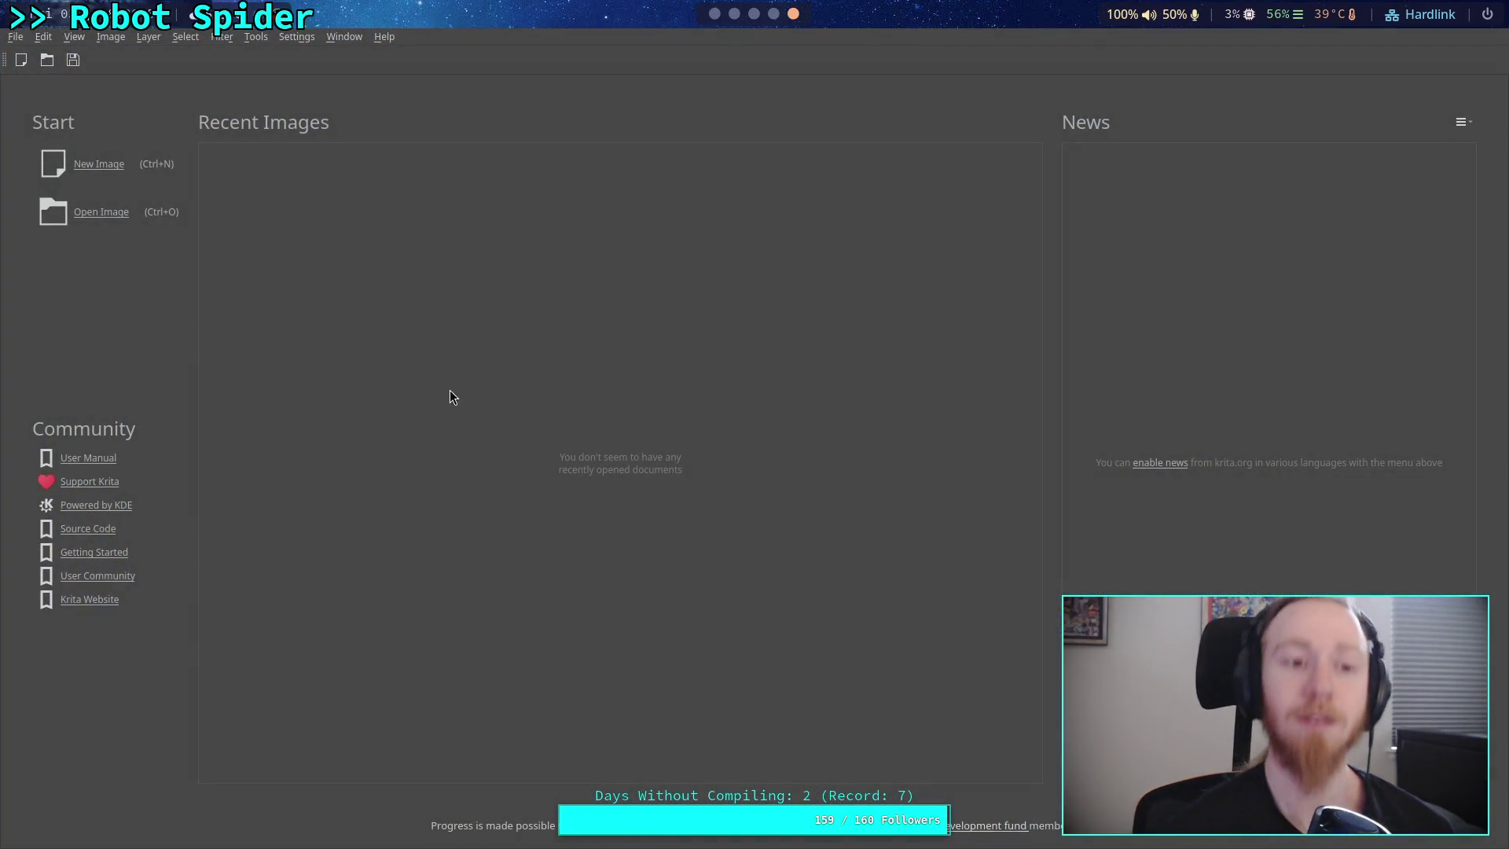
pyautogui.click(100, 165)
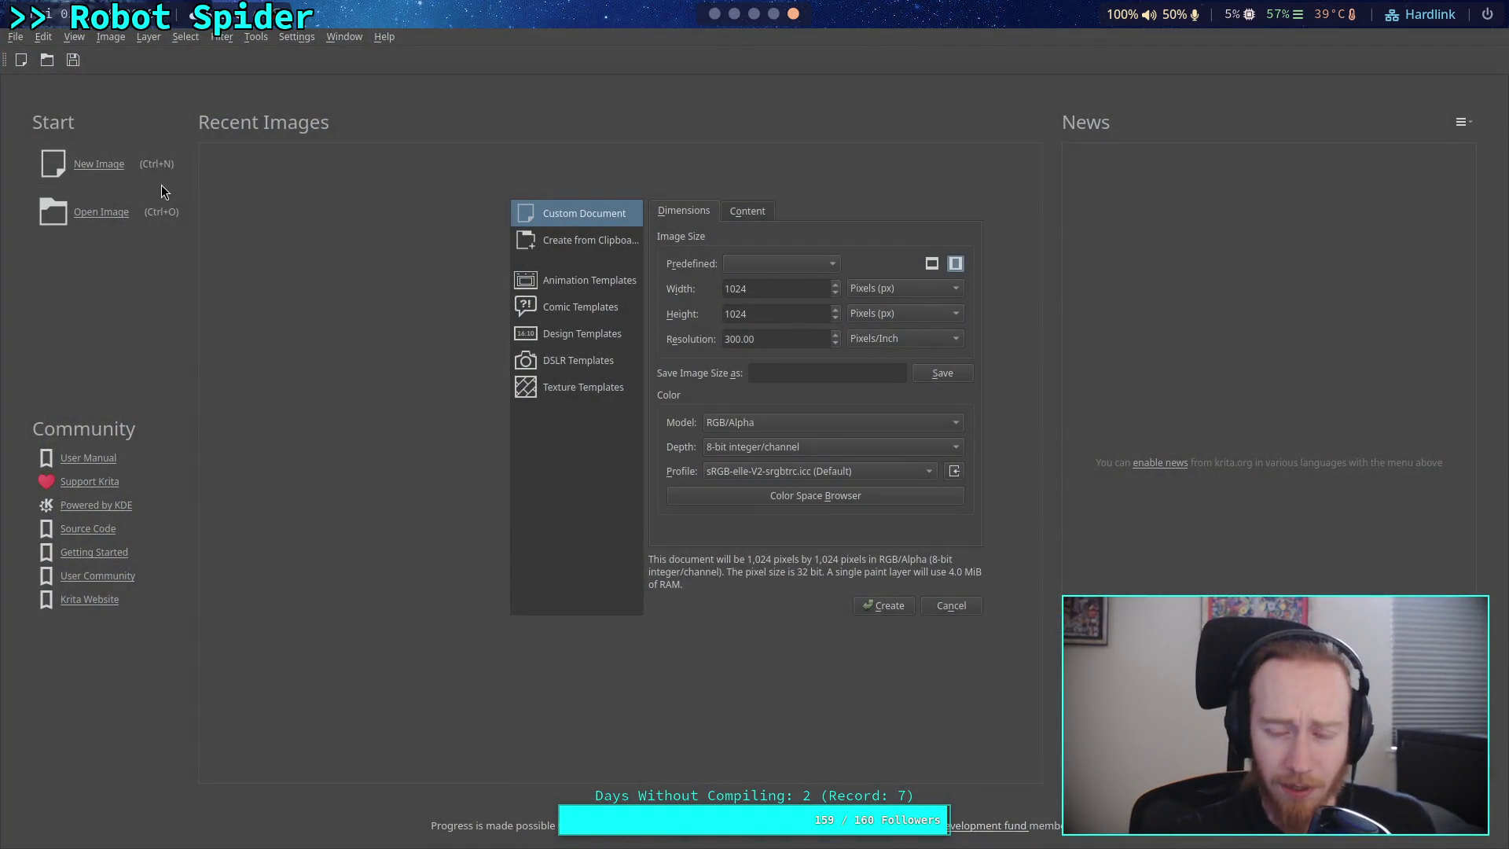
# - Create the 1024×1024 image, zoom in, and set the brush size to 2 px
pyautogui.click(904, 606)
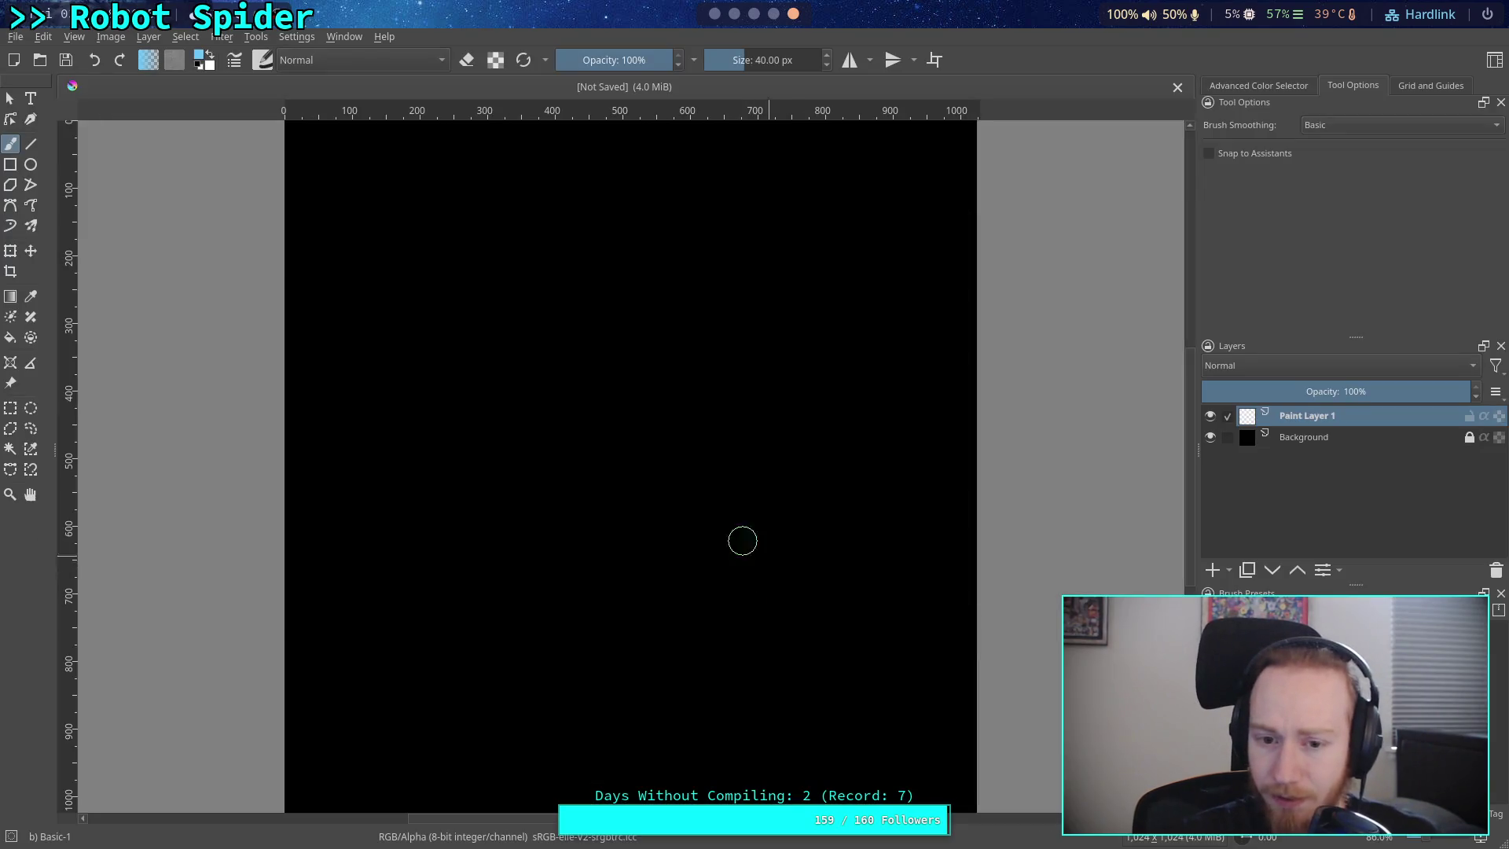
pyautogui.scroll(1, 631, 480)
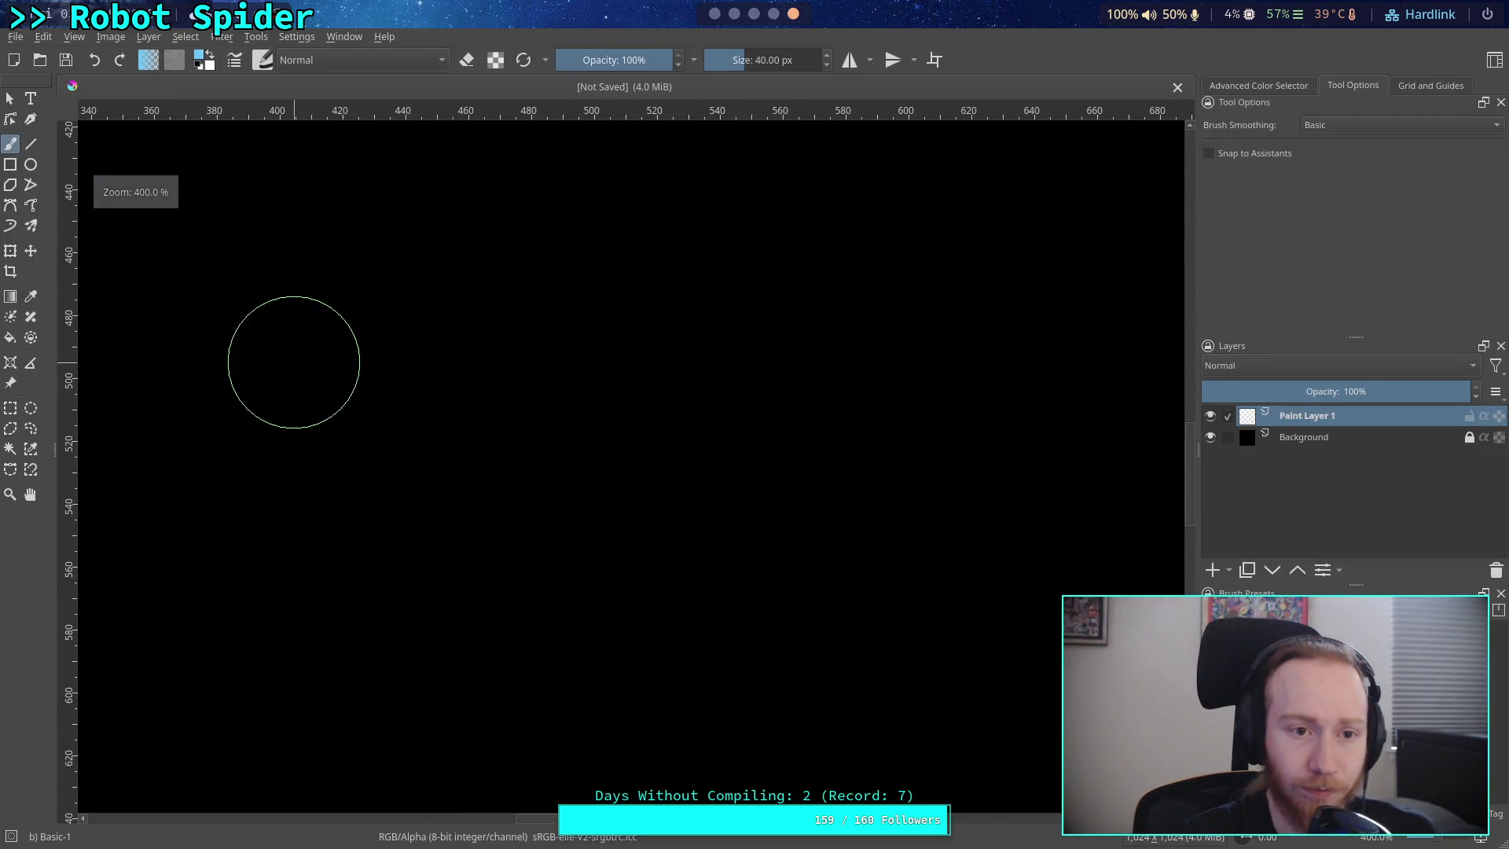
pyautogui.rightClick(460, 287)
pyautogui.click(686, 218)
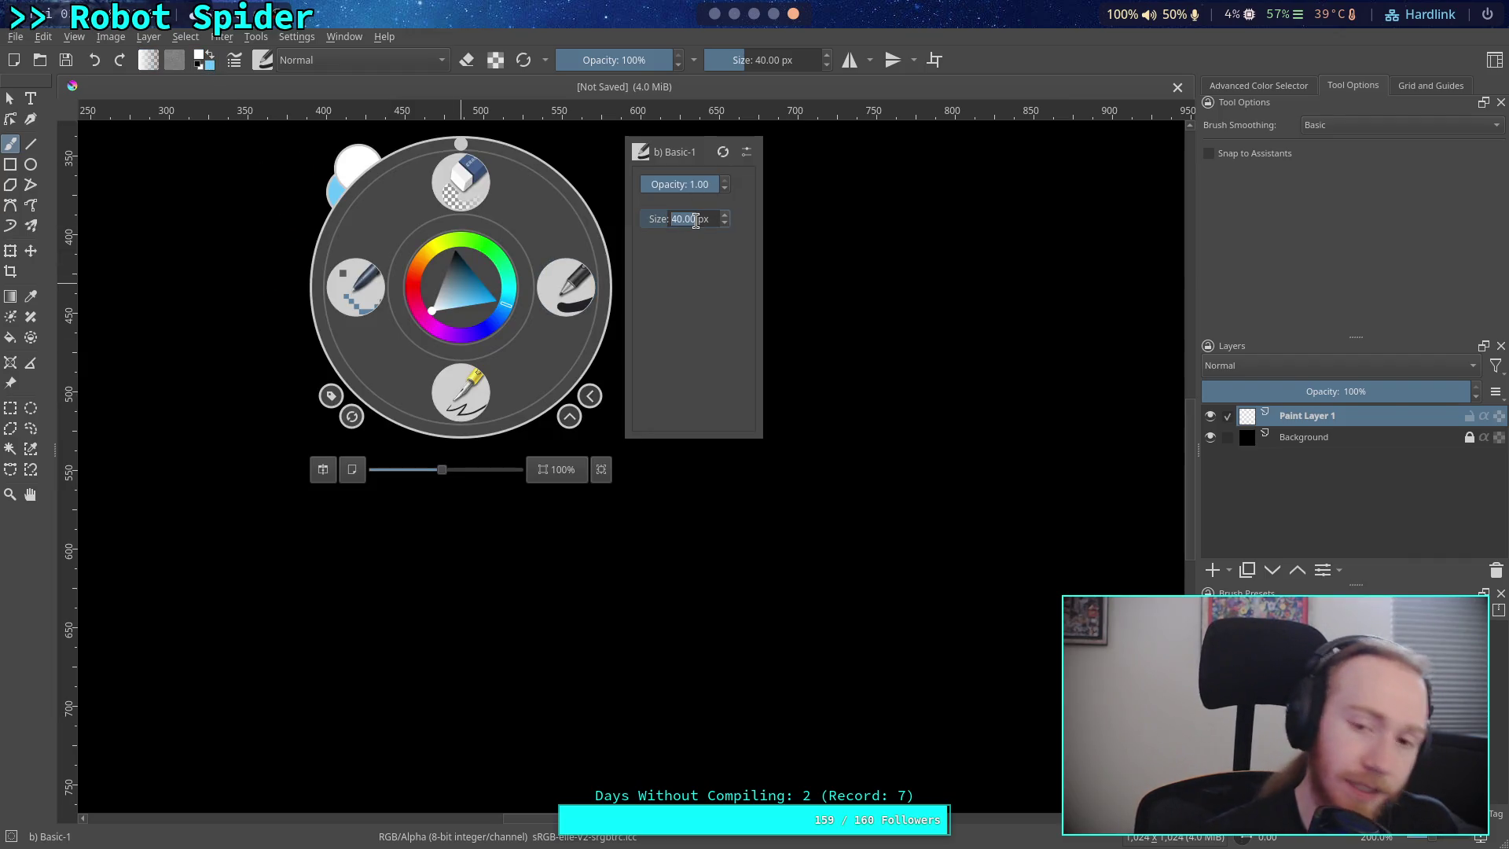
pyautogui.write('2')
pyautogui.press('Return')
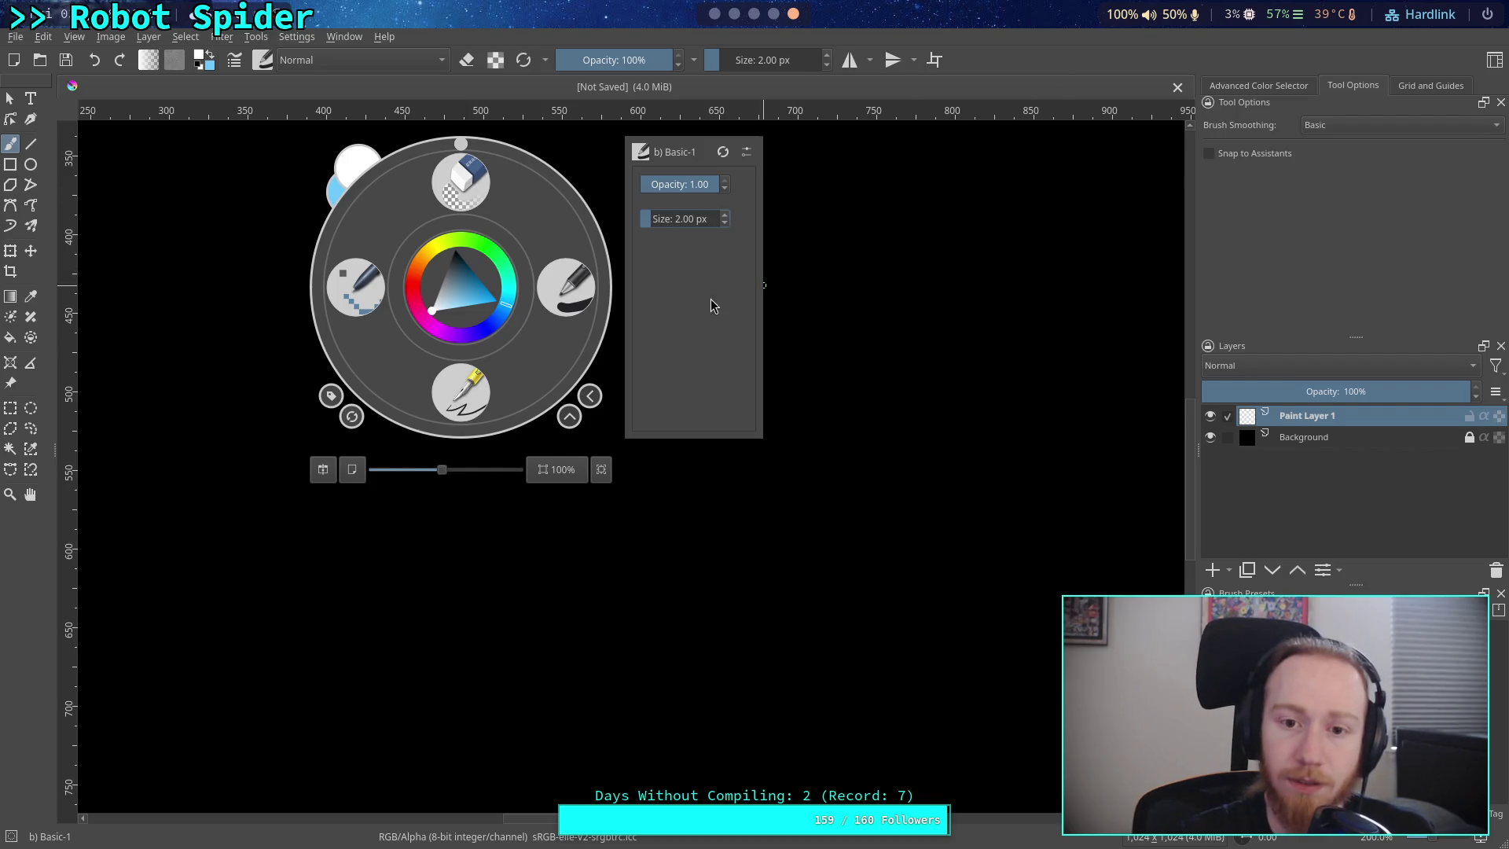
pyautogui.click(768, 305)
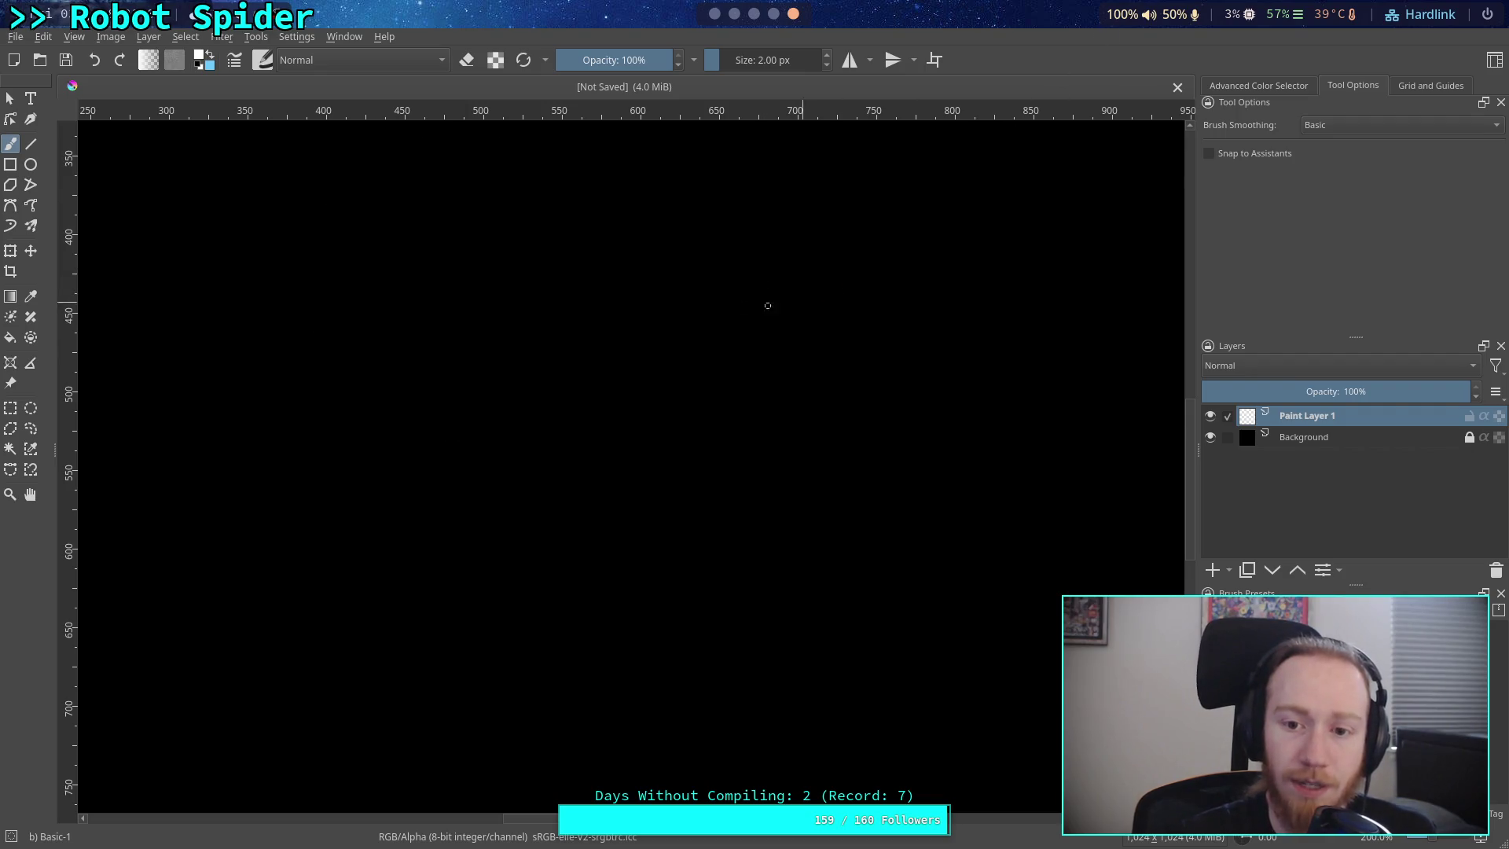
pyautogui.click(1230, 571)
# - Add a vector layer and draw a long white vertical line down the canvas
pyautogui.click(1265, 657)
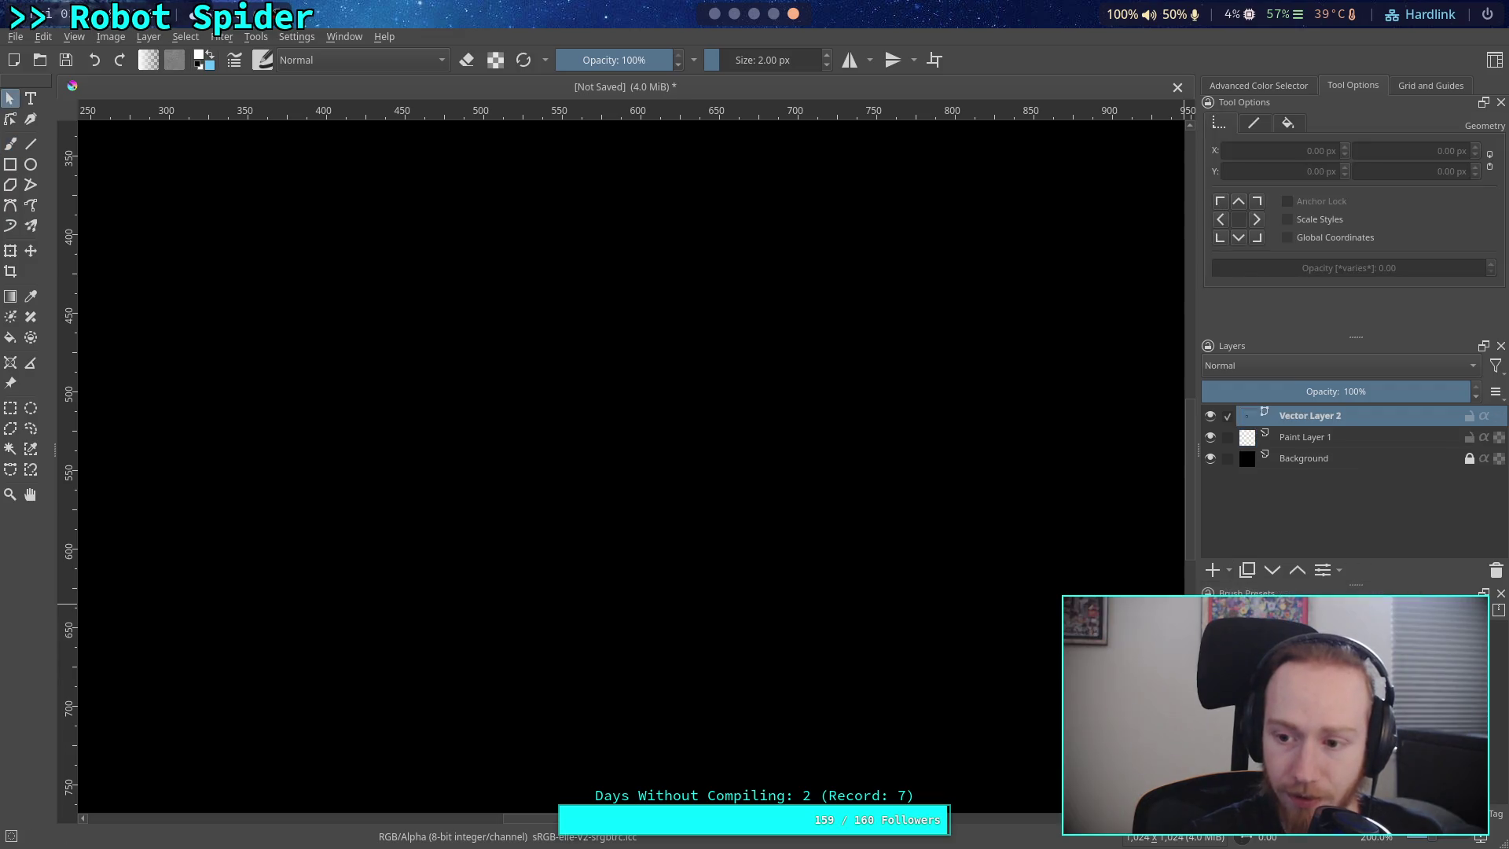
pyautogui.click(31, 144)
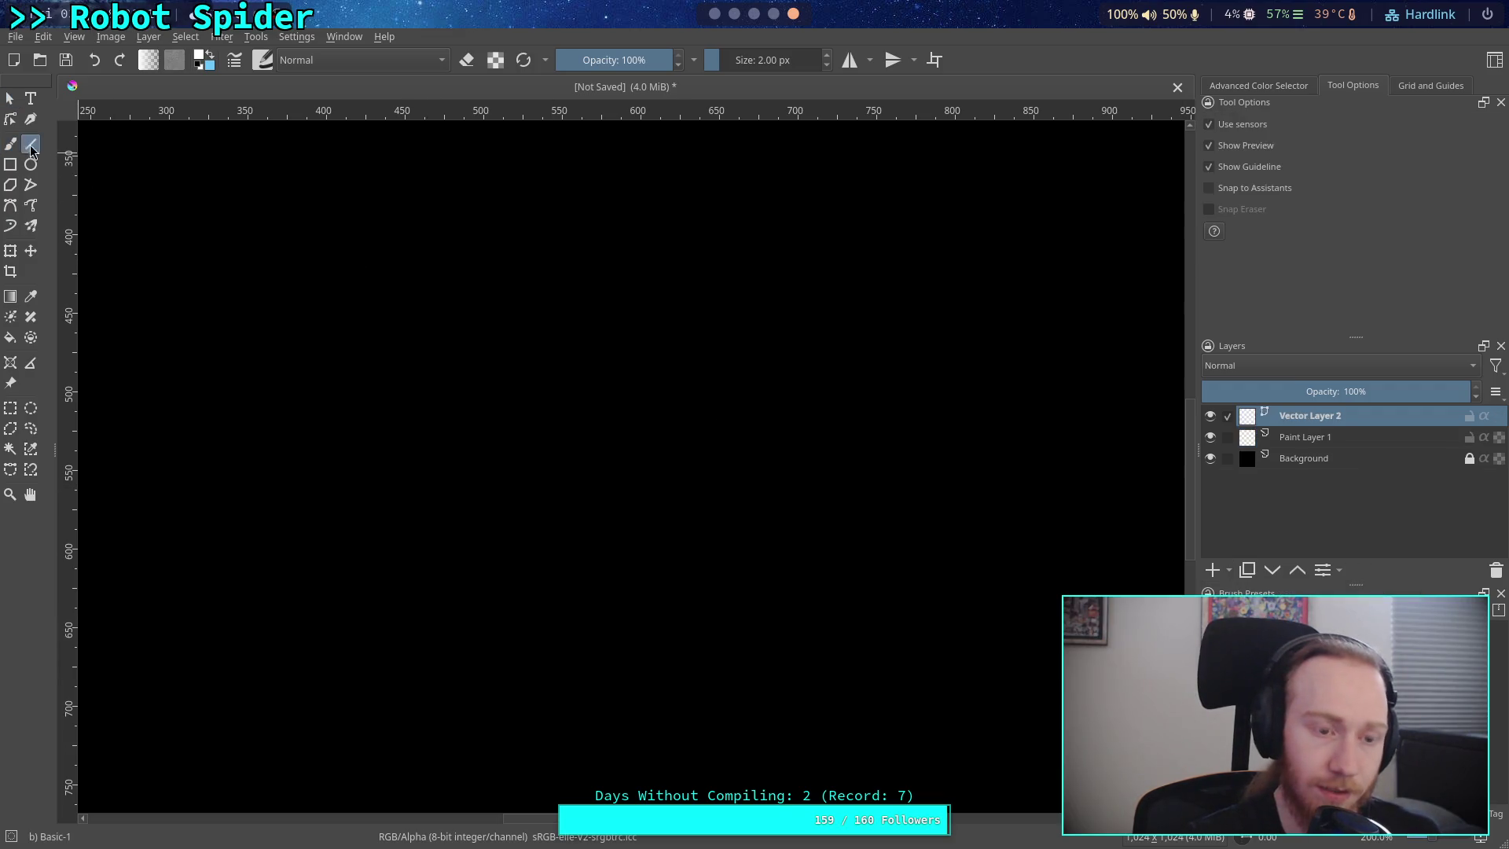
pyautogui.moveTo(452, 288); pyautogui.dragTo(462, 675)
pyautogui.click(9, 98)
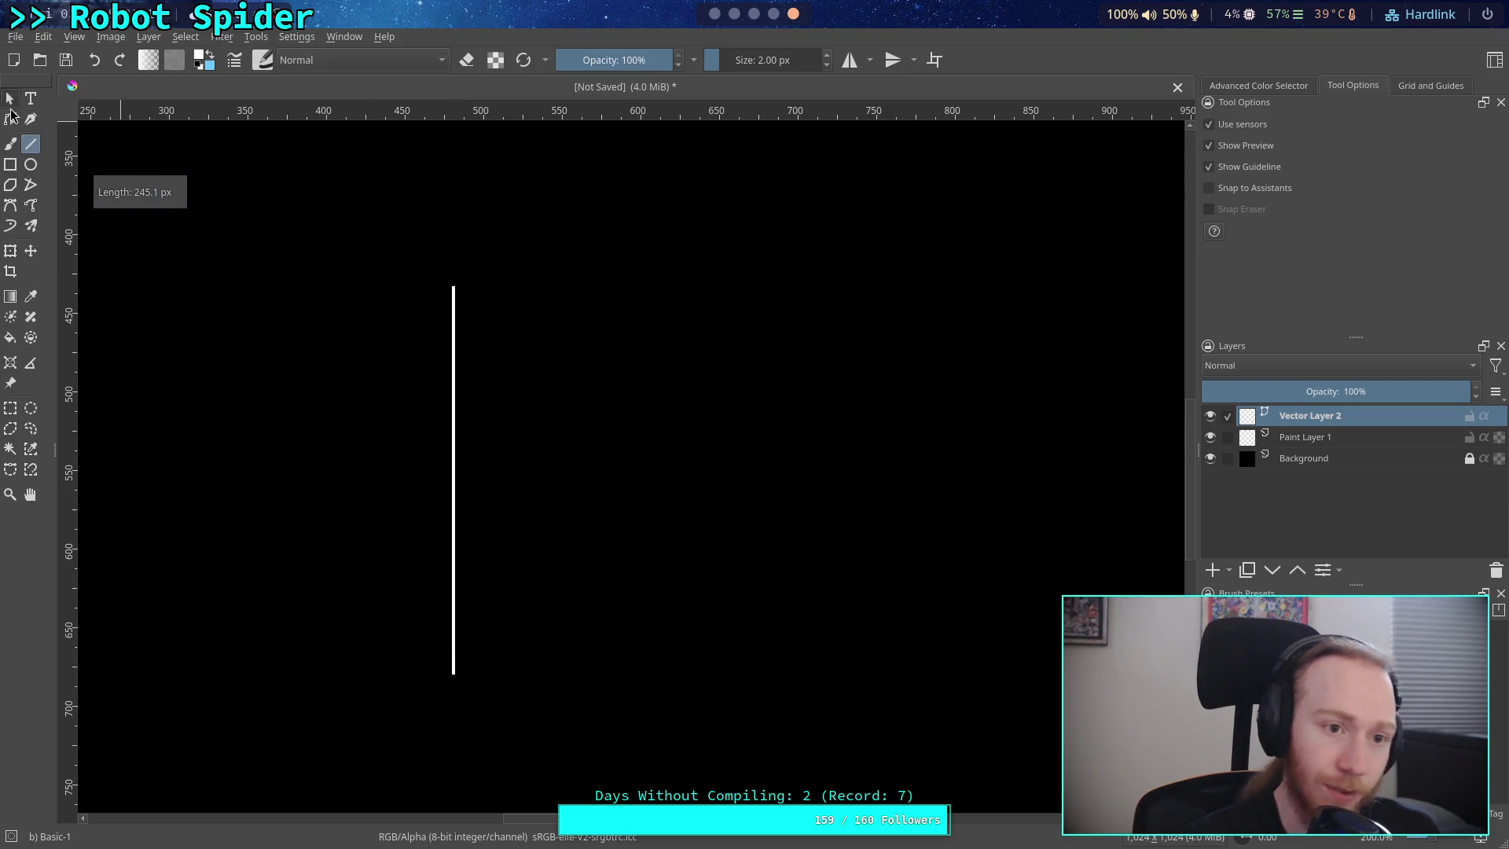
pyautogui.click(454, 289)
pyautogui.moveTo(453, 287); pyautogui.dragTo(453, 149)
pyautogui.click(433, 189)
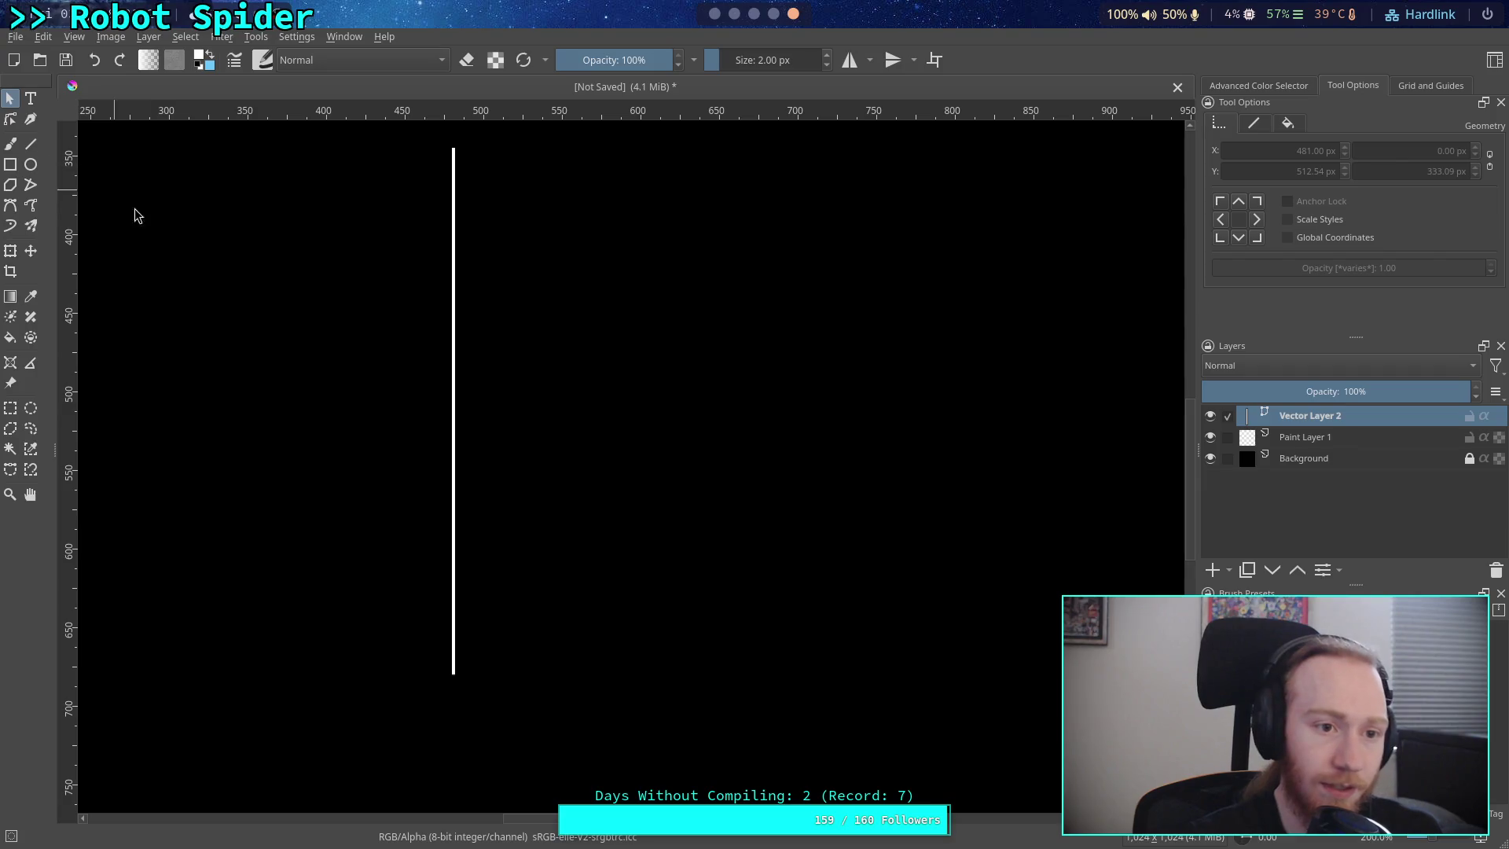
# - Draw a horizontal ground line meeting the bottom of the vertical line
pyautogui.click(31, 144)
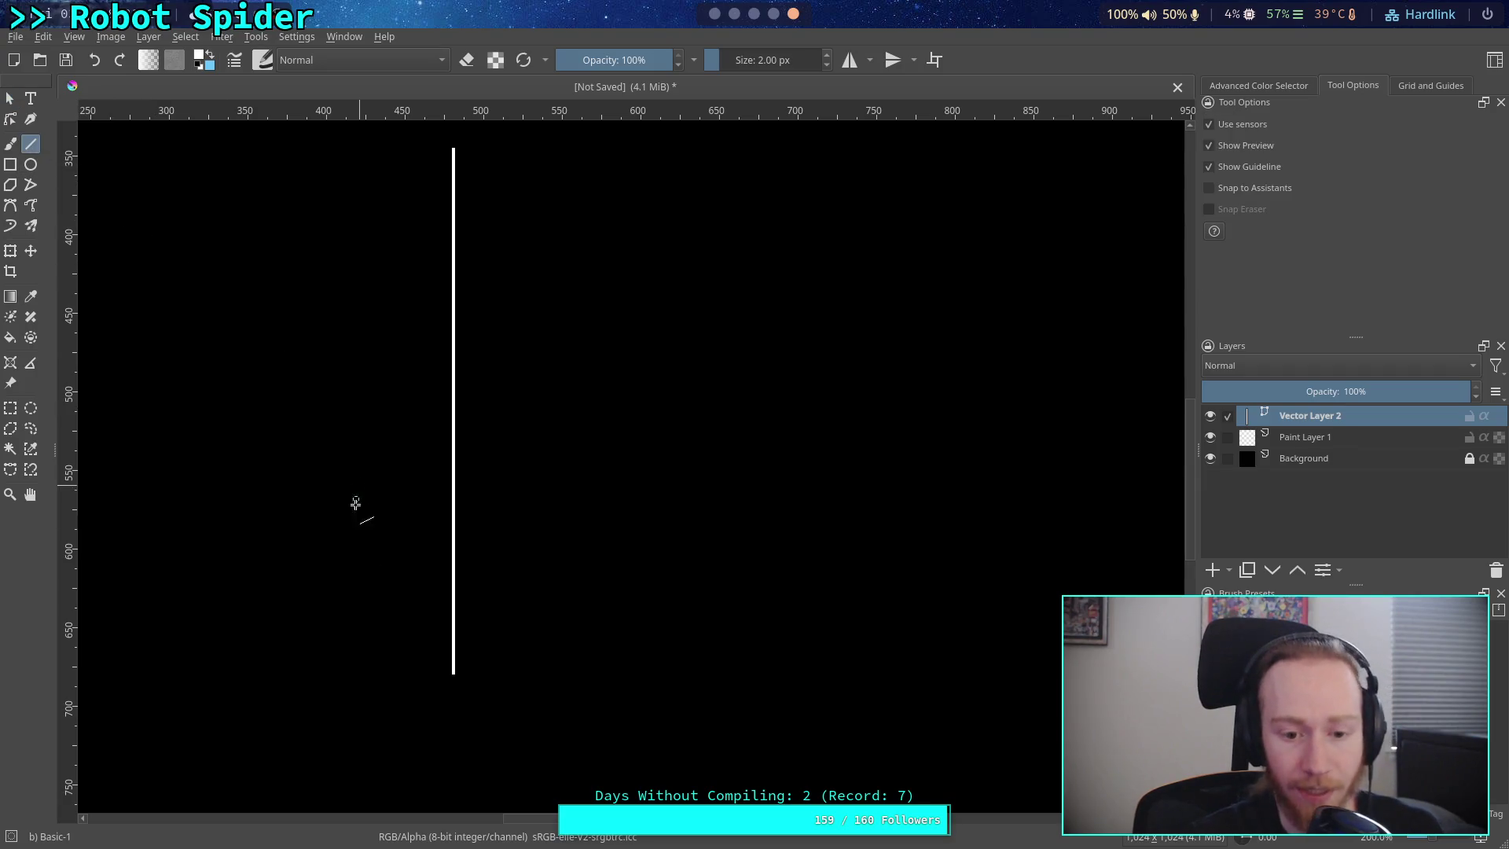
pyautogui.moveTo(298, 685); pyautogui.dragTo(701, 700)
pyautogui.click(9, 97)
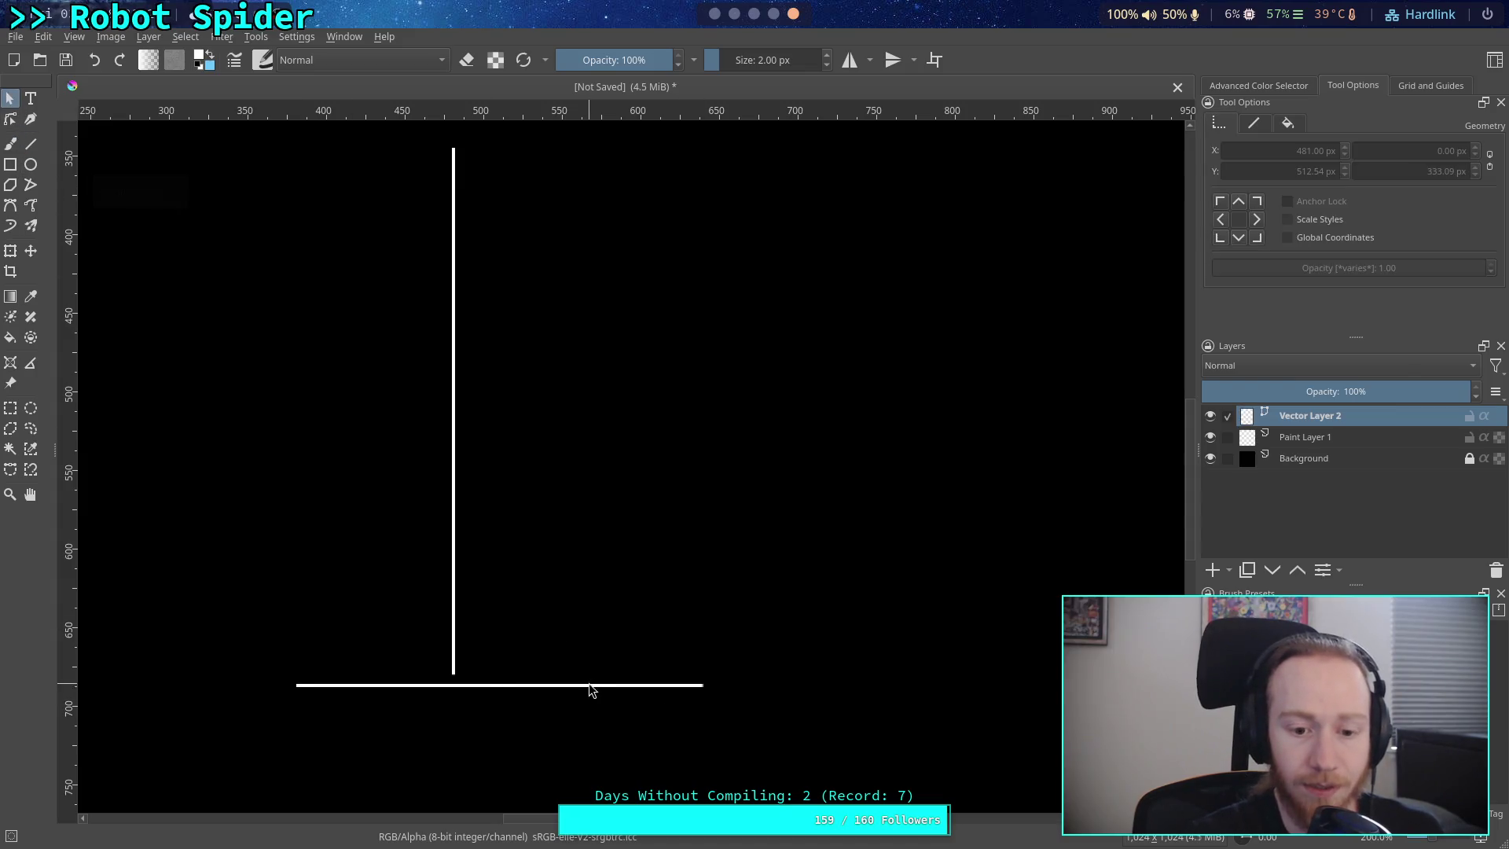
pyautogui.moveTo(595, 685); pyautogui.dragTo(593, 678)
pyautogui.click(595, 665)
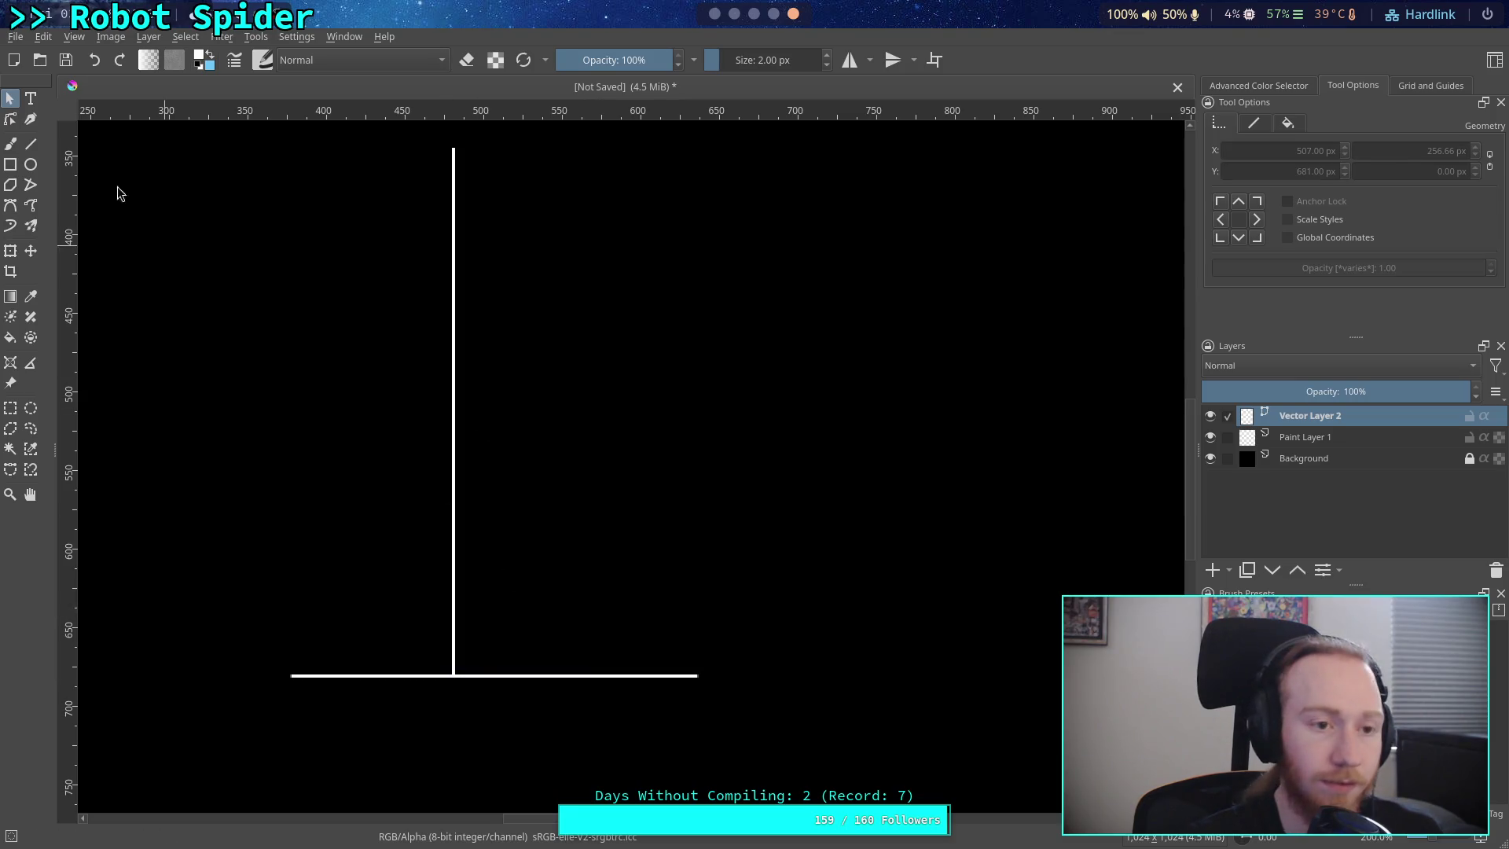
# - Draw a 25 px circle and move it beside the lower vertical line
pyautogui.click(31, 164)
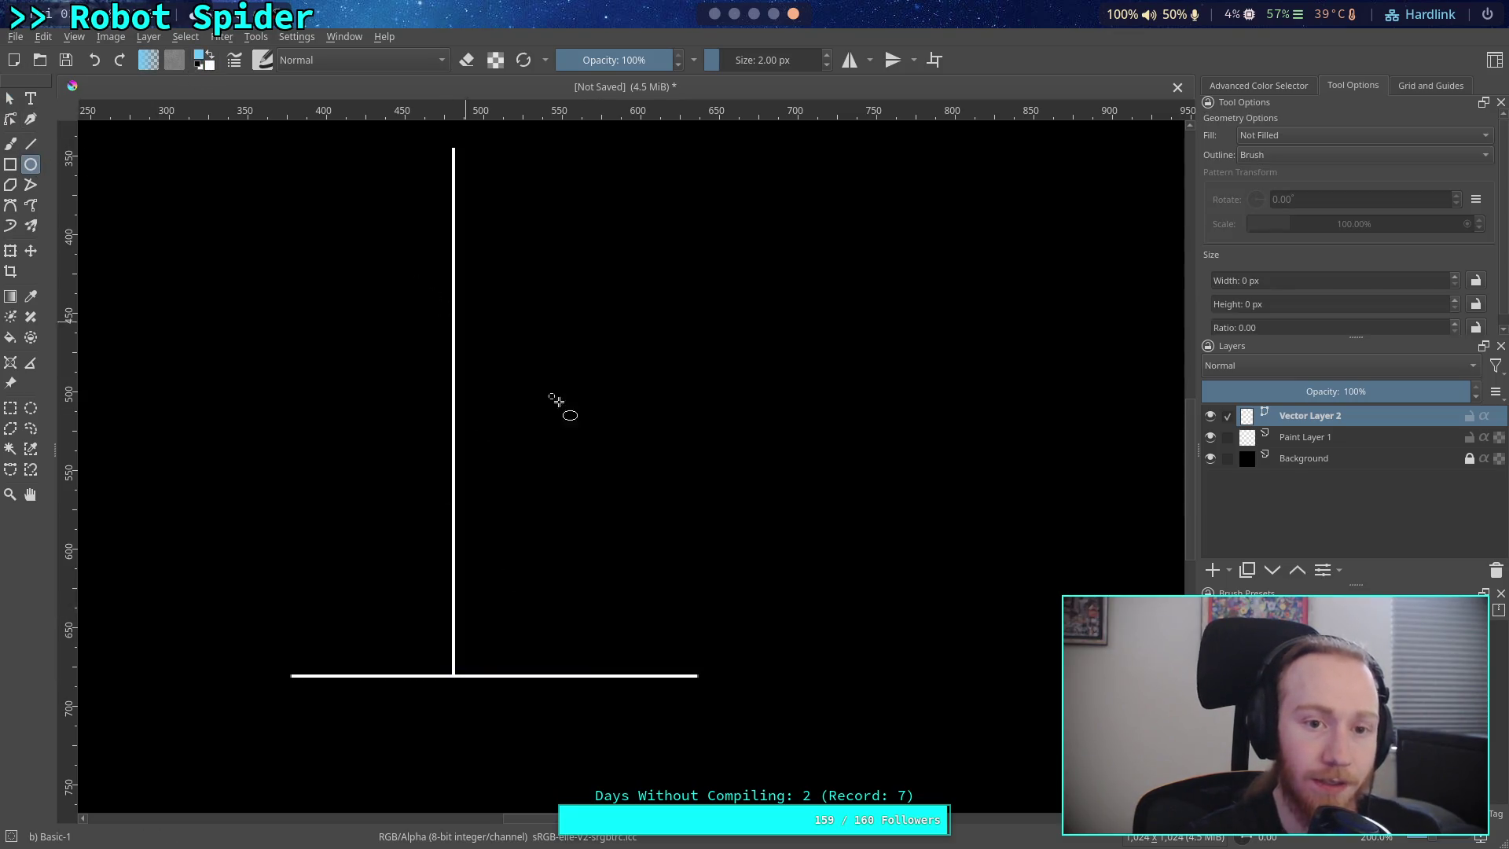
pyautogui.moveTo(641, 340)
pyautogui.mouseDown()
pyautogui.moveTo(682, 398)
pyautogui.moveTo(680, 378)
pyautogui.mouseUp()
pyautogui.click(10, 97)
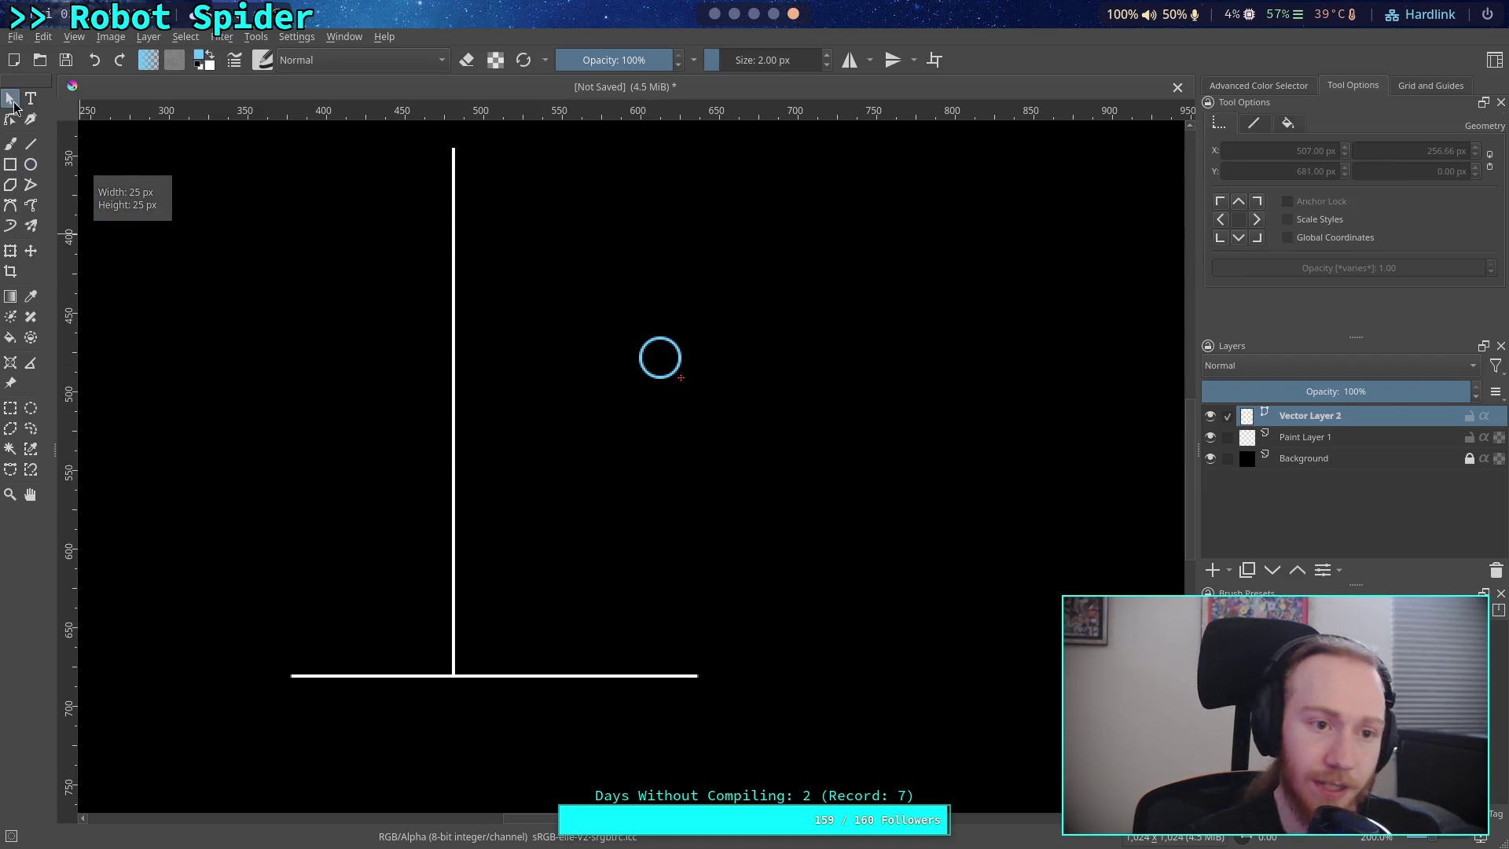
pyautogui.click(672, 348)
pyautogui.moveTo(673, 348)
pyautogui.mouseDown()
pyautogui.moveTo(522, 604)
pyautogui.moveTo(596, 446)
pyautogui.moveTo(490, 558)
pyautogui.moveTo(564, 494)
pyautogui.moveTo(487, 589)
pyautogui.mouseUp()
pyautogui.scroll(2, 486, 589)
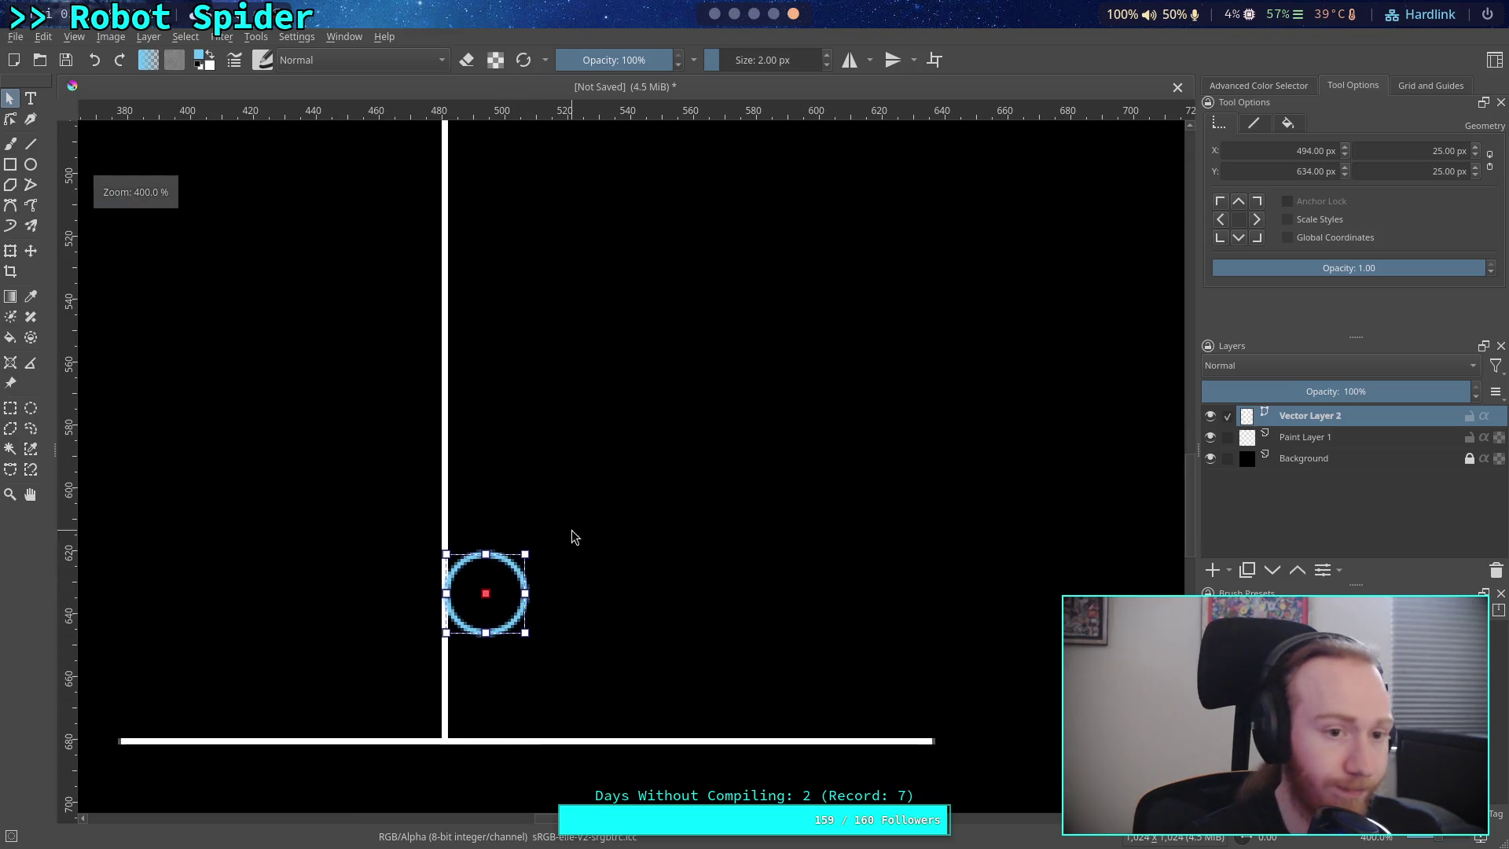
# - Draw a diagonal line with an arrowhead end marker pointing down-left toward the circle
pyautogui.click(30, 145)
pyautogui.moveTo(841, 254); pyautogui.dragTo(630, 596)
pyautogui.click(10, 97)
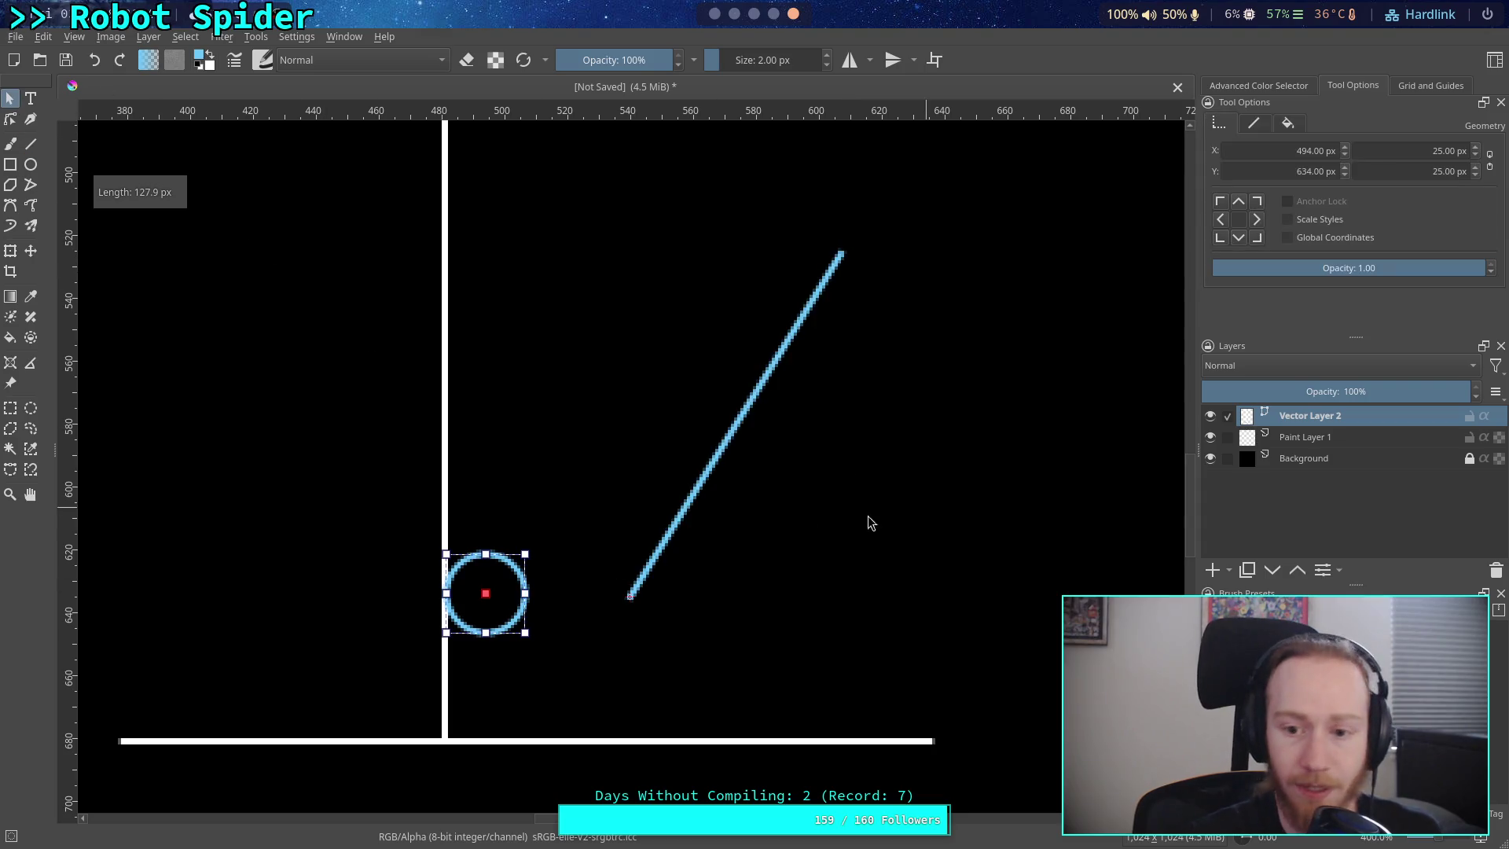
pyautogui.click(664, 528)
pyautogui.click(1254, 124)
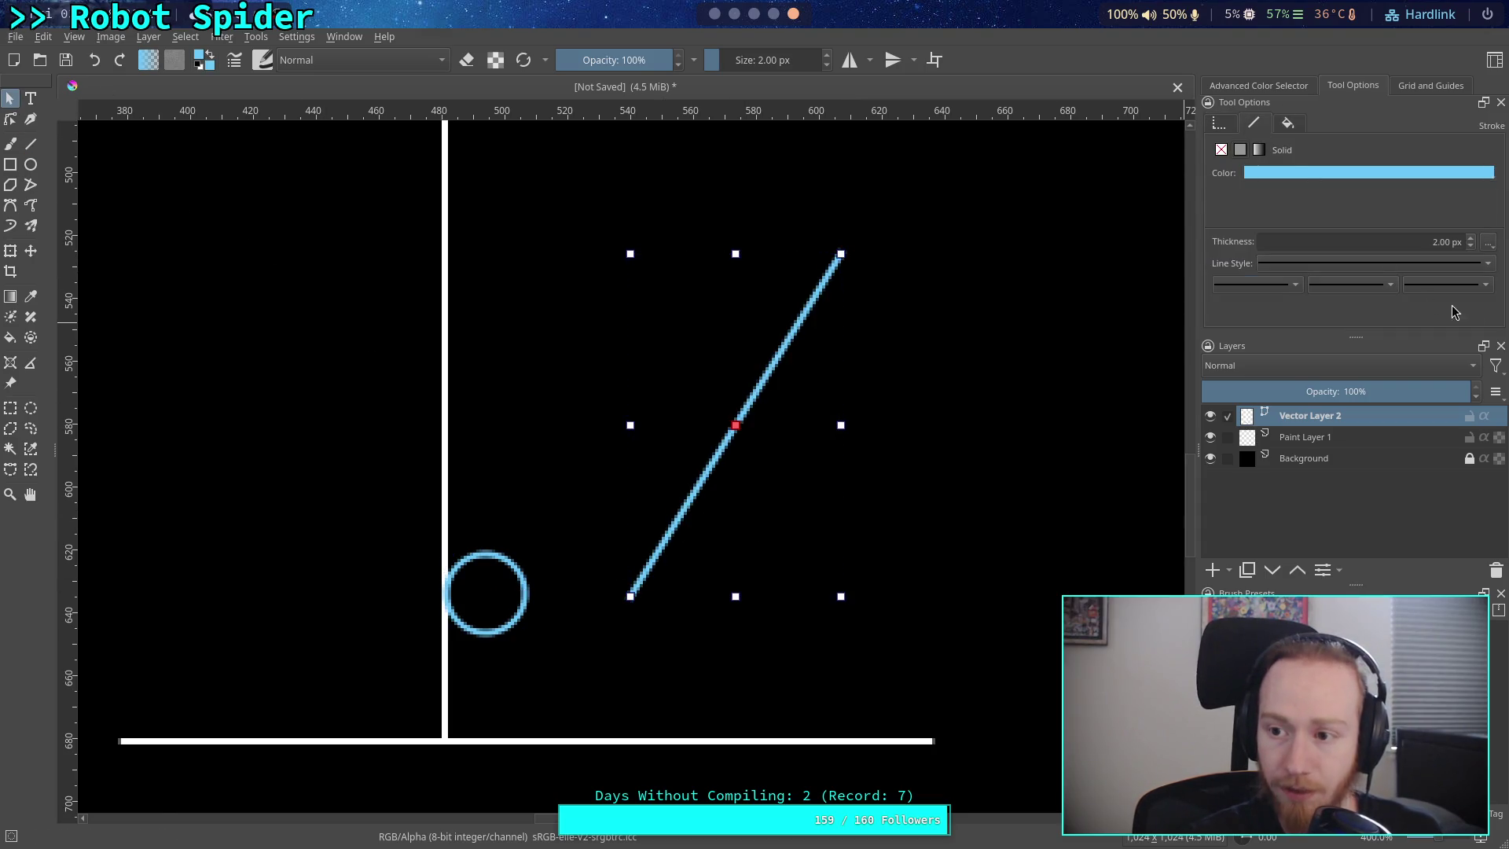
pyautogui.click(1482, 285)
pyautogui.click(1465, 420)
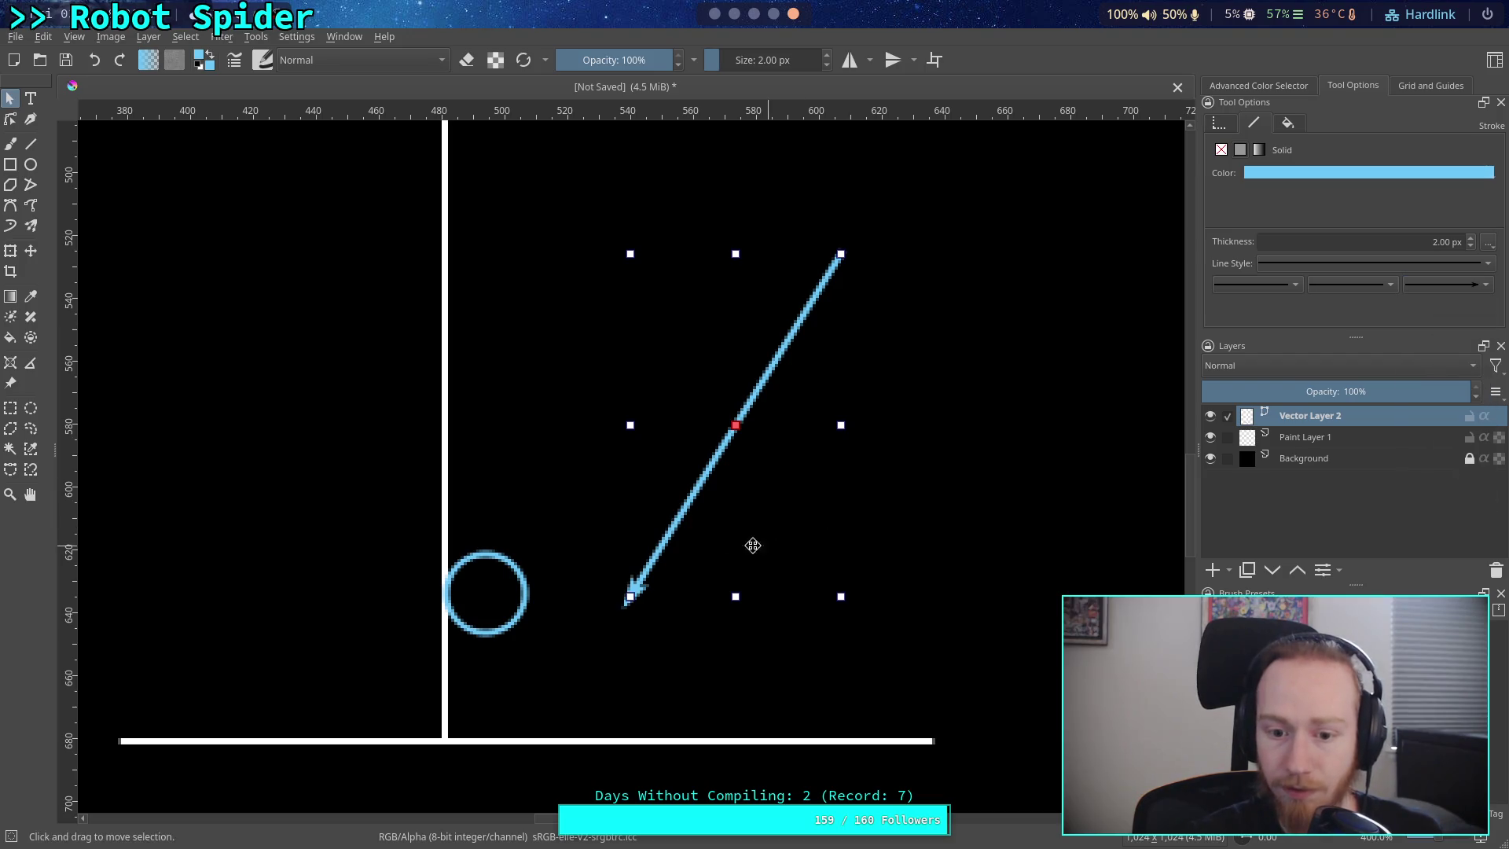
pyautogui.moveTo(716, 518); pyautogui.dragTo(552, 499)
# - Move the blue circle up onto the arrow's top end
pyautogui.click(865, 510)
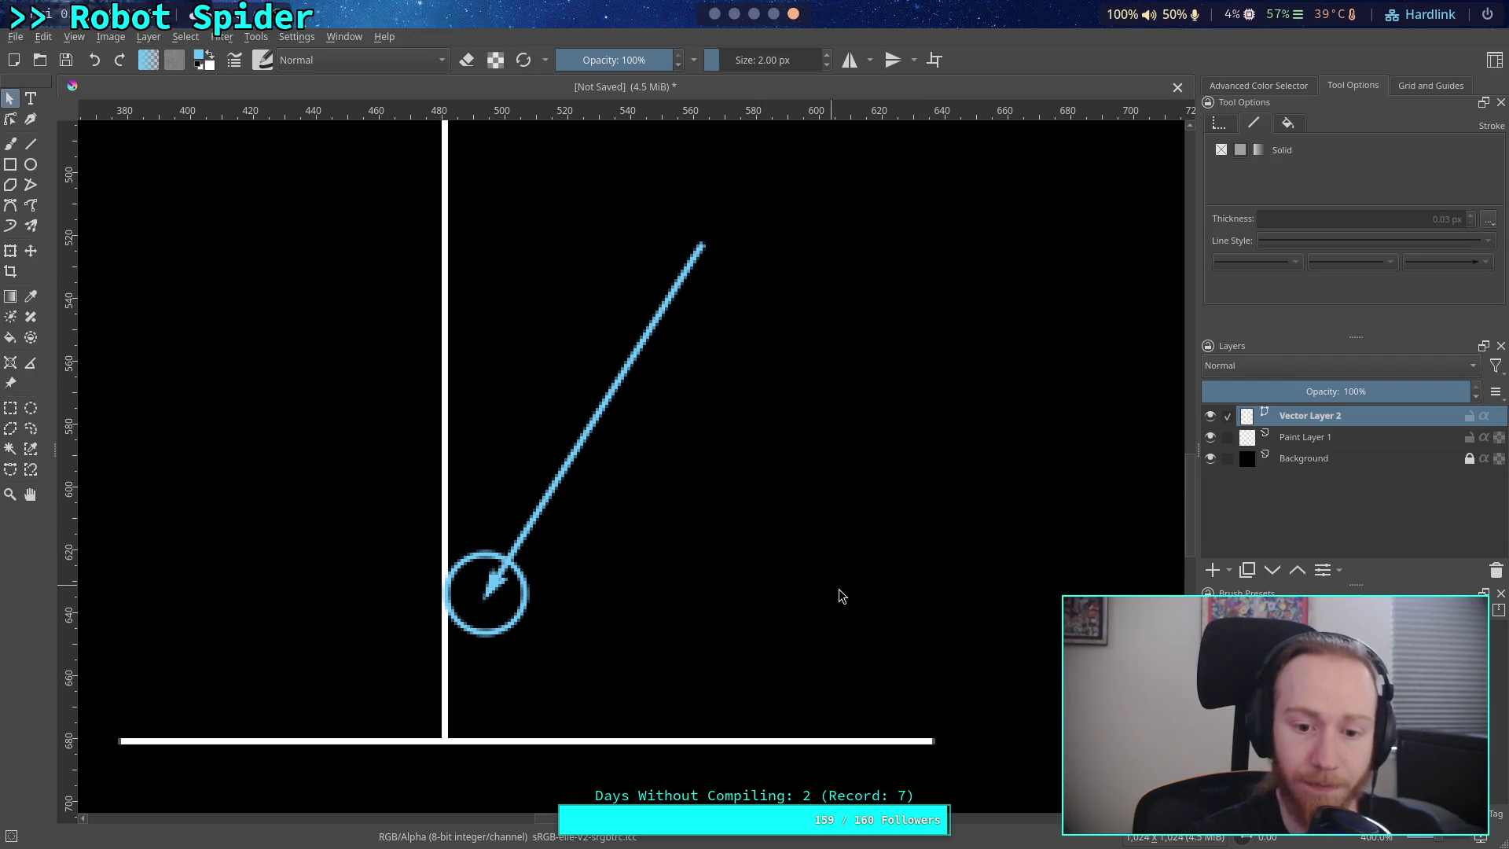
pyautogui.click(575, 456)
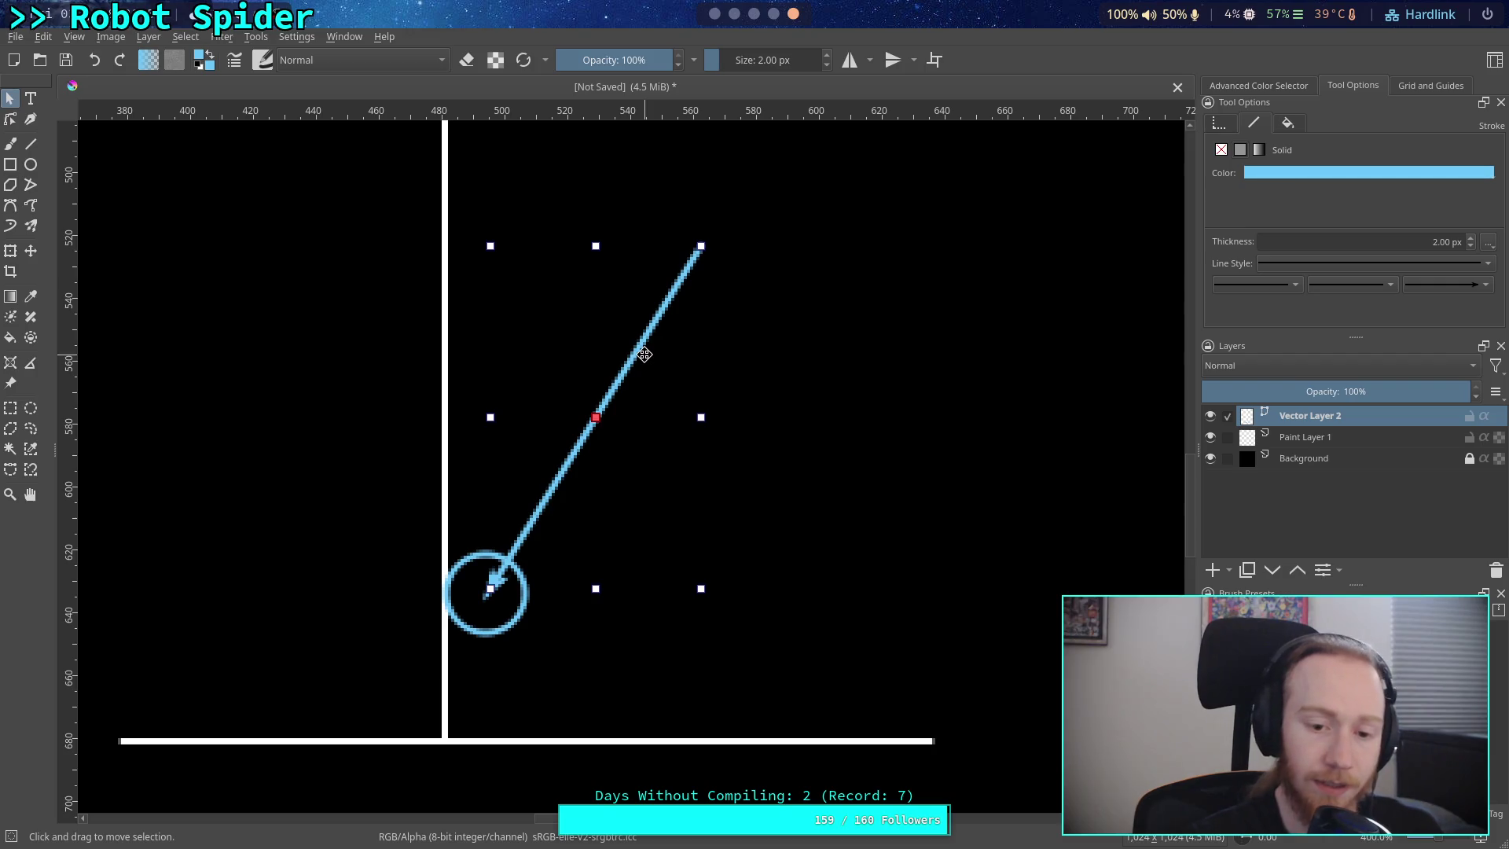
pyautogui.moveTo(616, 468); pyautogui.dragTo(809, 492)
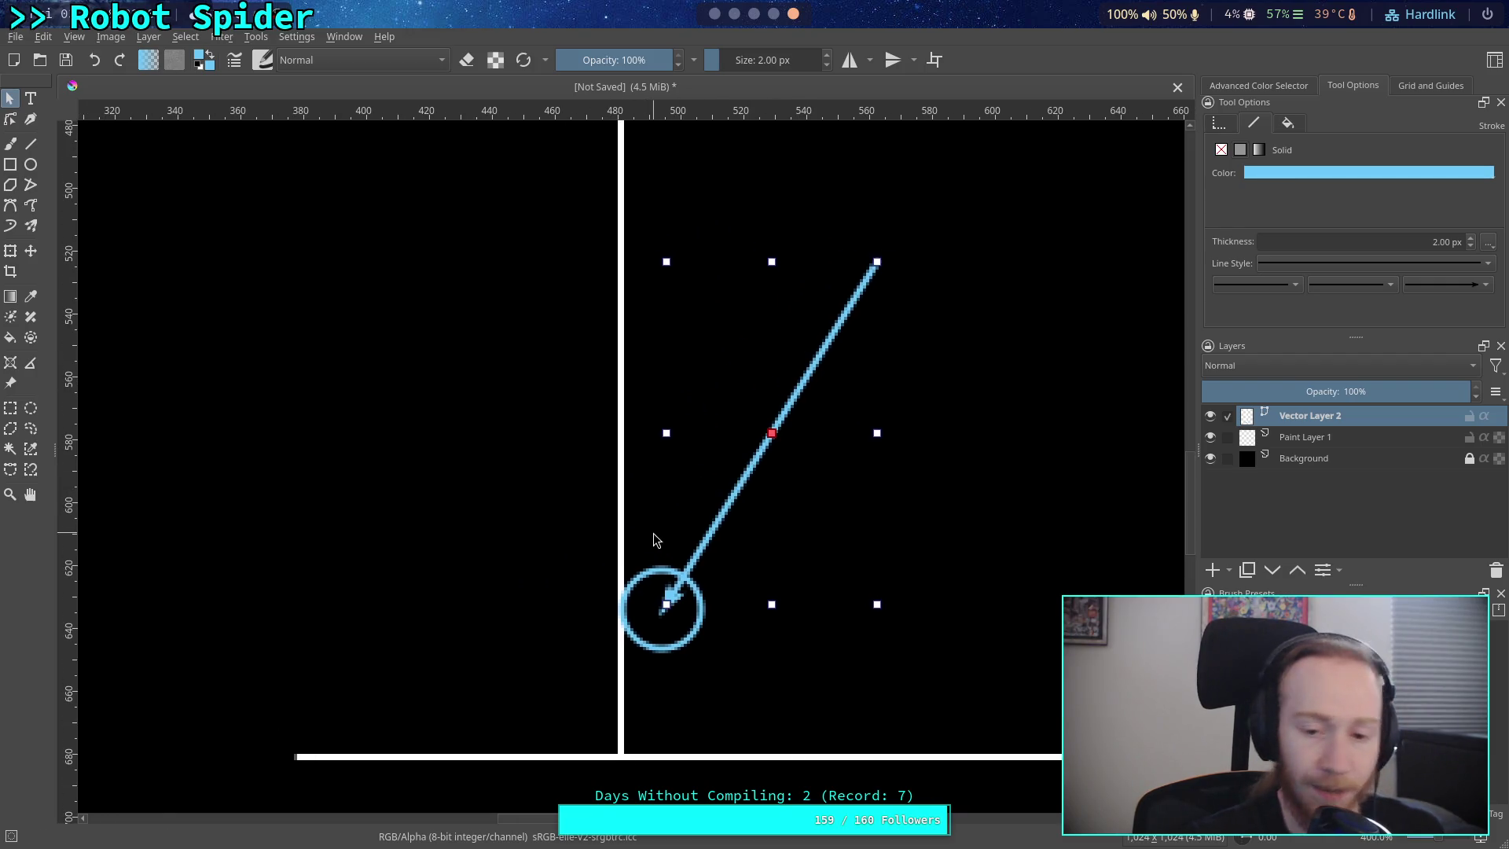
pyautogui.click(663, 571)
pyautogui.moveTo(663, 571)
pyautogui.mouseDown()
pyautogui.moveTo(798, 346)
pyautogui.moveTo(636, 324)
pyautogui.mouseUp()
pyautogui.click(771, 358)
pyautogui.moveTo(771, 358)
pyautogui.mouseDown()
pyautogui.moveTo(631, 310)
pyautogui.moveTo(636, 261)
pyautogui.mouseUp()
# - Shift the arrow down and seat the circle on the ground line where the arrow crosses
pyautogui.click(579, 408)
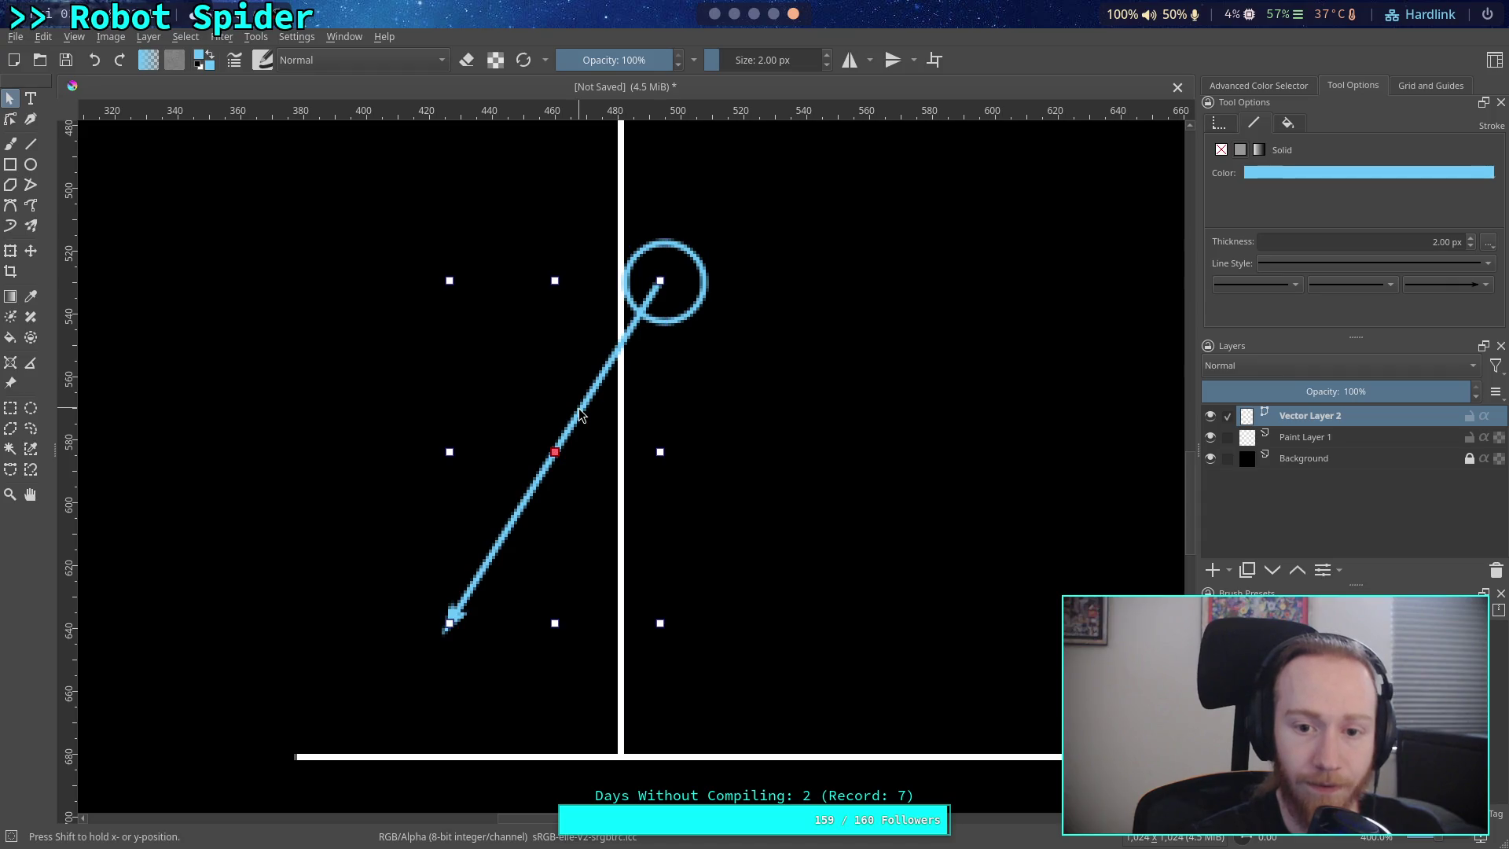
pyautogui.moveTo(578, 408); pyautogui.dragTo(564, 409)
pyautogui.moveTo(690, 280)
pyautogui.mouseDown()
pyautogui.moveTo(668, 273)
pyautogui.moveTo(684, 277)
pyautogui.moveTo(460, 615)
pyautogui.moveTo(472, 622)
pyautogui.mouseUp()
pyautogui.moveTo(522, 474)
pyautogui.mouseDown()
pyautogui.moveTo(511, 572)
pyautogui.moveTo(527, 601)
pyautogui.mouseUp()
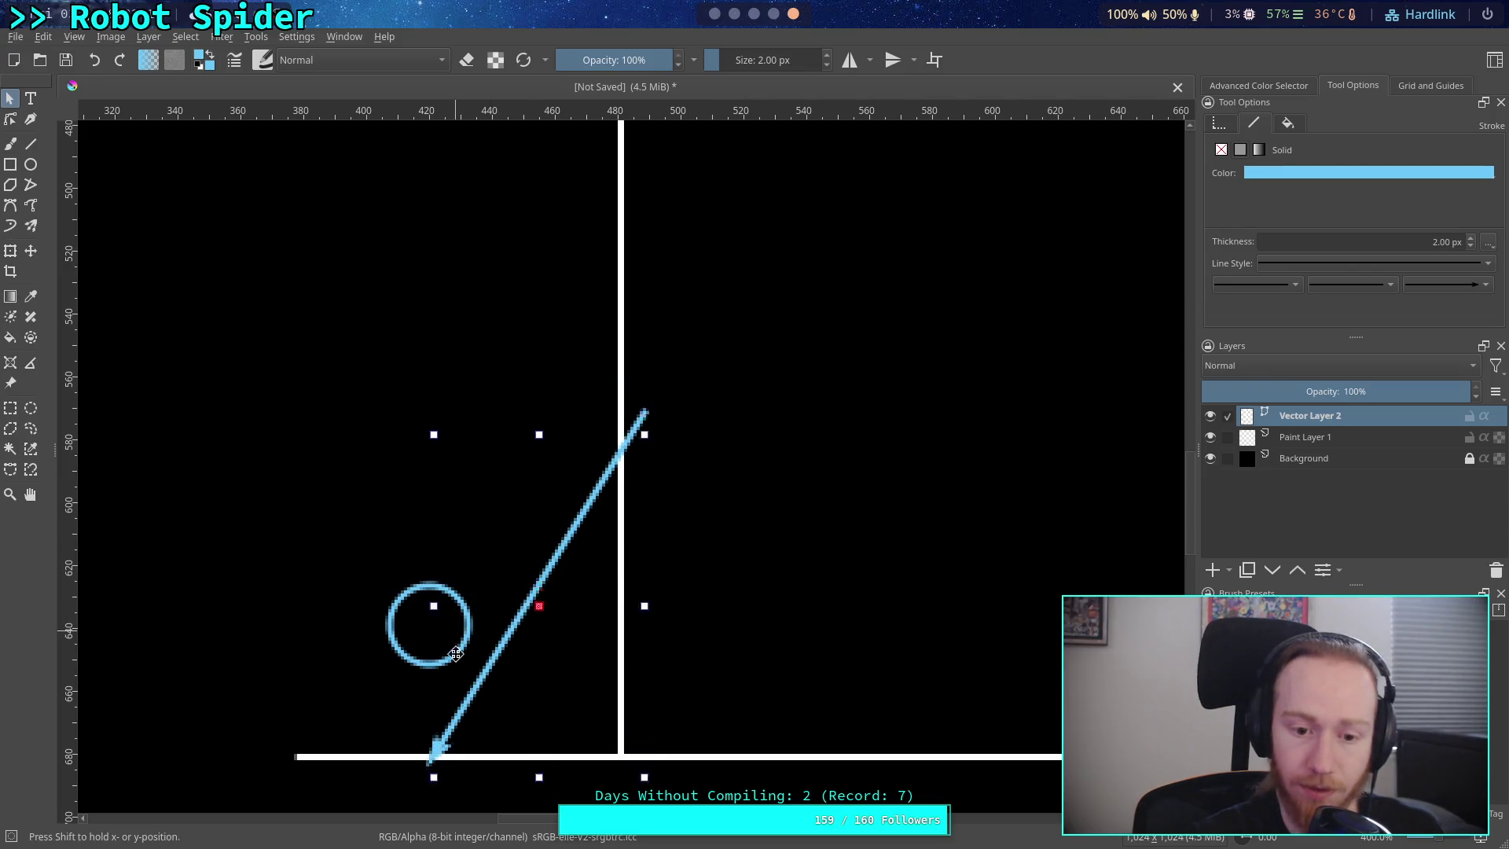
pyautogui.moveTo(471, 643); pyautogui.dragTo(456, 711)
pyautogui.click(370, 575)
pyautogui.moveTo(394, 610)
pyautogui.mouseDown()
pyautogui.moveTo(431, 720)
pyautogui.moveTo(459, 726)
pyautogui.mouseUp()
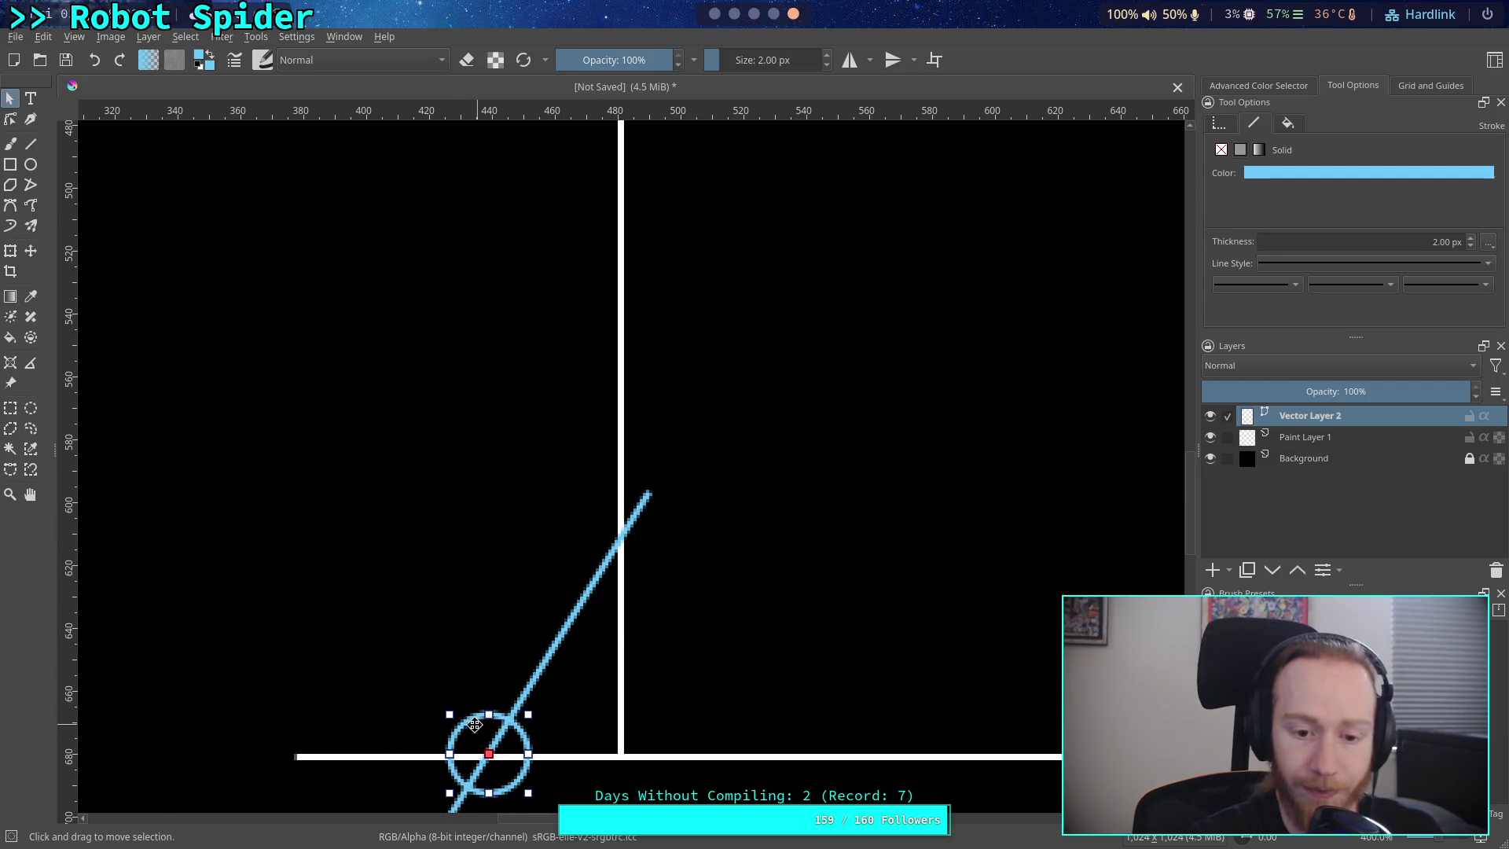
pyautogui.click(367, 299)
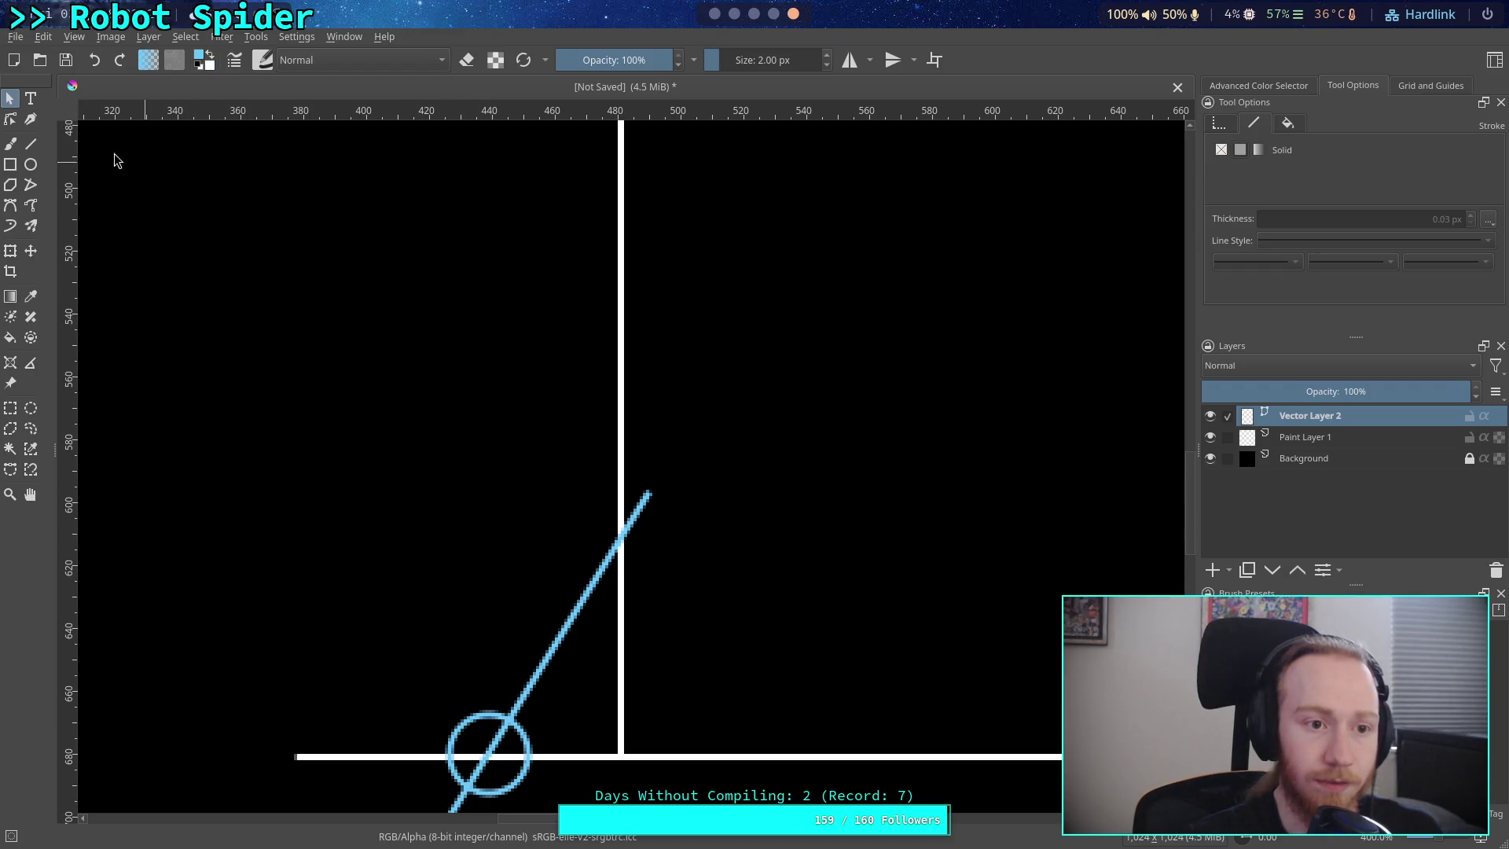
pyautogui.click(31, 164)
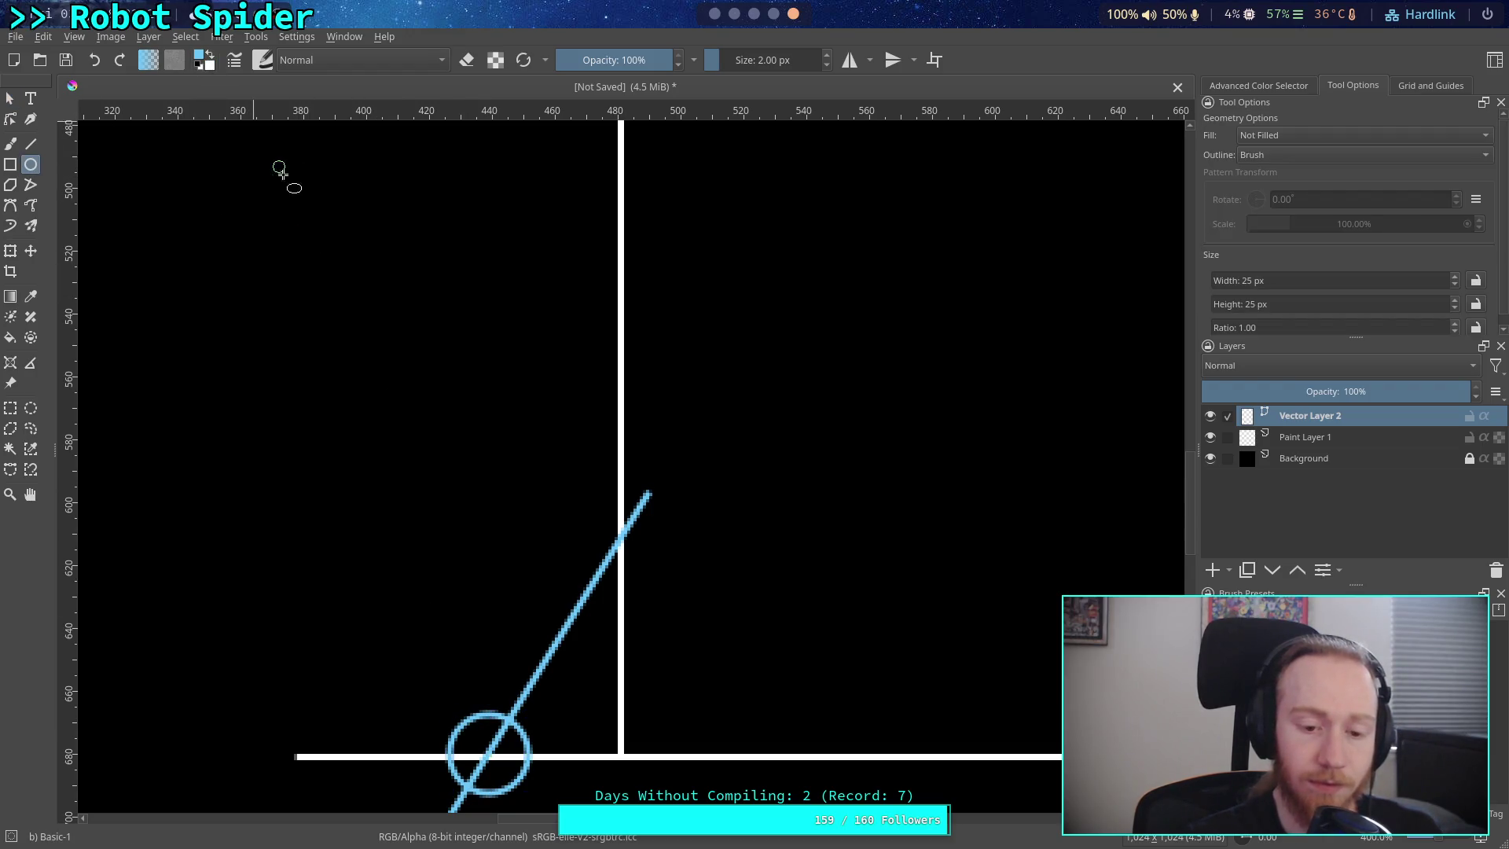
# - Move the blue circle to the top of the diagonal line, undoing a stray ellipse
pyautogui.click(9, 100)
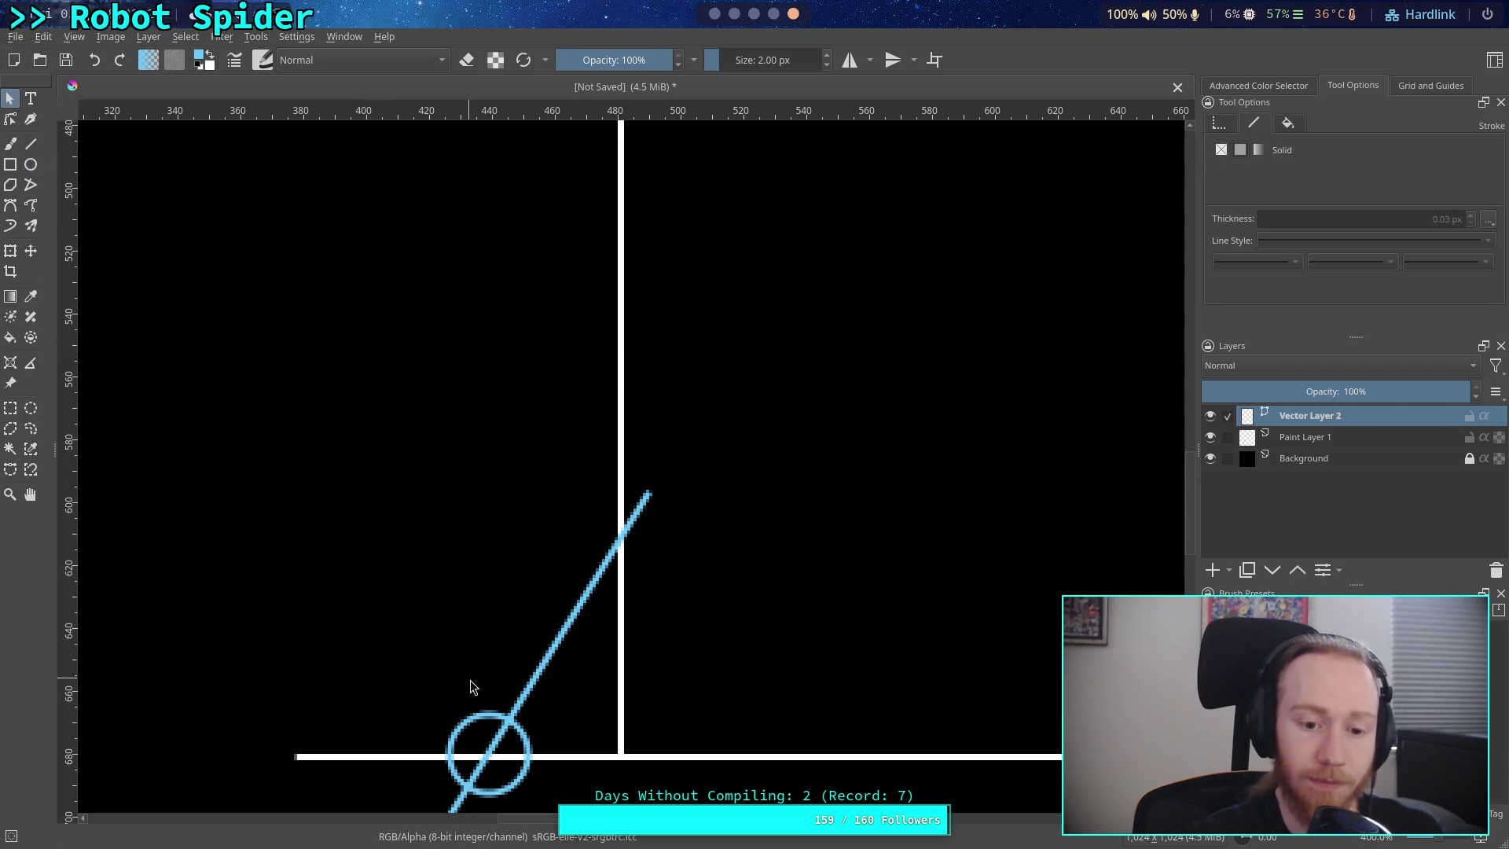
pyautogui.click(532, 666)
pyautogui.moveTo(530, 663)
pyautogui.mouseDown()
pyautogui.moveTo(668, 429)
pyautogui.moveTo(661, 457)
pyautogui.mouseUp()
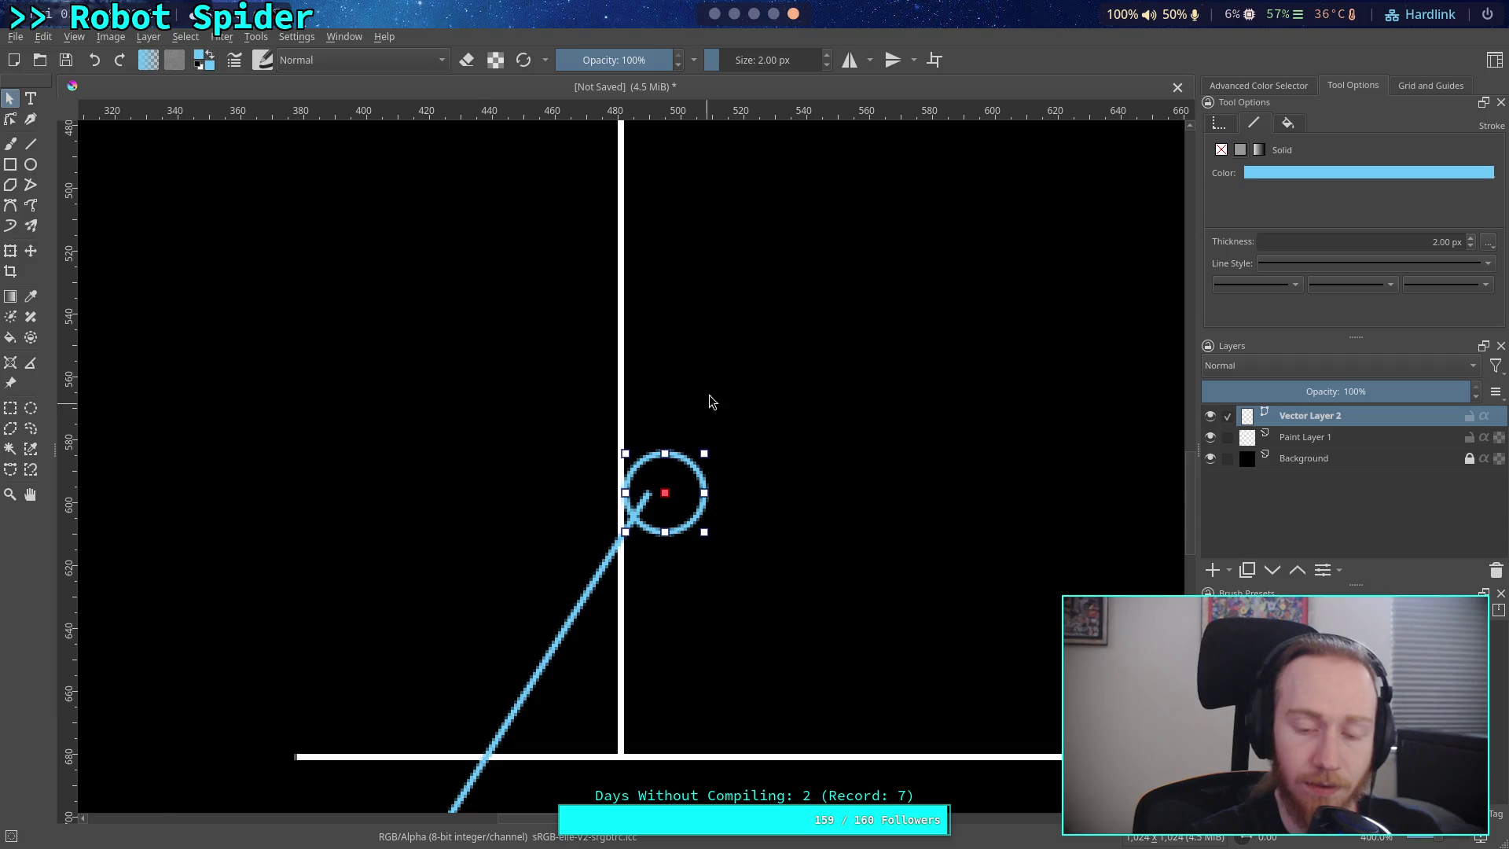
pyautogui.click(31, 164)
pyautogui.moveTo(270, 223); pyautogui.dragTo(349, 286)
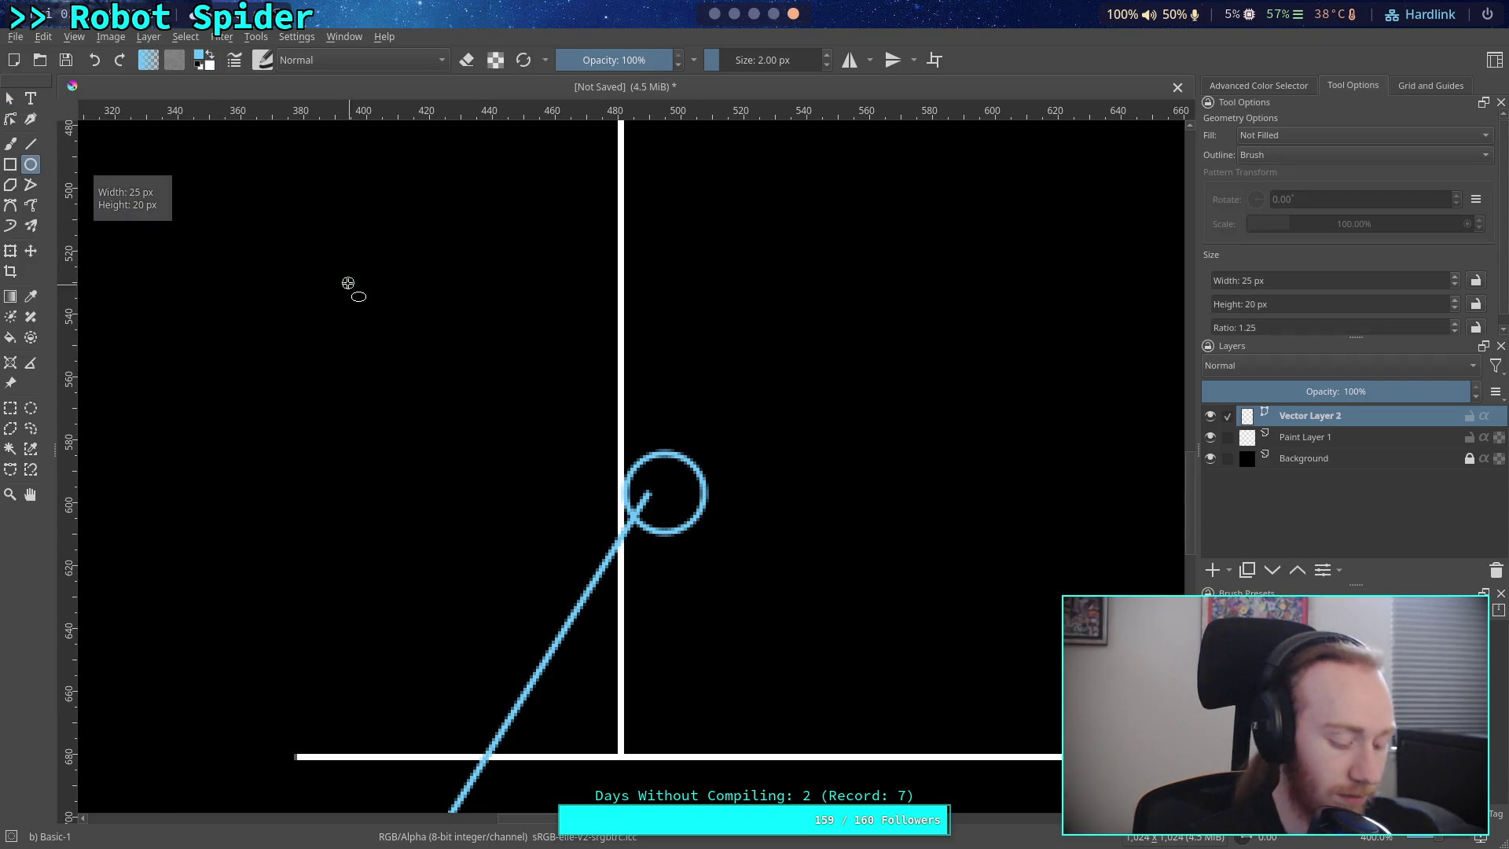
pyautogui.hotkey('ctrl', 'z')
# - Copy the blue circle, paste a copy to the left, and pick grey #808080 for it
pyautogui.click(9, 97)
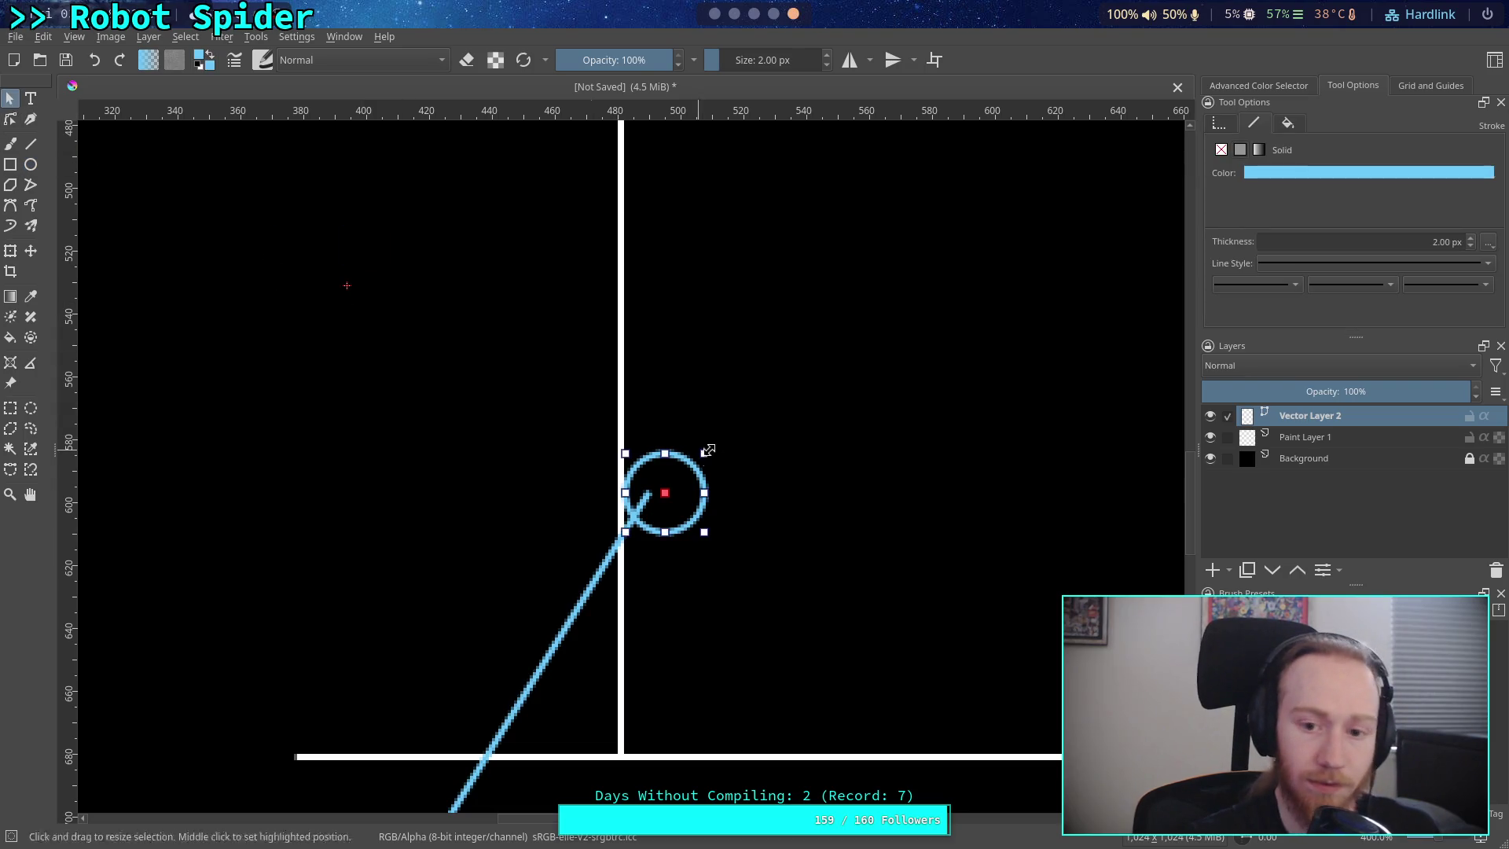
pyautogui.rightClick(700, 472)
pyautogui.click(724, 531)
pyautogui.rightClick(339, 437)
pyautogui.click(370, 514)
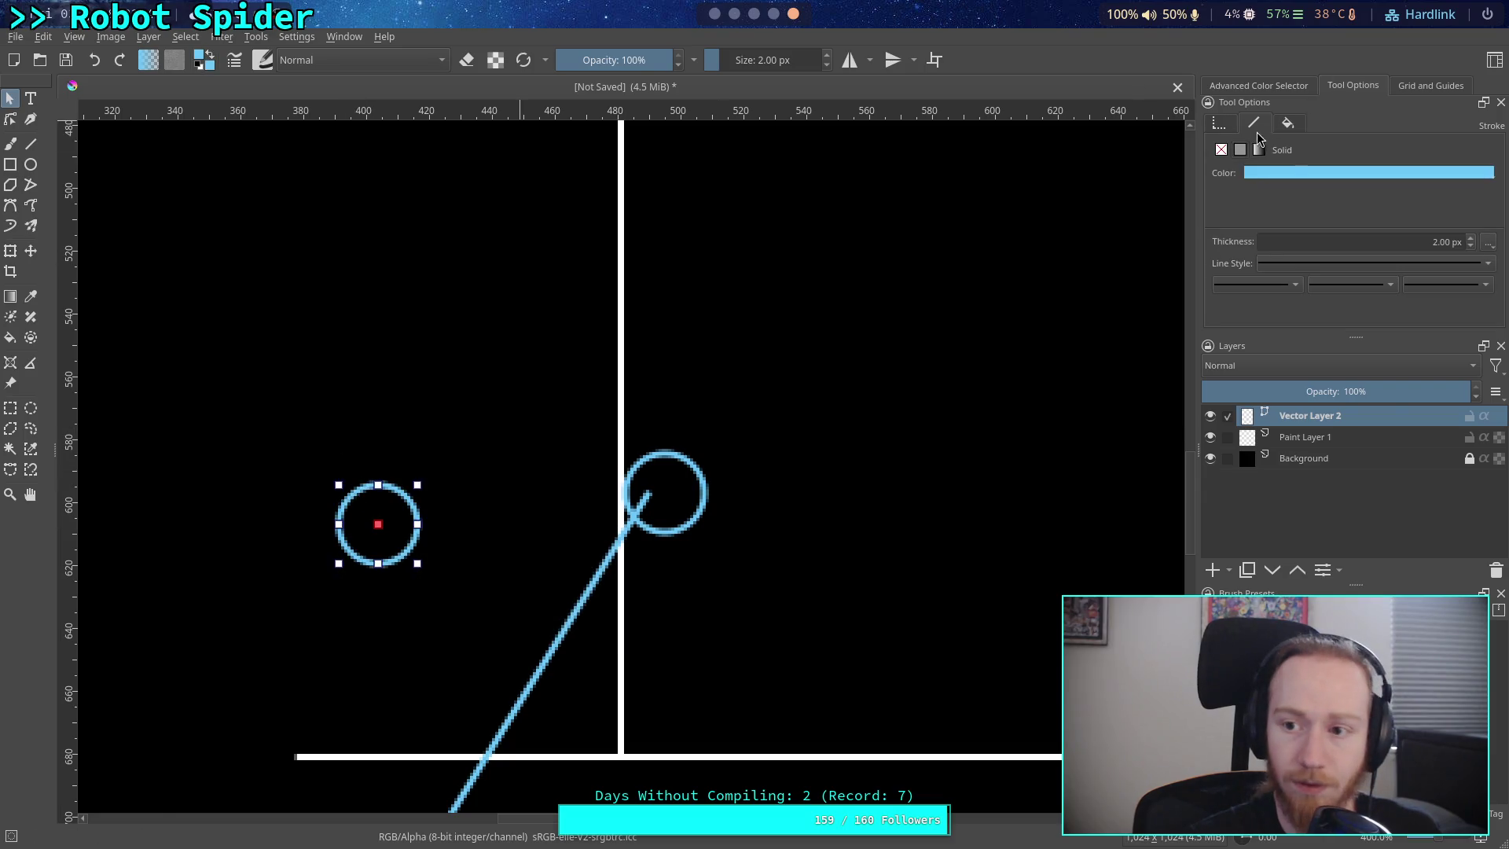
pyautogui.click(1286, 171)
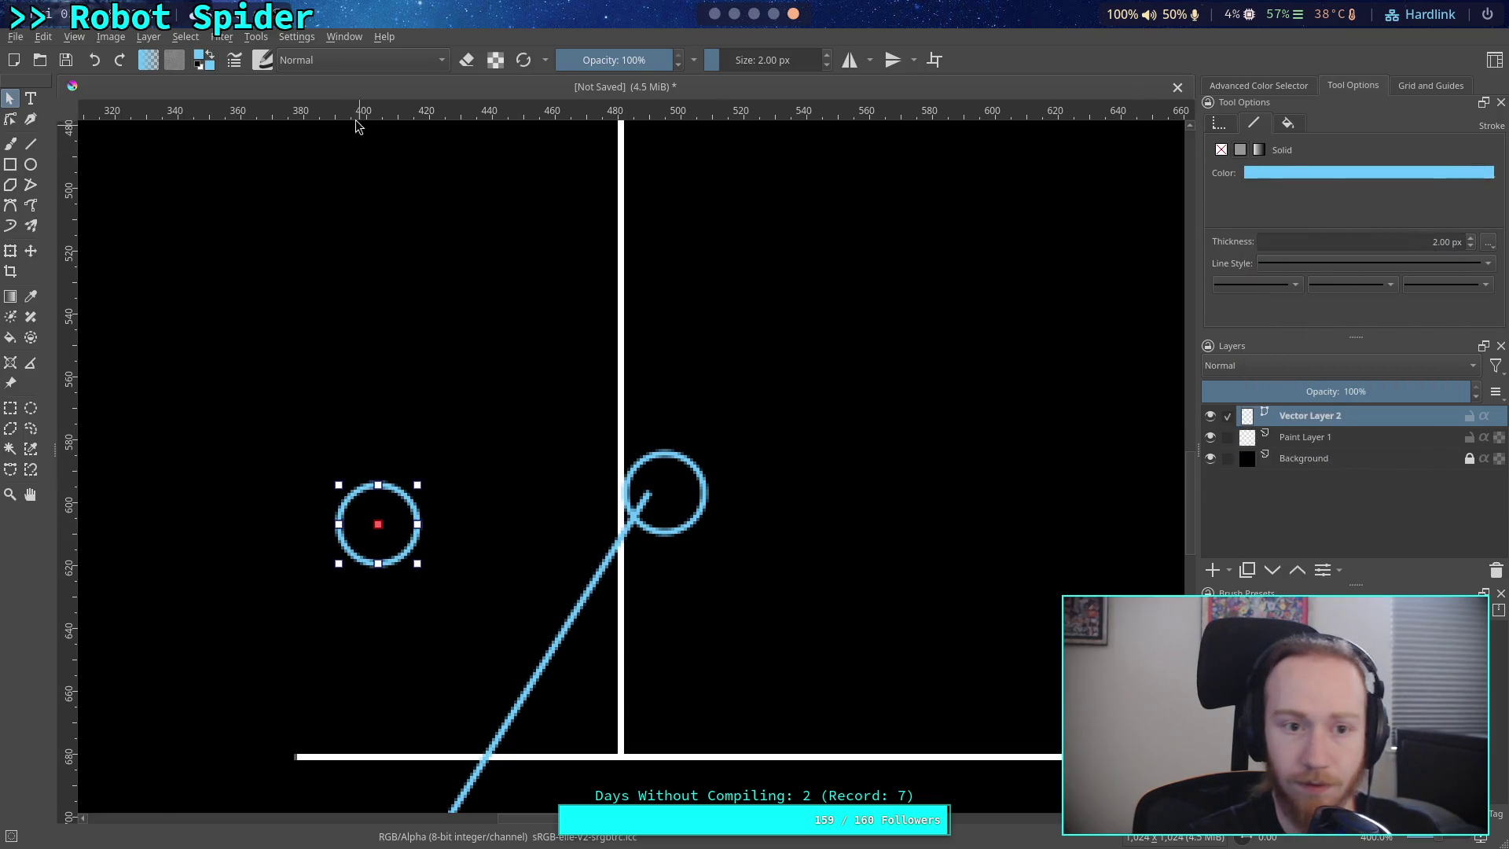
pyautogui.click(200, 57)
pyautogui.click(751, 244)
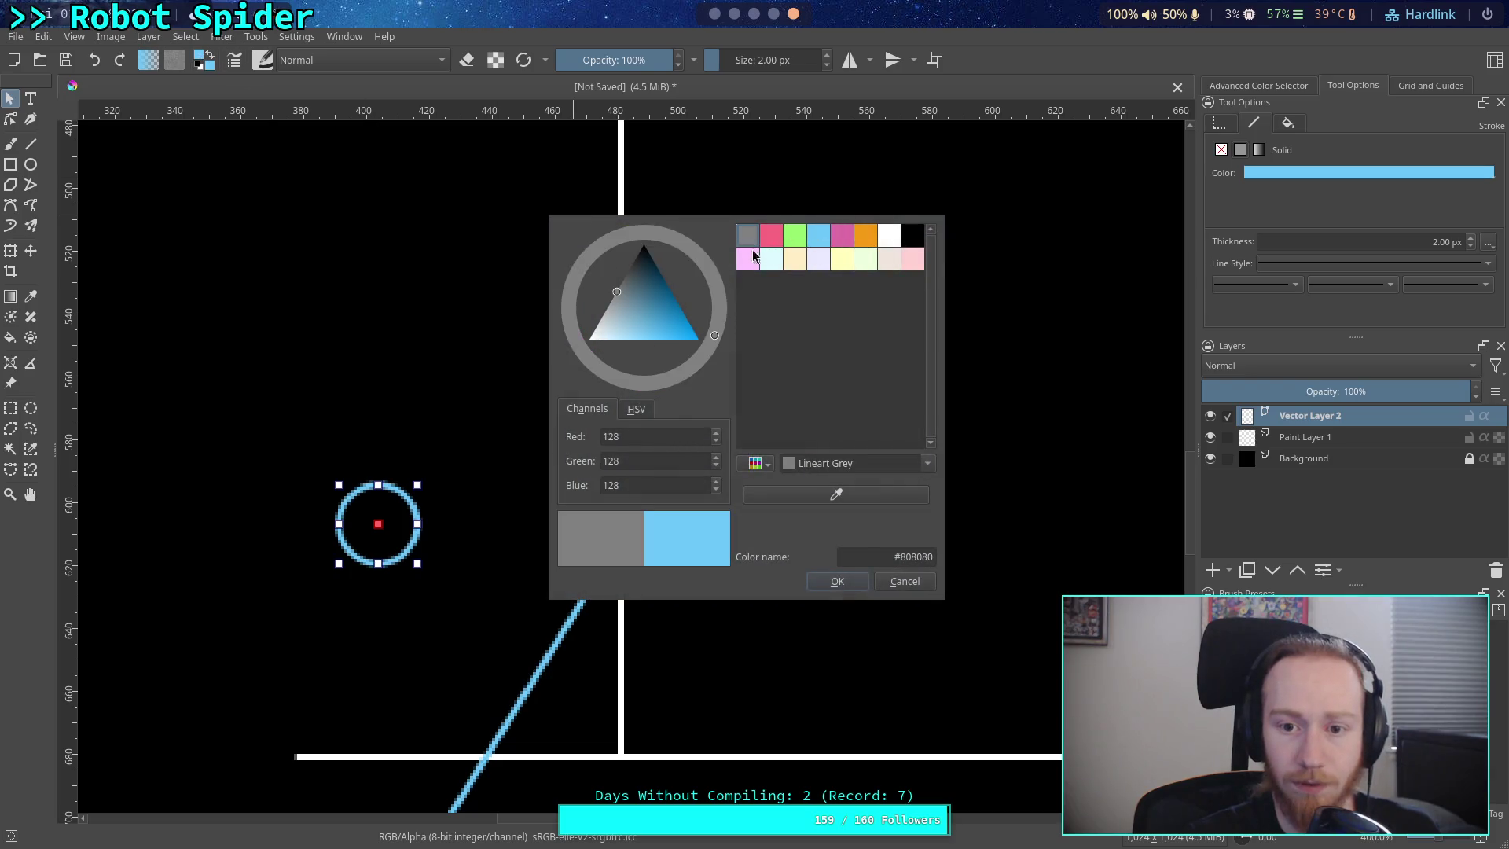
# - Give the copied circle a grey #808080 solid outline
pyautogui.click(896, 583)
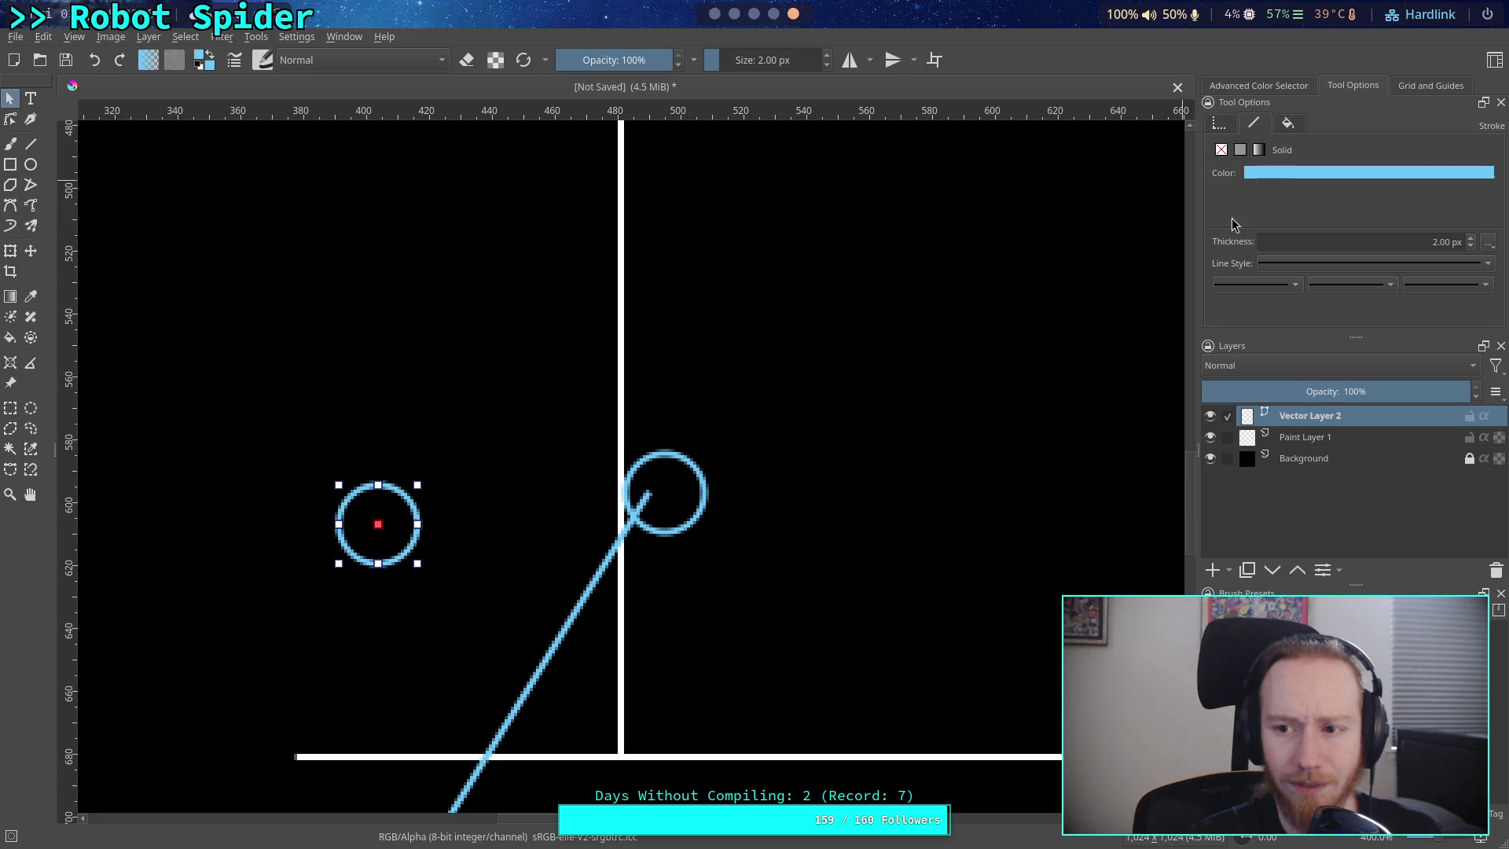
pyautogui.click(1222, 150)
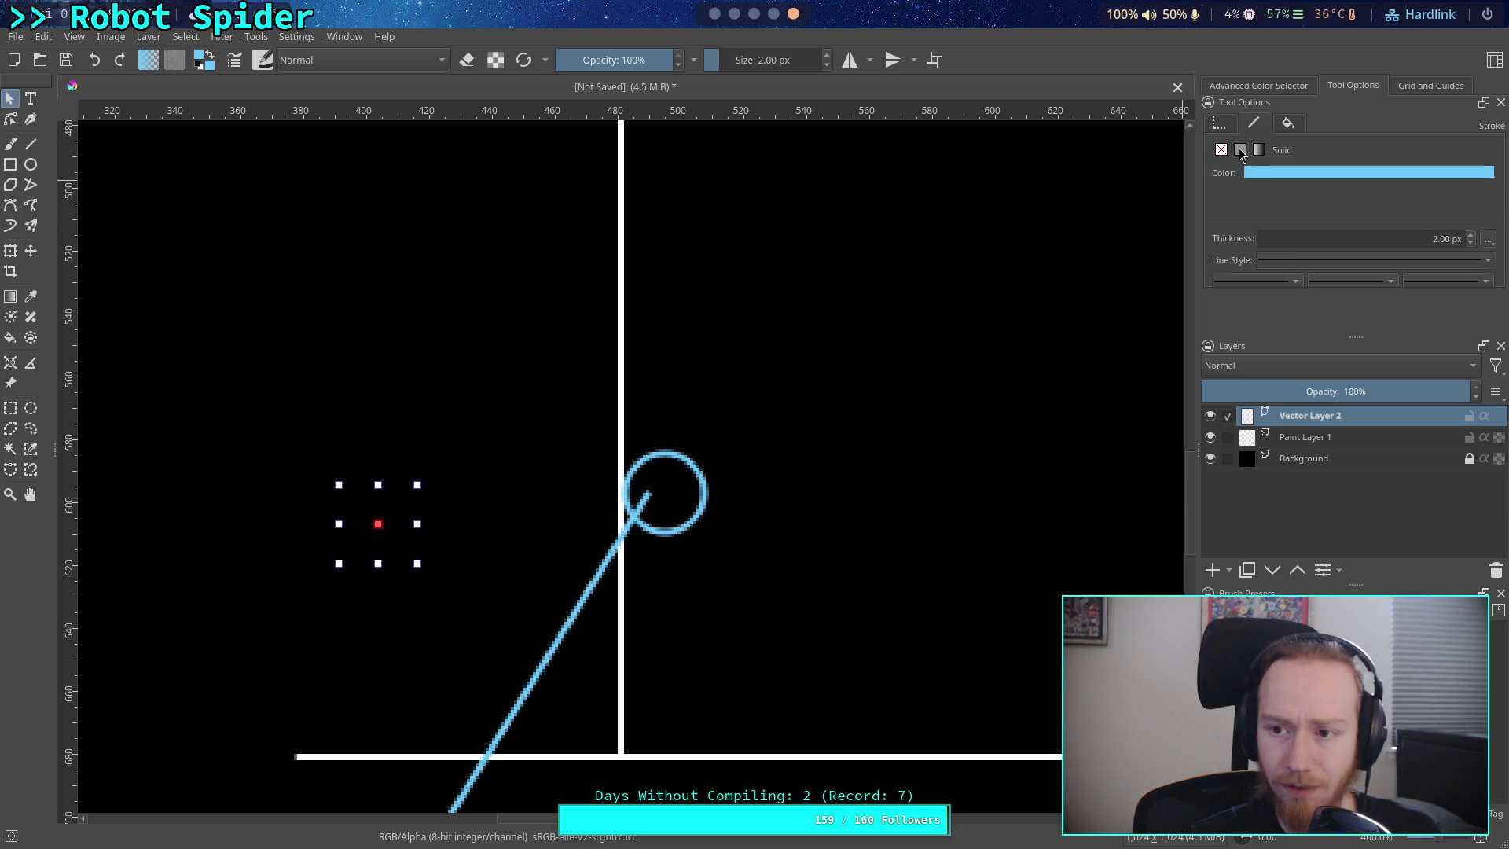
pyautogui.click(1241, 150)
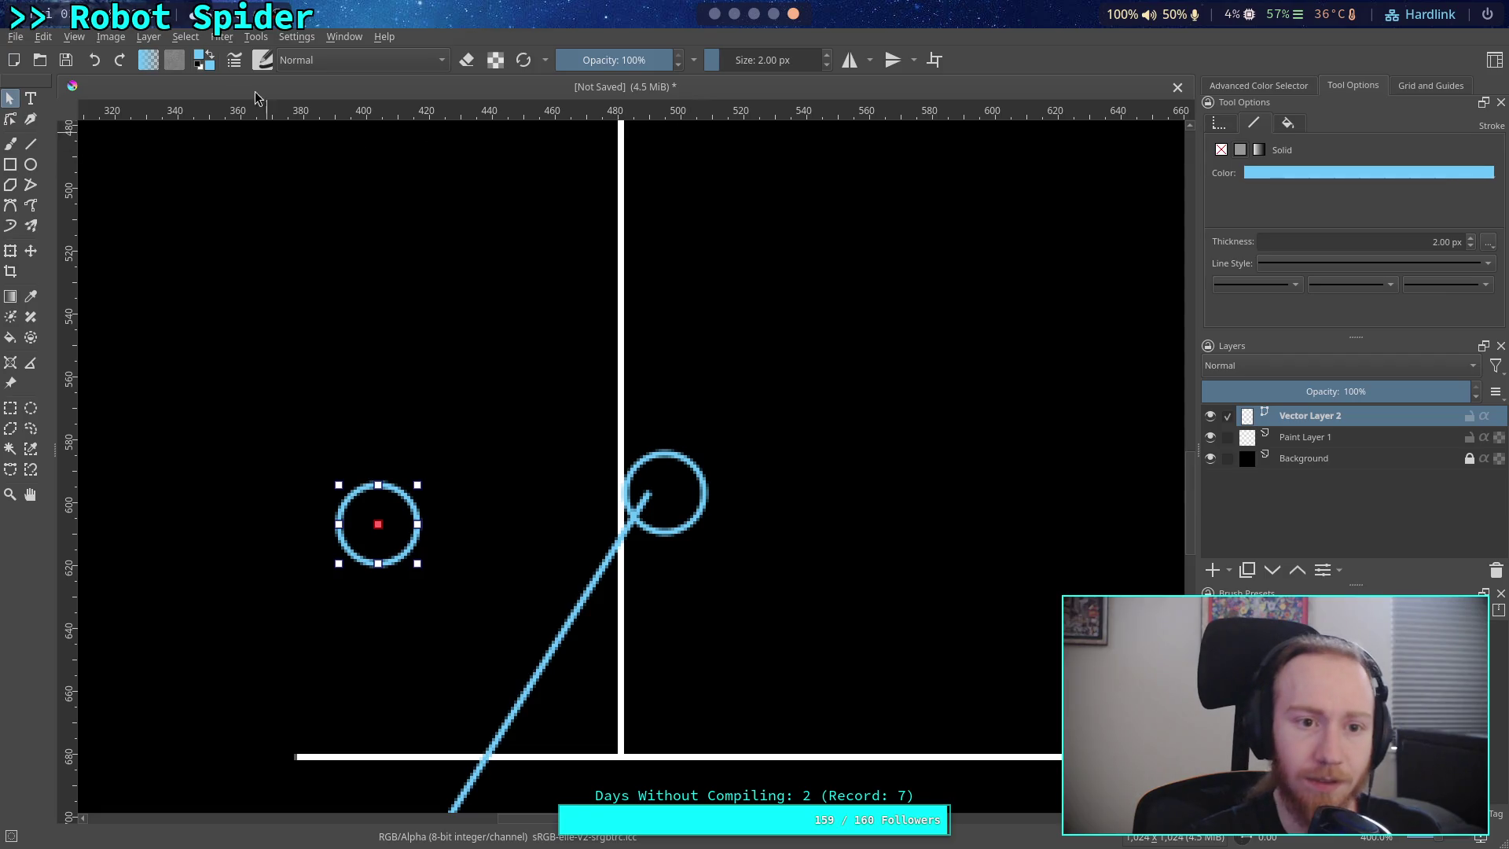
pyautogui.click(210, 69)
pyautogui.click(747, 236)
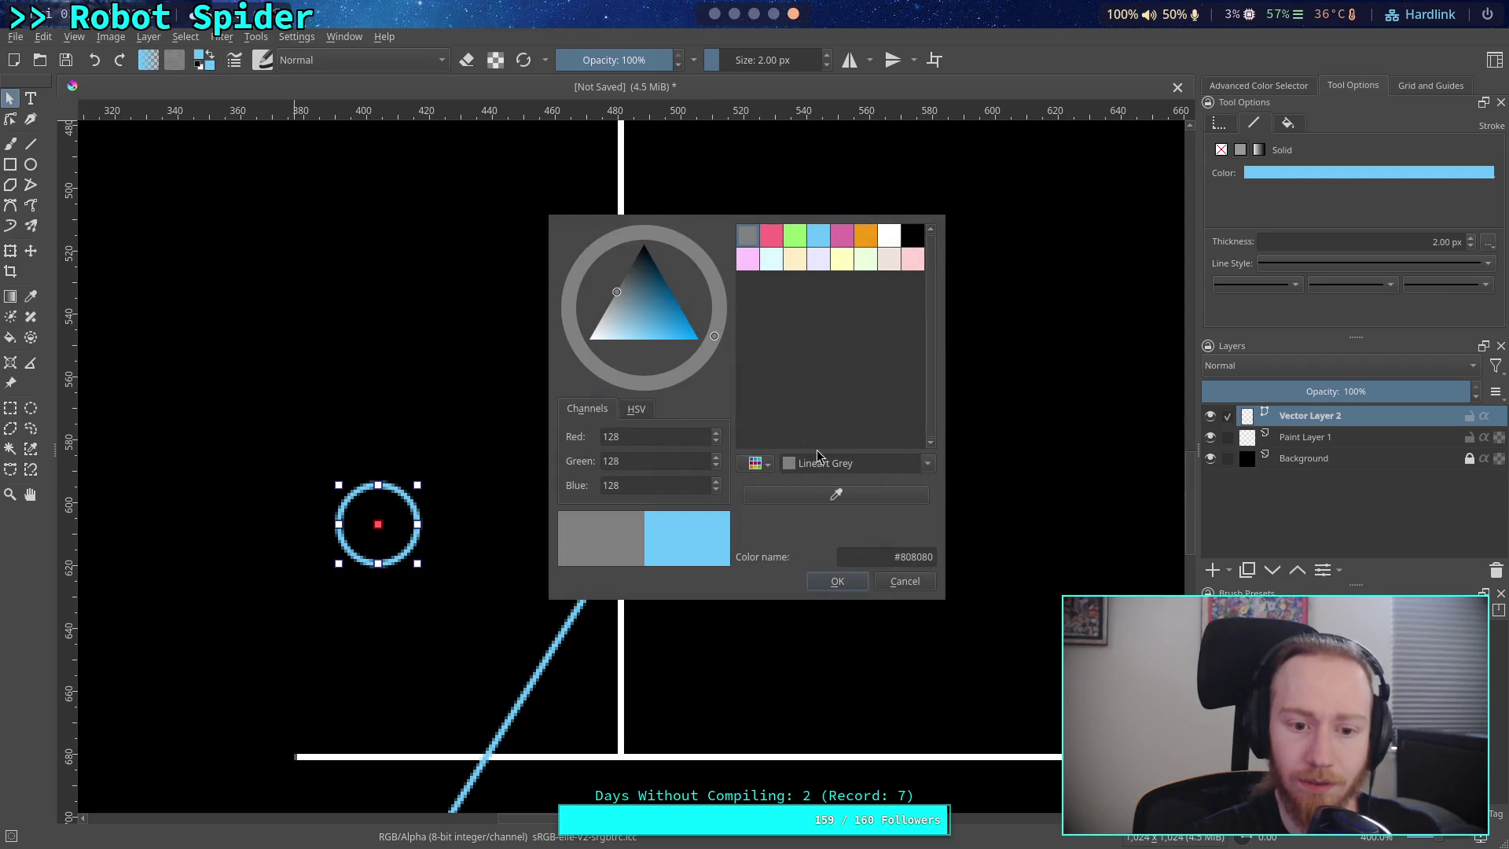
pyautogui.click(852, 586)
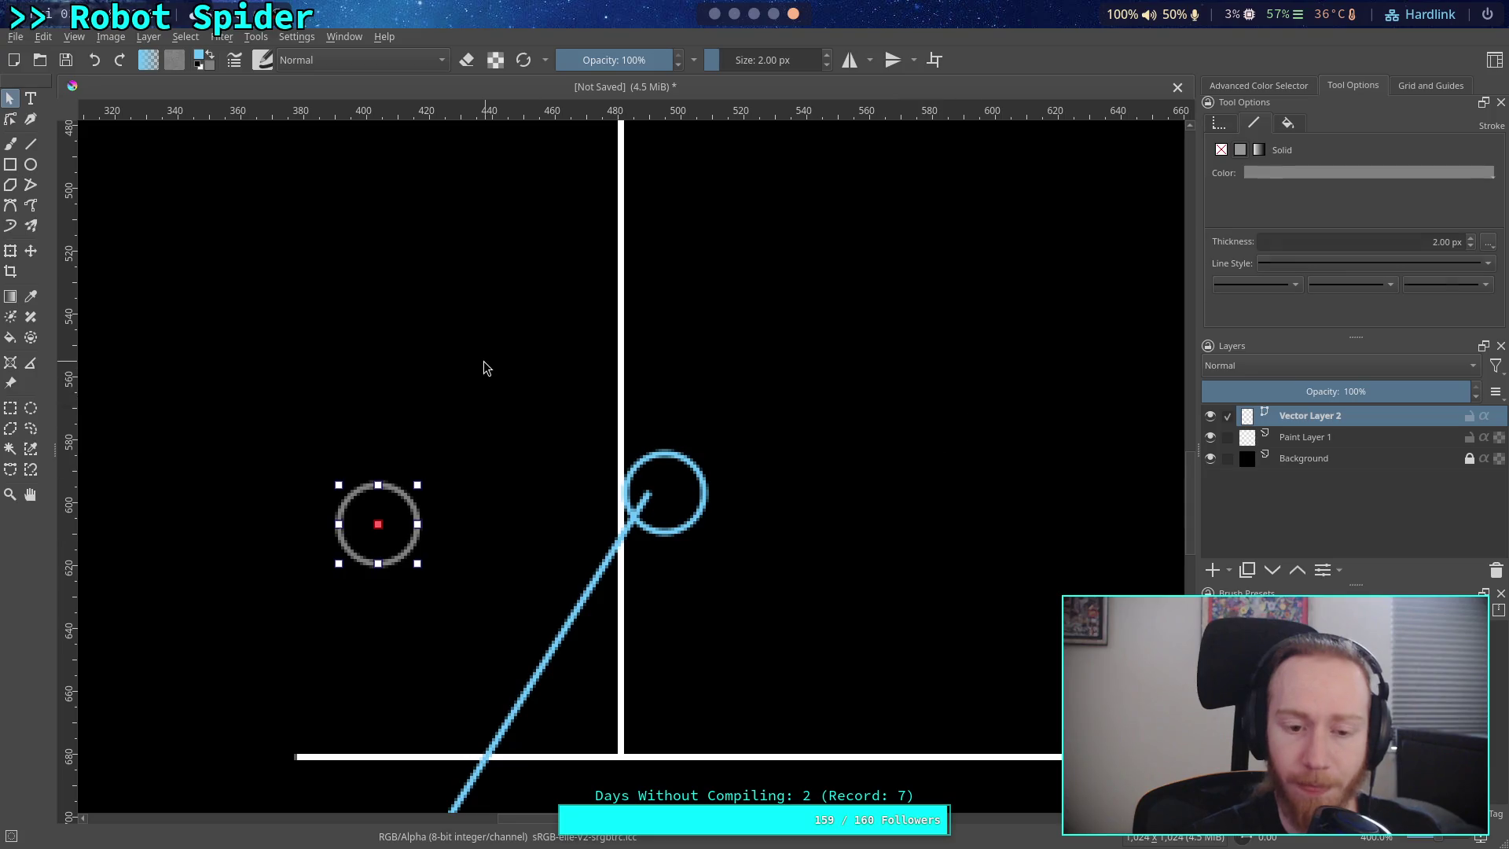
pyautogui.click(218, 317)
# - Move the grey circle down onto the blue line just above the ground line
pyautogui.moveTo(360, 499)
pyautogui.mouseDown()
pyautogui.moveTo(479, 654)
pyautogui.moveTo(480, 702)
pyautogui.moveTo(499, 686)
pyautogui.mouseUp()
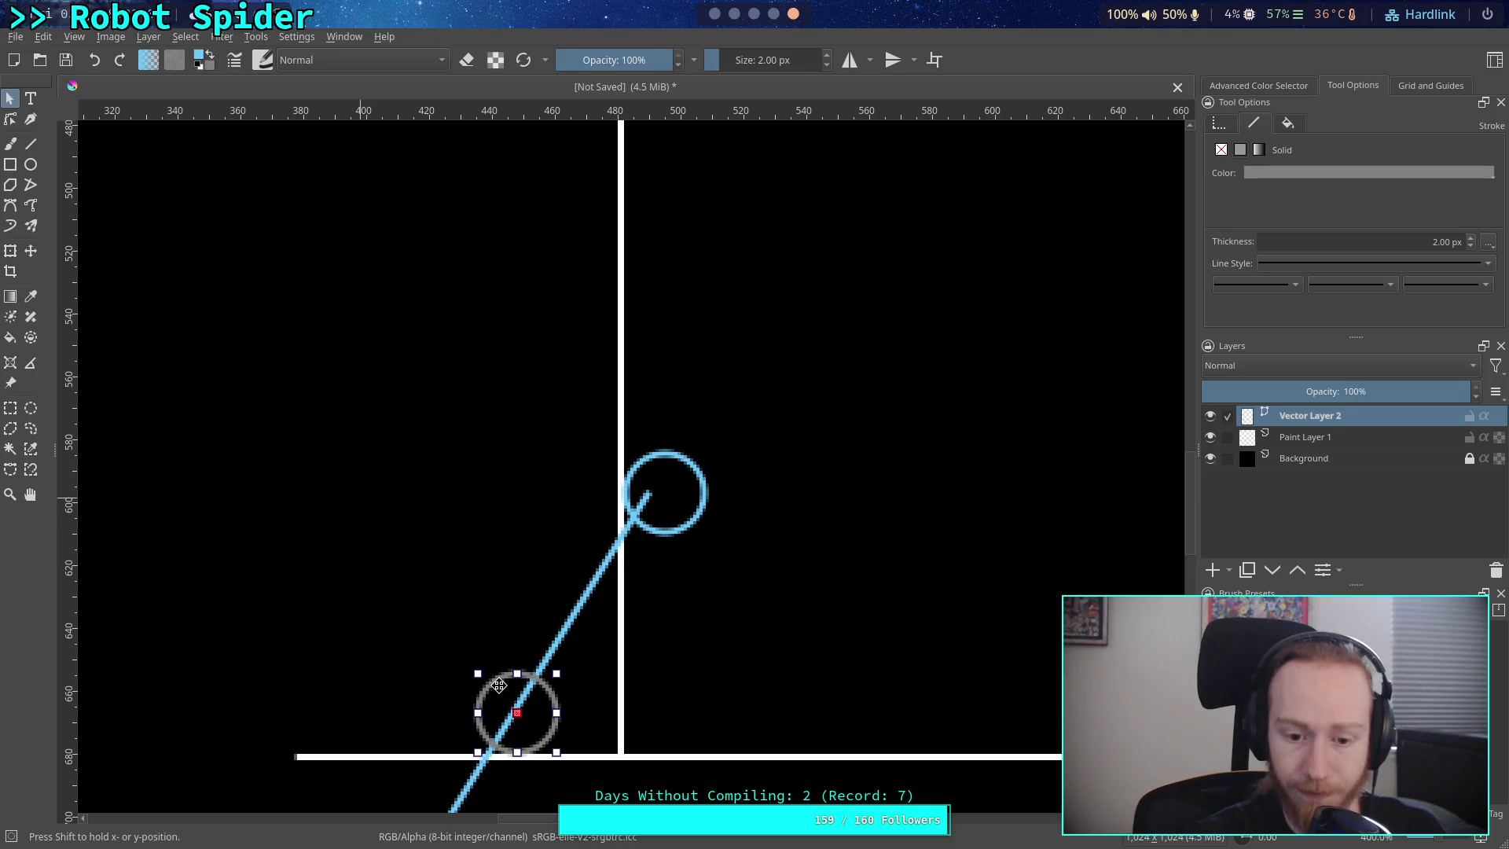
pyautogui.scroll(-2, 717, 650)
pyautogui.moveTo(537, 607); pyautogui.dragTo(533, 611)
pyautogui.click(577, 598)
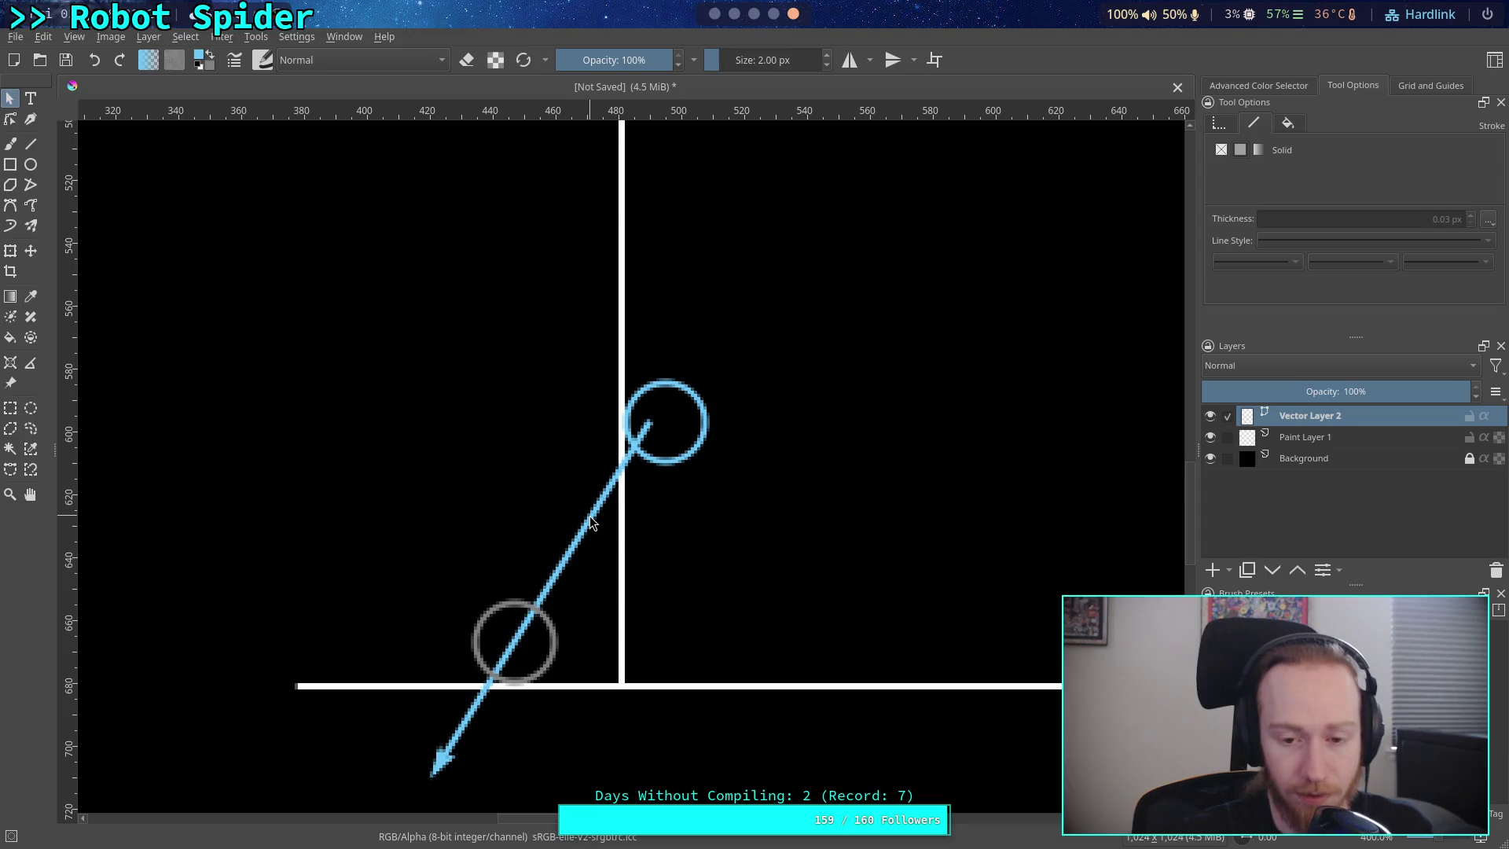
pyautogui.click(663, 456)
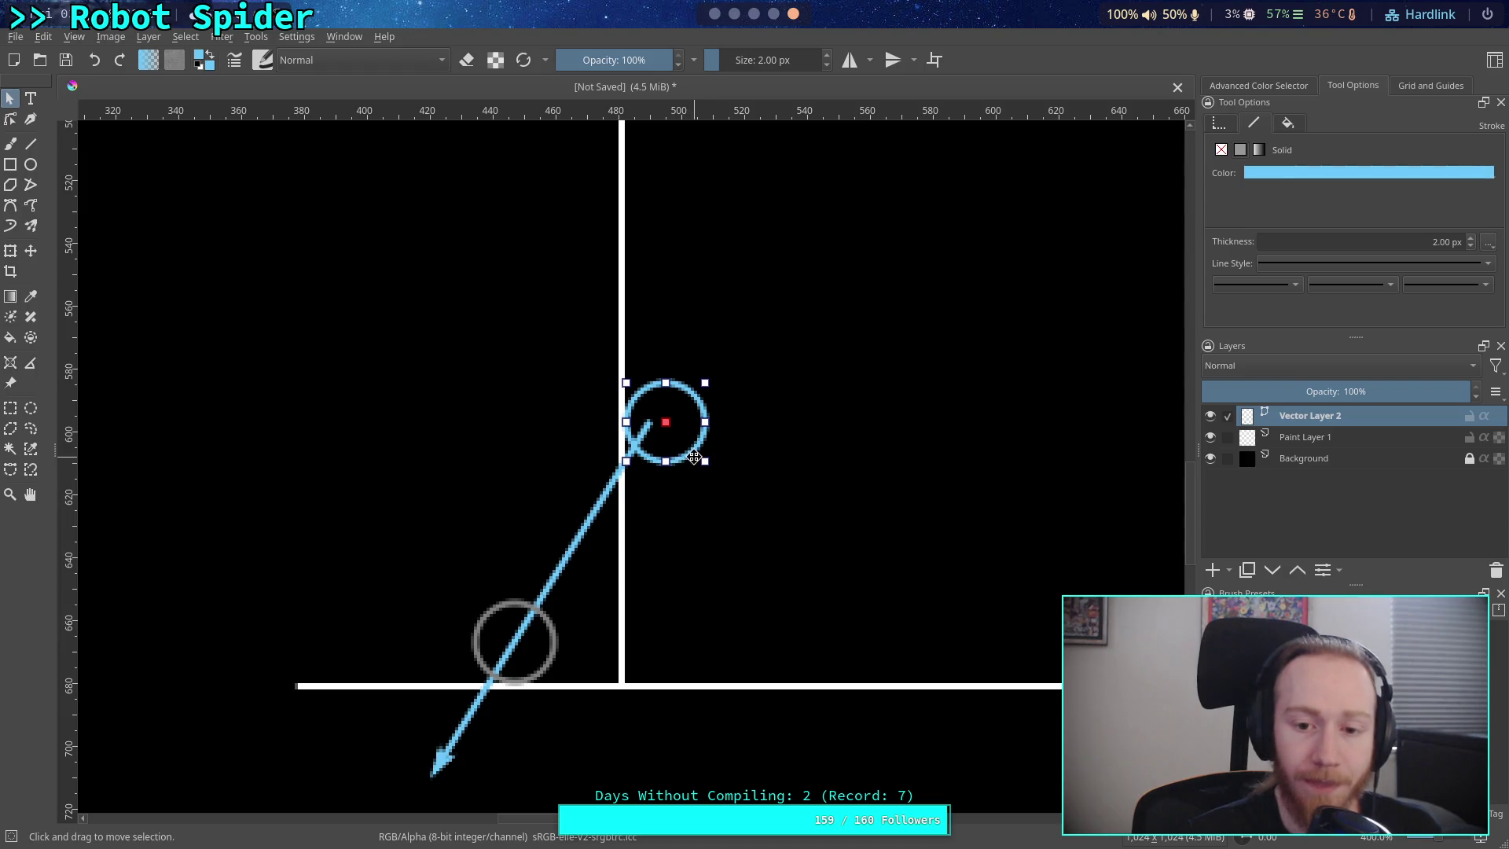
pyautogui.moveTo(691, 453)
pyautogui.mouseDown()
pyautogui.moveTo(557, 682)
pyautogui.moveTo(525, 656)
pyautogui.moveTo(553, 667)
pyautogui.moveTo(676, 489)
pyautogui.moveTo(599, 593)
pyautogui.moveTo(704, 494)
pyautogui.moveTo(644, 503)
pyautogui.moveTo(689, 475)
pyautogui.moveTo(692, 450)
pyautogui.mouseUp()
pyautogui.click(791, 516)
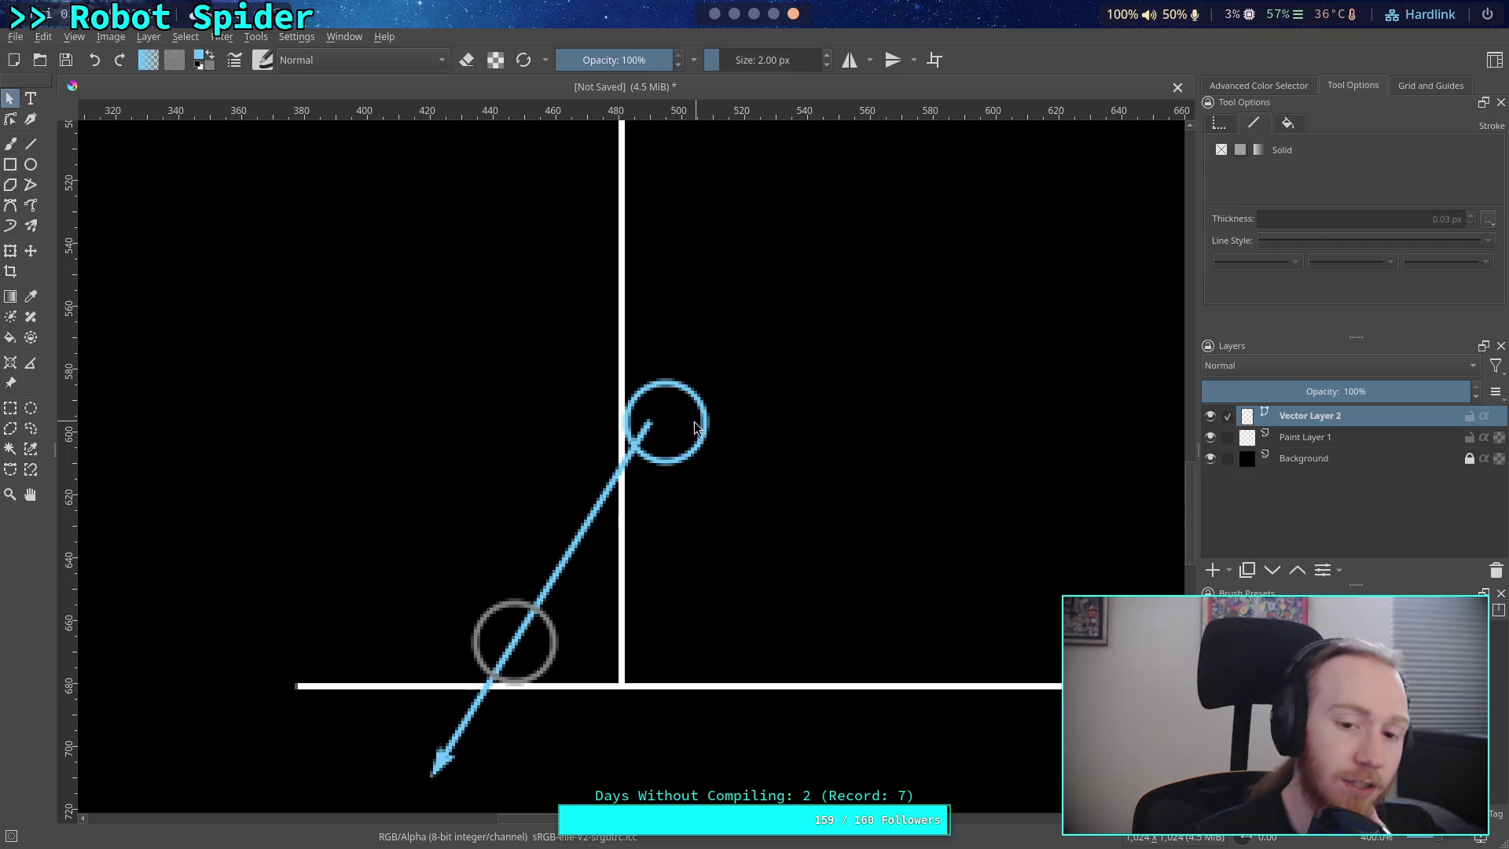
pyautogui.click(665, 422)
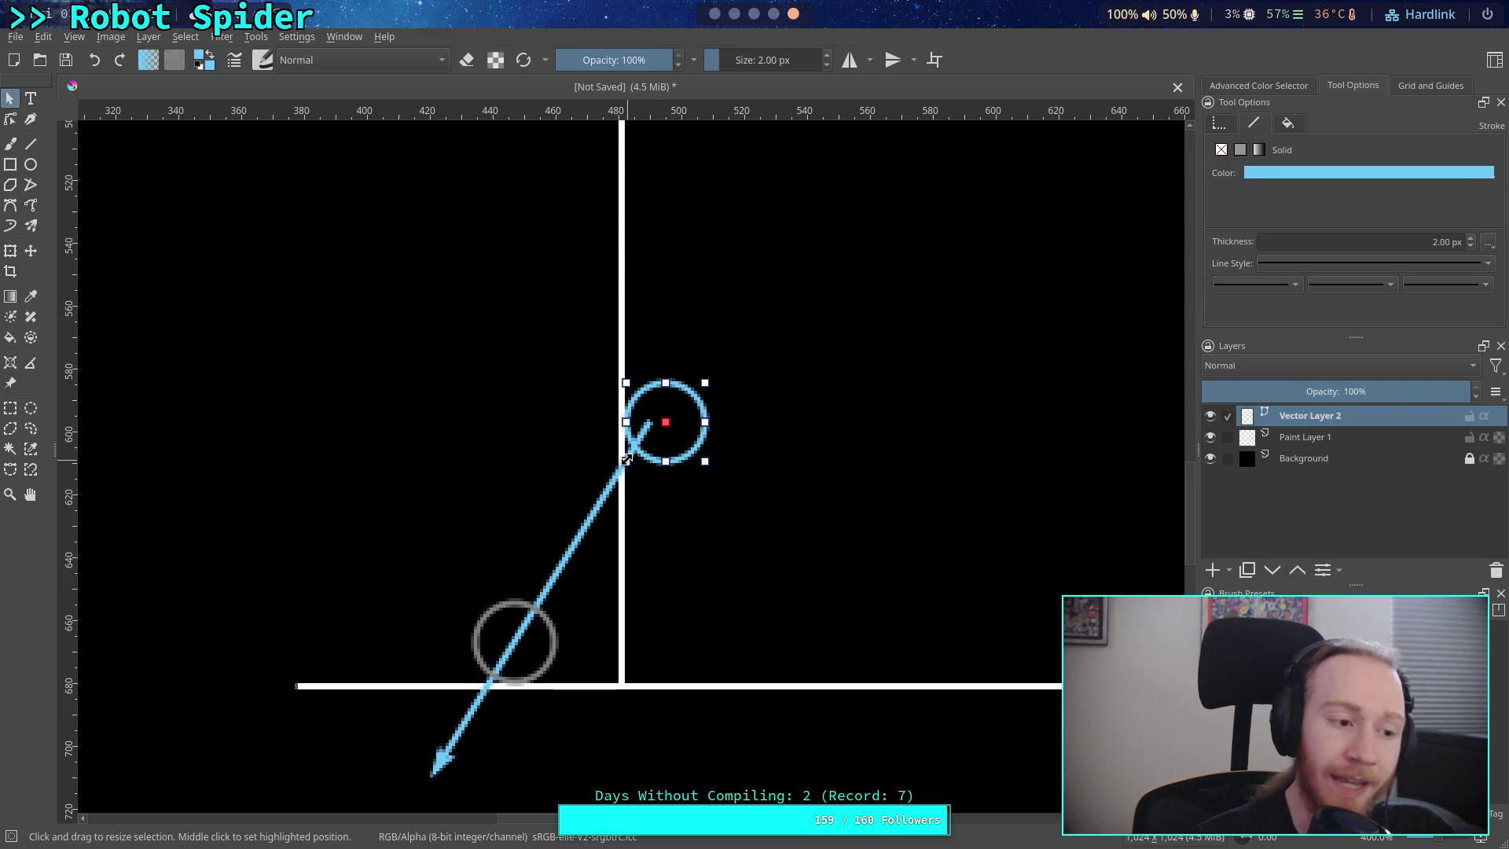
pyautogui.click(489, 616)
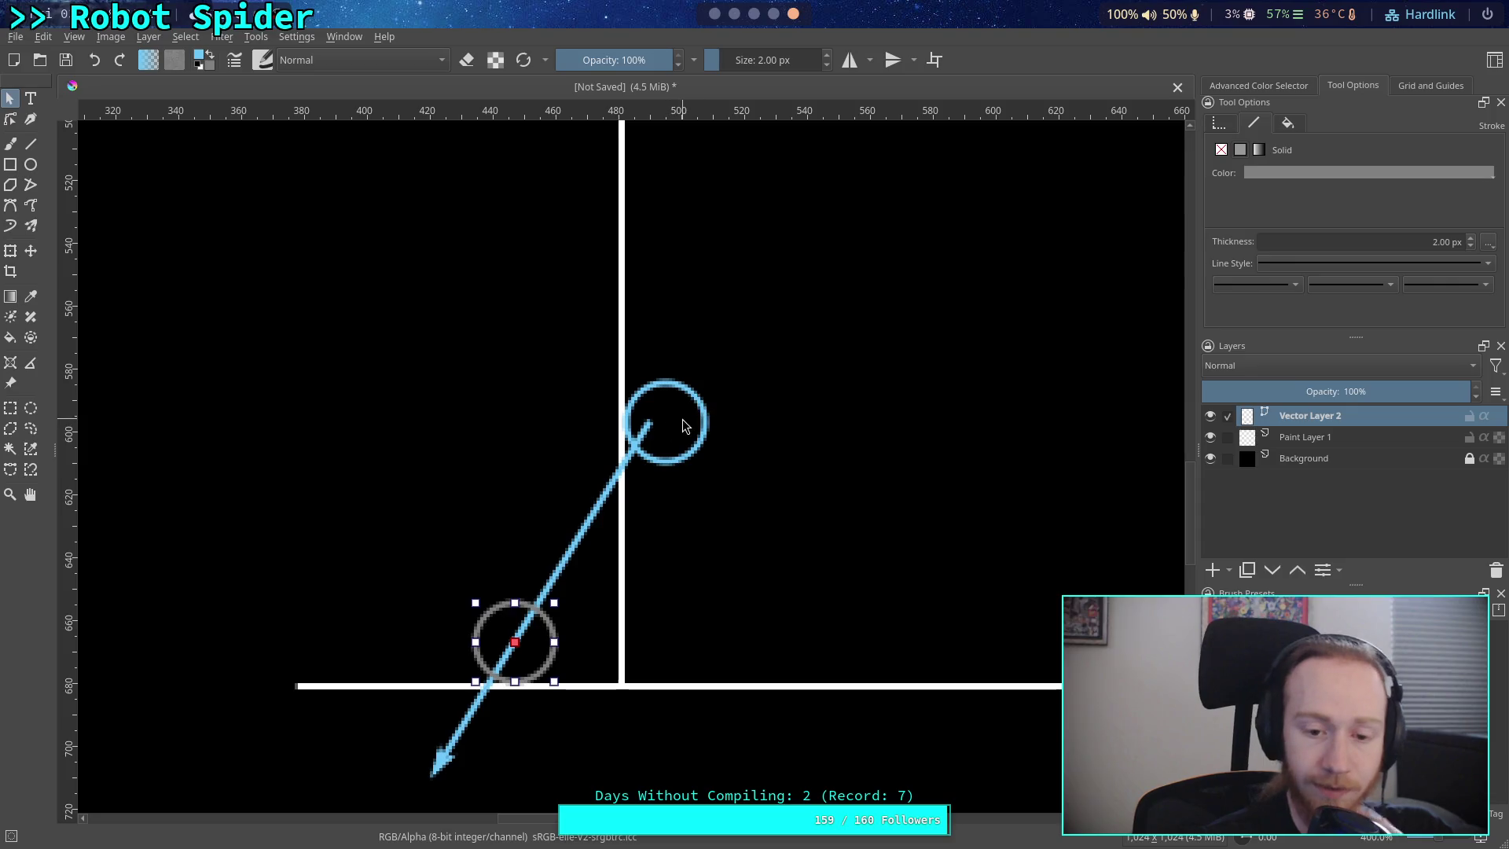
pyautogui.moveTo(728, 504)
pyautogui.mouseDown()
pyautogui.moveTo(448, 421)
pyautogui.moveTo(406, 426)
pyautogui.mouseUp()
pyautogui.moveTo(559, 455)
pyautogui.mouseDown()
pyautogui.moveTo(485, 438)
pyautogui.moveTo(522, 421)
pyautogui.mouseUp()
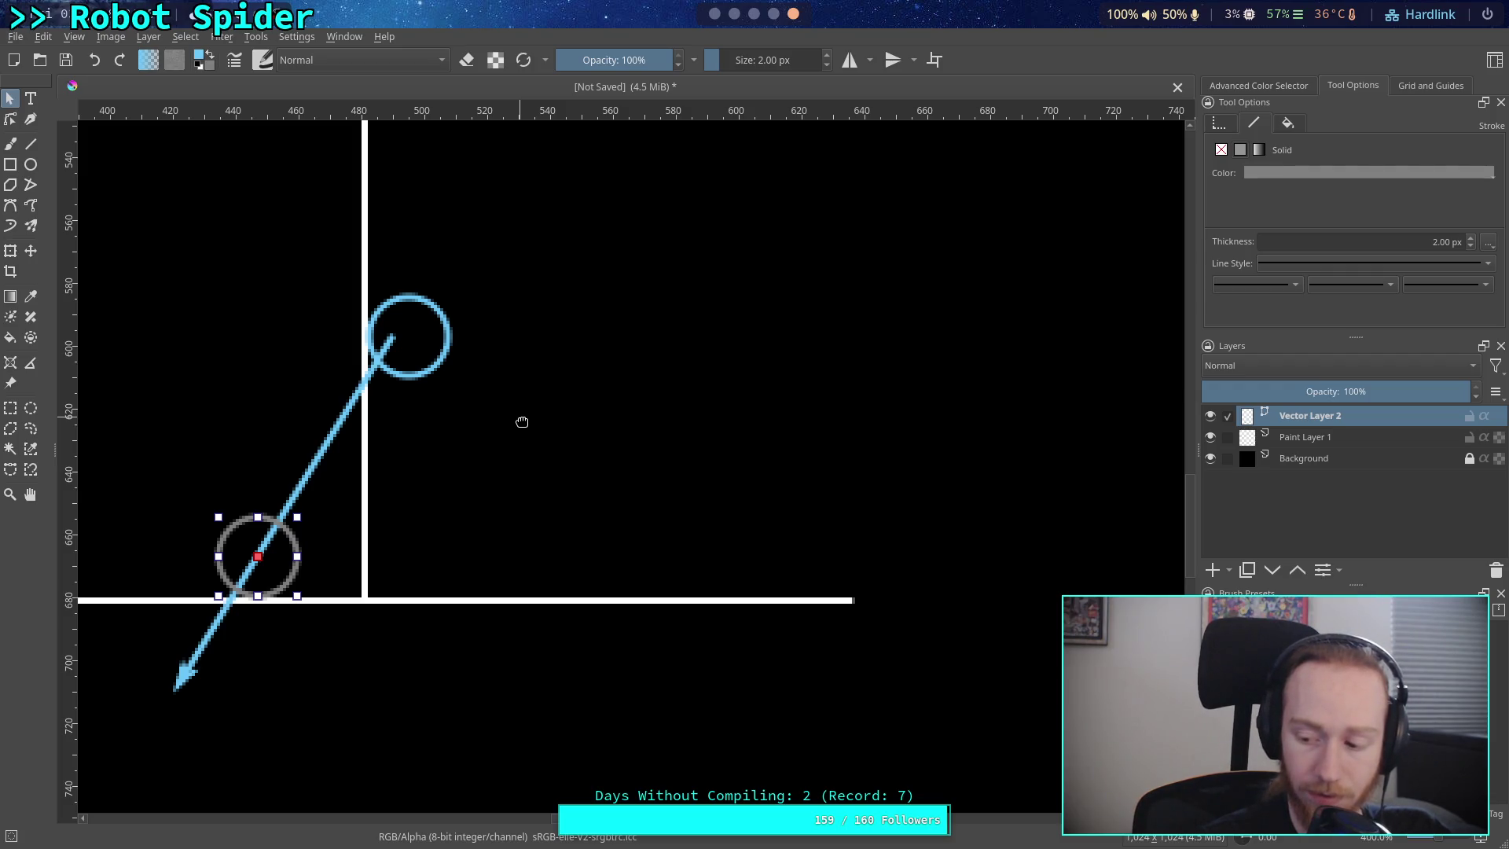
pyautogui.moveTo(522, 422); pyautogui.dragTo(362, 434)
# - Pick the Line tool with white as the foreground colour
pyautogui.hscroll(-5, 852, 580)
pyautogui.scroll(3, 852, 579)
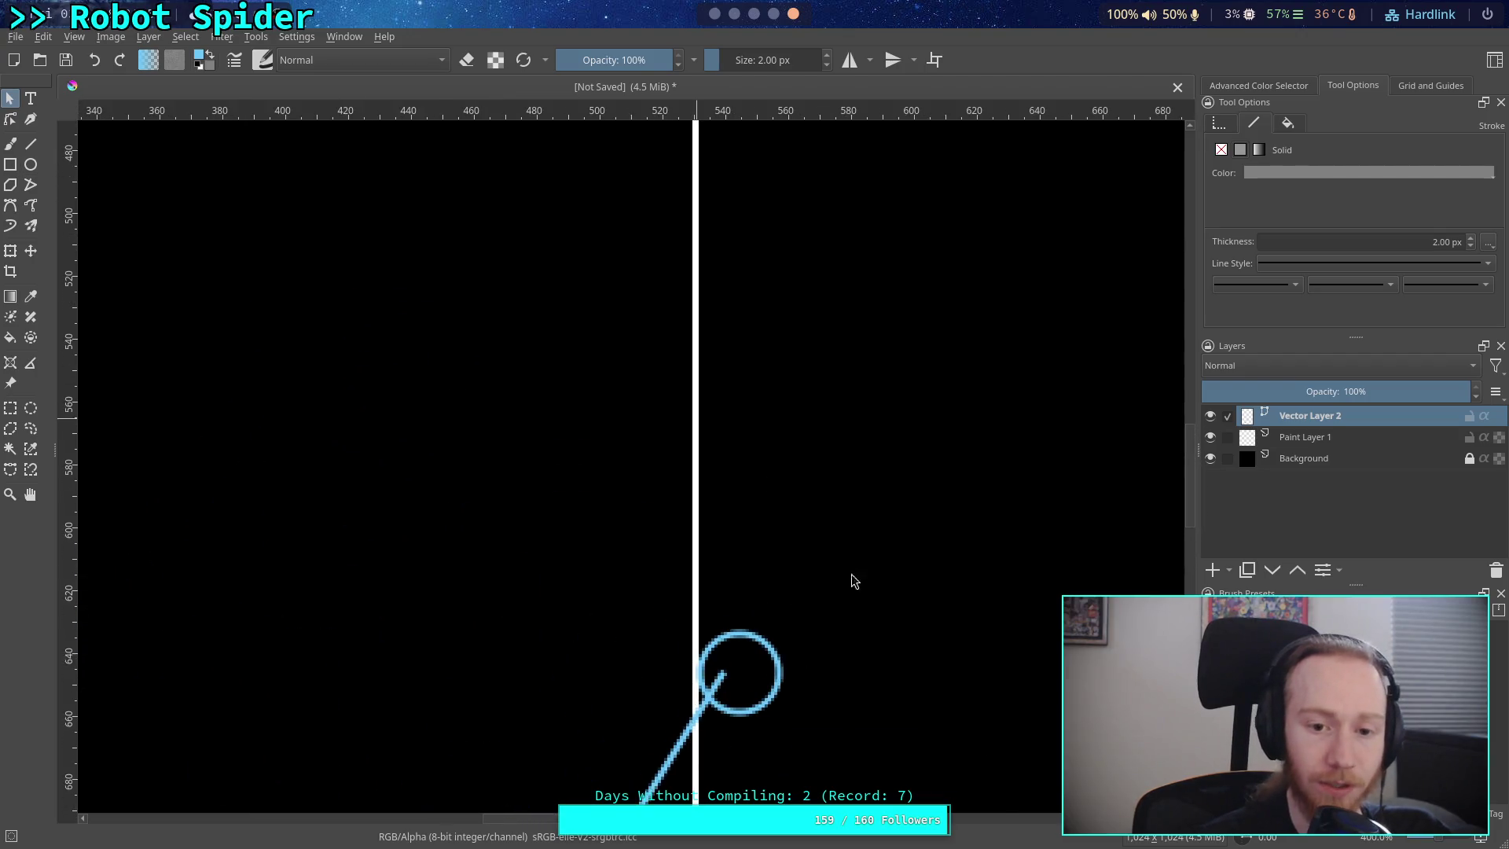
pyautogui.scroll(4, 627, 585)
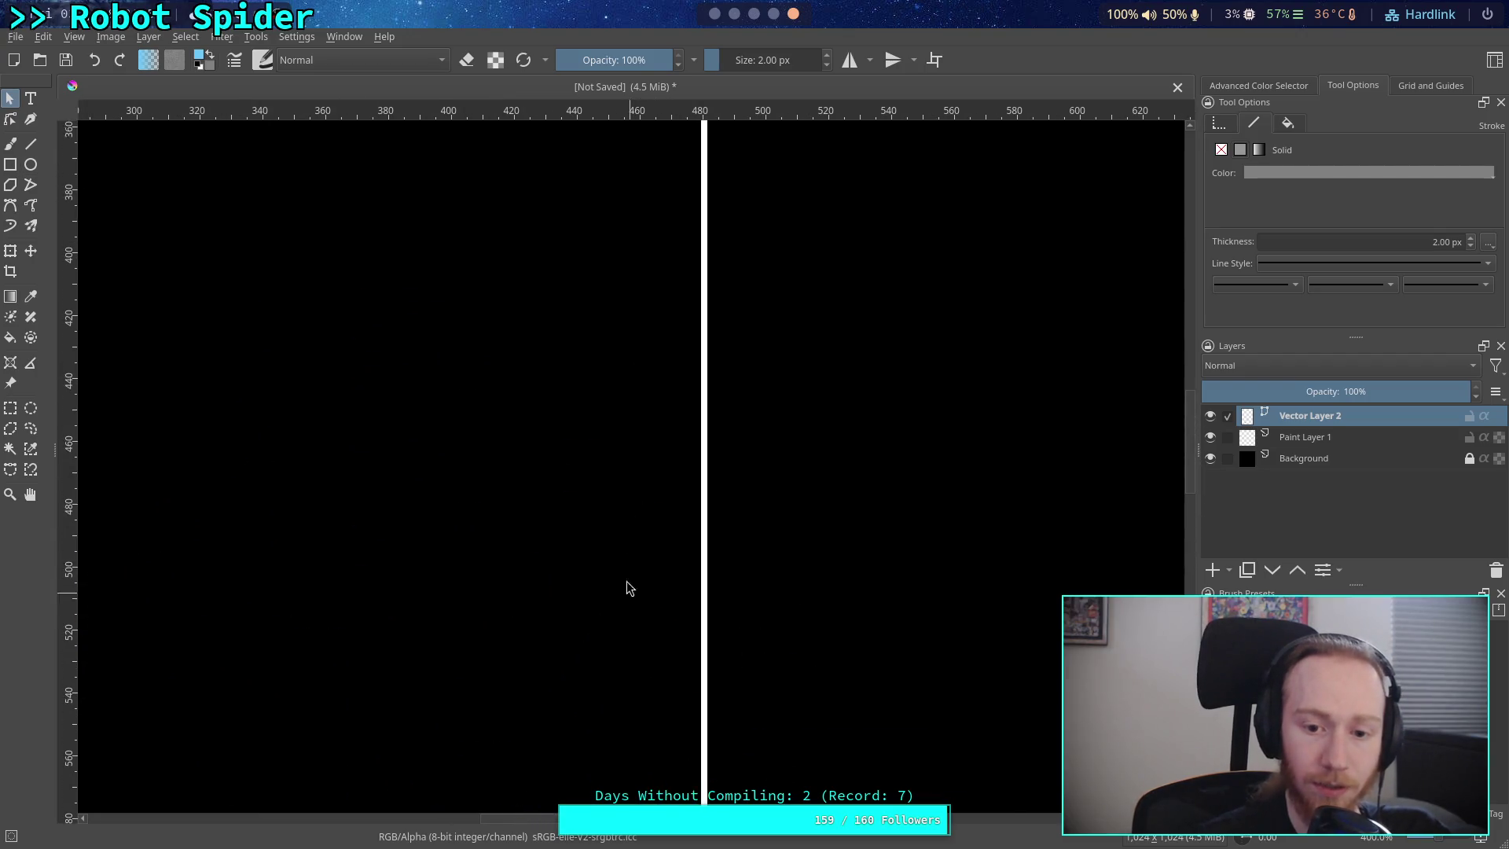
pyautogui.click(31, 145)
pyautogui.click(200, 56)
pyautogui.click(889, 234)
pyautogui.click(837, 581)
# - Draw a white horizontal line leftward from the vertical line's top, redoing a grey attempt
pyautogui.scroll(-7, 818, 455)
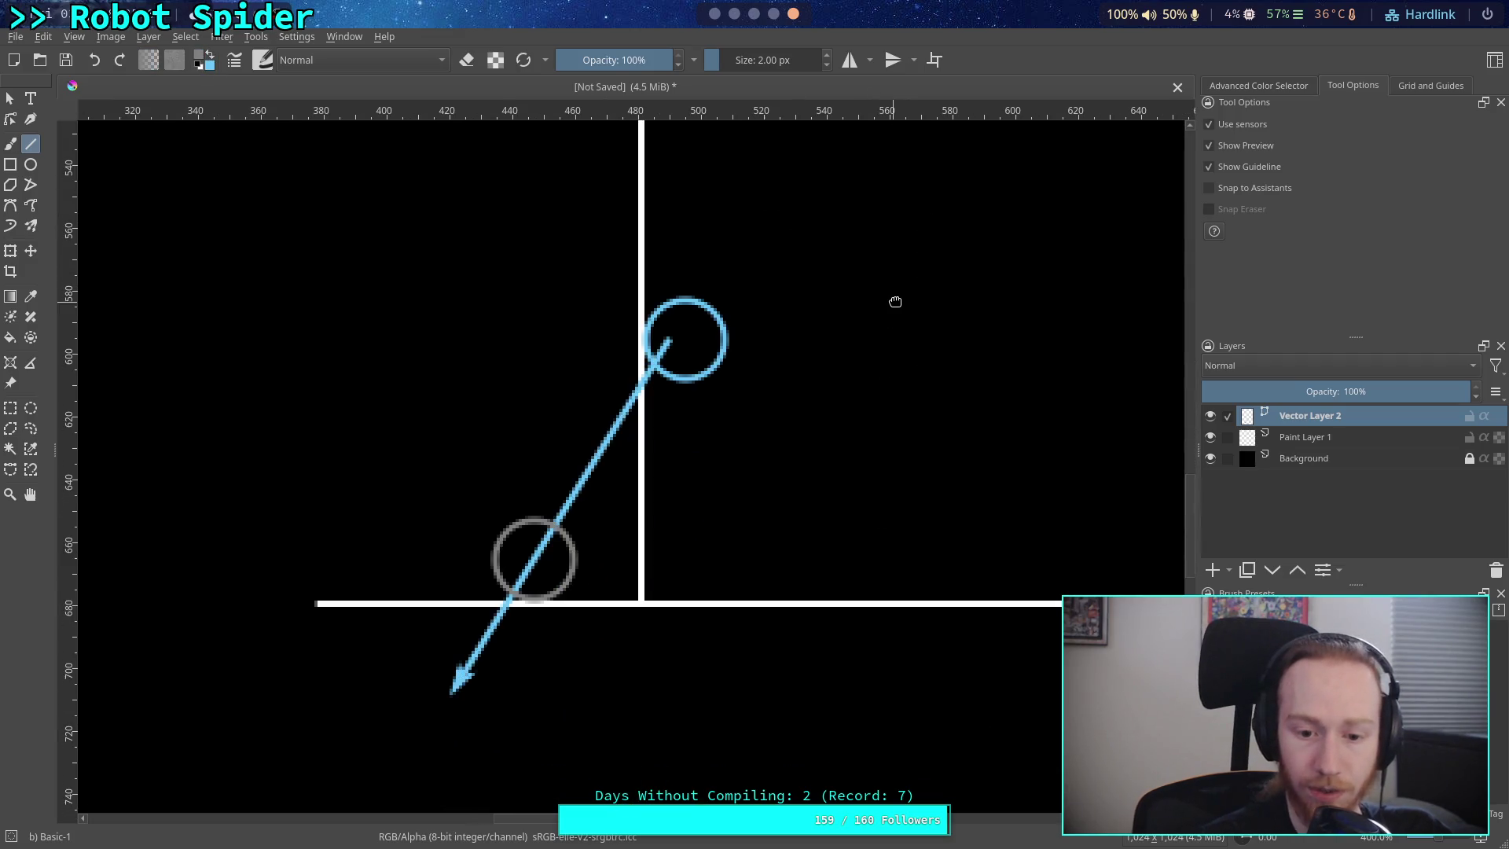
pyautogui.scroll(7, 647, 354)
pyautogui.hscroll(-1, 683, 344)
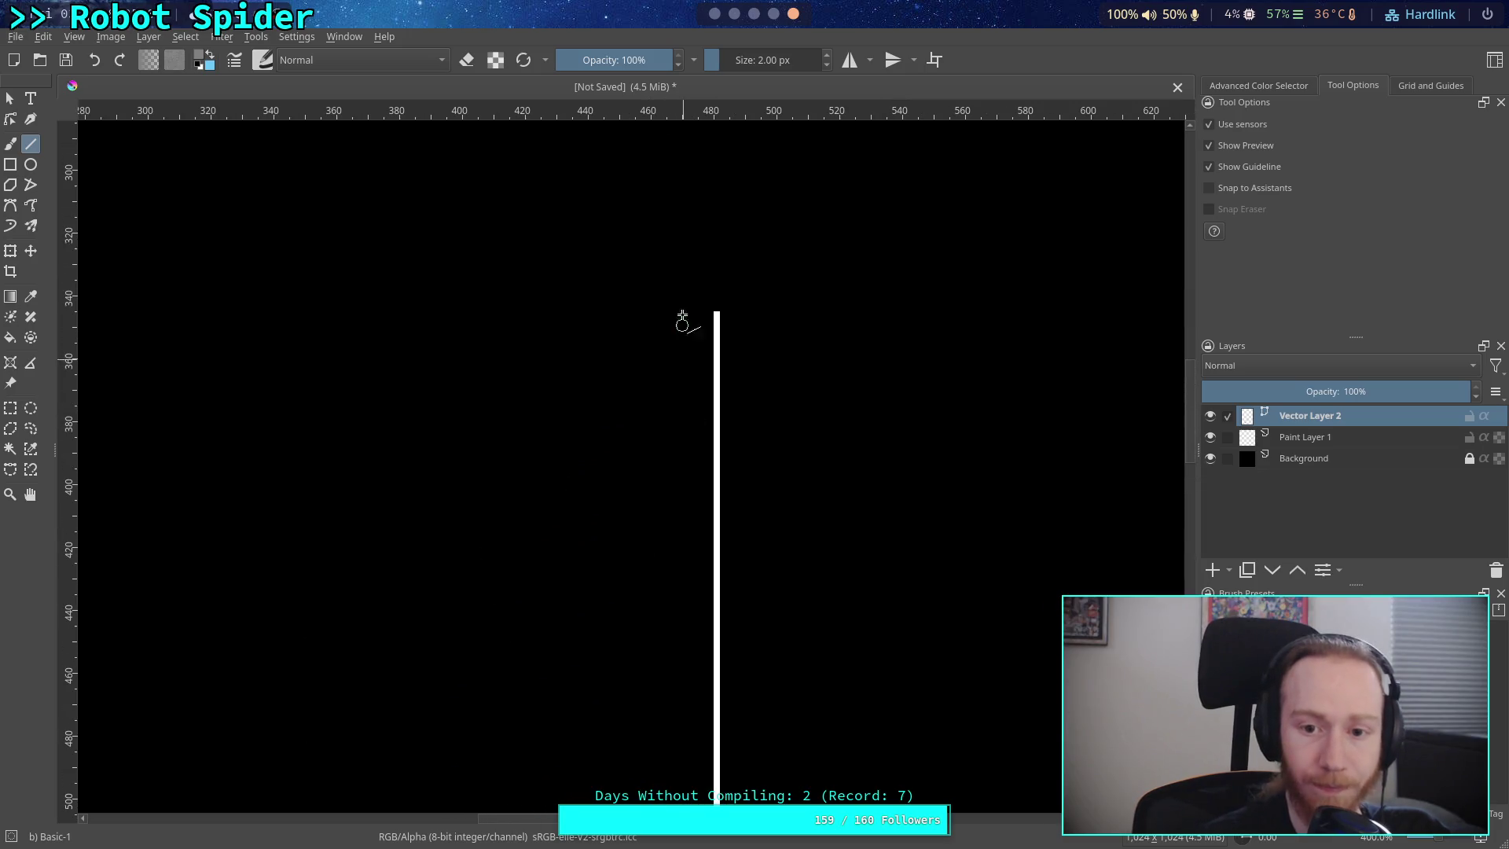
pyautogui.moveTo(716, 314); pyautogui.dragTo(297, 315)
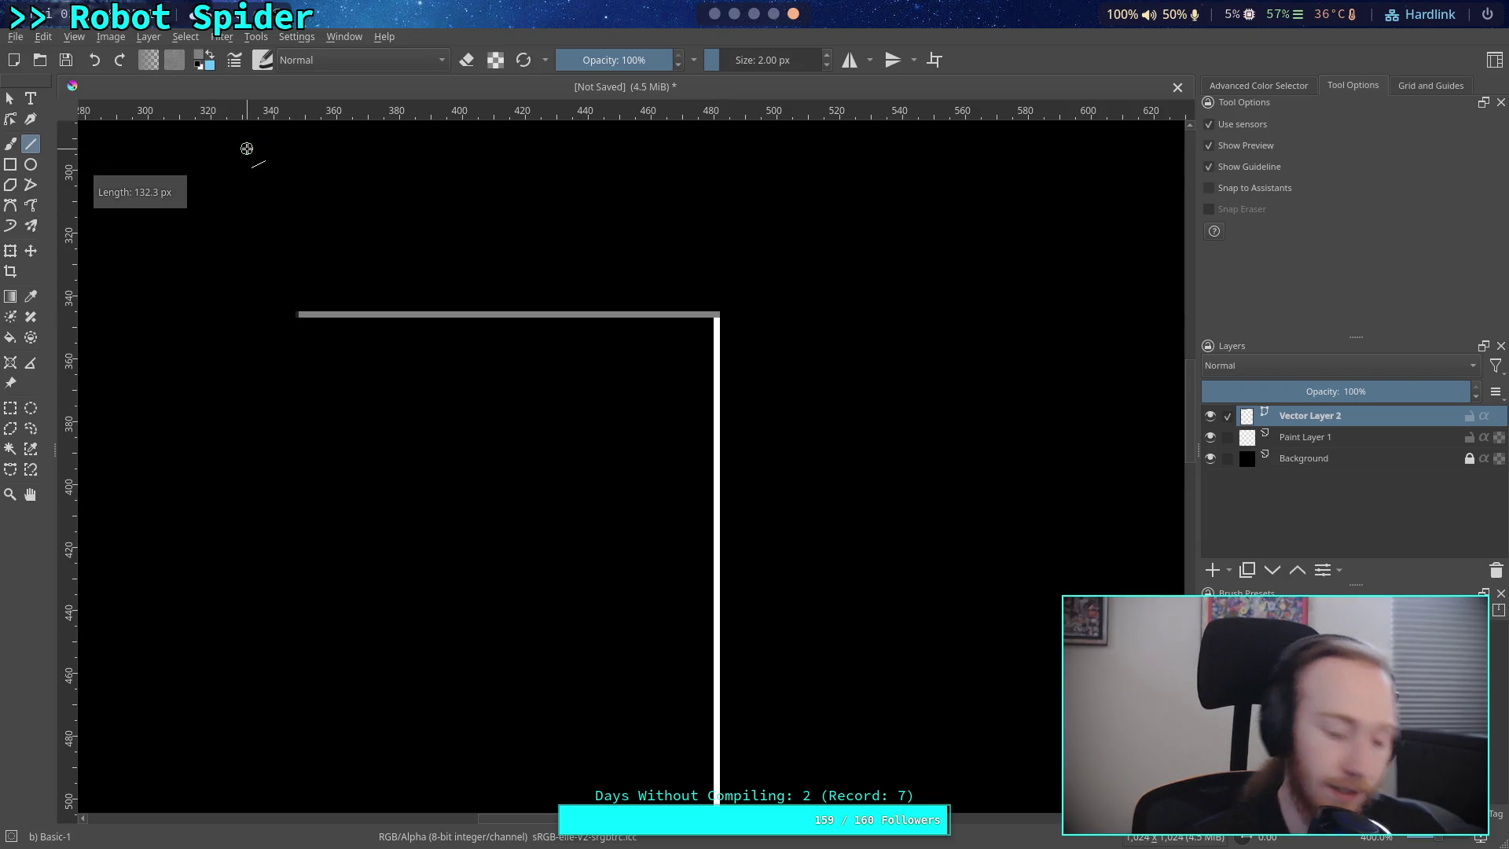
pyautogui.hotkey('ctrl', 'z')
pyautogui.click(201, 57)
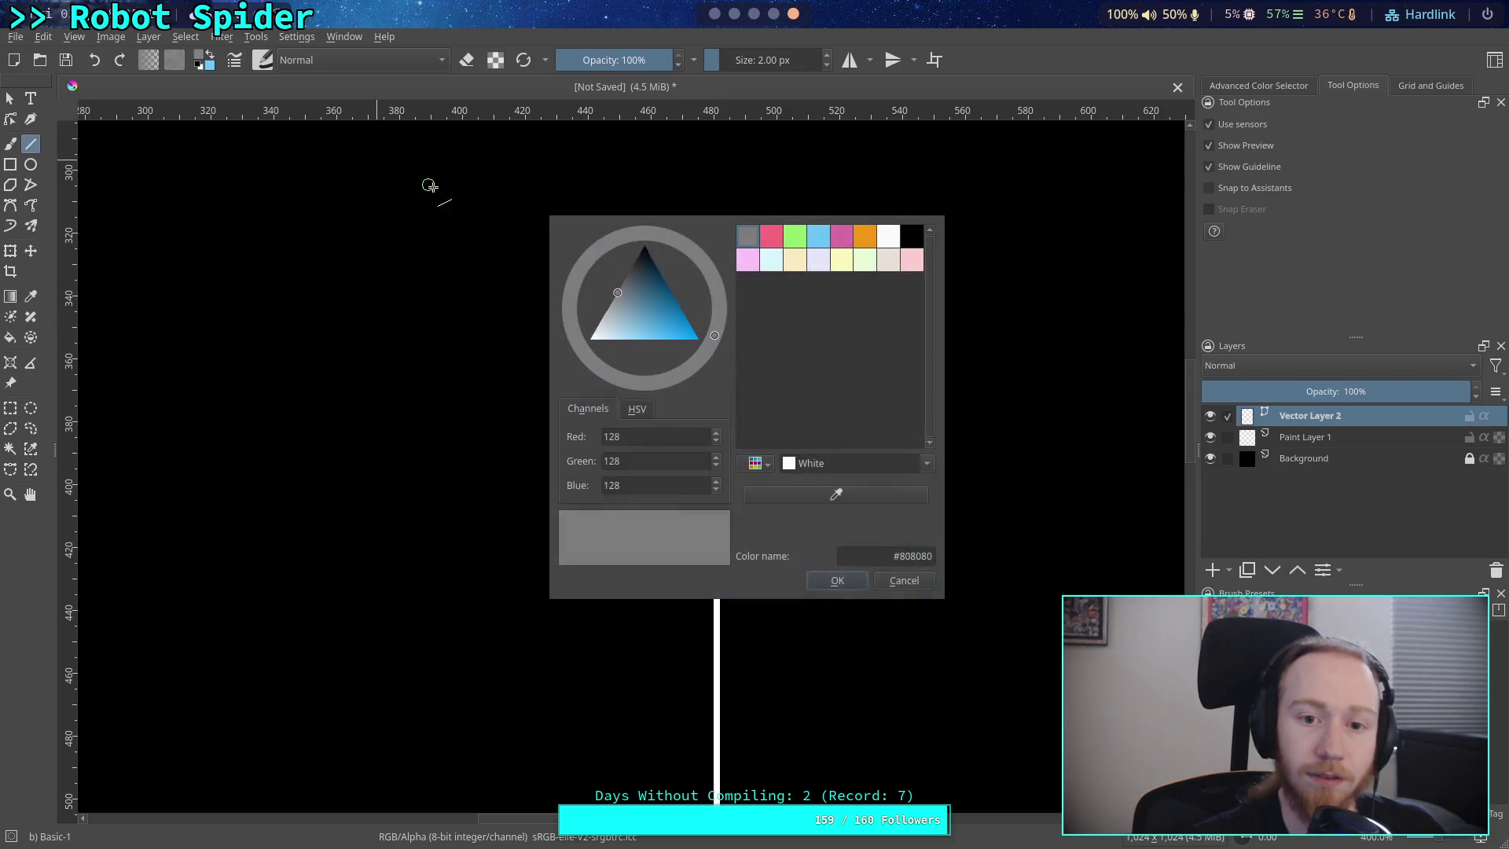
pyautogui.click(888, 236)
pyautogui.click(852, 584)
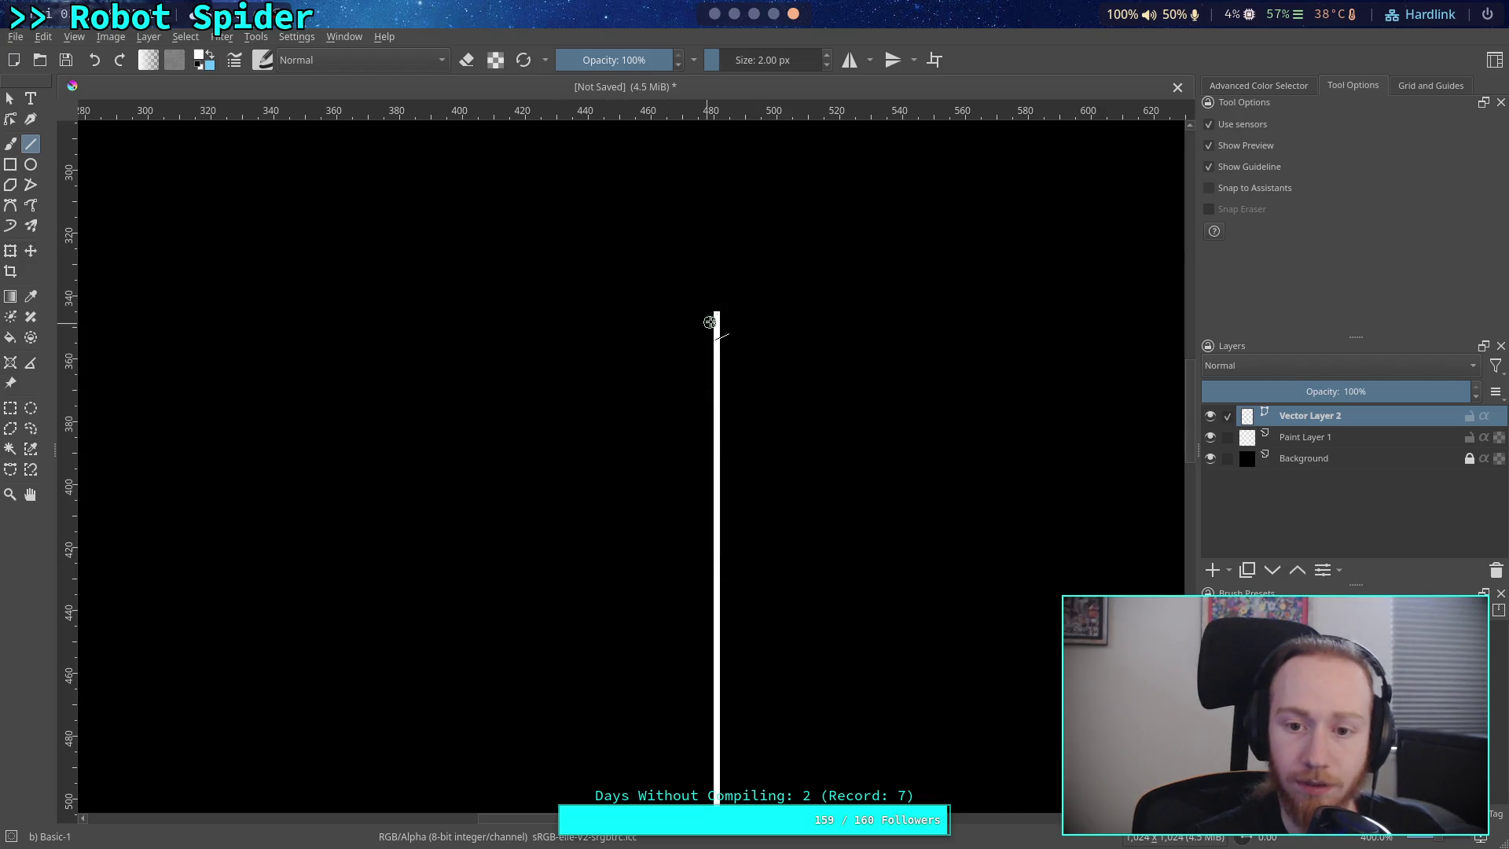
pyautogui.moveTo(714, 314); pyautogui.dragTo(389, 314)
# - Draw a second white line rightward, then arrange both lines and the blue arrow into a step
pyautogui.scroll(-1, 612, 360)
pyautogui.hscroll(3, 612, 360)
pyautogui.moveTo(495, 438); pyautogui.dragTo(764, 444)
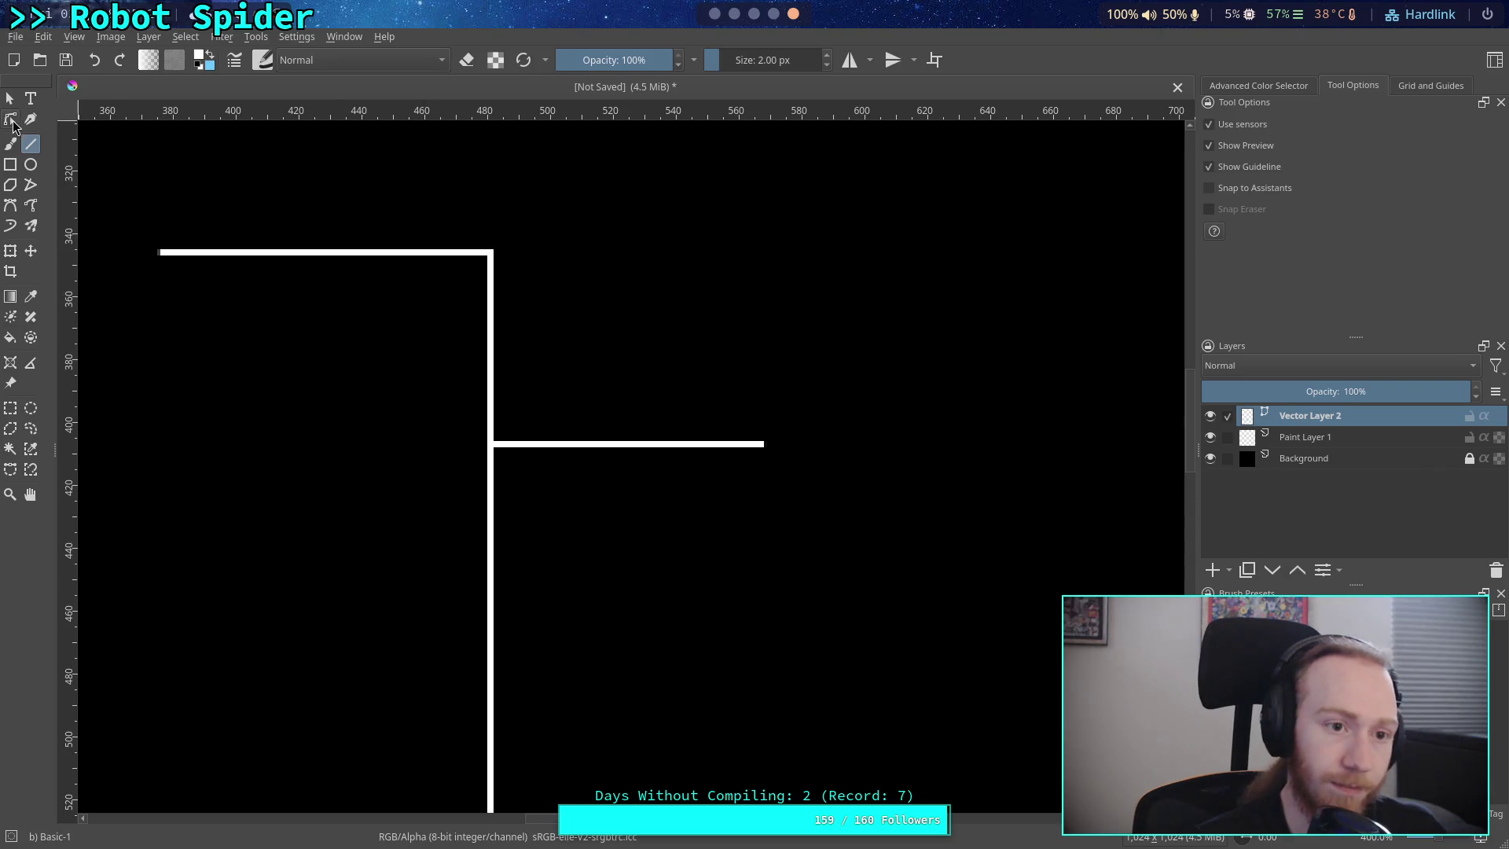
pyautogui.click(10, 98)
pyautogui.click(388, 256)
pyautogui.moveTo(388, 258); pyautogui.dragTo(401, 444)
pyautogui.click(588, 446)
pyautogui.moveTo(588, 447)
pyautogui.mouseDown()
pyautogui.moveTo(605, 367)
pyautogui.moveTo(600, 249)
pyautogui.mouseUp()
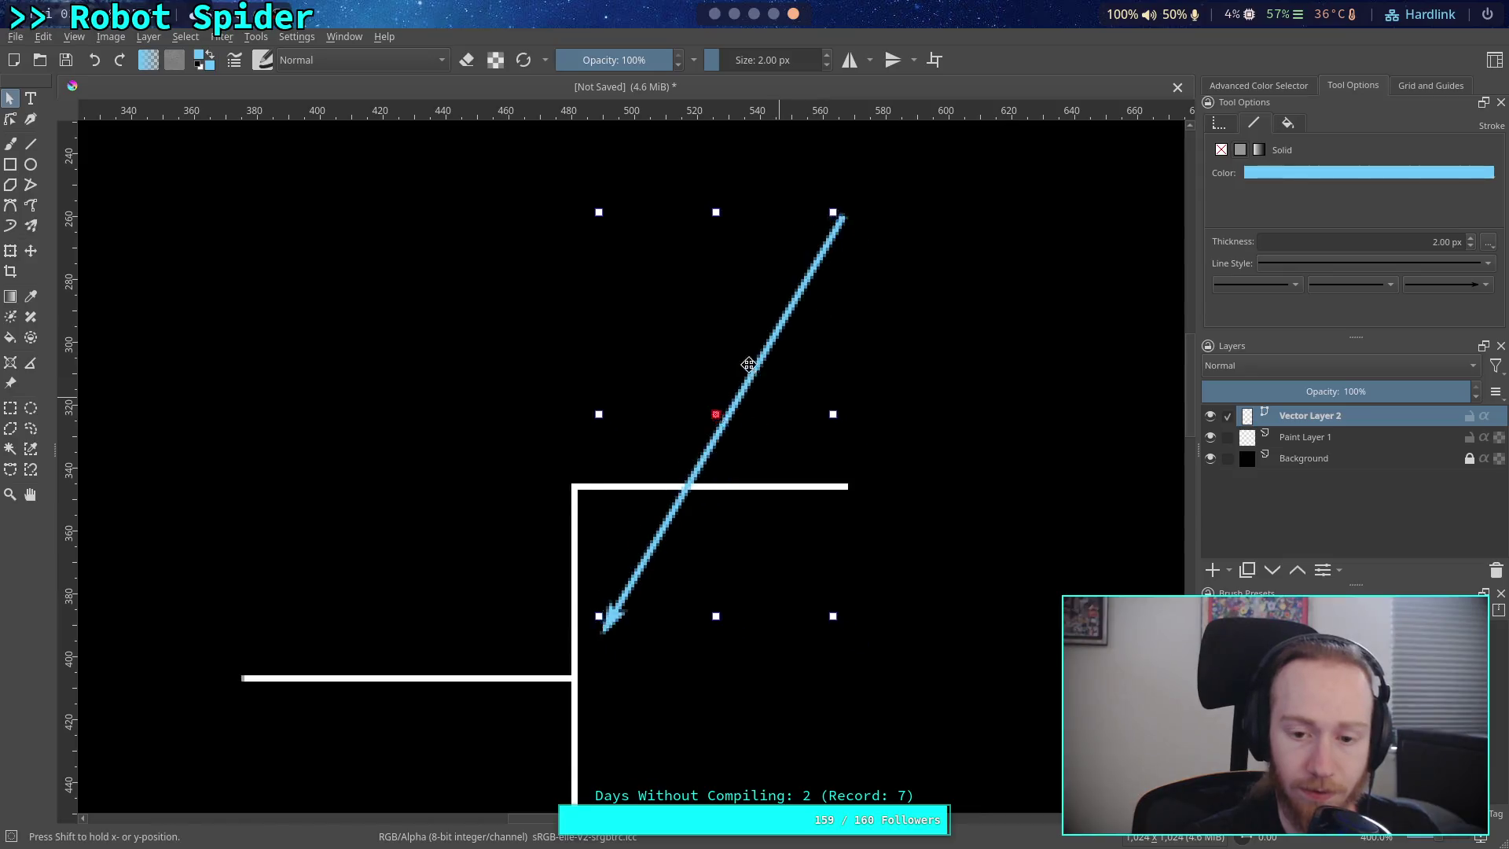
pyautogui.moveTo(748, 364)
pyautogui.mouseDown()
pyautogui.moveTo(725, 405)
pyautogui.moveTo(745, 415)
pyautogui.mouseUp()
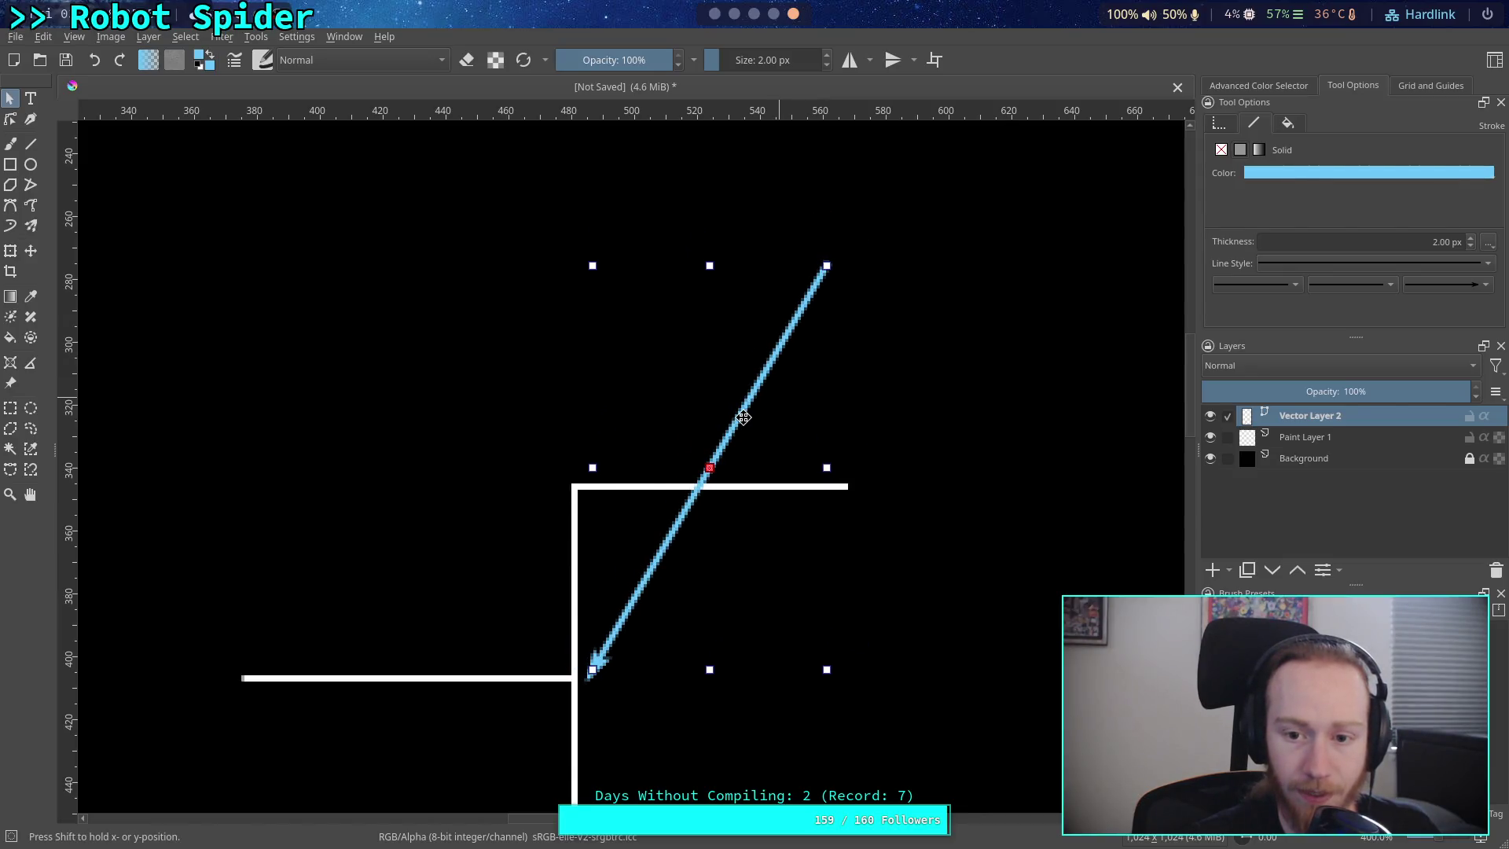
# - Paste the copied blue circle and move it onto the arrow line
pyautogui.click(31, 164)
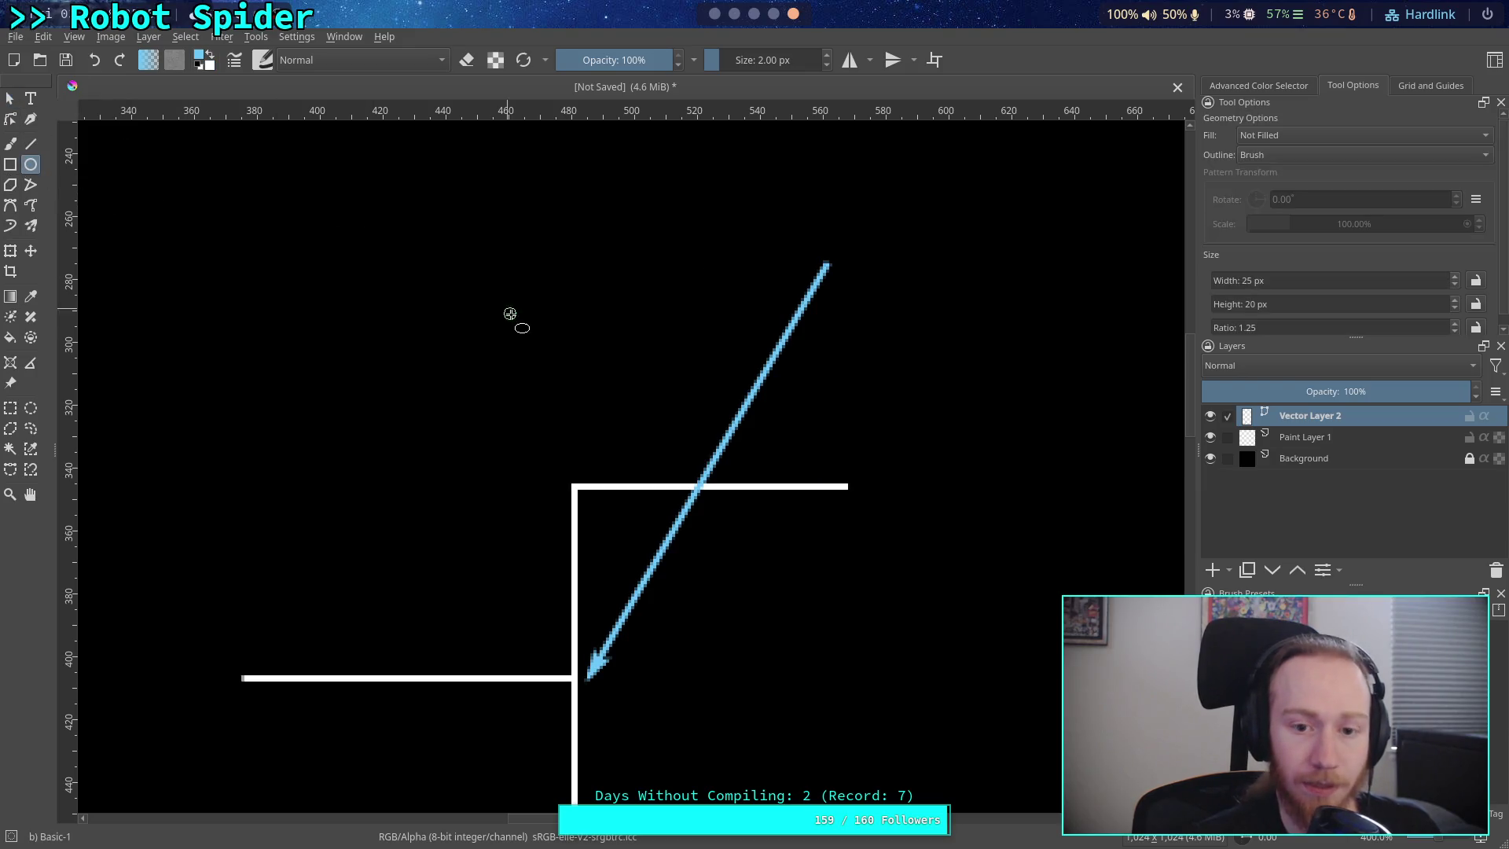
pyautogui.rightClick(421, 287)
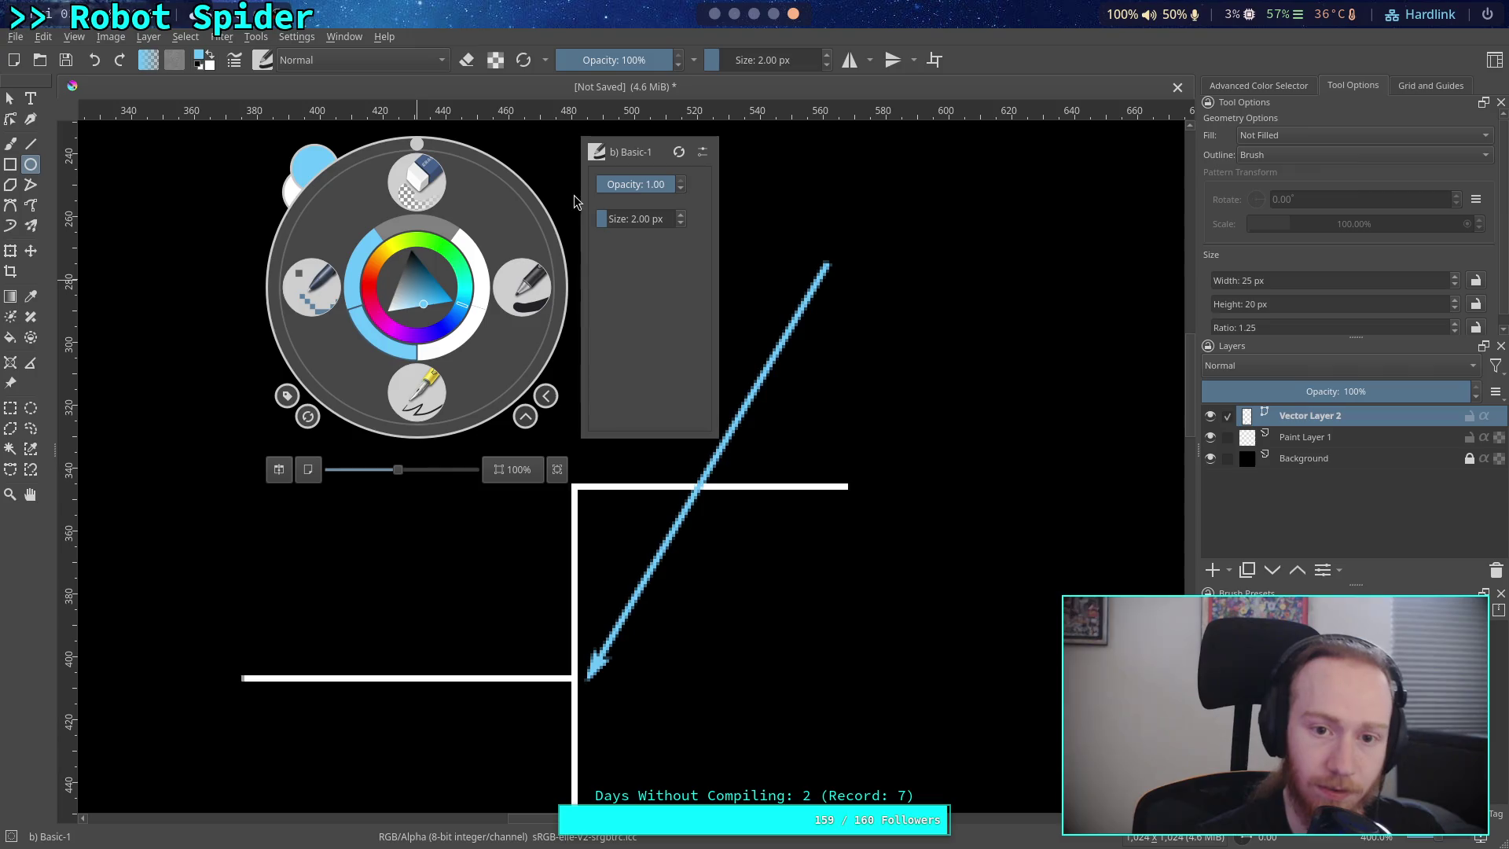
pyautogui.click(199, 228)
pyautogui.rightClick(333, 311)
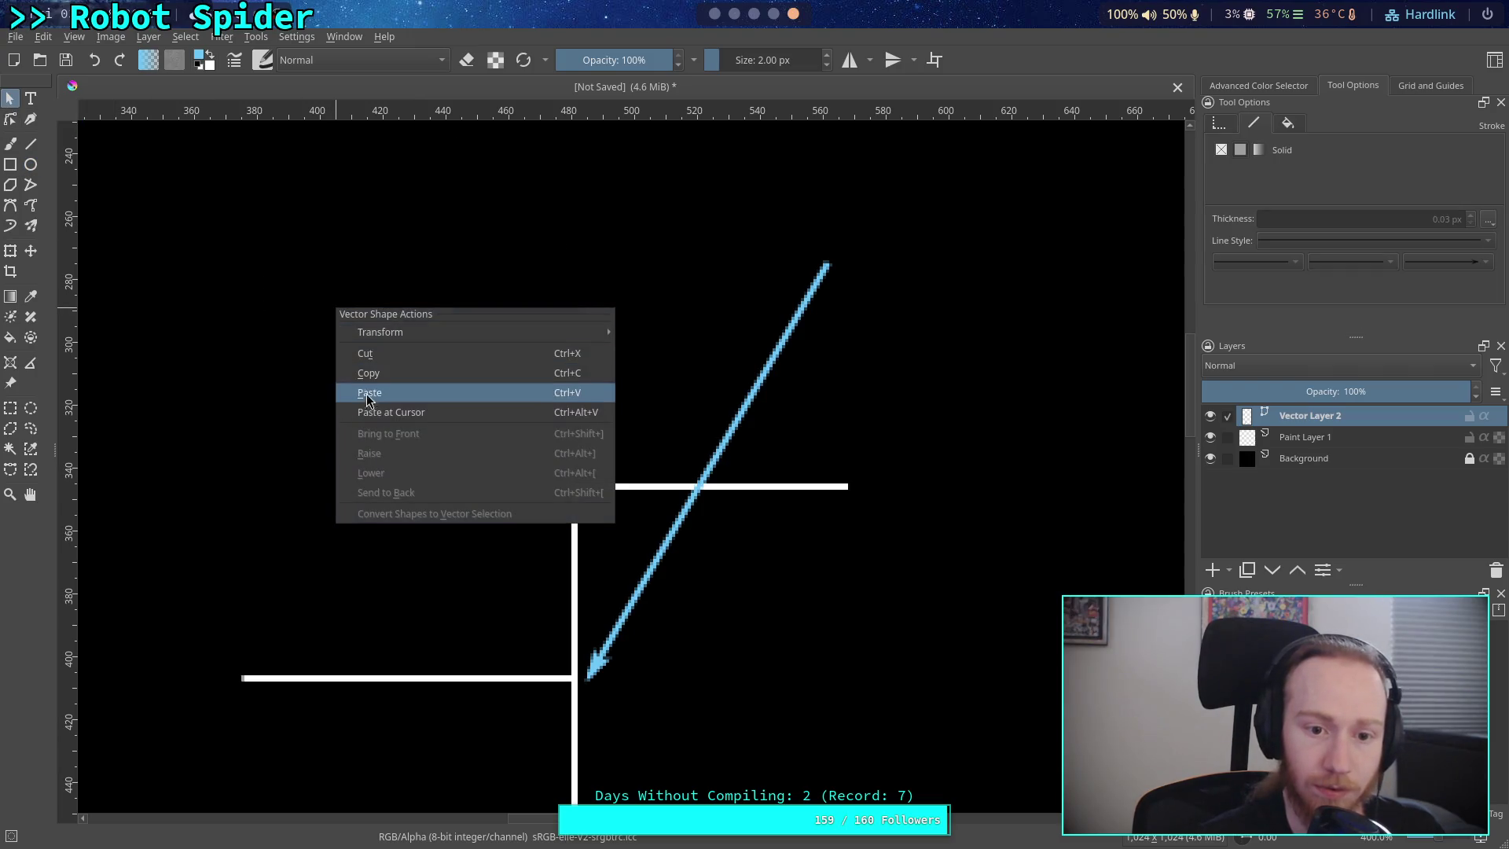
pyautogui.click(365, 388)
pyautogui.moveTo(373, 392); pyautogui.dragTo(698, 415)
# - Align the circle at the step's upper corner with the arrow running through its centre
pyautogui.click(646, 507)
pyautogui.moveTo(663, 552); pyautogui.dragTo(554, 561)
pyautogui.click(747, 421)
pyautogui.click(753, 422)
pyautogui.moveTo(754, 422); pyautogui.dragTo(607, 419)
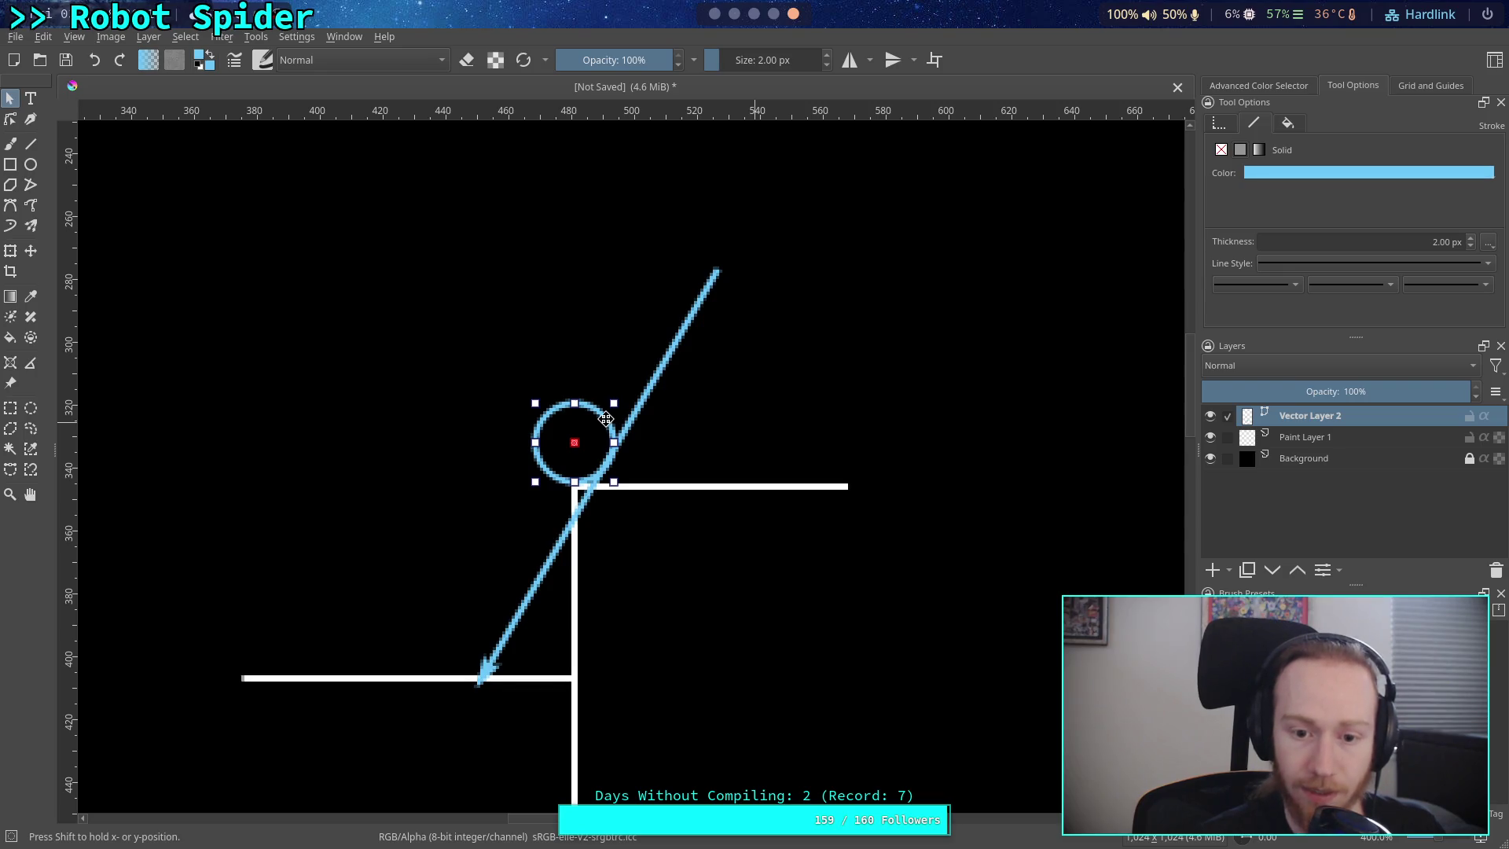
pyautogui.keyDown('shift'); pyautogui.click(649, 388); pyautogui.keyUp('shift')
pyautogui.moveTo(639, 381); pyautogui.dragTo(614, 385)
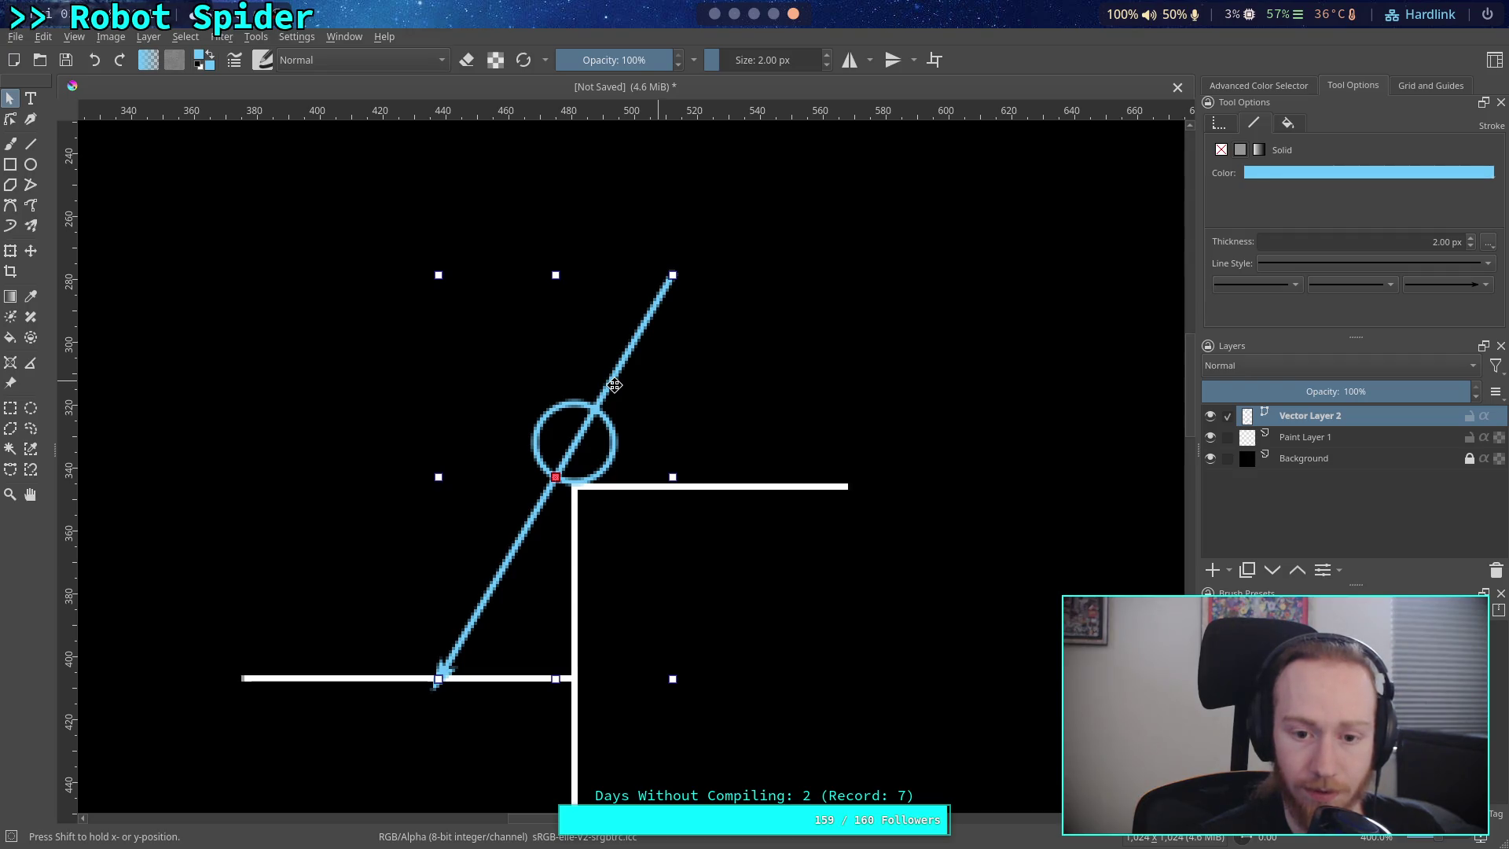
pyautogui.click(814, 393)
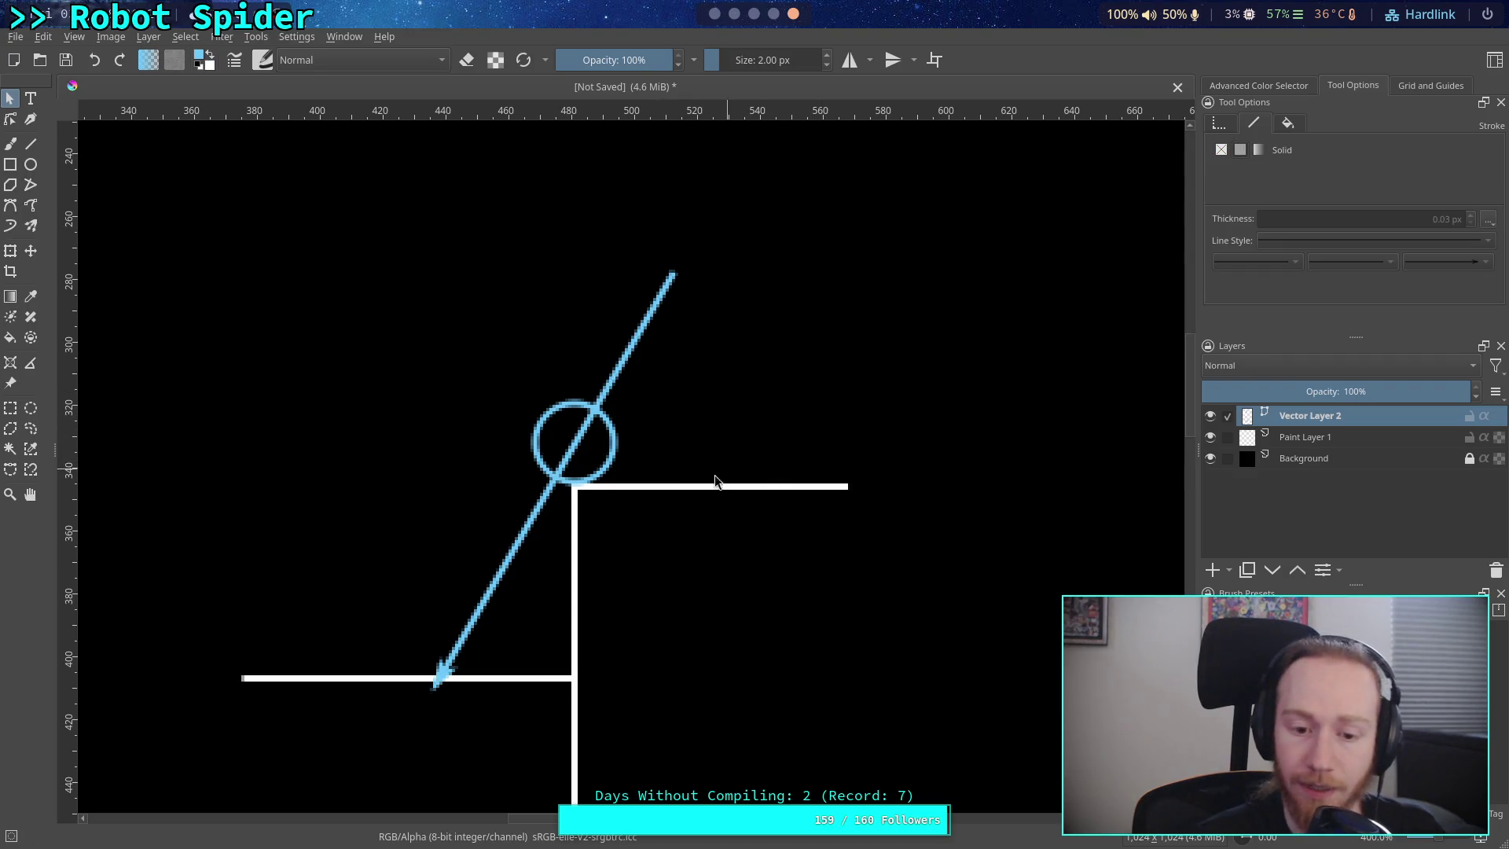
pyautogui.doubleClick(507, 565)
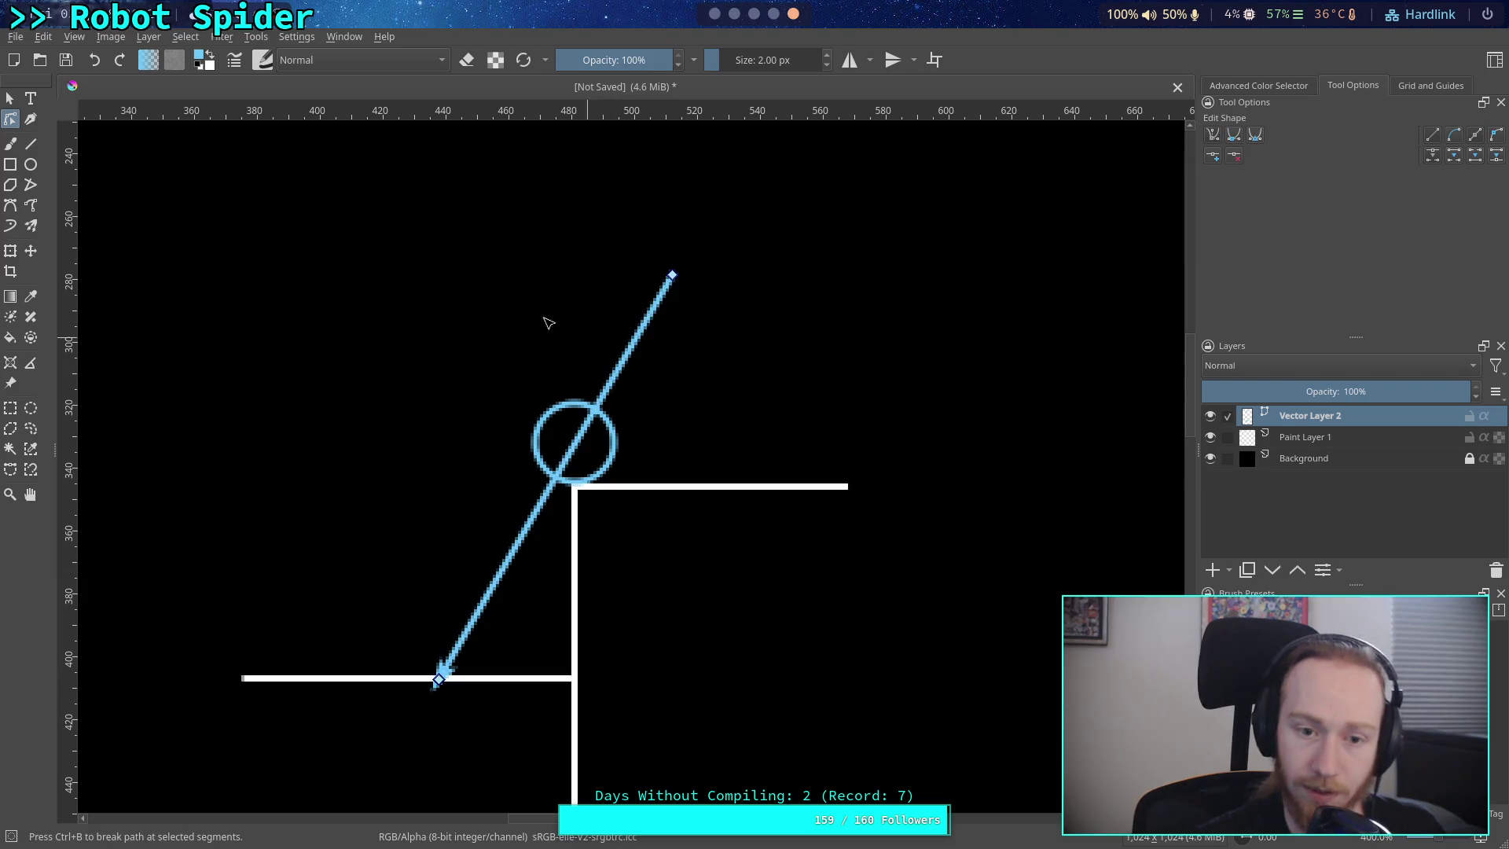
# - Shift the blue arrow slightly down-left so its tip passes the lower ground line
pyautogui.click(9, 98)
pyautogui.moveTo(633, 348)
pyautogui.mouseDown()
pyautogui.moveTo(629, 336)
pyautogui.moveTo(628, 362)
pyautogui.moveTo(609, 365)
pyautogui.mouseUp()
pyautogui.click(841, 398)
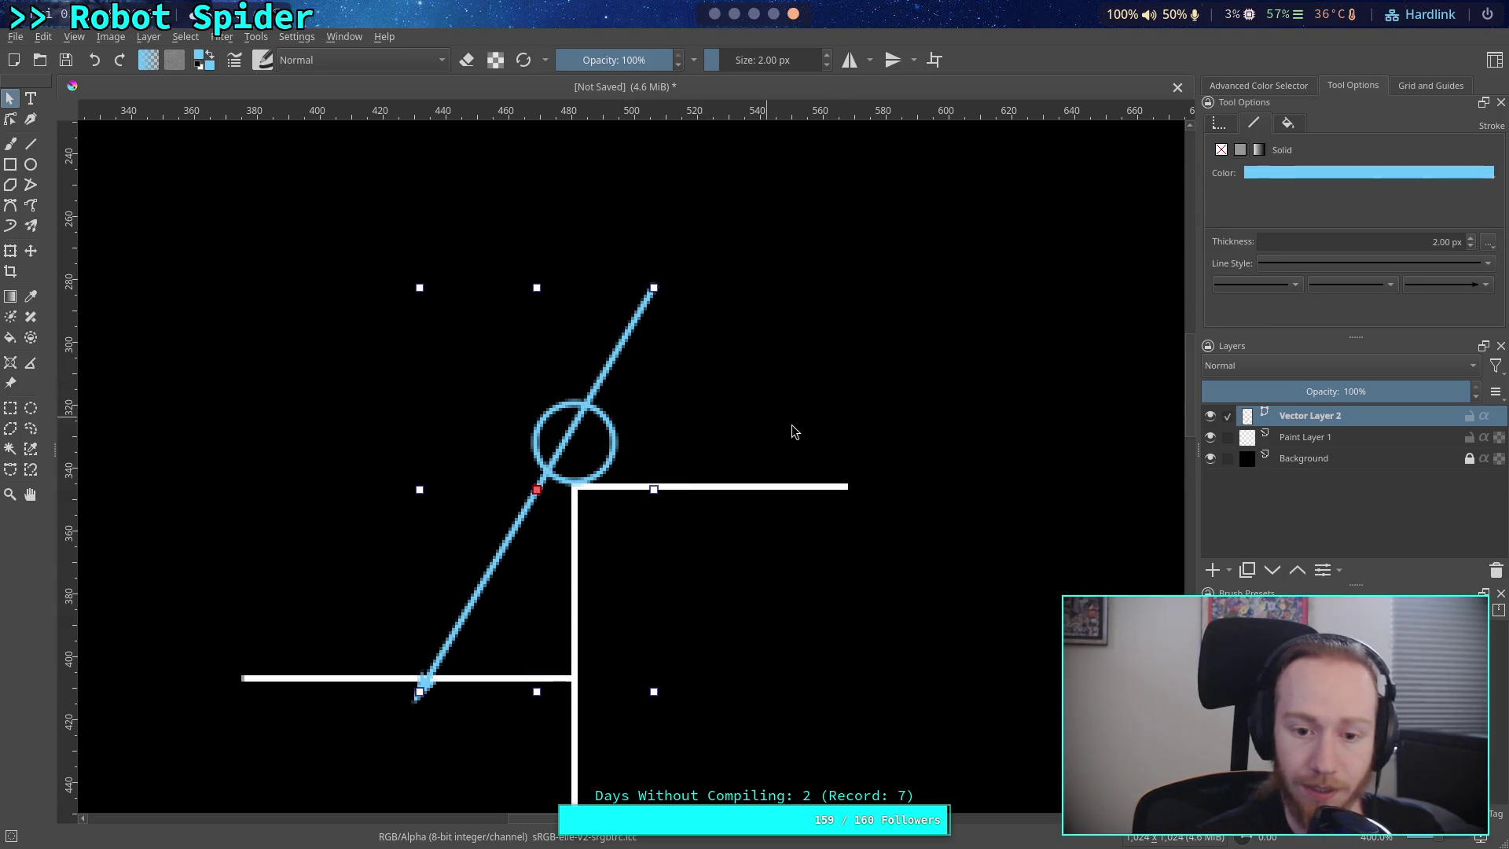
pyautogui.moveTo(761, 422); pyautogui.dragTo(721, 269)
pyautogui.click(786, 290)
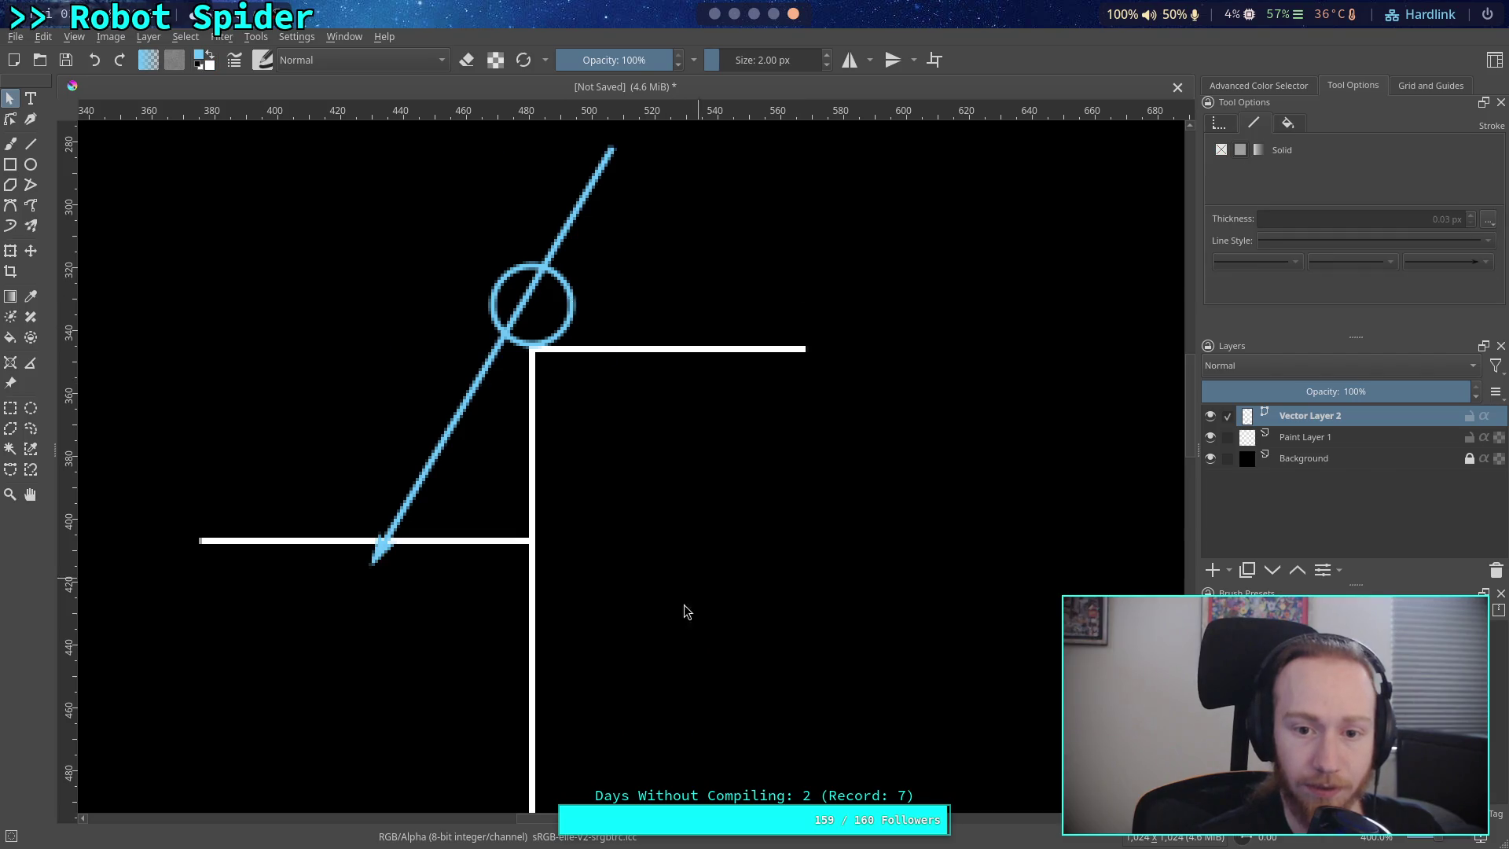
pyautogui.scroll(-10, 692, 587)
# - Drag the lower grey circle up beside the blue circle on the blue arrow line
pyautogui.click(497, 563)
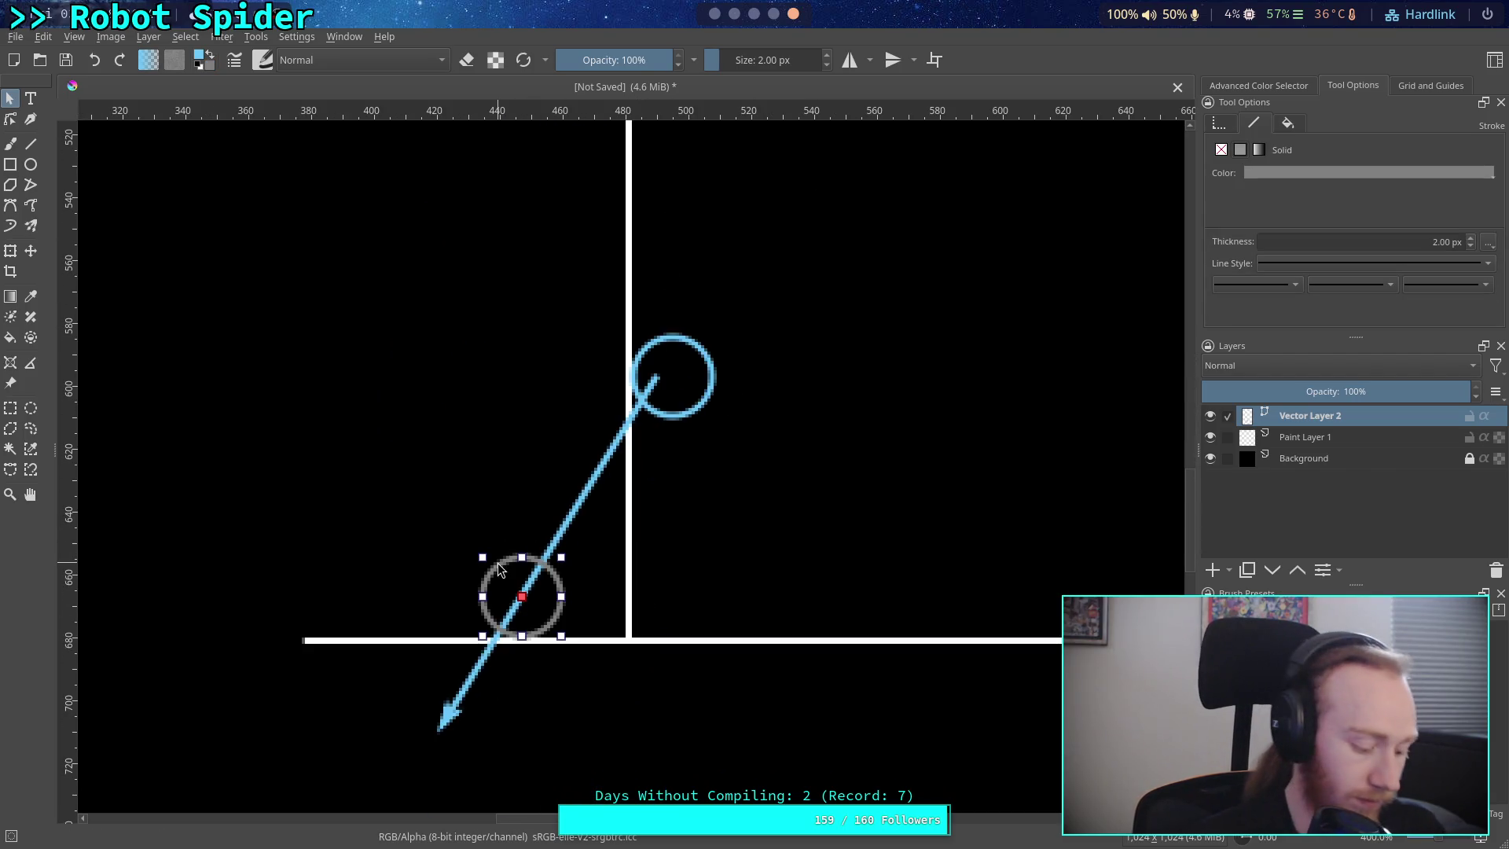
pyautogui.scroll(6, 570, 705)
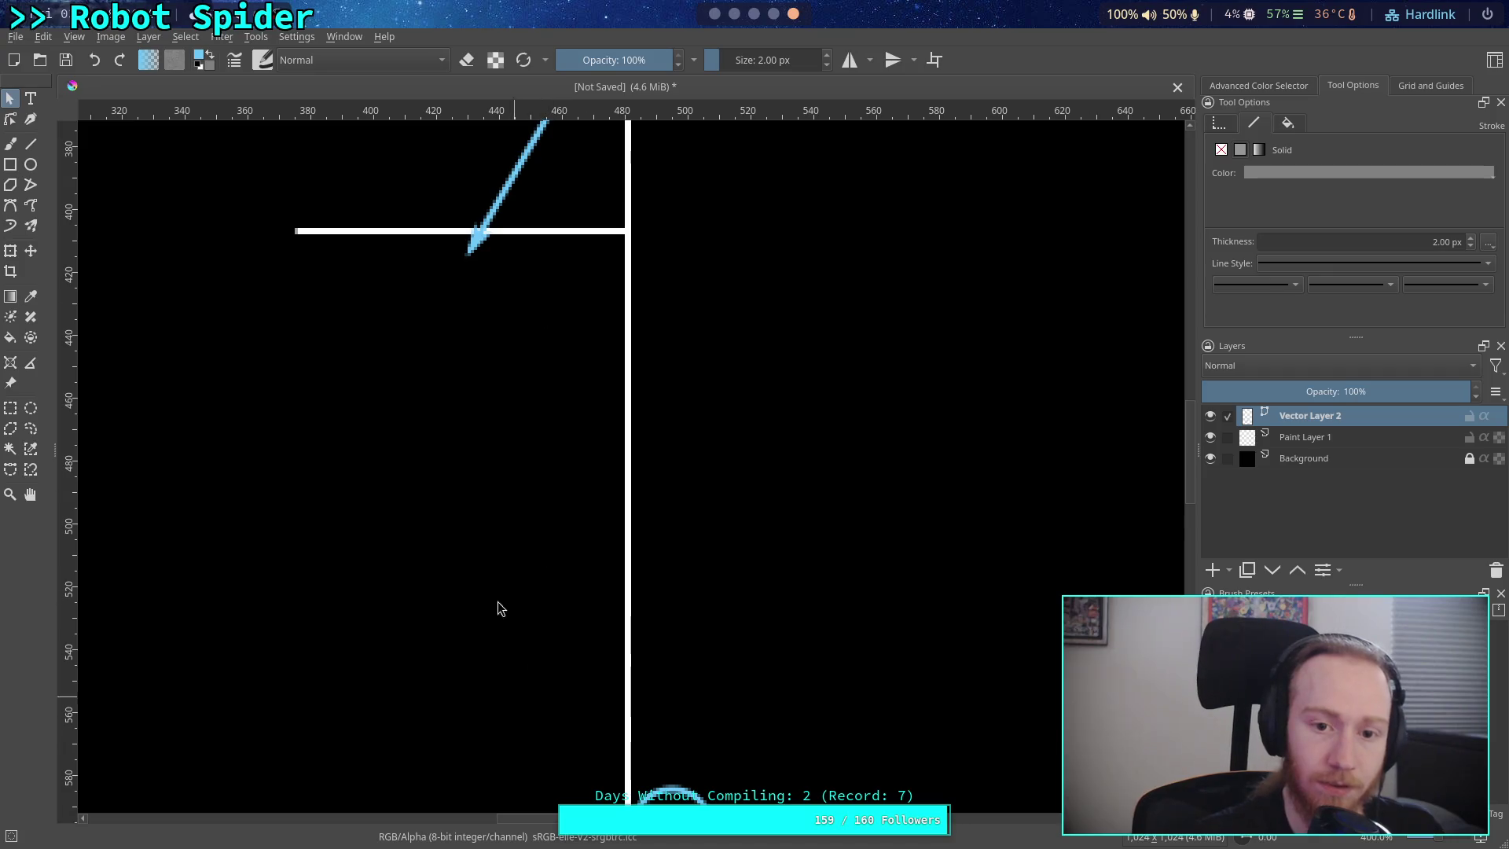
pyautogui.scroll(5, 503, 639)
pyautogui.click(423, 317)
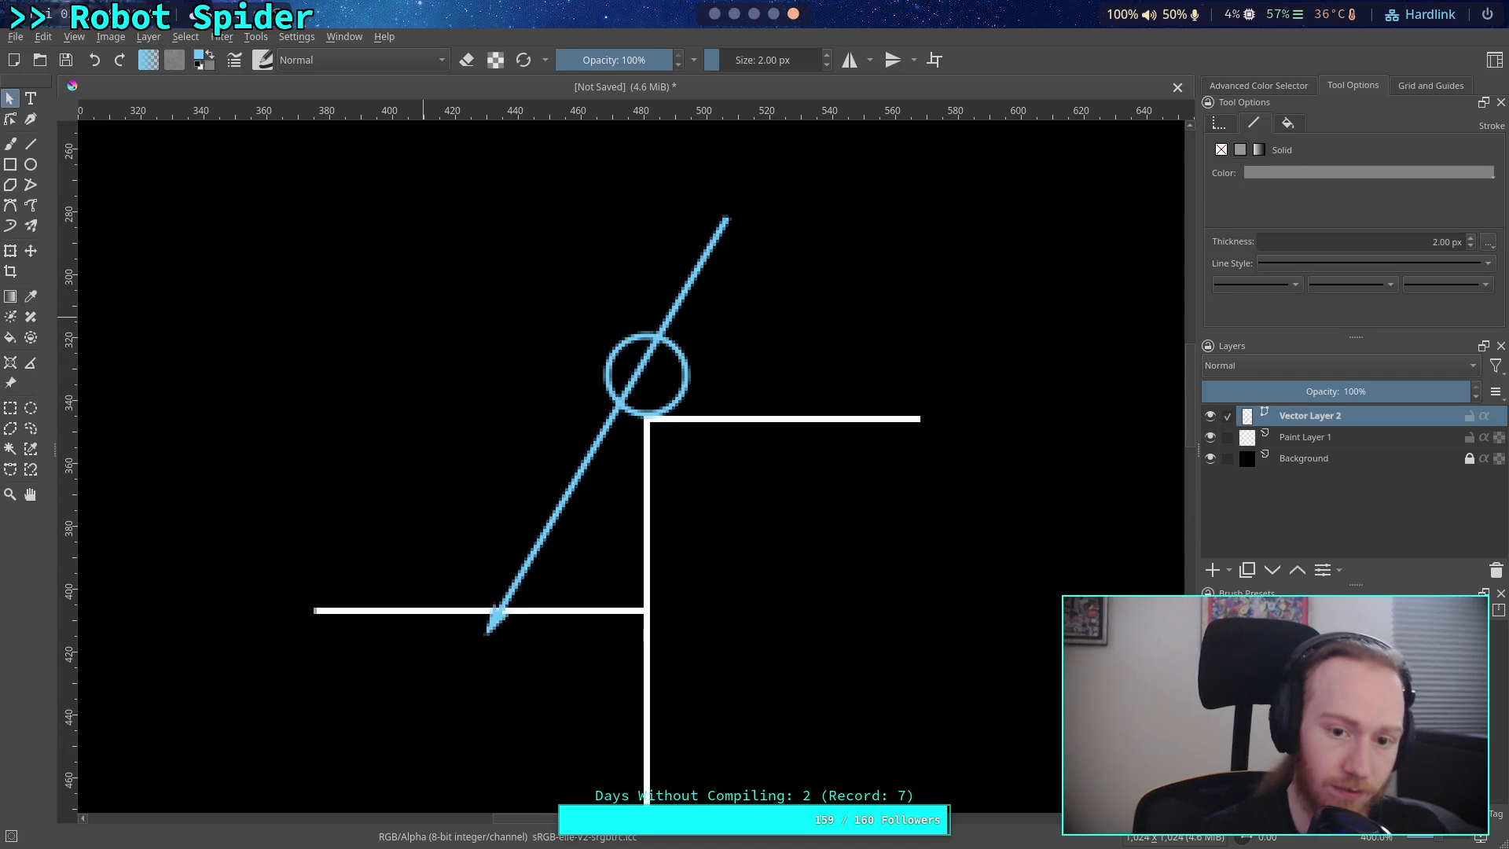
pyautogui.scroll(-12, 380, 374)
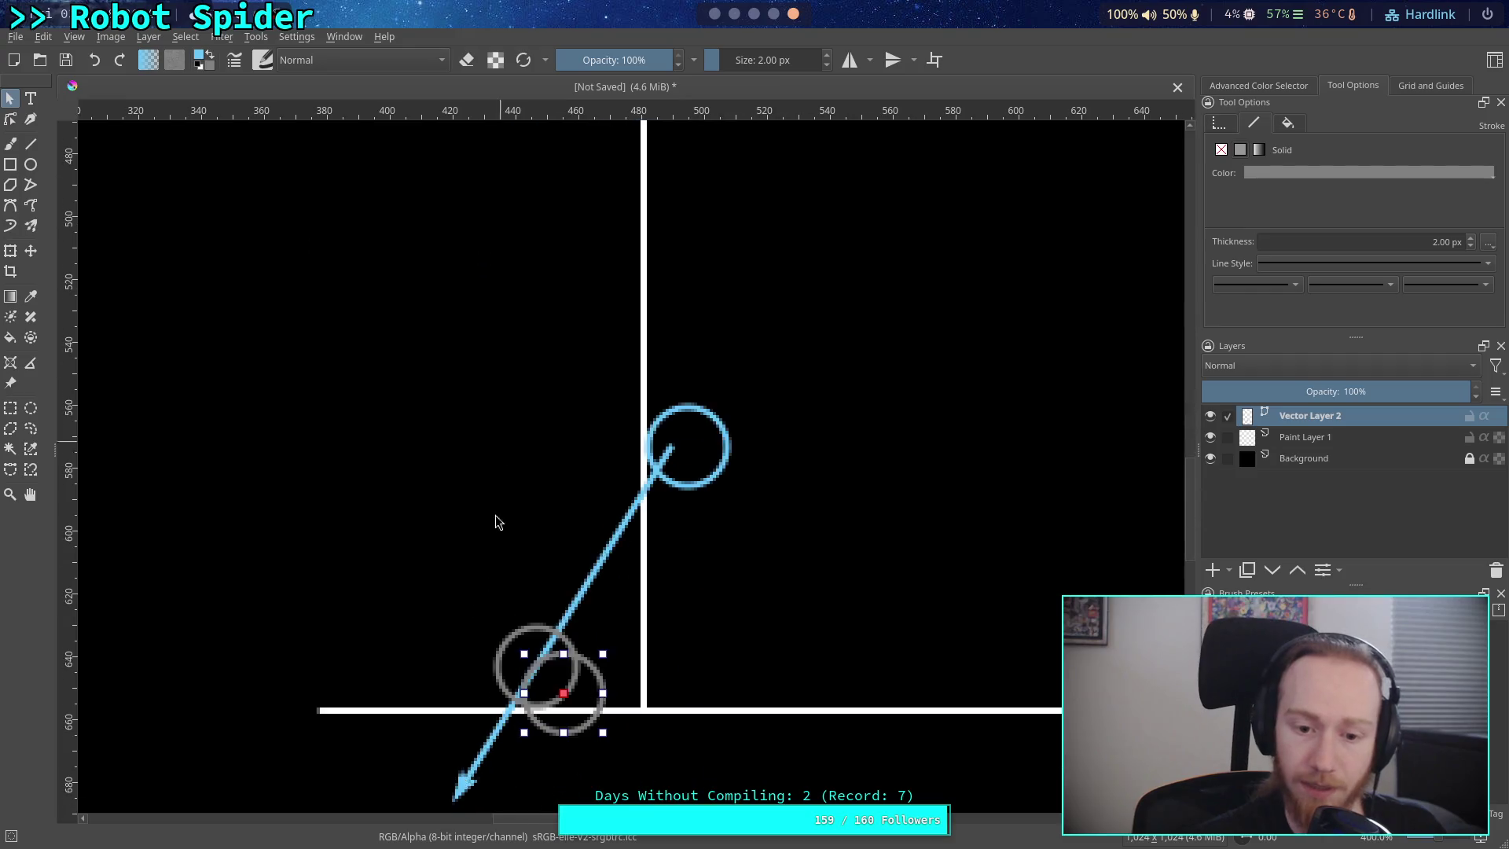
pyautogui.click(562, 597)
pyautogui.moveTo(563, 597); pyautogui.dragTo(547, 164)
pyautogui.scroll(6, 672, 556)
pyautogui.moveTo(673, 556); pyautogui.dragTo(660, 621)
pyautogui.moveTo(495, 781)
pyautogui.mouseDown()
pyautogui.moveTo(522, 260)
pyautogui.moveTo(538, 554)
pyautogui.moveTo(594, 435)
pyautogui.moveTo(613, 442)
pyautogui.moveTo(628, 419)
pyautogui.moveTo(561, 452)
pyautogui.moveTo(618, 431)
pyautogui.mouseUp()
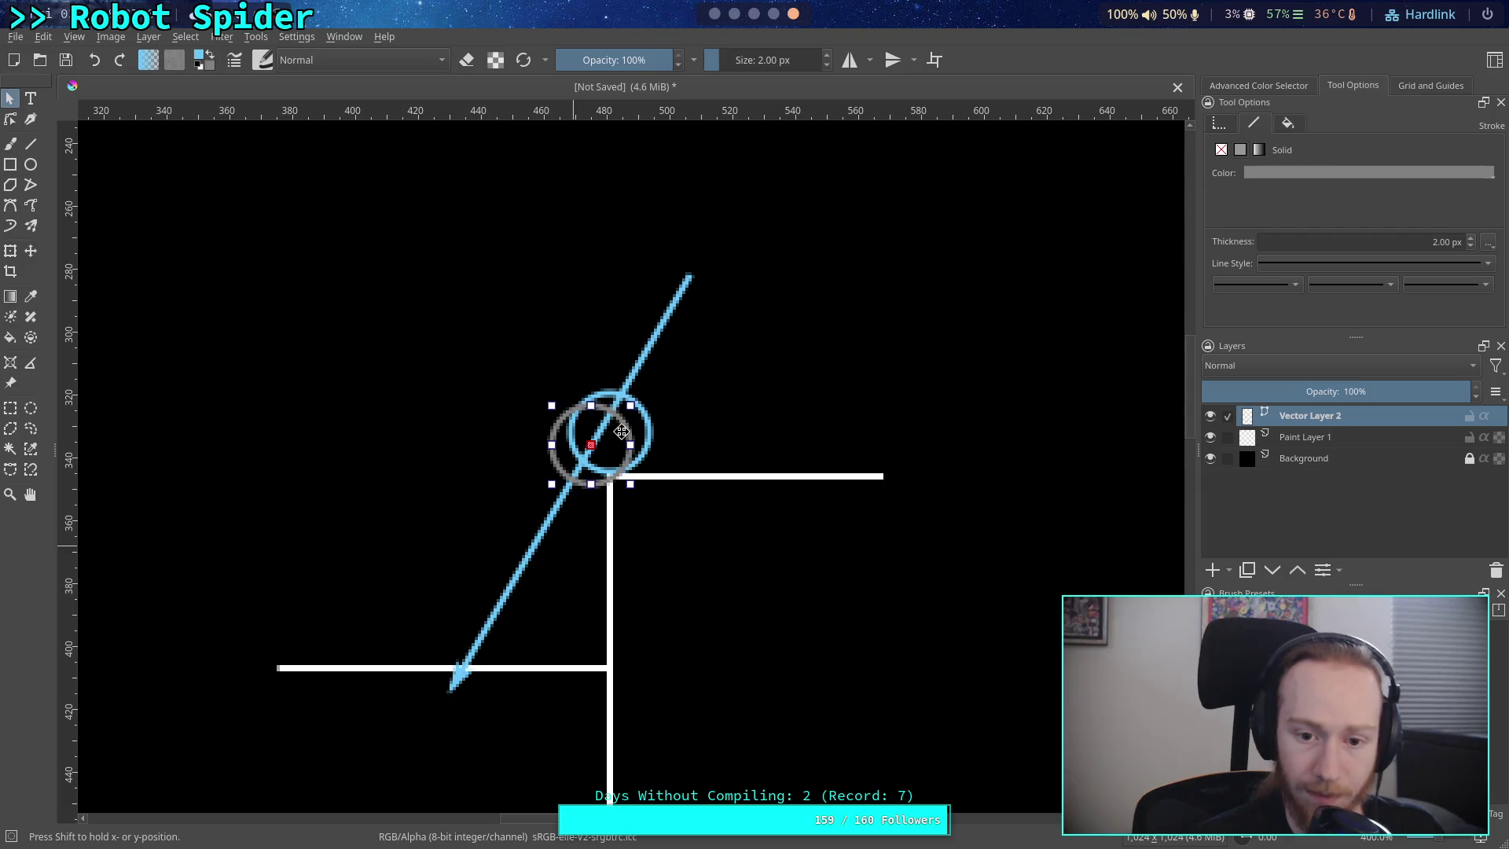
# - Nudge the blue arrow slightly left and fine-tune the grey circle's overlap at the corner
pyautogui.click(679, 326)
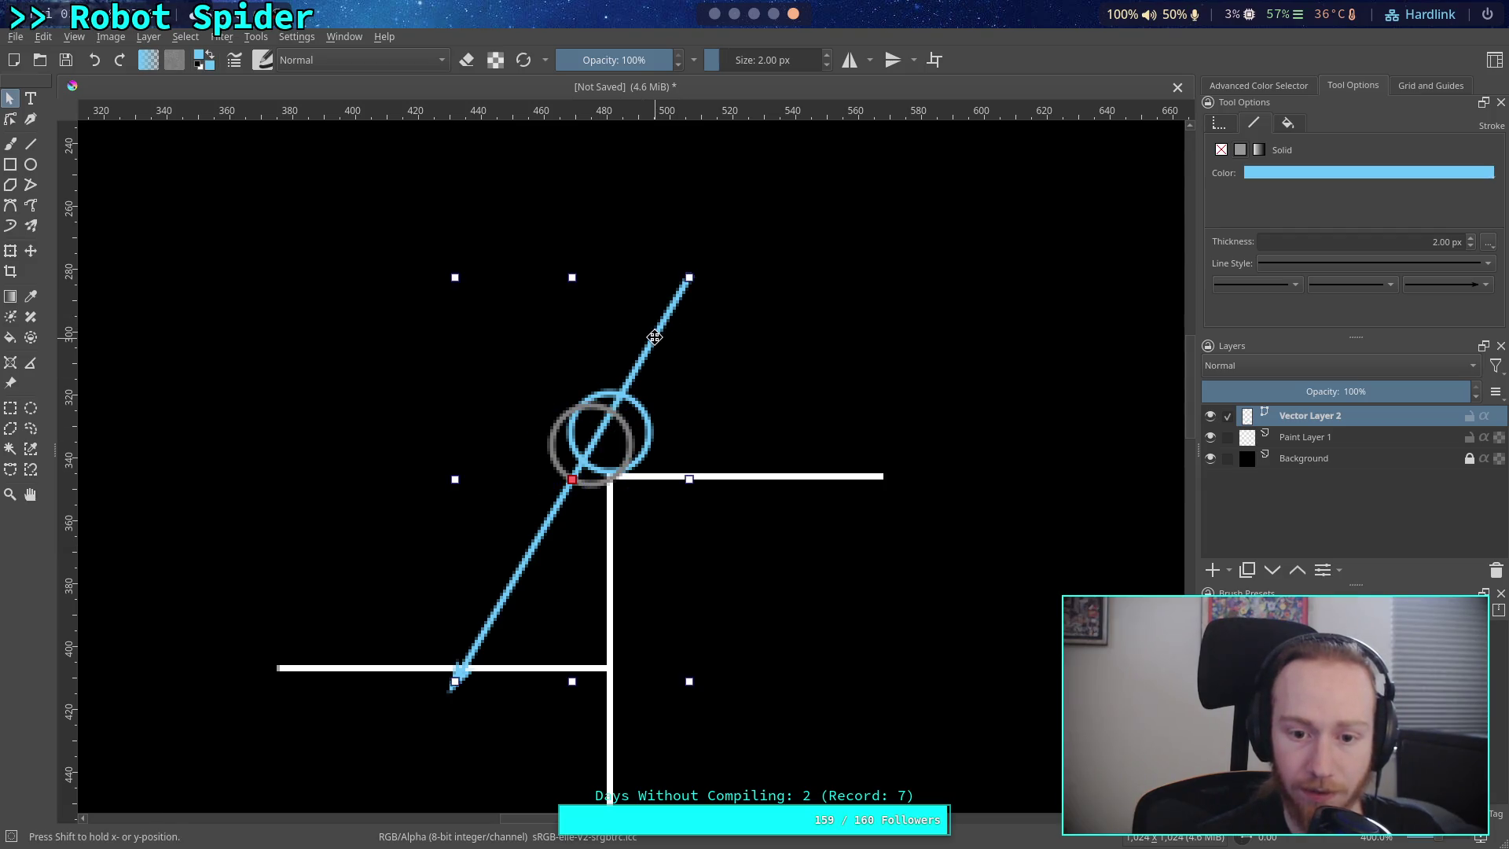
pyautogui.moveTo(654, 337); pyautogui.dragTo(650, 337)
pyautogui.click(620, 437)
pyautogui.moveTo(620, 437); pyautogui.dragTo(622, 429)
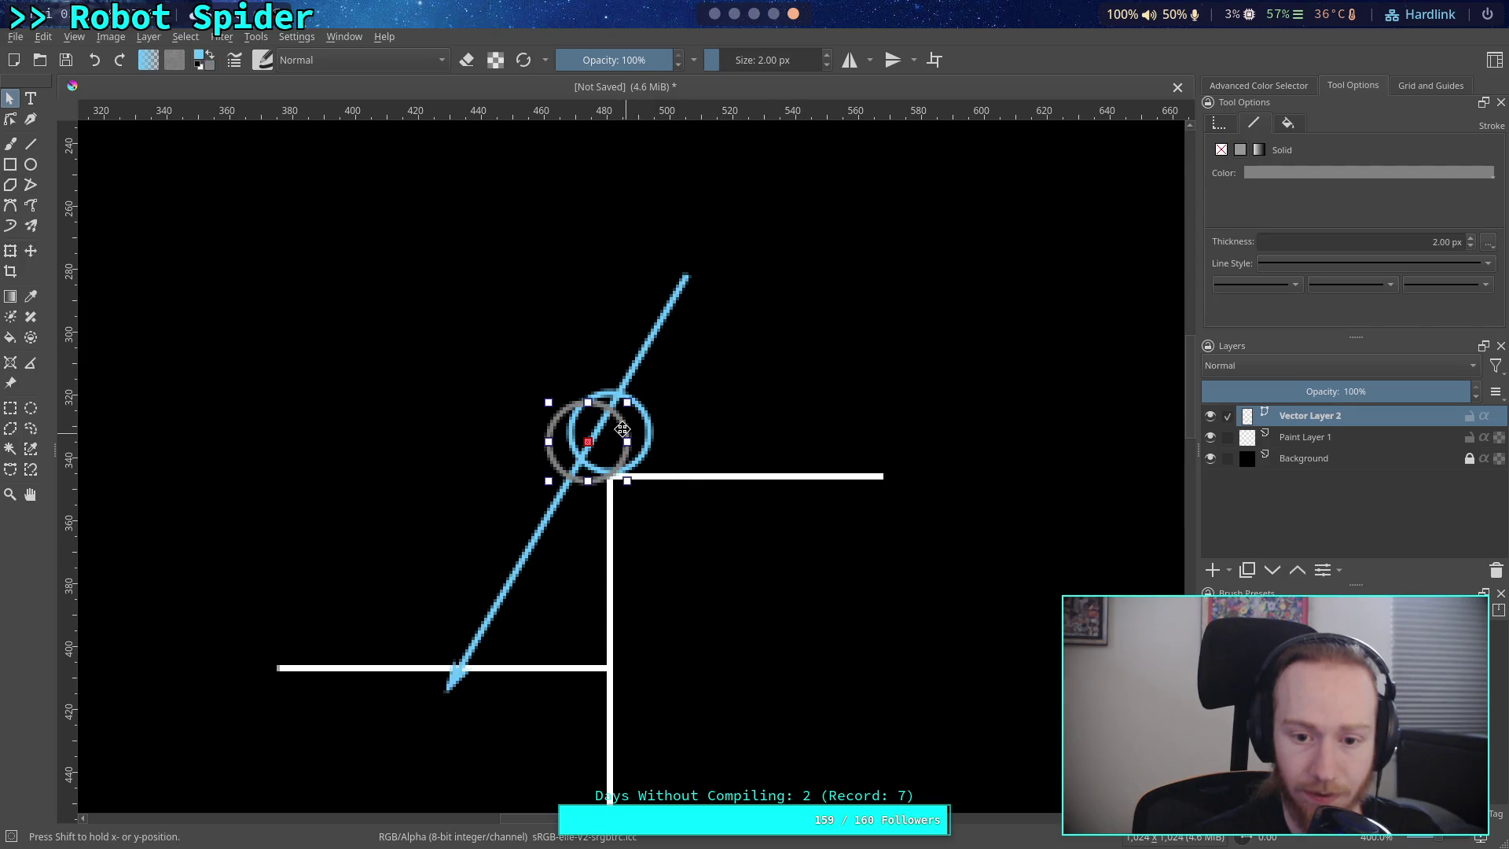
pyautogui.click(800, 421)
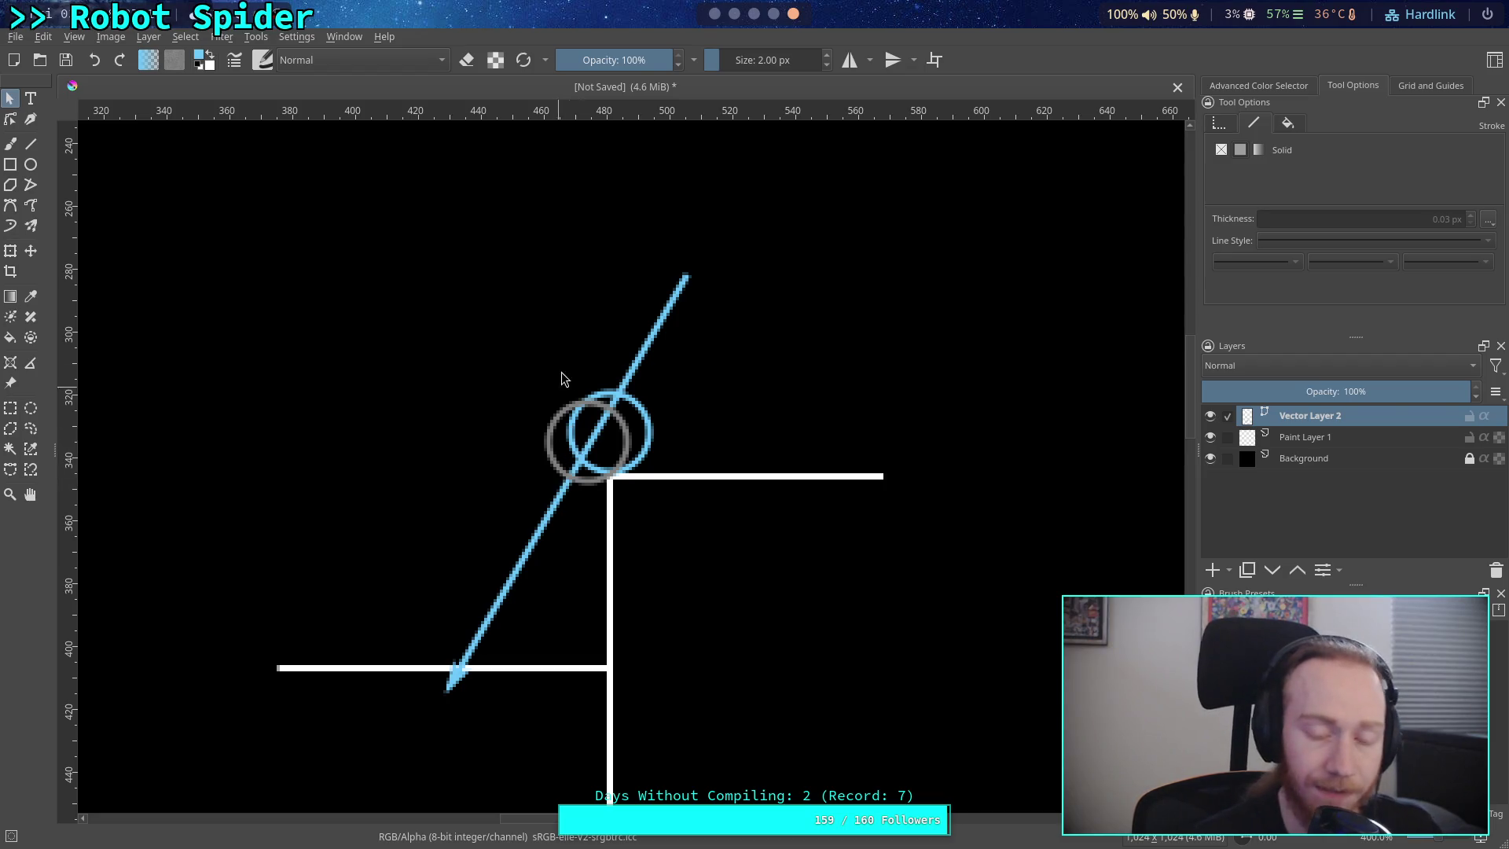
pyautogui.scroll(-1, 696, 500)
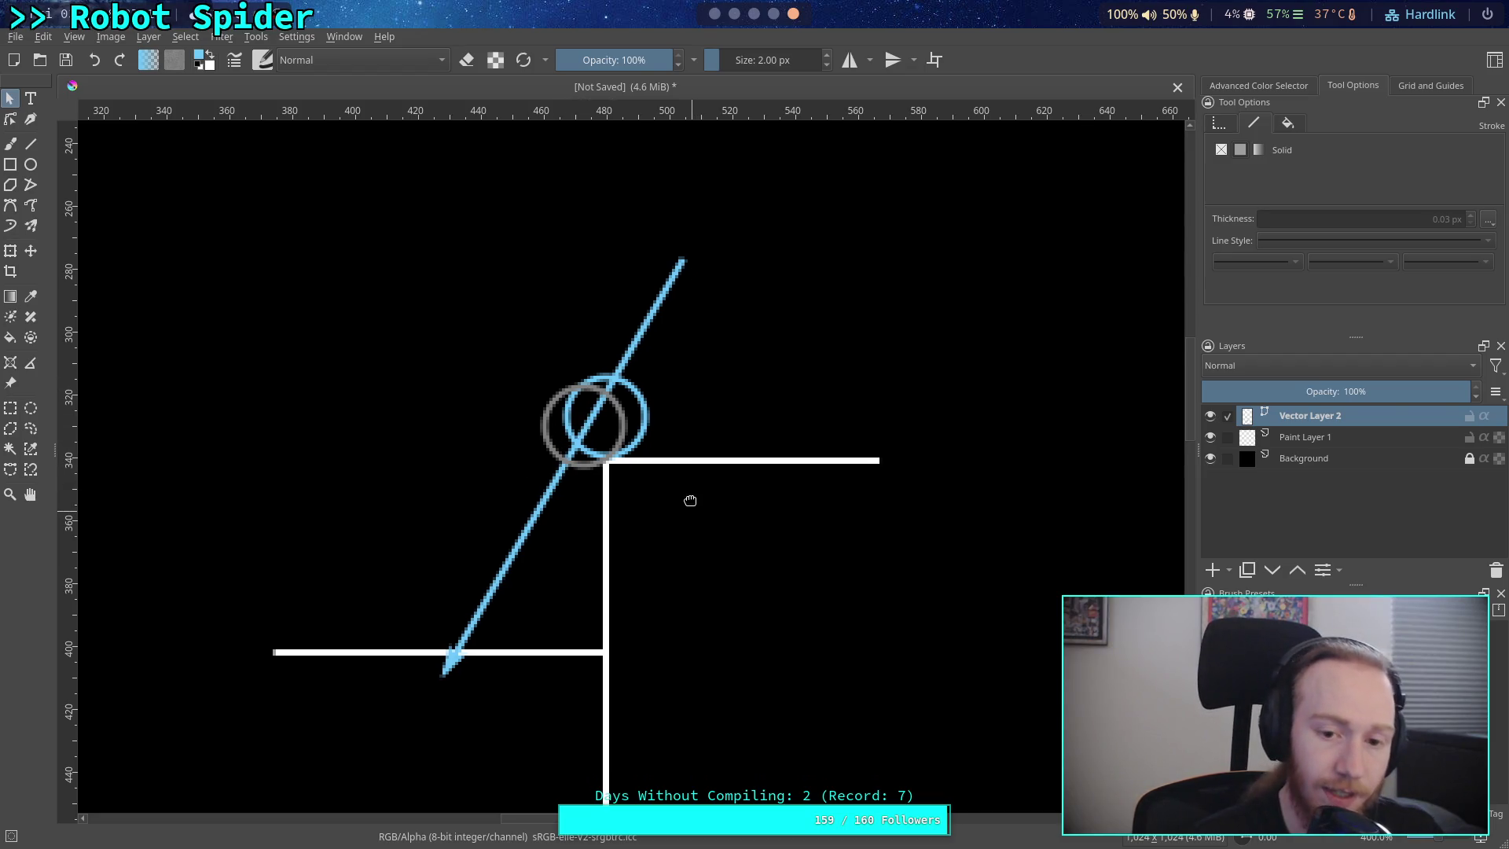
pyautogui.click(612, 415)
pyautogui.click(616, 421)
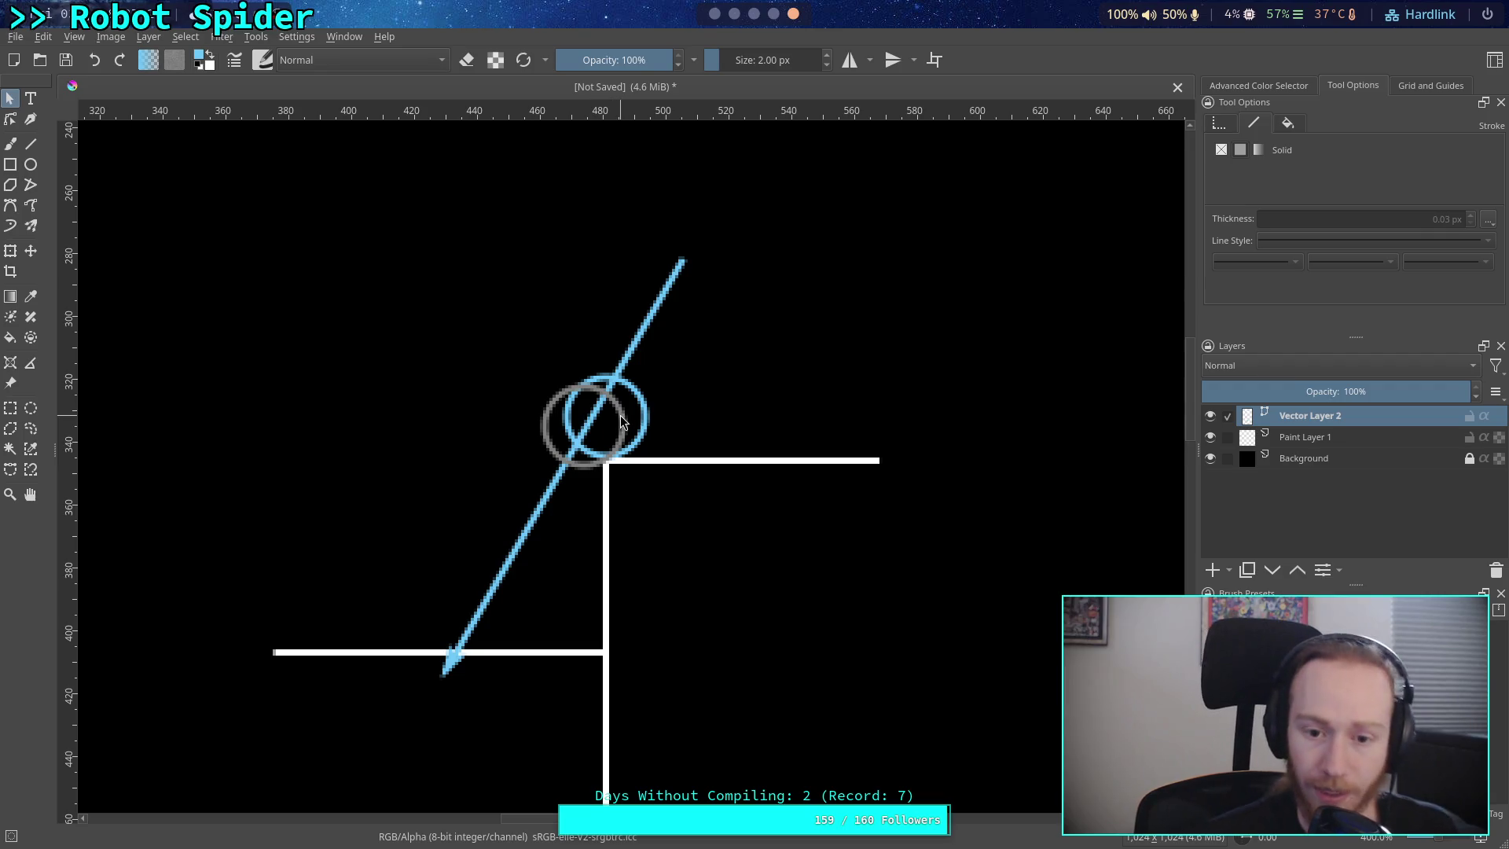
pyautogui.moveTo(743, 411); pyautogui.dragTo(852, 404)
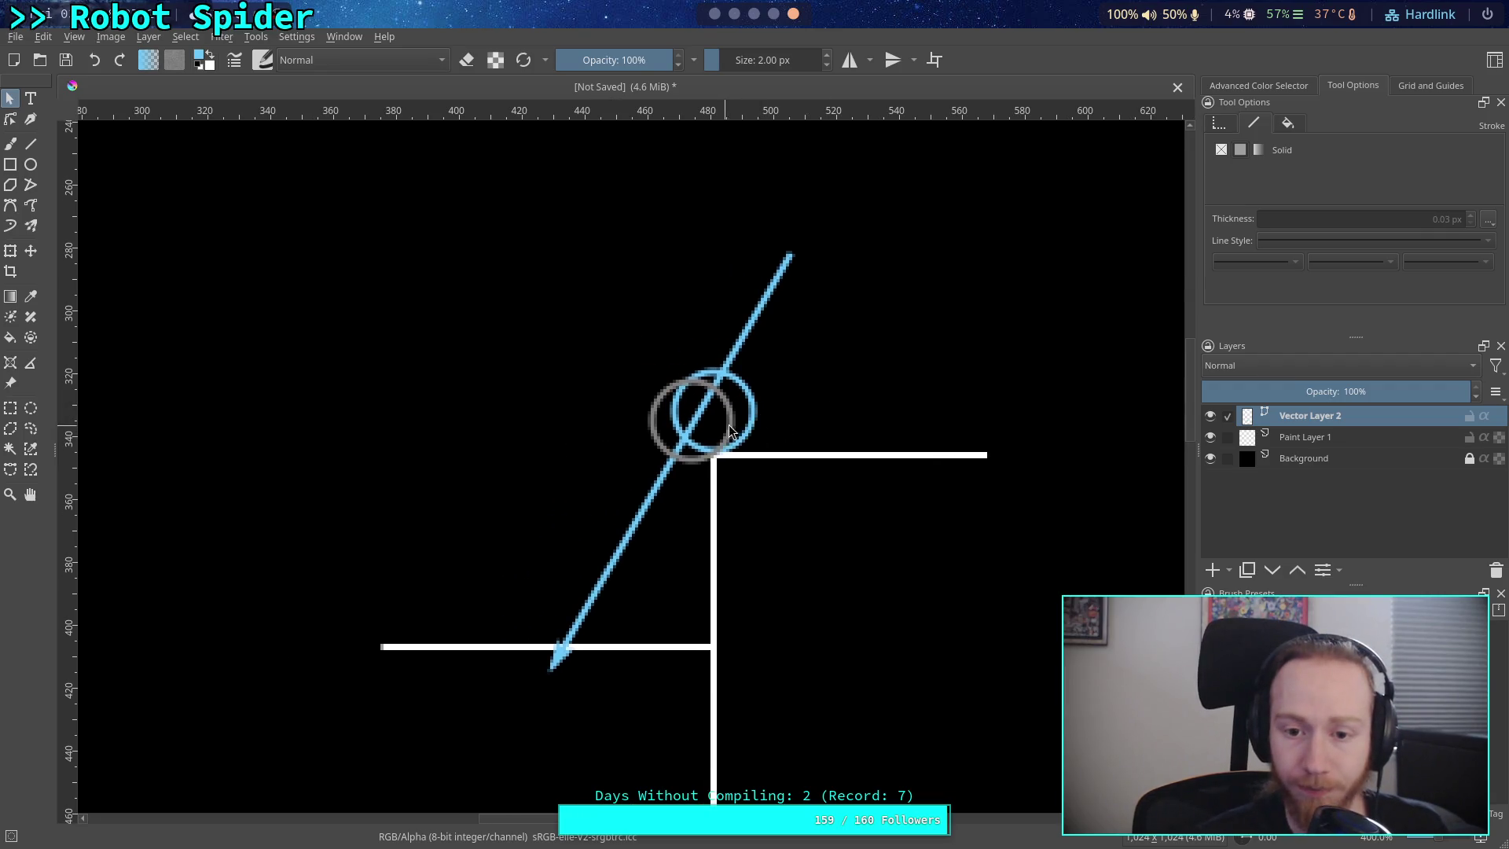
# - Nudge the blue arrow left and drag the grey circle down to the lower step
pyautogui.click(728, 432)
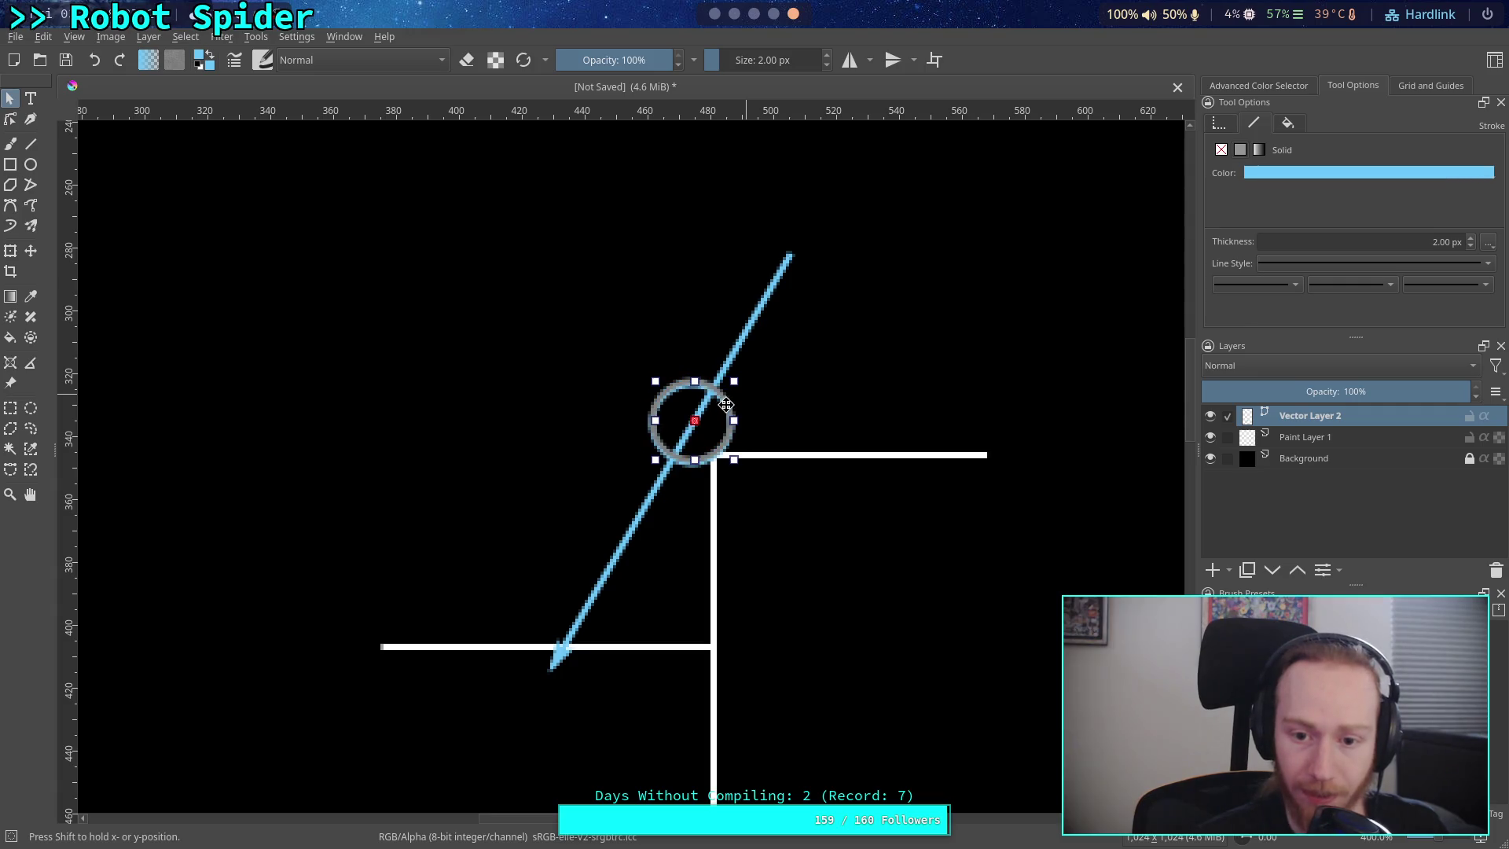
pyautogui.click(744, 328)
pyautogui.moveTo(743, 328); pyautogui.dragTo(734, 328)
pyautogui.click(943, 417)
pyautogui.moveTo(723, 416)
pyautogui.mouseDown()
pyautogui.moveTo(625, 416)
pyautogui.moveTo(641, 476)
pyautogui.moveTo(664, 493)
pyautogui.moveTo(639, 514)
pyautogui.moveTo(602, 602)
pyautogui.moveTo(613, 588)
pyautogui.mouseUp()
# - Shift the blue arrow further left and slide the grey circle left onto it
pyautogui.click(697, 418)
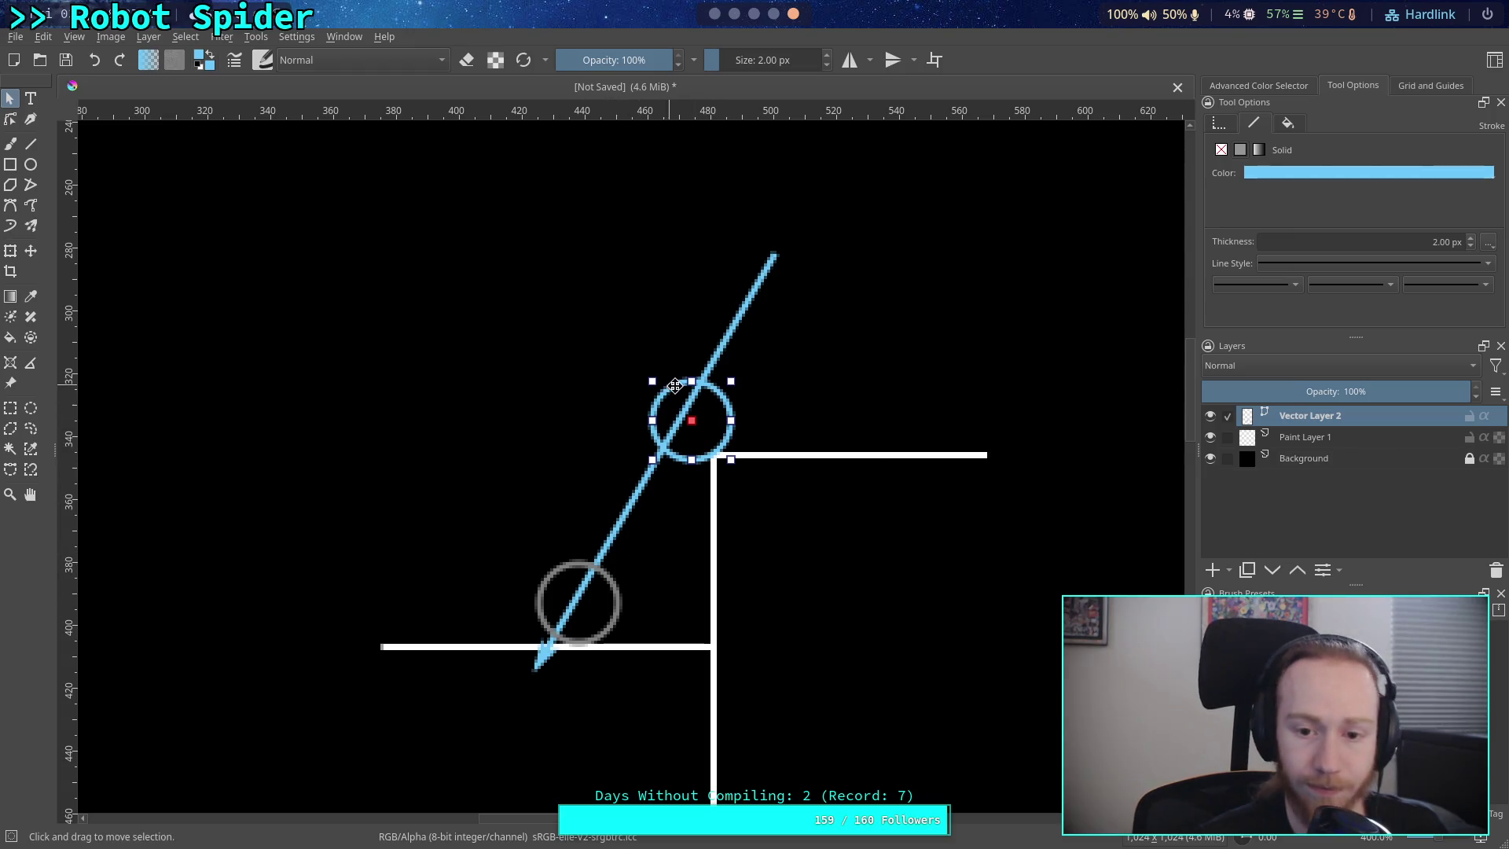
pyautogui.scroll(-3, 652, 605)
pyautogui.scroll(-10, 684, 649)
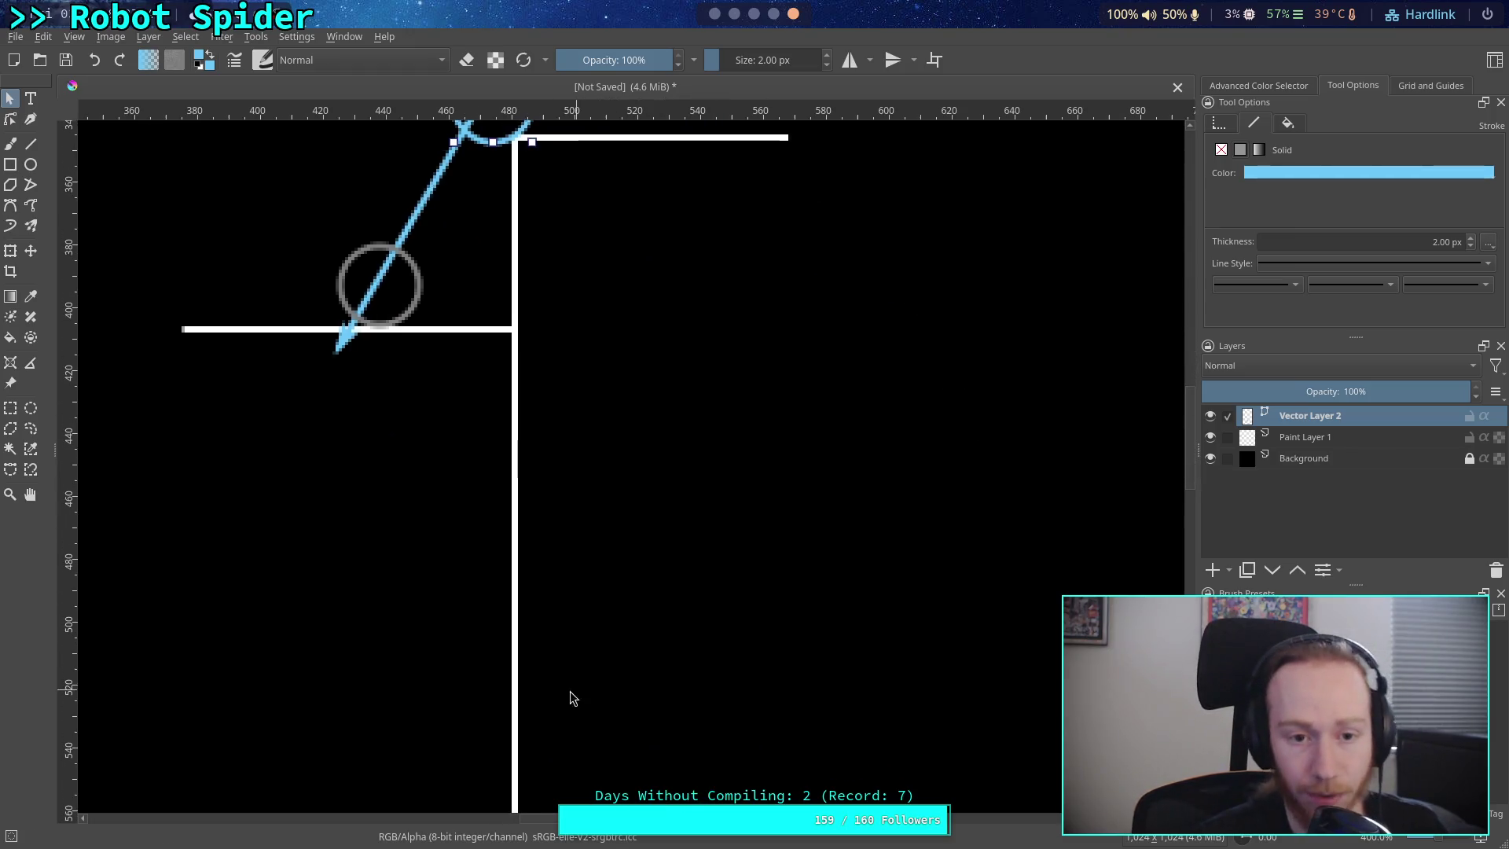
pyautogui.moveTo(689, 501); pyautogui.dragTo(683, 518)
pyautogui.click(542, 476)
pyautogui.moveTo(532, 491); pyautogui.dragTo(511, 492)
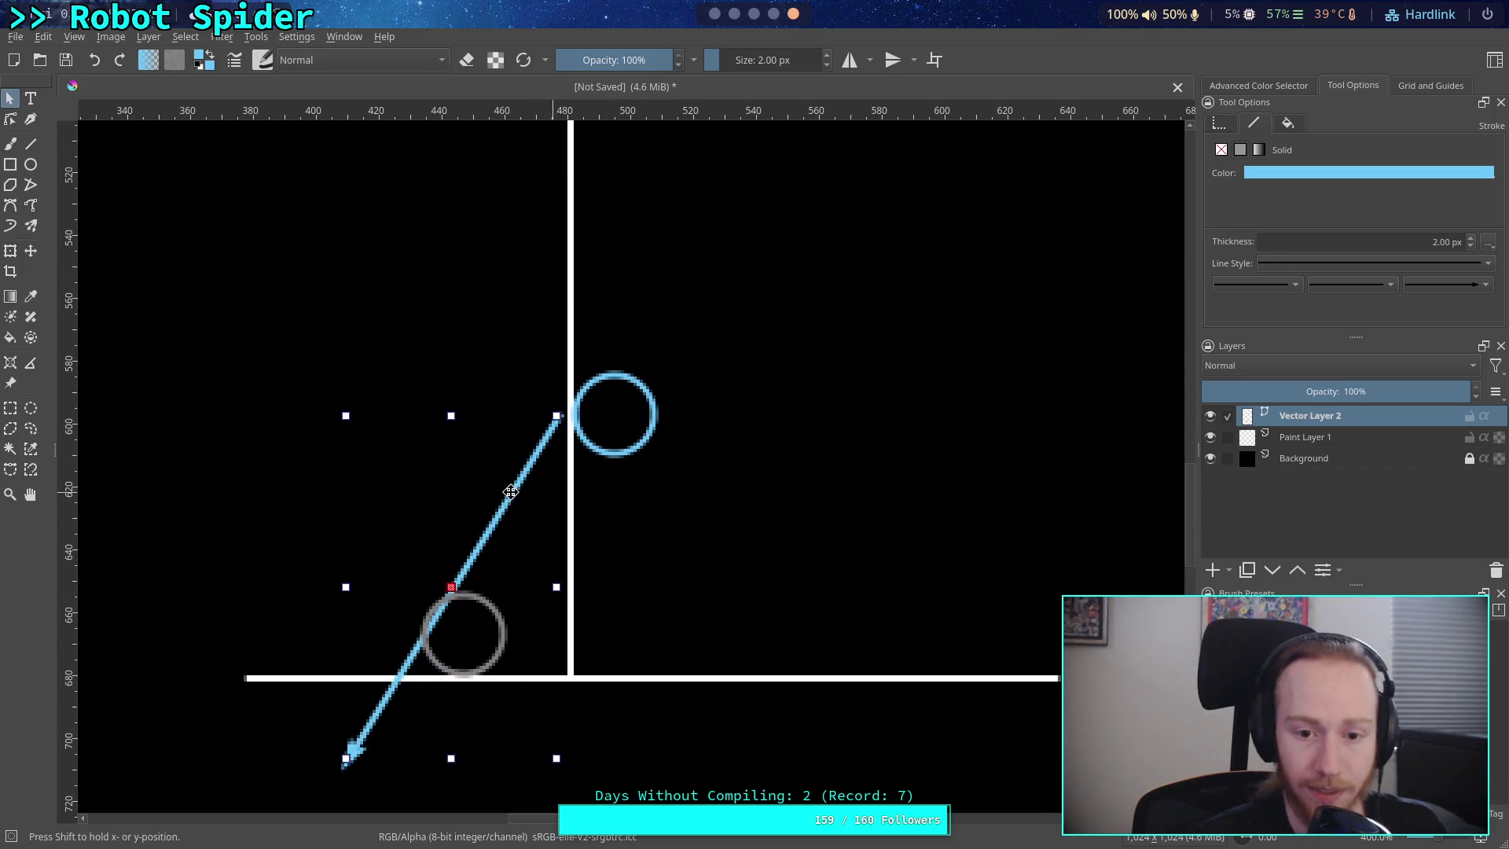
pyautogui.click(674, 502)
pyautogui.click(469, 608)
pyautogui.moveTo(469, 608); pyautogui.dragTo(427, 607)
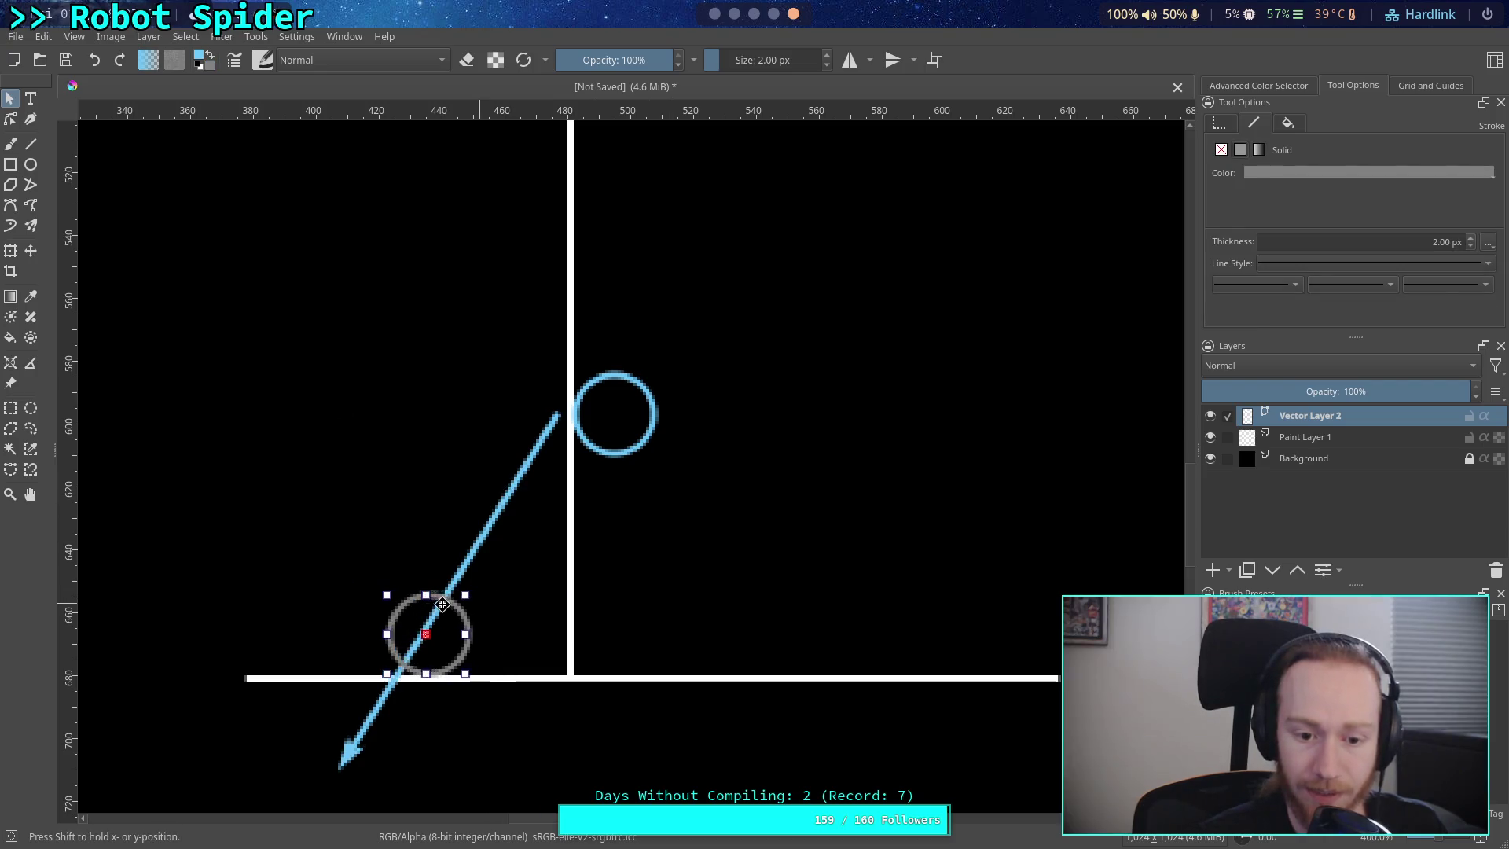
# - Move and rotate the blue arrow clockwise so its top meets the vertical line
pyautogui.click(620, 418)
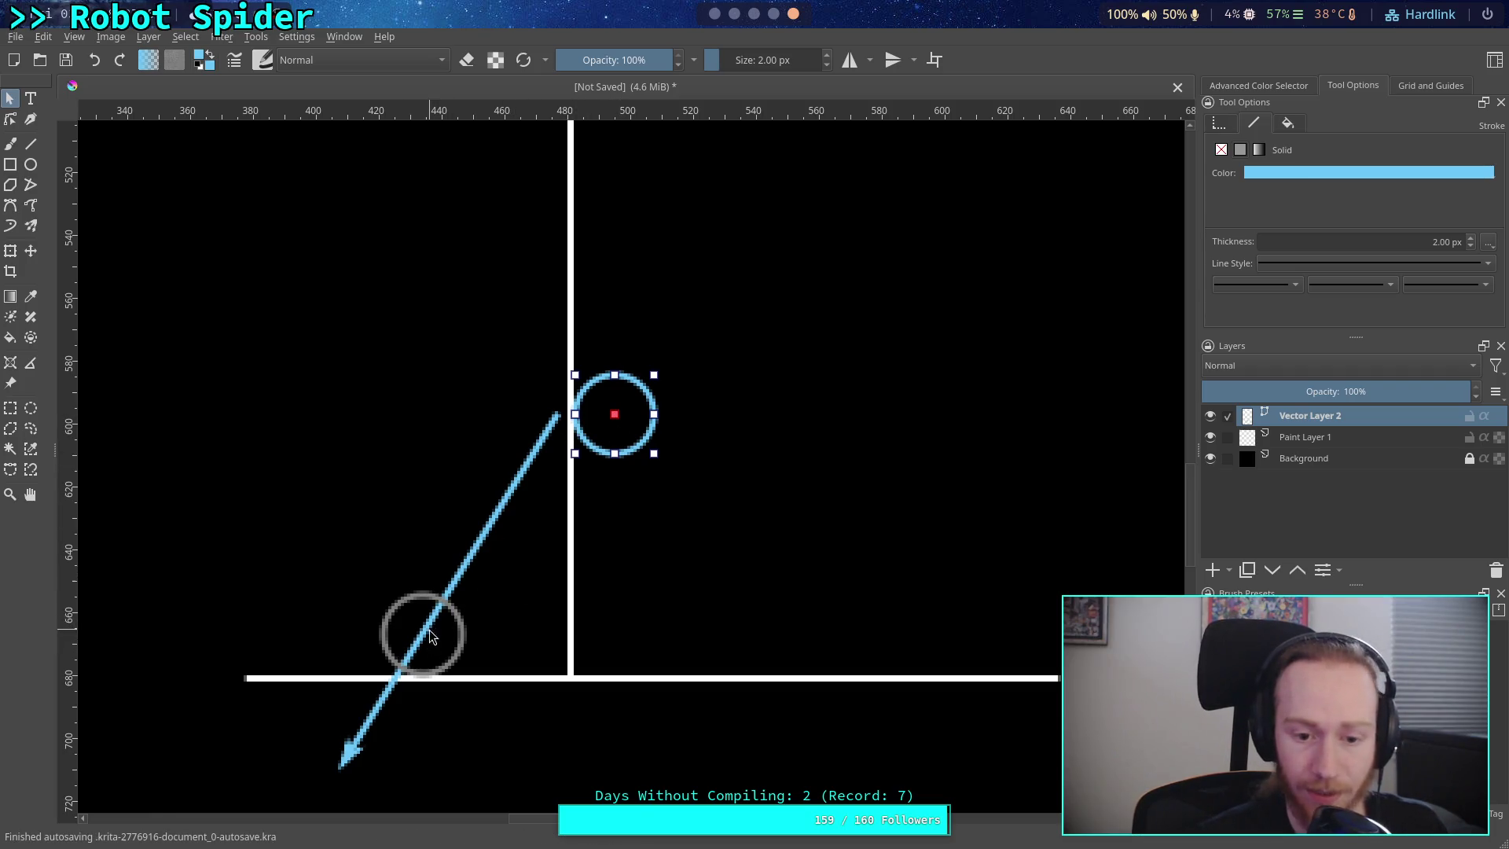
pyautogui.moveTo(698, 513); pyautogui.dragTo(732, 429)
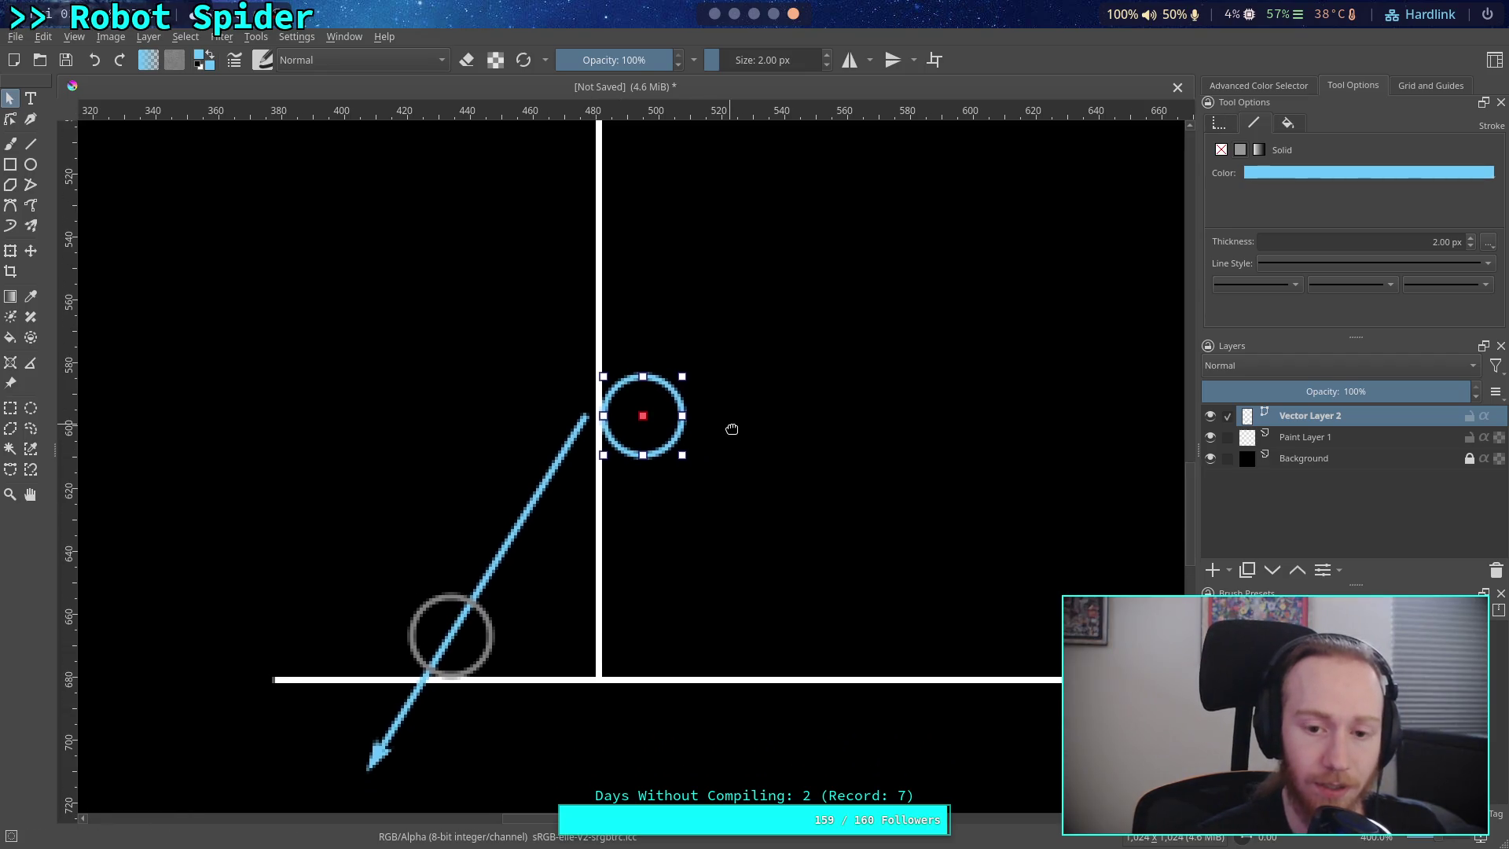
pyautogui.click(523, 526)
pyautogui.moveTo(522, 525)
pyautogui.mouseDown()
pyautogui.moveTo(529, 614)
pyautogui.moveTo(554, 495)
pyautogui.mouseUp()
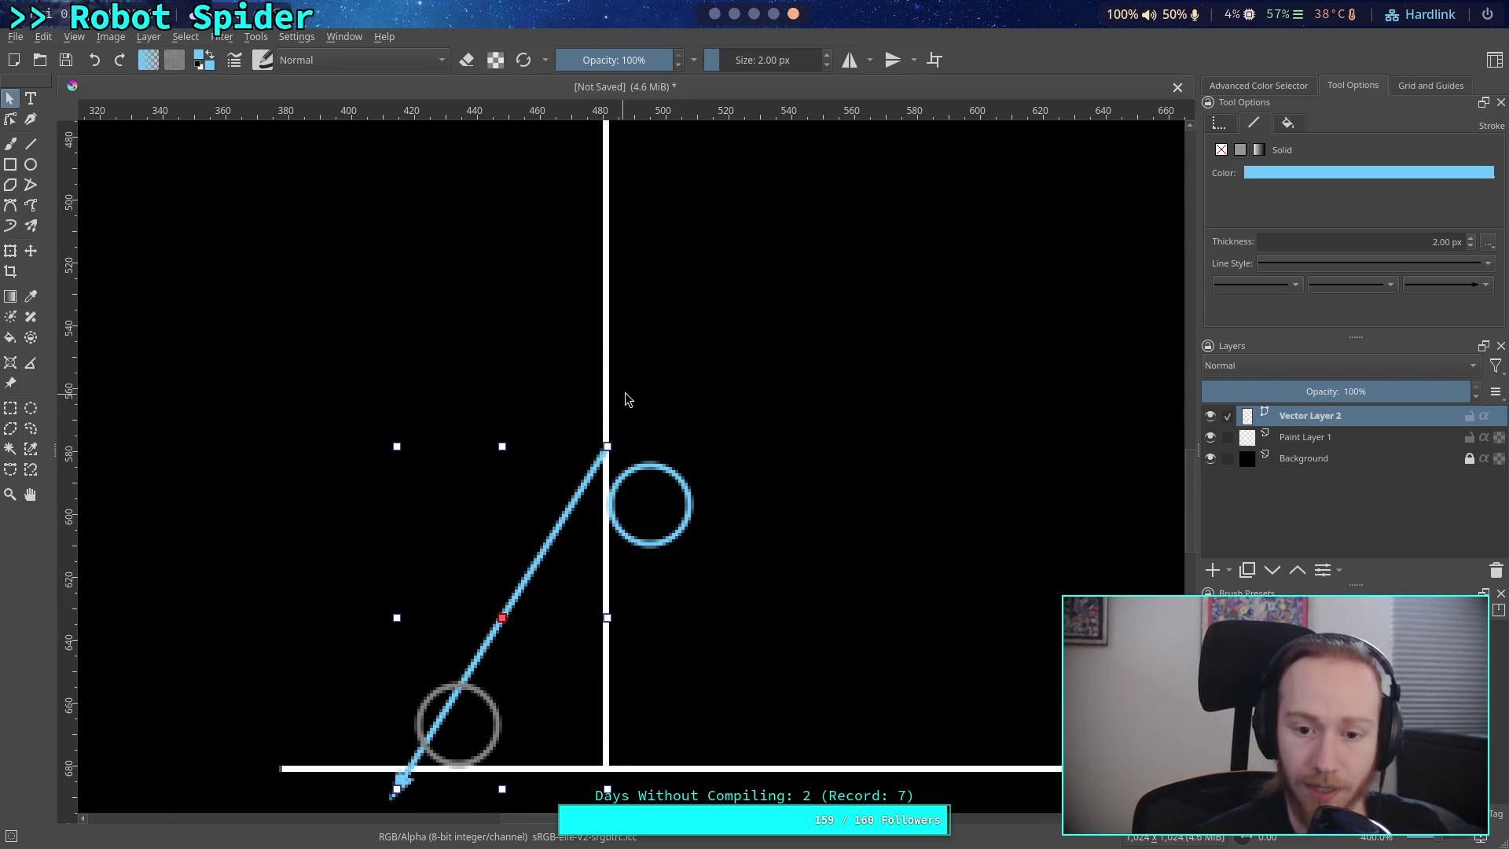
pyautogui.moveTo(623, 440); pyautogui.dragTo(655, 462)
pyautogui.moveTo(557, 564); pyautogui.dragTo(648, 389)
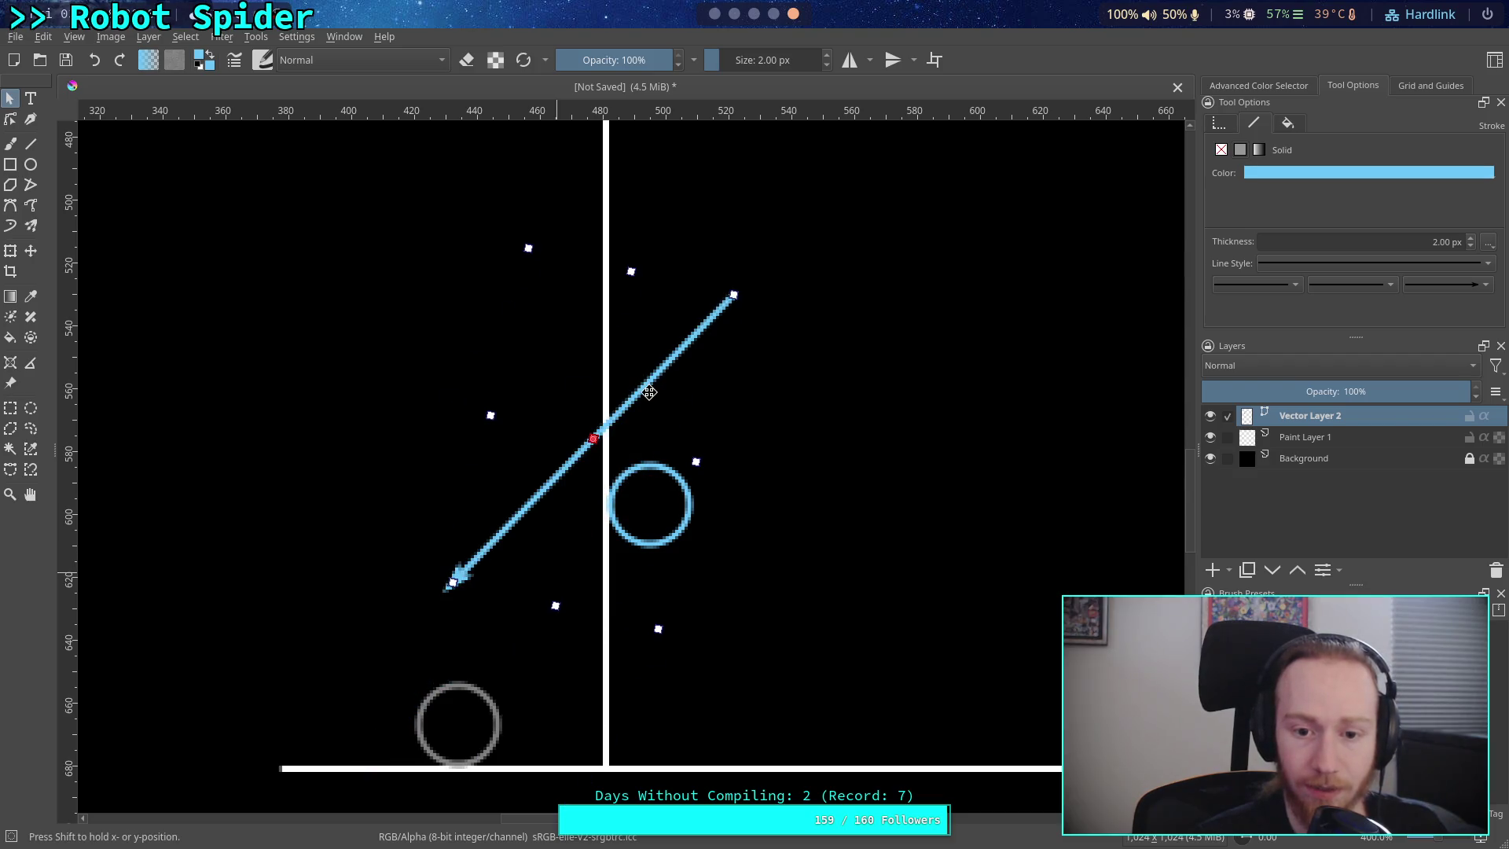
pyautogui.click(768, 286)
# - Rotate the arrow a few more degrees, raise it, and set the grey circle on it
pyautogui.click(729, 299)
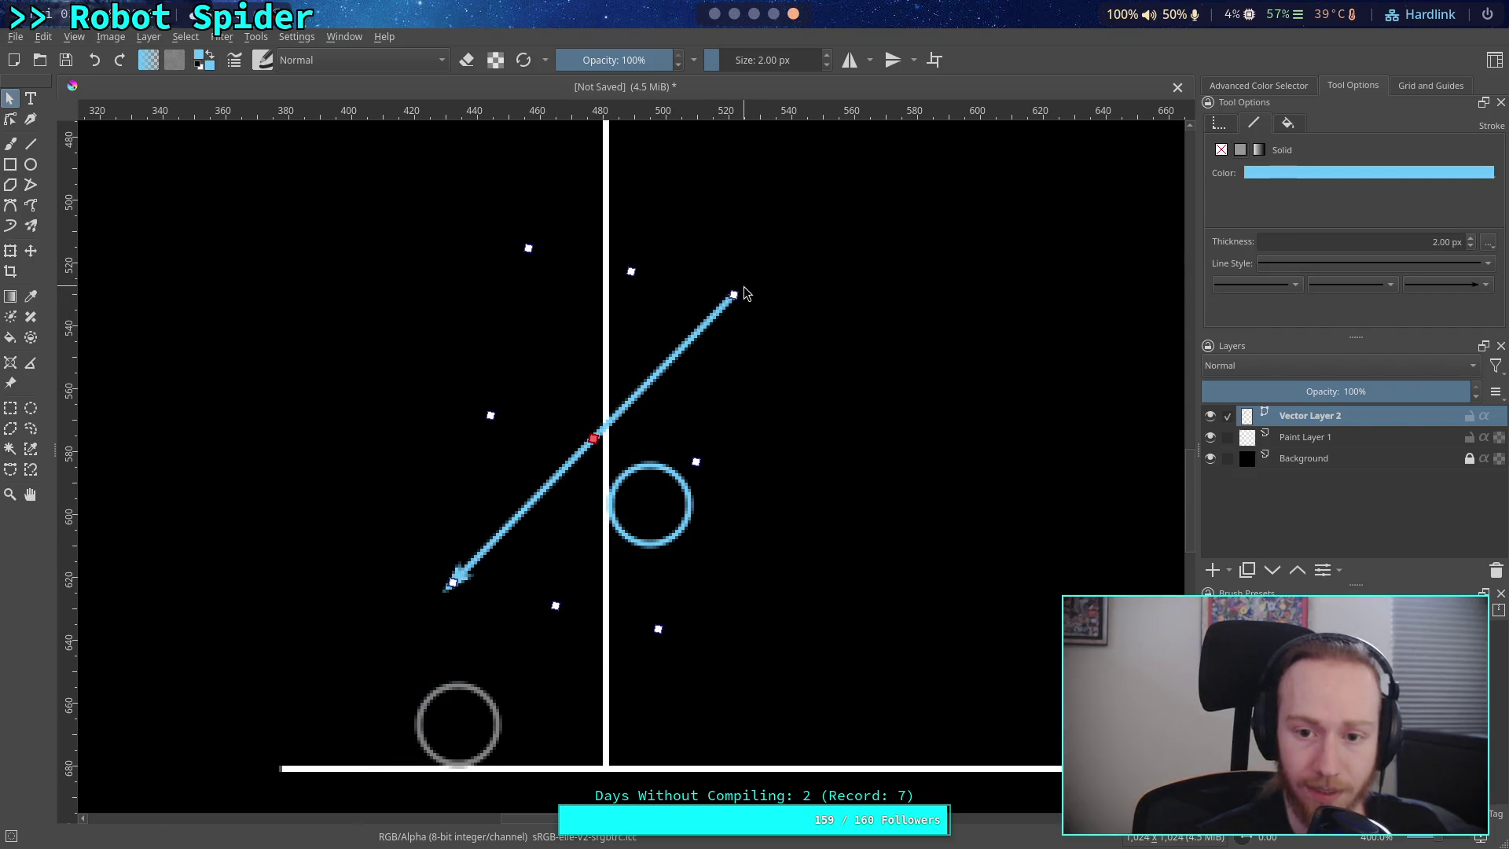
pyautogui.moveTo(739, 291); pyautogui.dragTo(757, 308)
pyautogui.moveTo(627, 391)
pyautogui.mouseDown()
pyautogui.moveTo(674, 330)
pyautogui.moveTo(669, 348)
pyautogui.moveTo(728, 324)
pyautogui.mouseUp()
pyautogui.click(464, 696)
pyautogui.moveTo(477, 690)
pyautogui.mouseDown()
pyautogui.moveTo(680, 356)
pyautogui.moveTo(656, 359)
pyautogui.moveTo(667, 343)
pyautogui.mouseUp()
pyautogui.click(815, 398)
pyautogui.hscroll(2, 825, 414)
pyautogui.scroll(1, 825, 414)
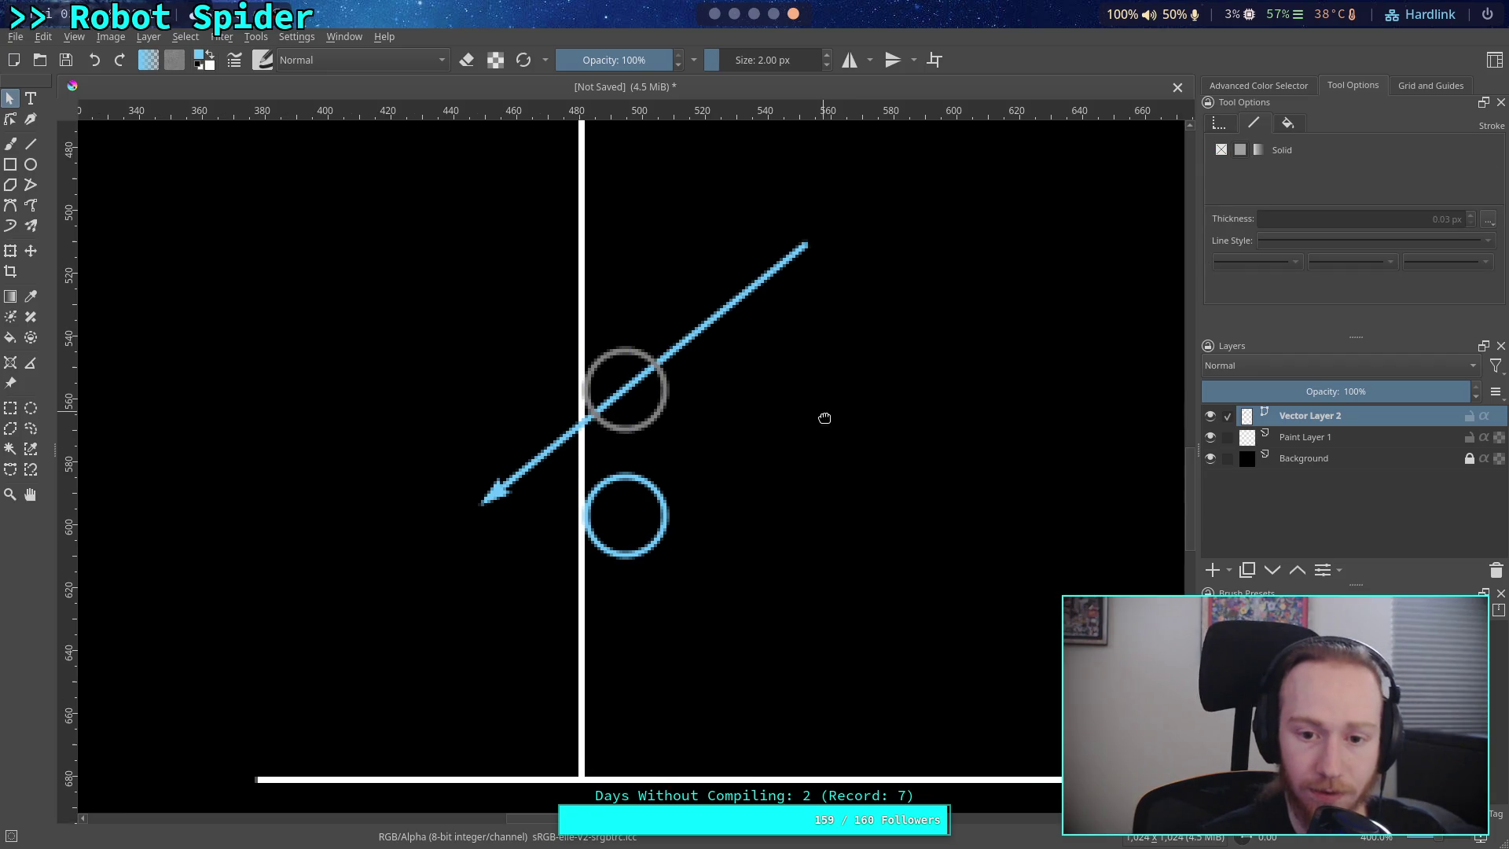
# - Raise the blue circle about 80 px and rotate the arrow to point up-left
pyautogui.click(692, 347)
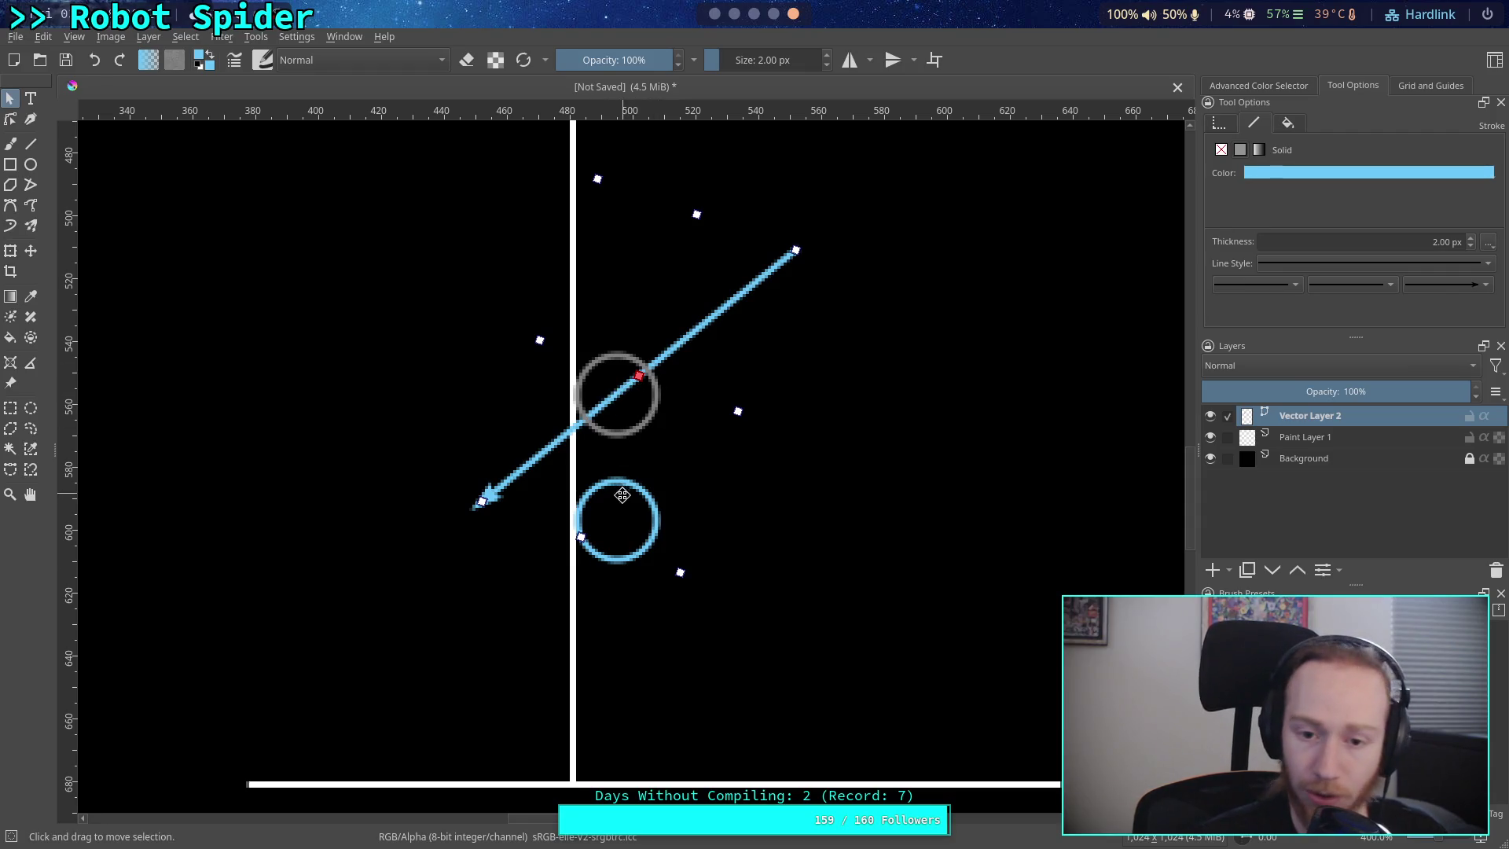
pyautogui.click(841, 542)
pyautogui.moveTo(620, 529)
pyautogui.mouseDown()
pyautogui.moveTo(621, 444)
pyautogui.moveTo(602, 490)
pyautogui.moveTo(620, 541)
pyautogui.moveTo(617, 399)
pyautogui.mouseUp()
pyautogui.click(719, 311)
pyautogui.moveTo(800, 248)
pyautogui.mouseDown()
pyautogui.moveTo(883, 478)
pyautogui.moveTo(869, 529)
pyautogui.mouseUp()
pyautogui.moveTo(714, 422); pyautogui.dragTo(805, 304)
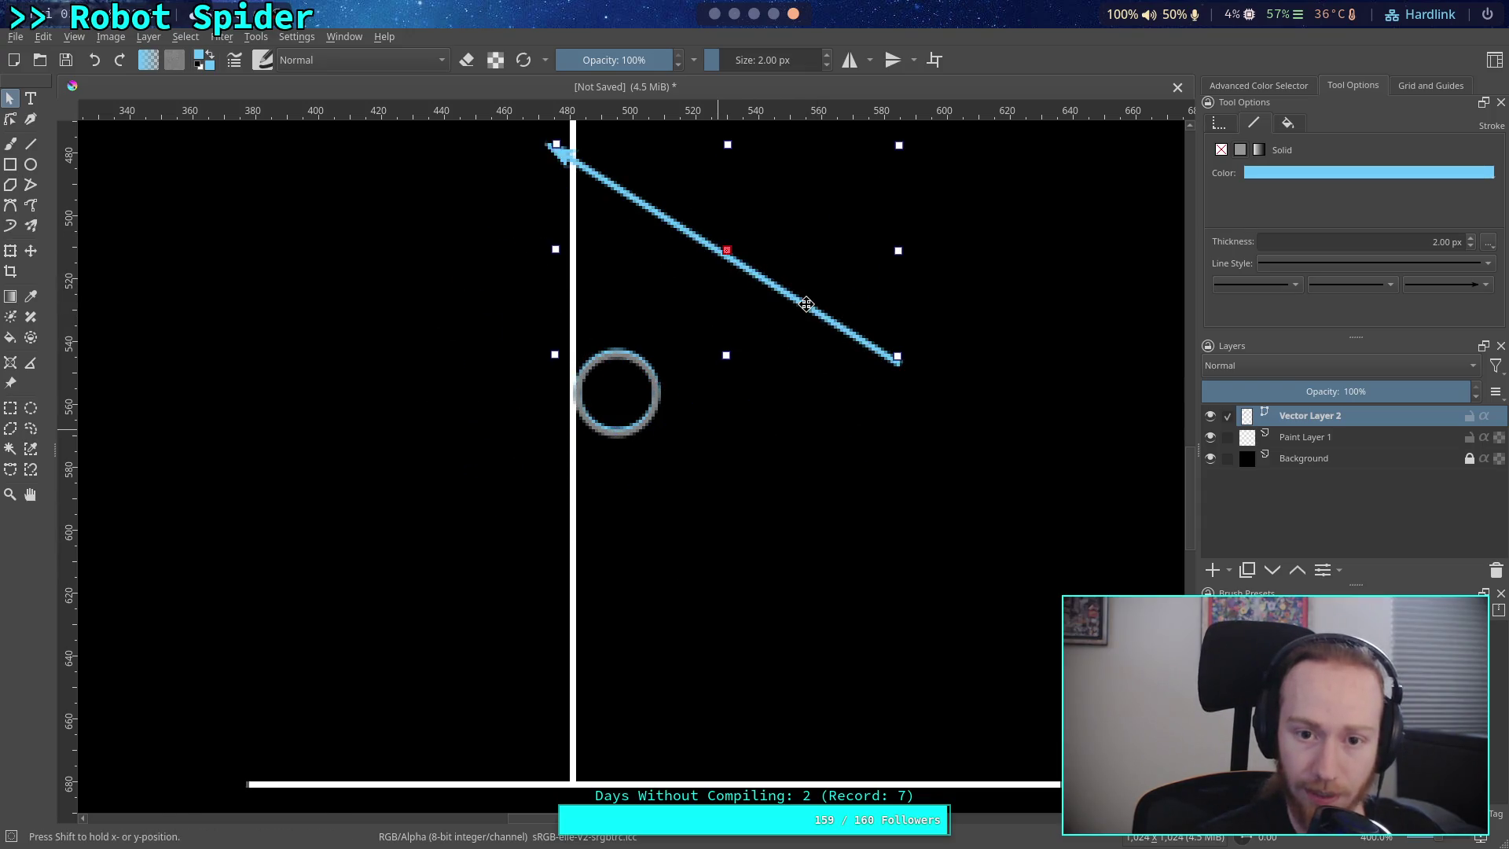
# - Undo a stray drag and set the grey circle down onto the horizontal ground line
pyautogui.scroll(3, 892, 549)
pyautogui.moveTo(896, 532); pyautogui.dragTo(892, 559)
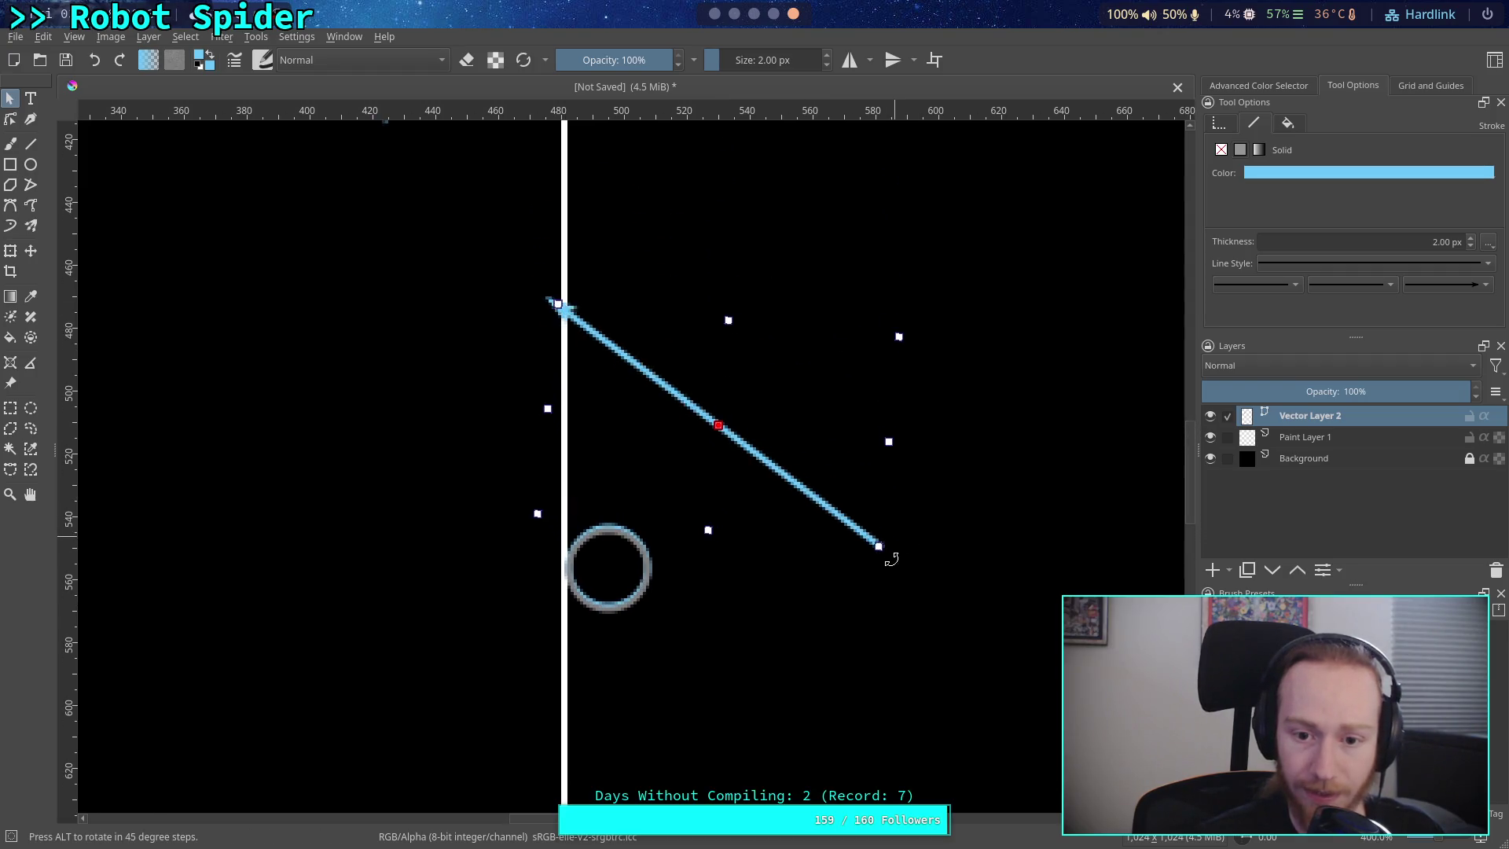
pyautogui.hotkey('ctrl', 'z')
pyautogui.scroll(-4, 724, 489)
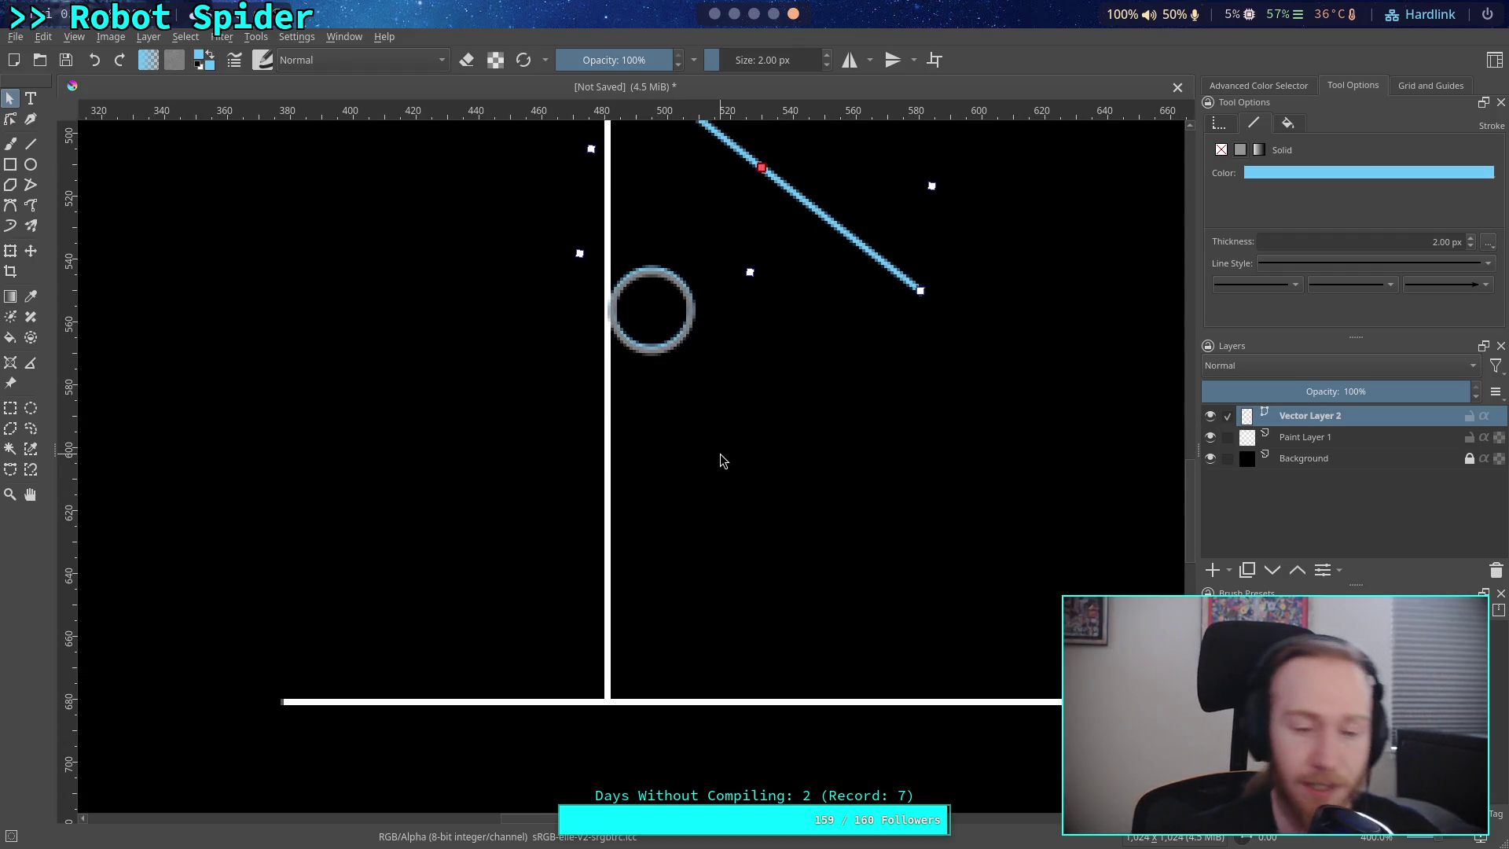
pyautogui.scroll(3, 799, 388)
pyautogui.click(615, 536)
pyautogui.moveTo(615, 536); pyautogui.dragTo(455, 729)
pyautogui.scroll(-5, 664, 462)
pyautogui.moveTo(586, 448); pyautogui.dragTo(563, 604)
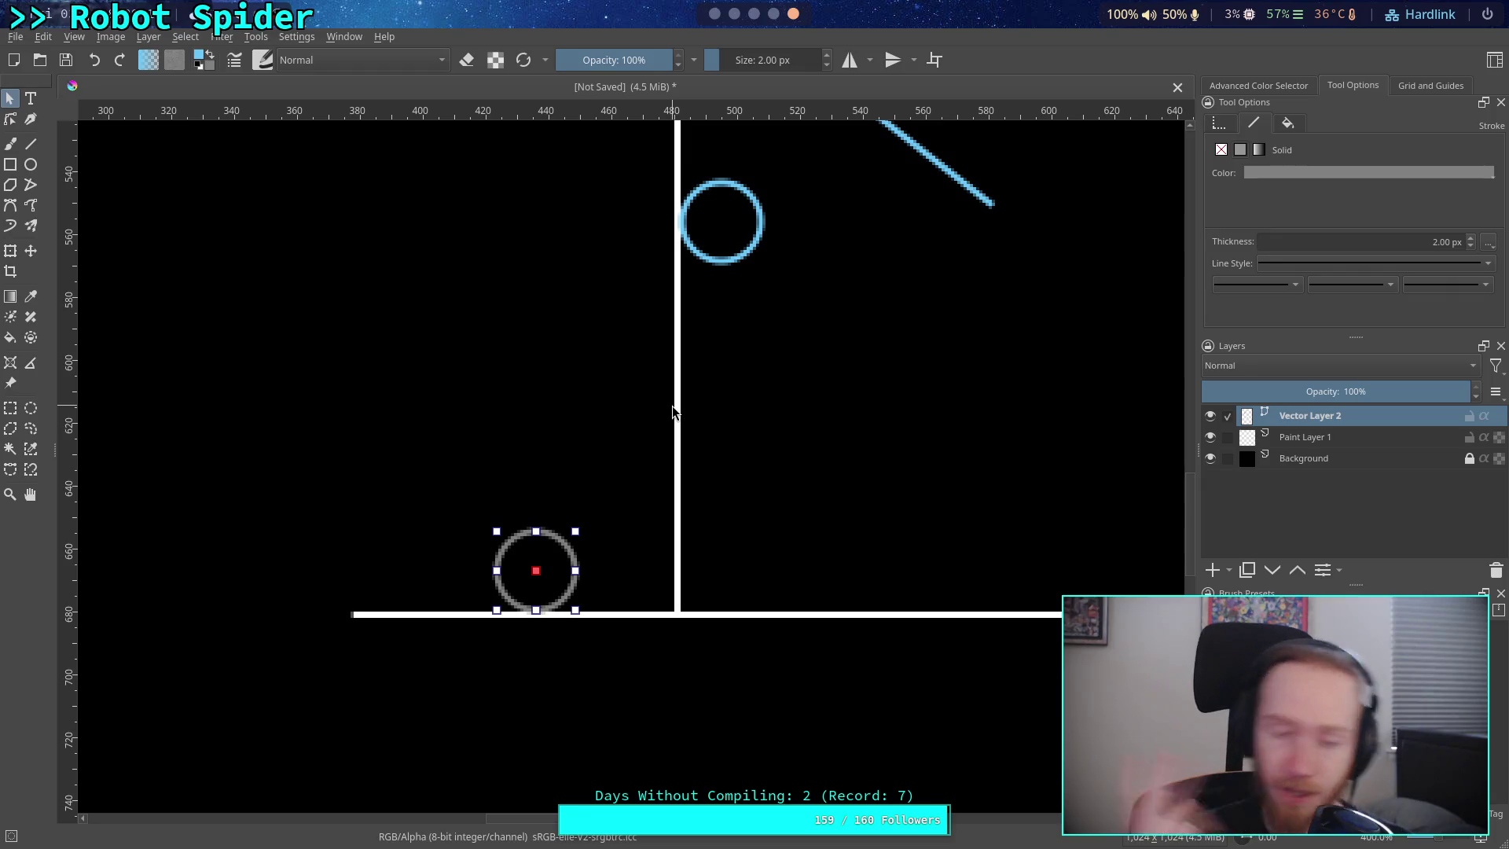
# - Nudge the blue diagonal line up with the arrow key so it meets the vertical line
pyautogui.scroll(1, 896, 503)
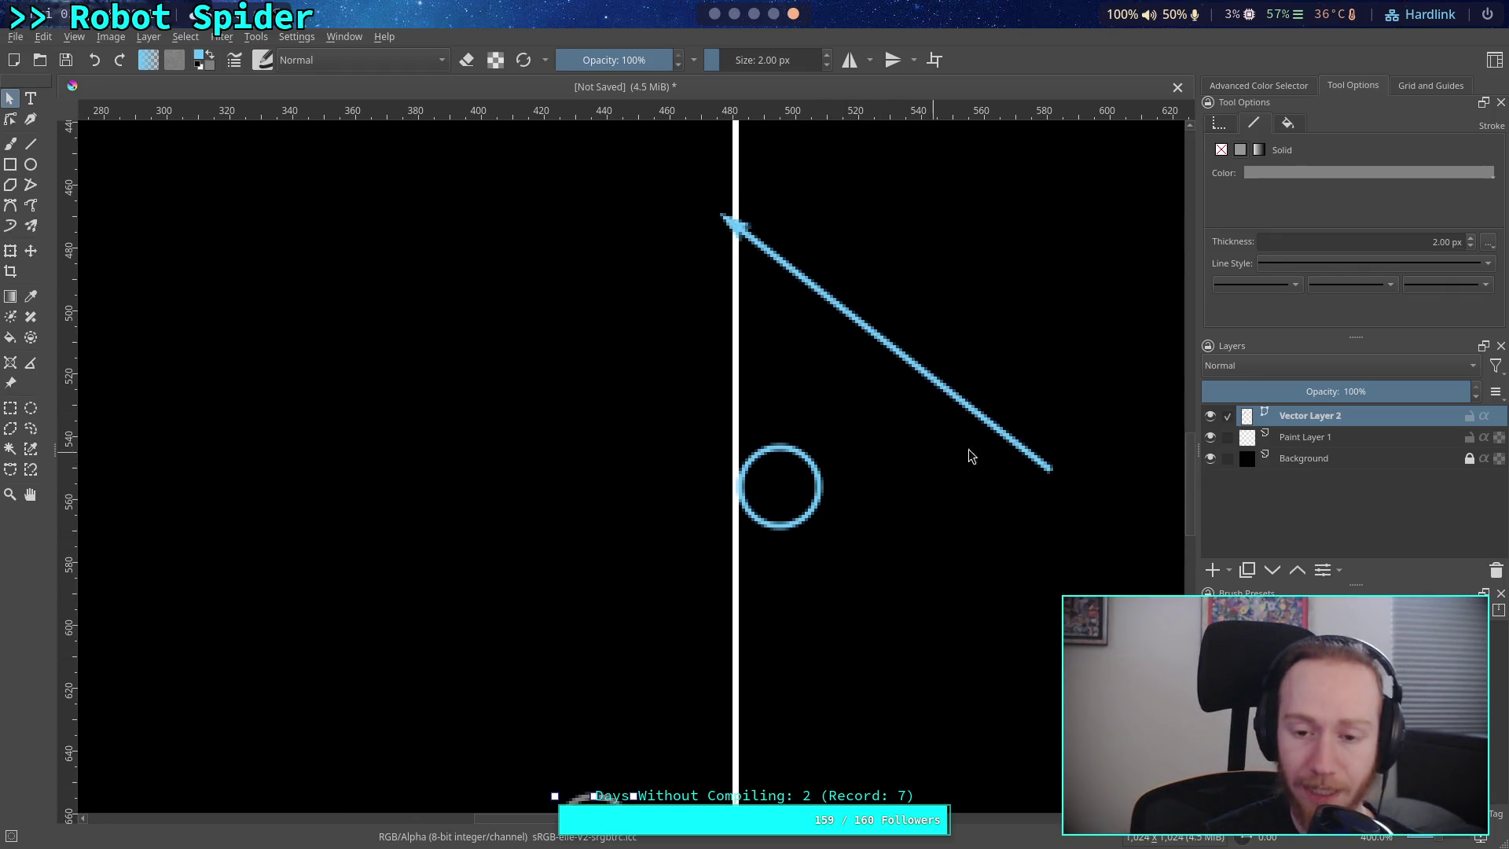
pyautogui.click(974, 390)
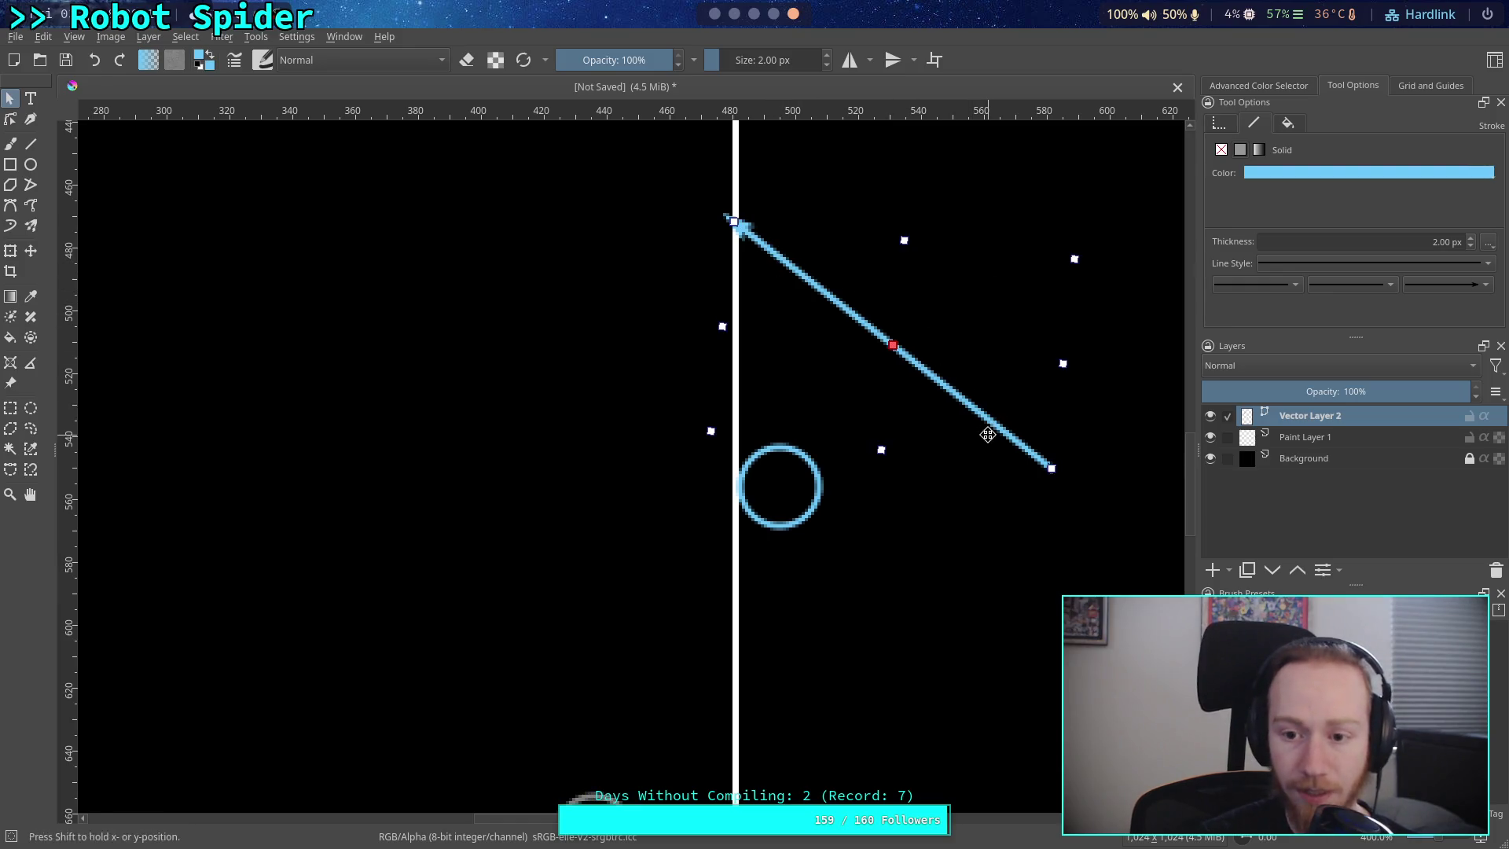
pyautogui.press('Up')
pyautogui.click(924, 603)
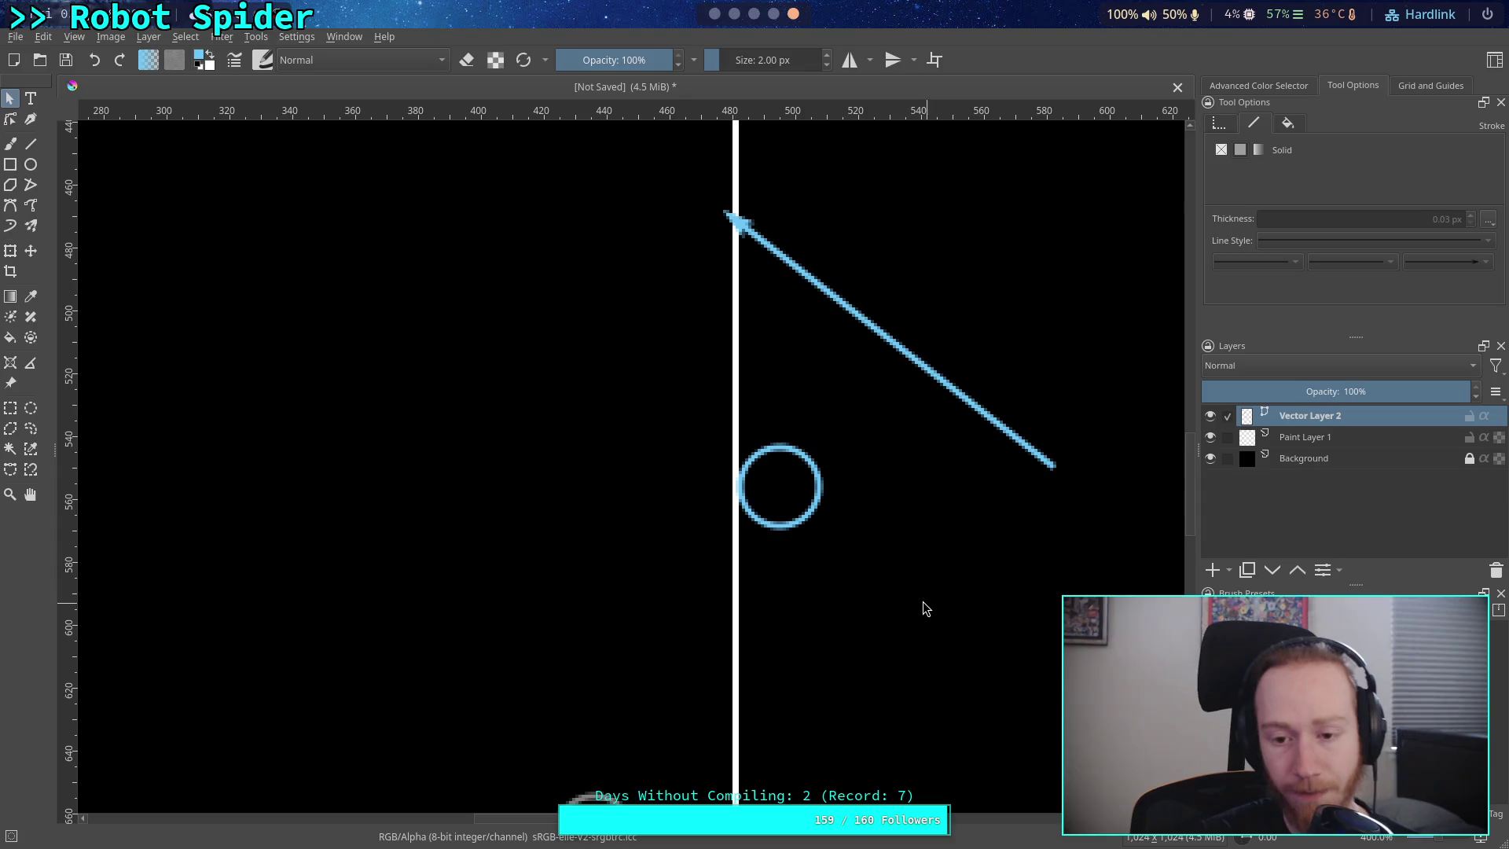
pyautogui.scroll(2, 768, 425)
pyautogui.scroll(-2, 742, 448)
pyautogui.moveTo(724, 448)
pyautogui.mouseDown()
pyautogui.moveTo(728, 424)
pyautogui.moveTo(698, 467)
pyautogui.mouseUp()
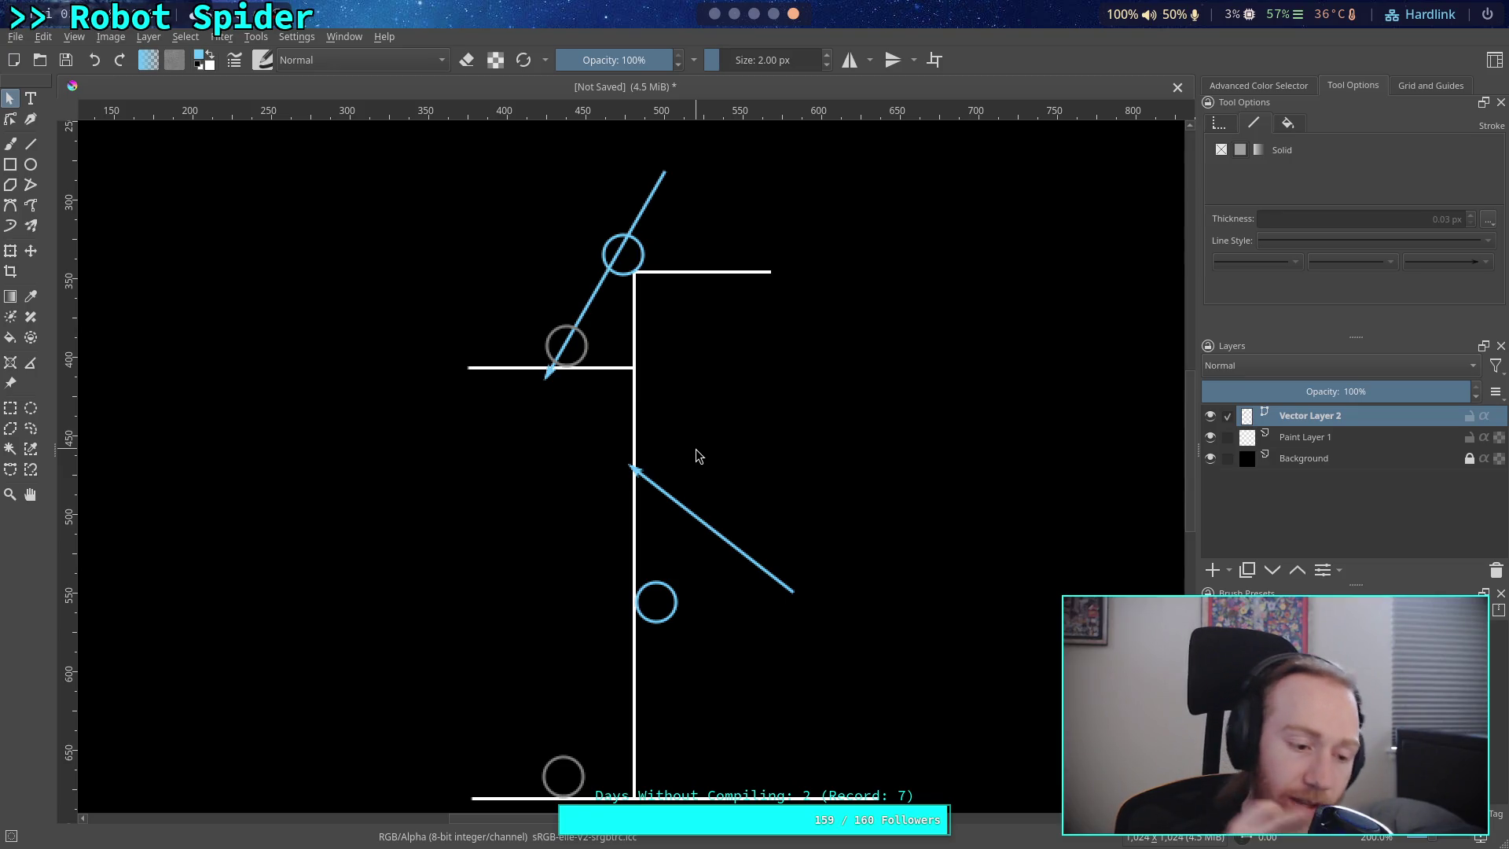
# - Zoom out to 200% and scroll right so both arrows, circles and step lines show
pyautogui.scroll(-3, 739, 488)
pyautogui.hscroll(2, 739, 488)
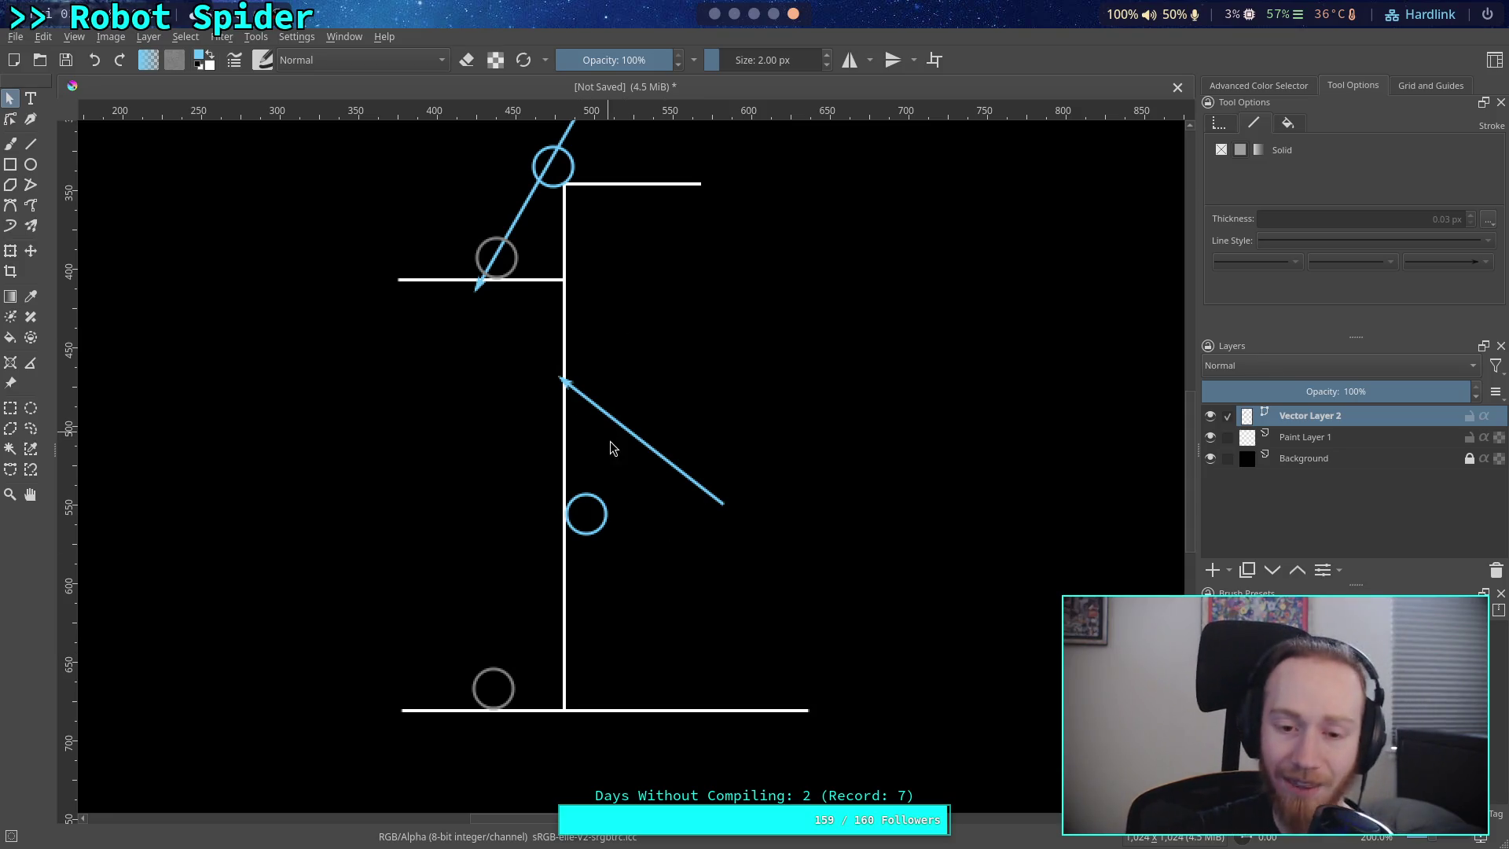
pyautogui.moveTo(623, 564); pyautogui.dragTo(641, 598)
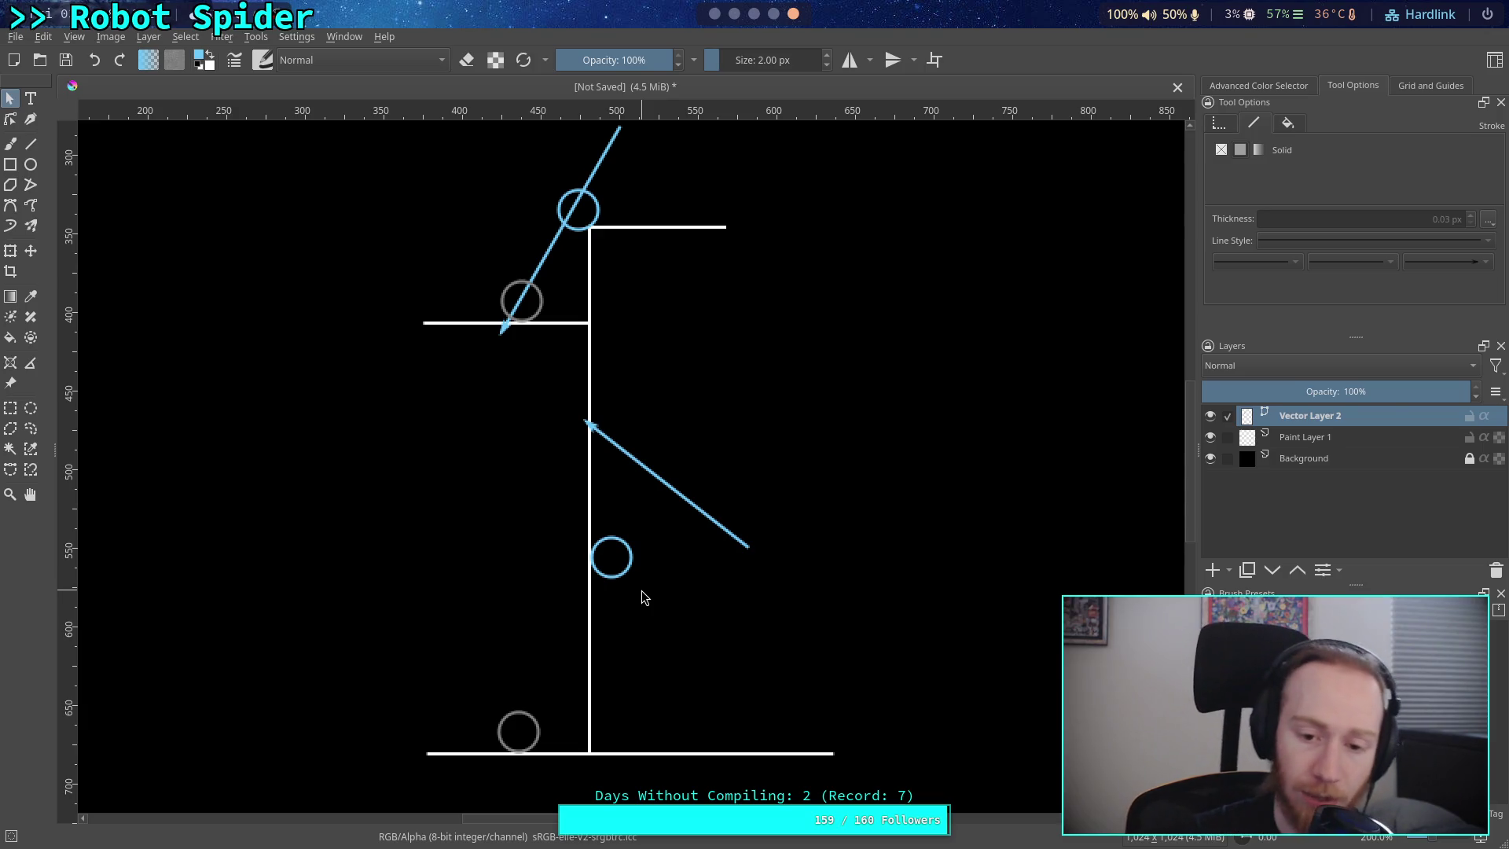
# - Rotate the middle blue line onto the bottom grey circle and lower the blue circle onto it
pyautogui.click(654, 478)
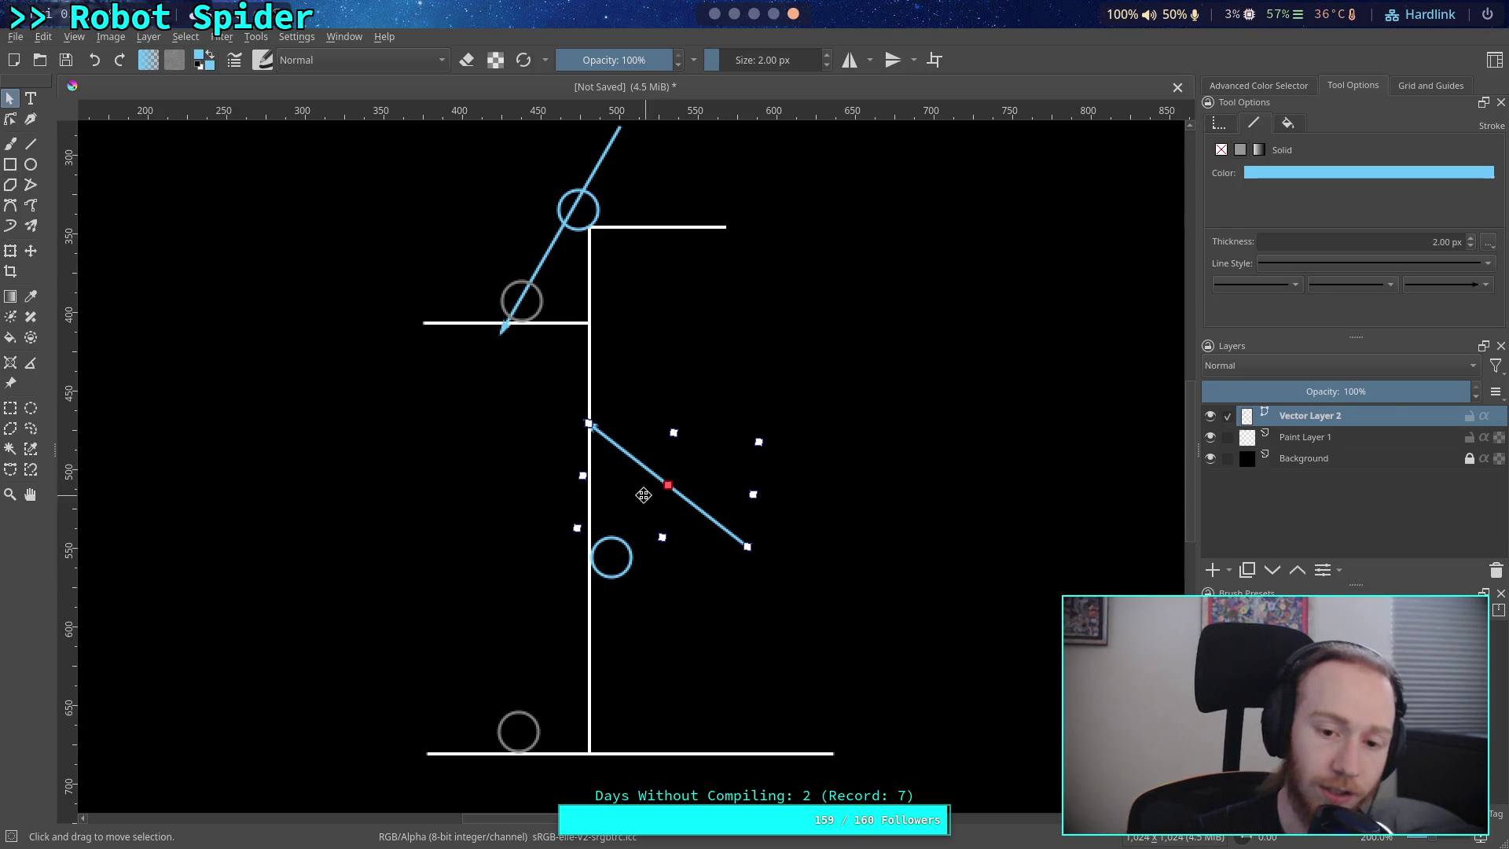
pyautogui.moveTo(556, 441)
pyautogui.mouseDown()
pyautogui.moveTo(532, 631)
pyautogui.moveTo(559, 651)
pyautogui.mouseUp()
pyautogui.moveTo(659, 510)
pyautogui.mouseDown()
pyautogui.moveTo(554, 665)
pyautogui.moveTo(555, 690)
pyautogui.moveTo(602, 704)
pyautogui.moveTo(572, 715)
pyautogui.mouseUp()
pyautogui.click(623, 542)
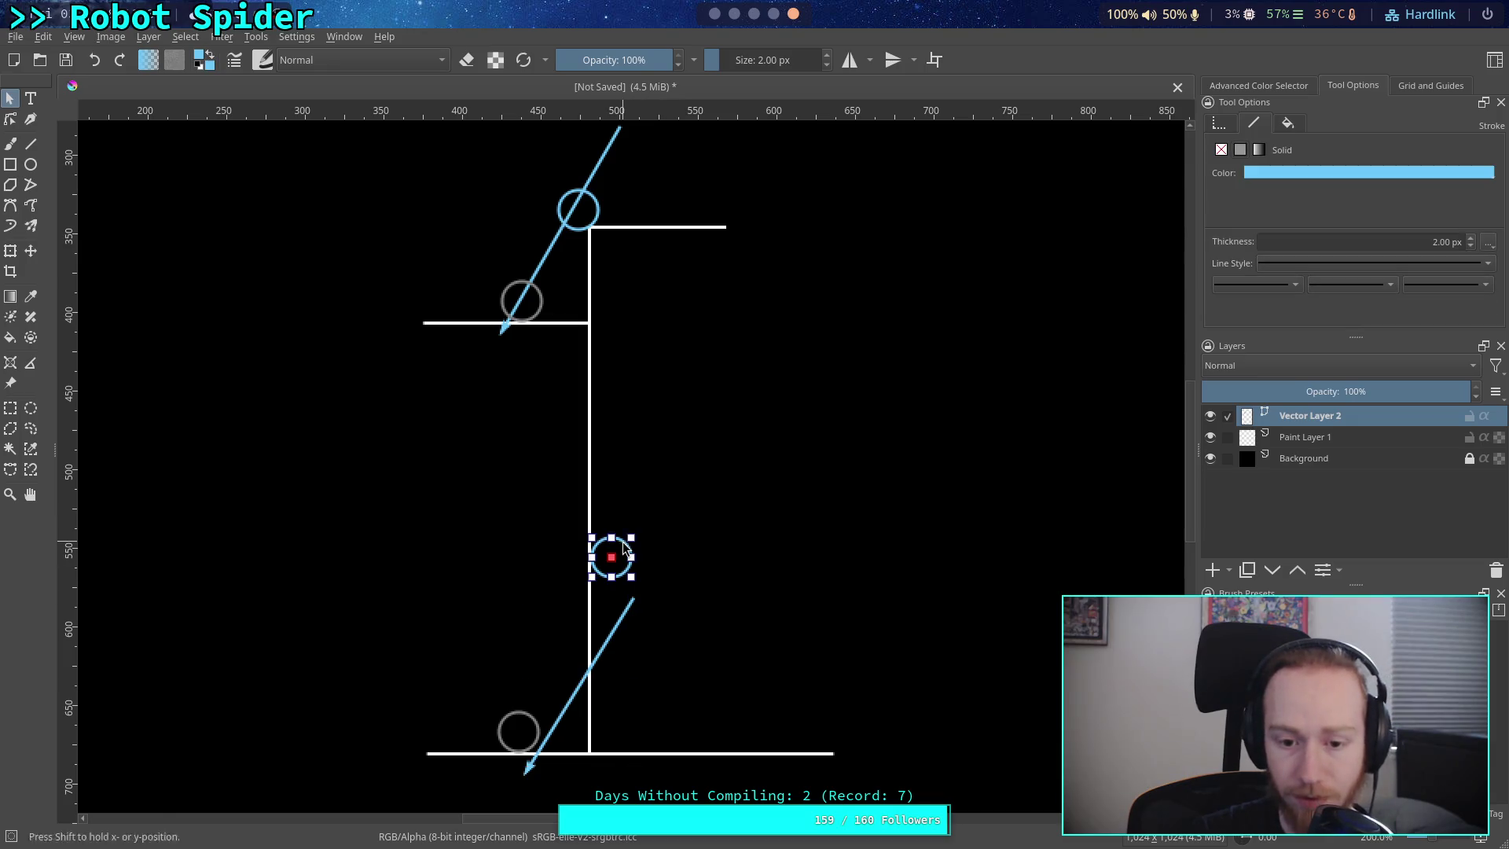
pyautogui.moveTo(627, 545); pyautogui.dragTo(623, 623)
# - Nudge the lower blue line down-left, raising the blue circle slightly between adjustments
pyautogui.click(761, 662)
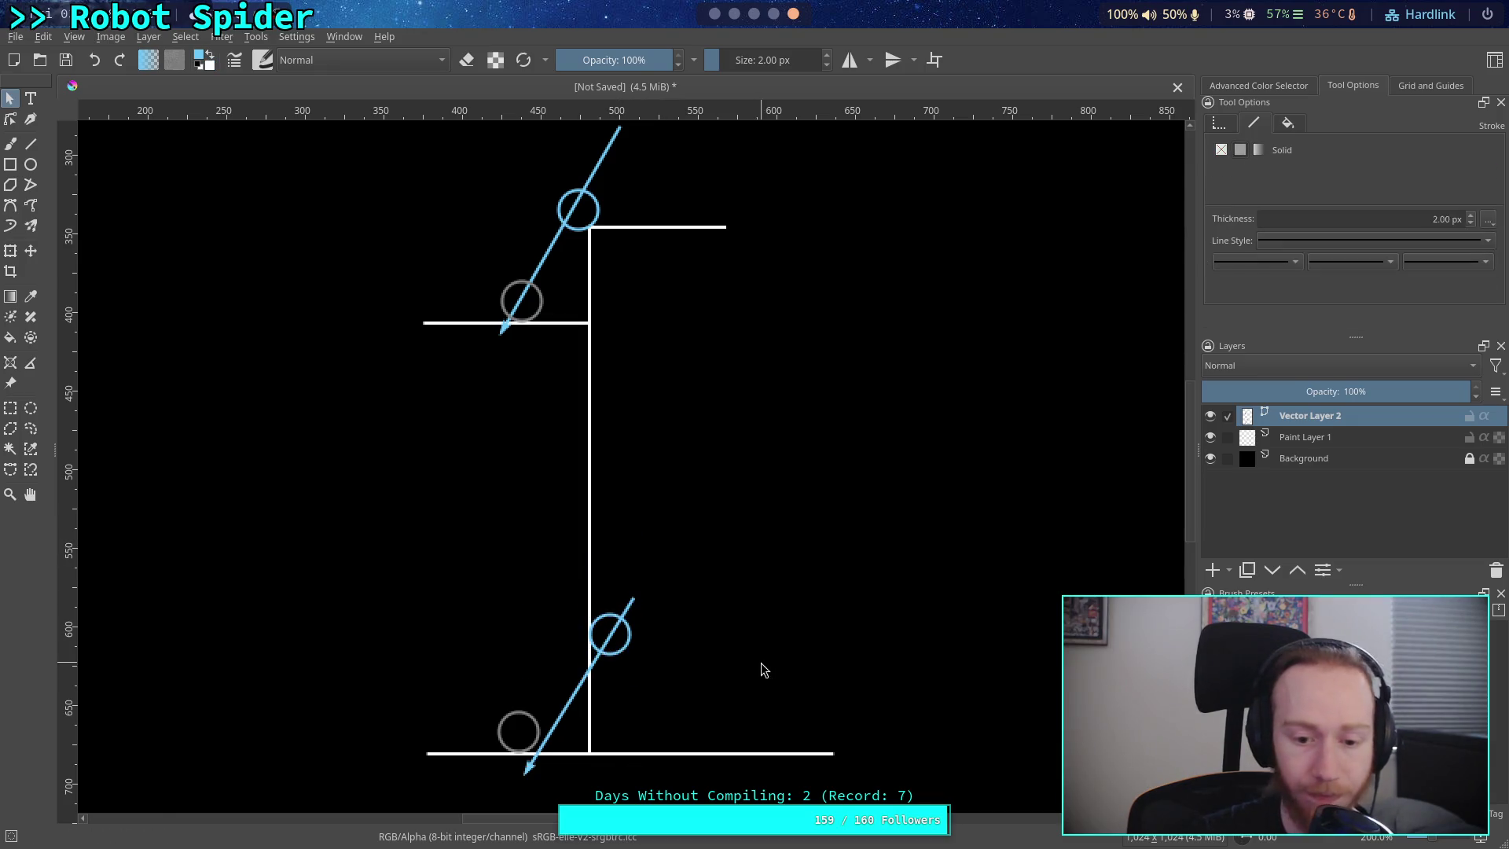
pyautogui.click(569, 696)
pyautogui.moveTo(568, 696); pyautogui.dragTo(555, 704)
pyautogui.click(717, 657)
pyautogui.click(626, 643)
pyautogui.moveTo(626, 643); pyautogui.dragTo(626, 631)
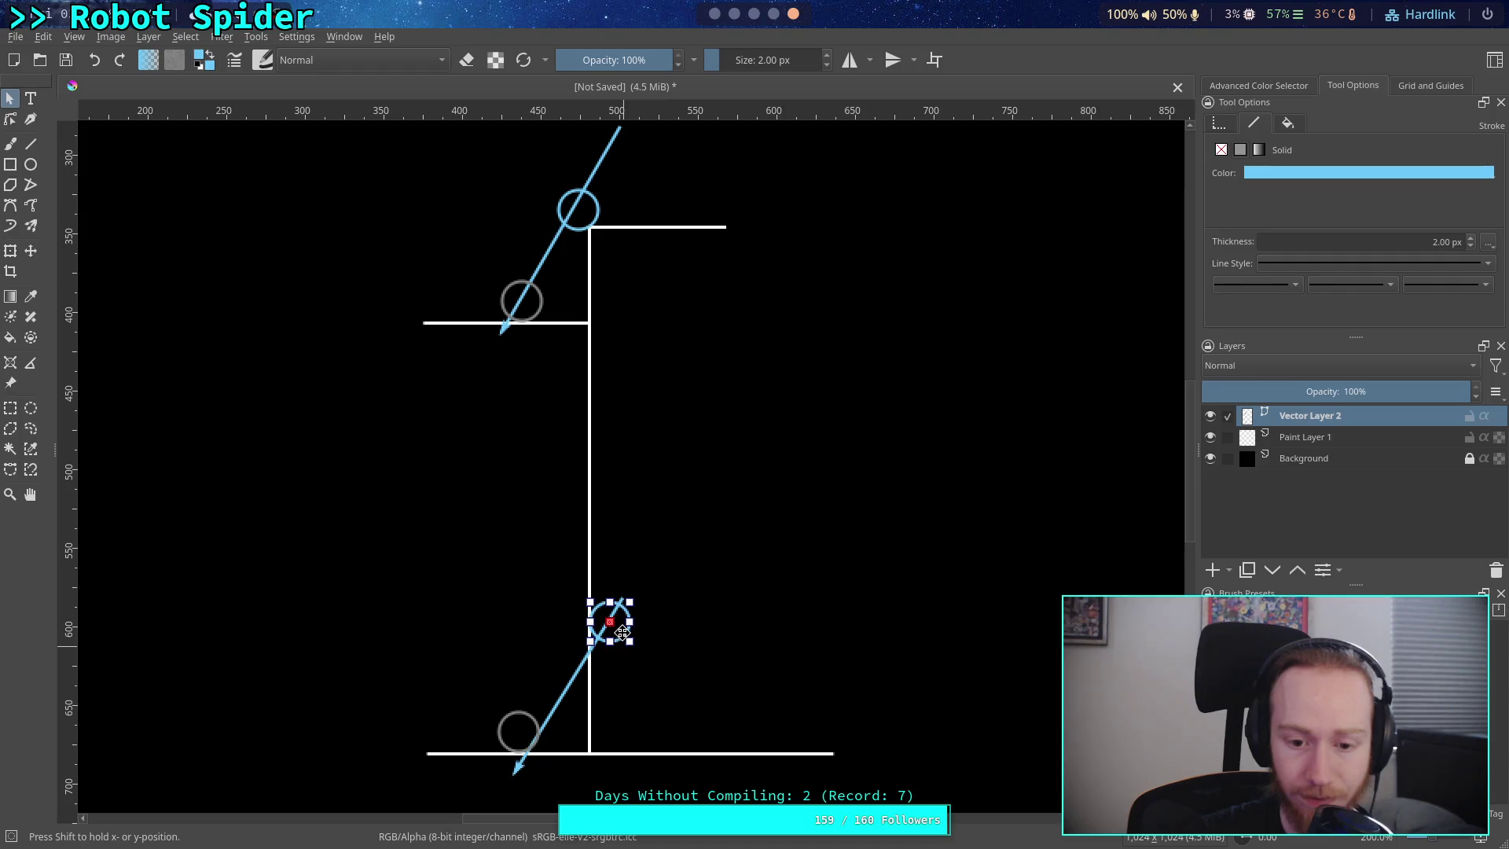
pyautogui.click(654, 682)
pyautogui.click(570, 680)
pyautogui.moveTo(571, 681); pyautogui.dragTo(557, 678)
pyautogui.click(649, 655)
# - Slide the blue circle up, nudge the line left, then set the circle on the grey circle
pyautogui.click(627, 634)
pyautogui.moveTo(628, 634); pyautogui.dragTo(622, 621)
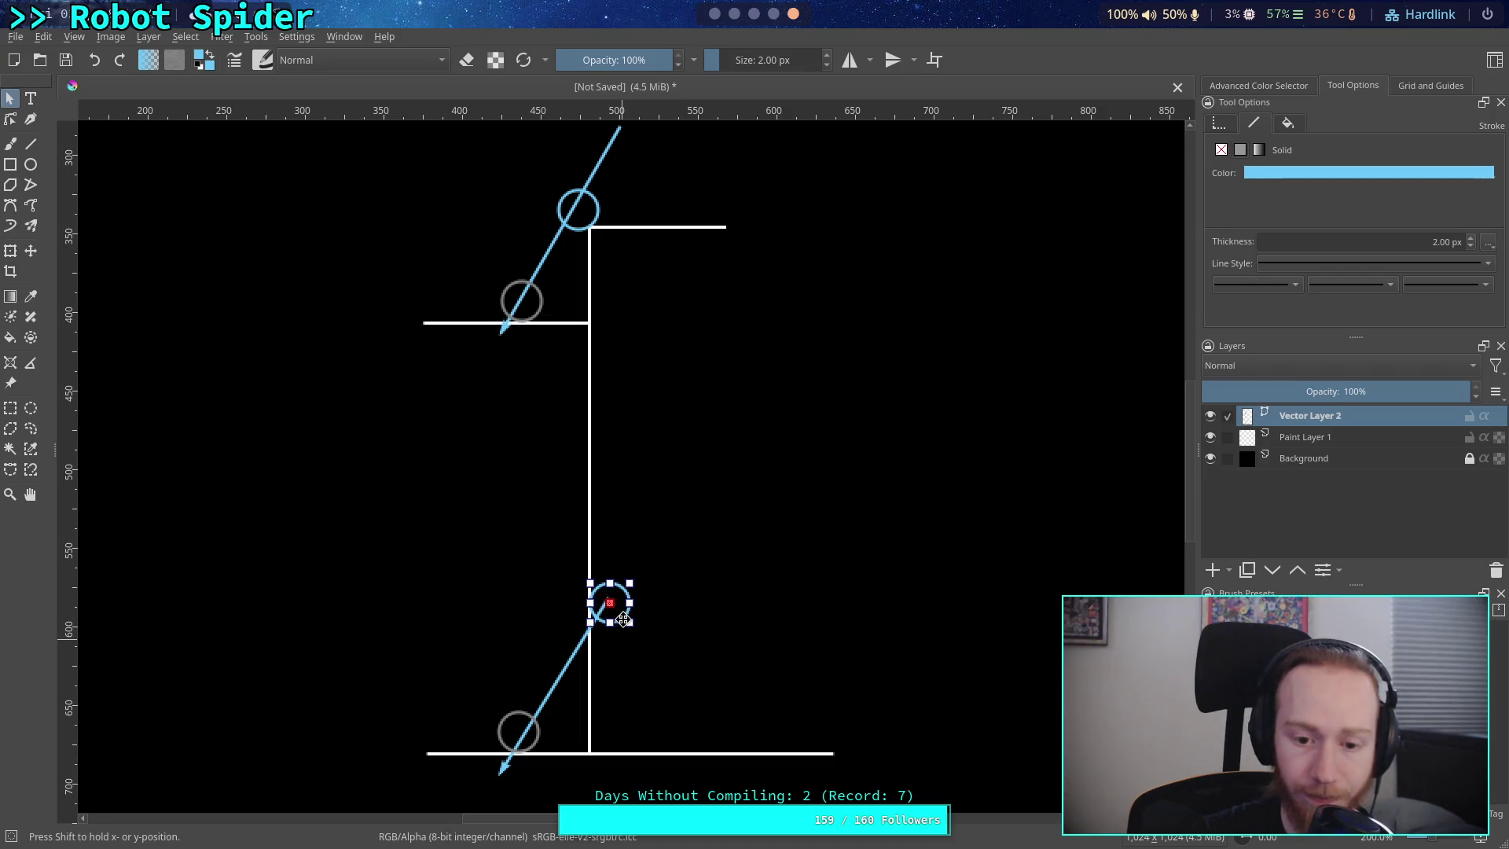
pyautogui.click(601, 652)
pyautogui.click(568, 673)
pyautogui.moveTo(568, 672); pyautogui.dragTo(560, 672)
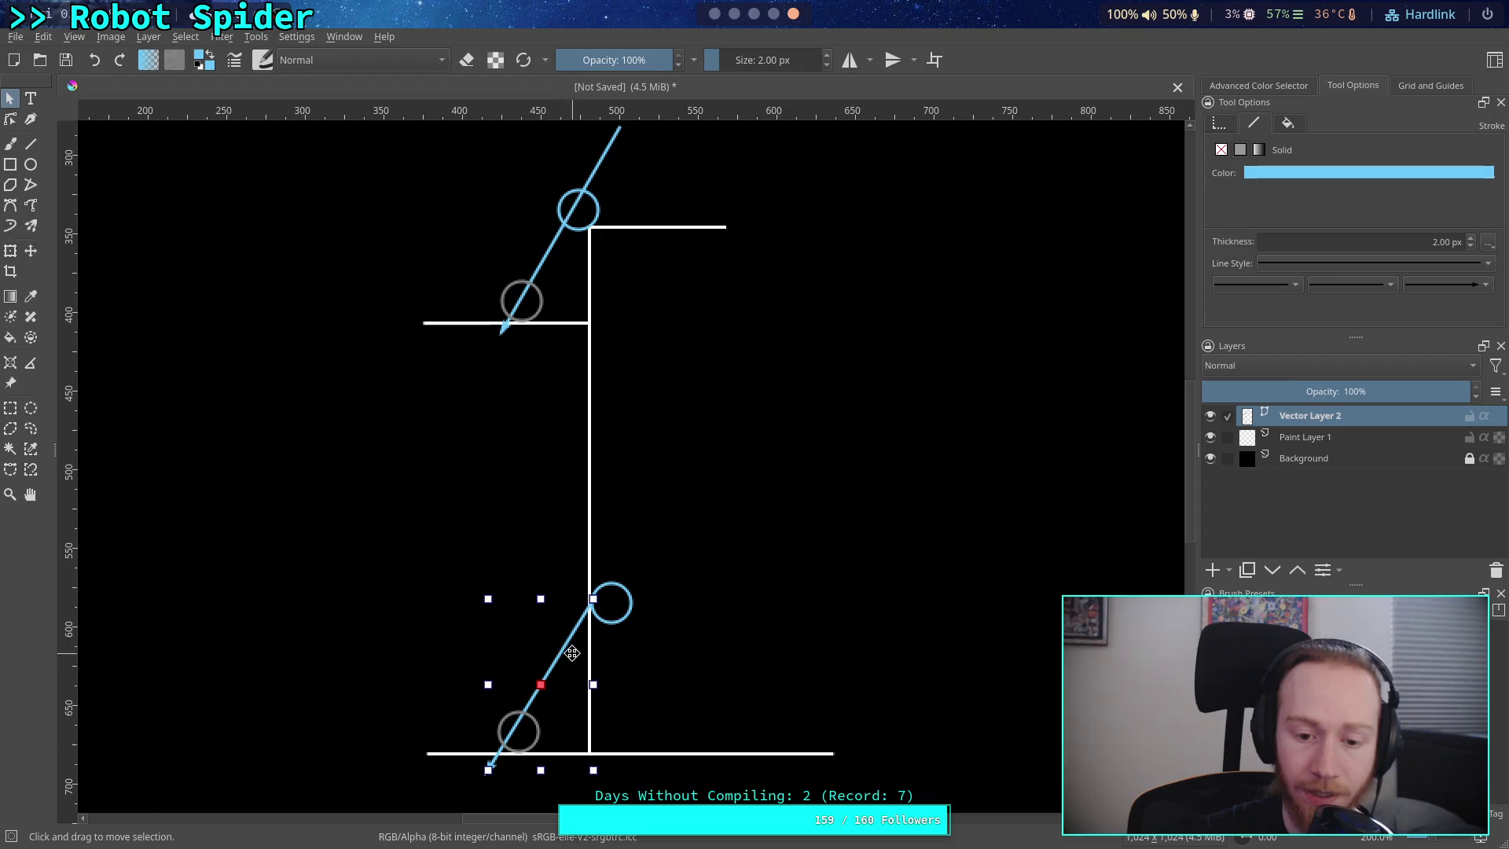
pyautogui.click(635, 632)
pyautogui.moveTo(621, 619)
pyautogui.mouseDown()
pyautogui.moveTo(521, 741)
pyautogui.moveTo(533, 744)
pyautogui.mouseUp()
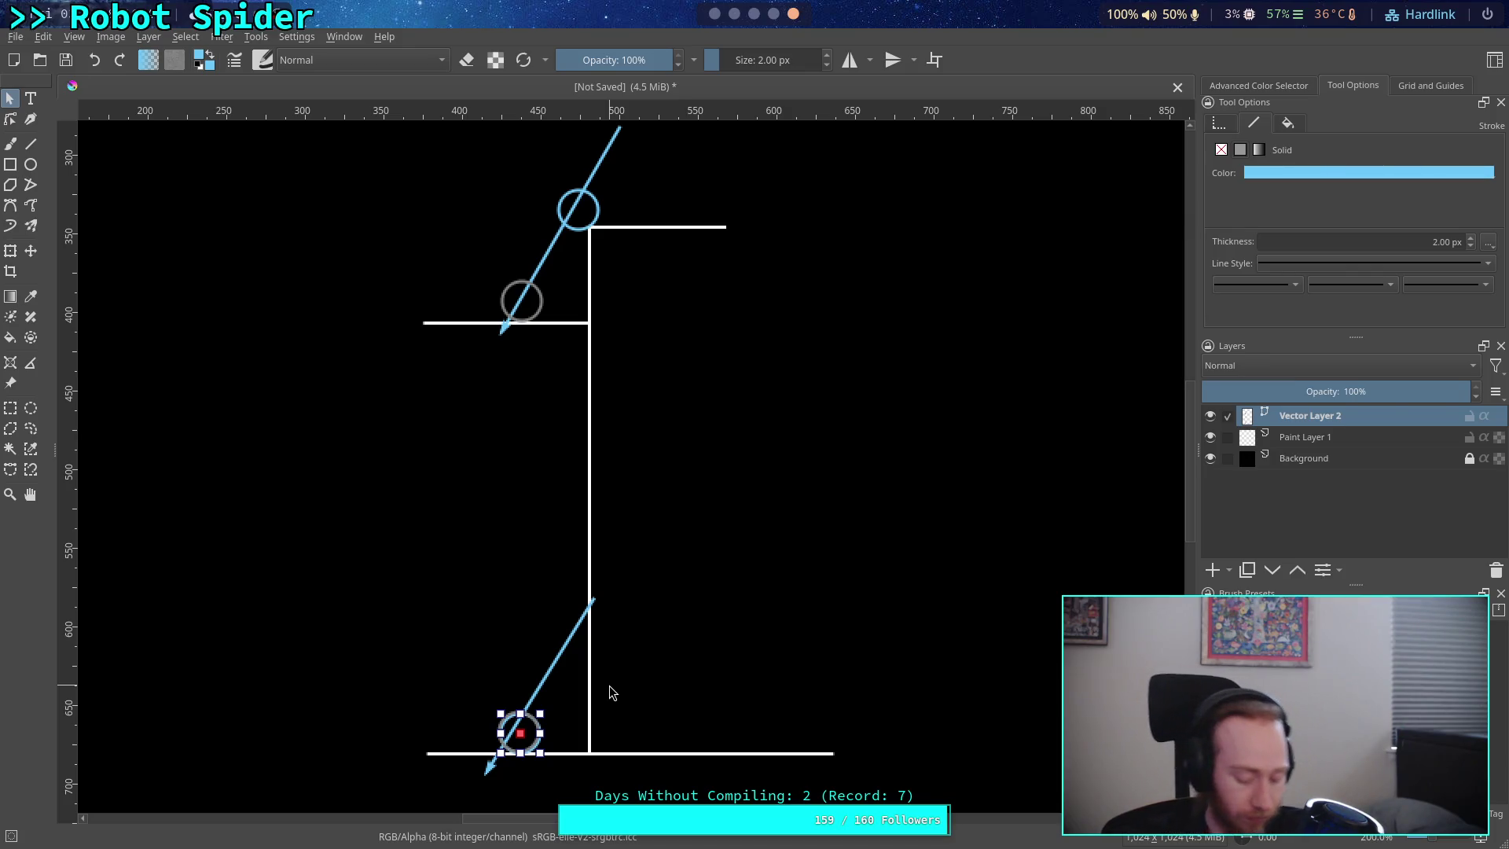
# - Select the lower blue leg line beside the grey contact circle
pyautogui.click(560, 672)
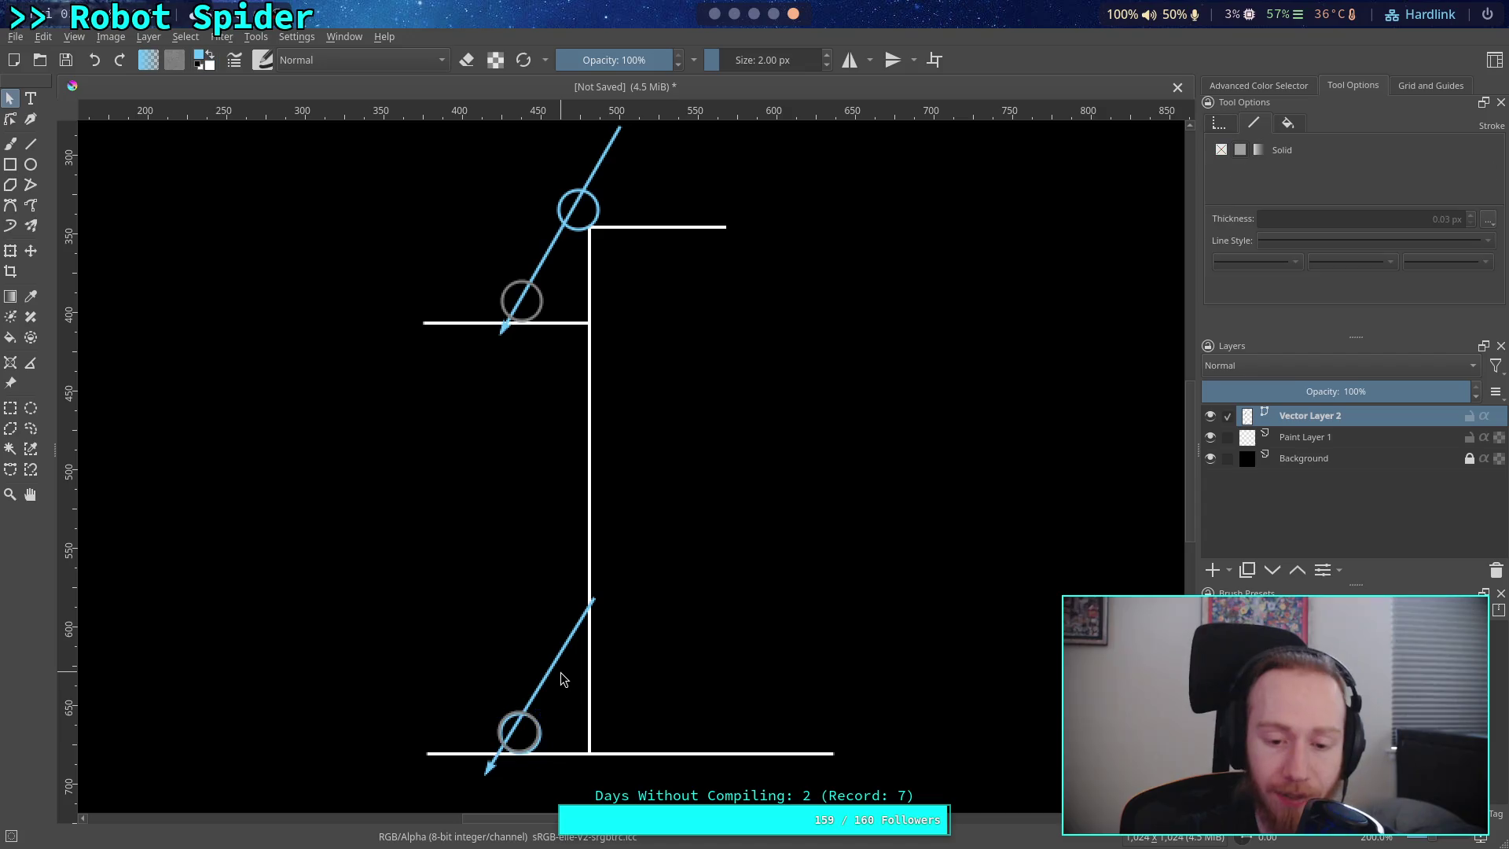
# - Drag the lower blue leg line a few pixels left, then deselect it
pyautogui.click(560, 667)
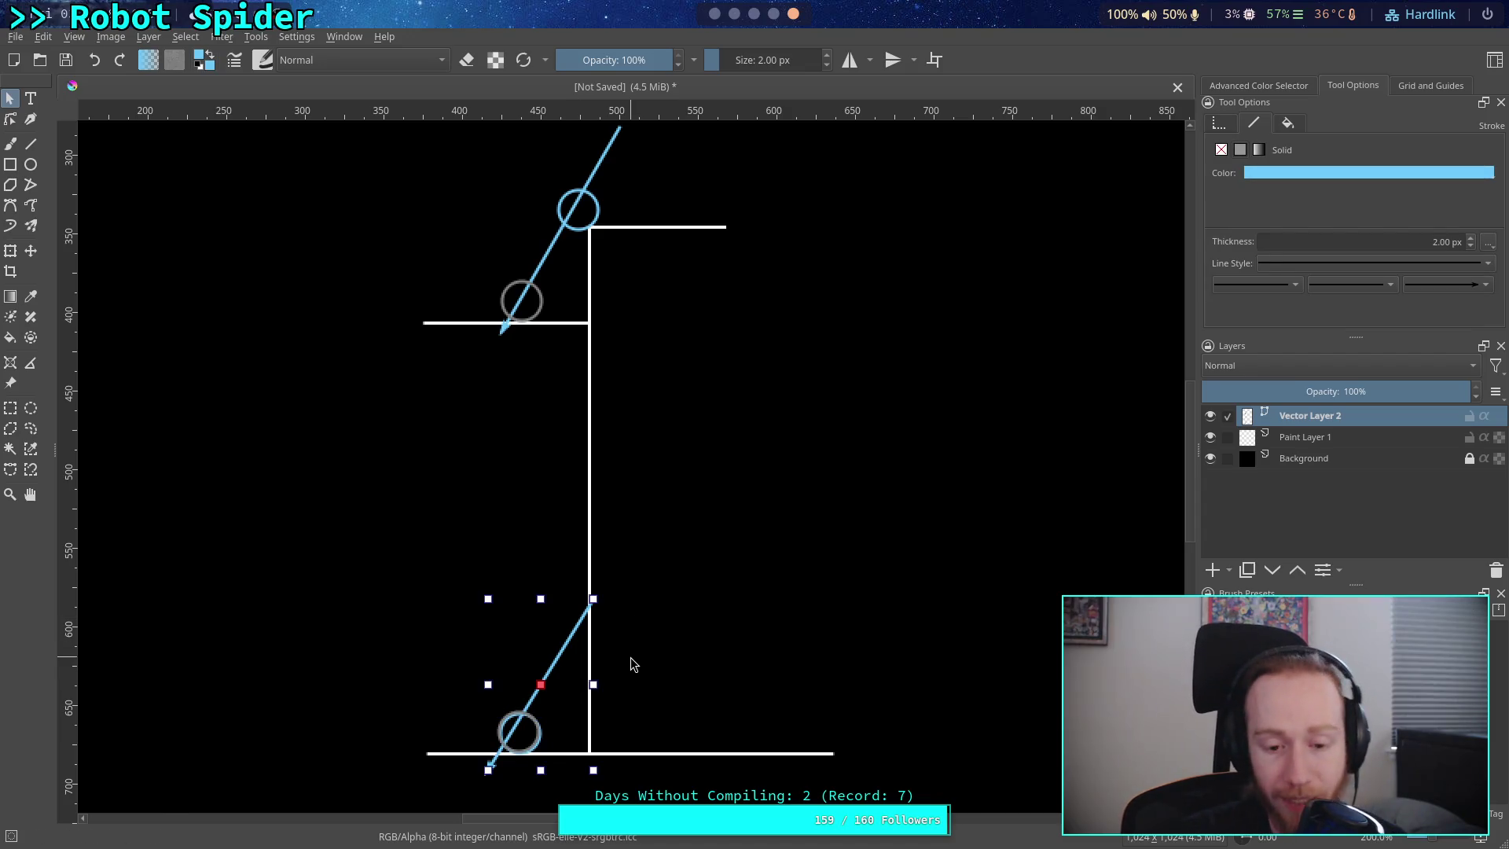
pyautogui.click(591, 637)
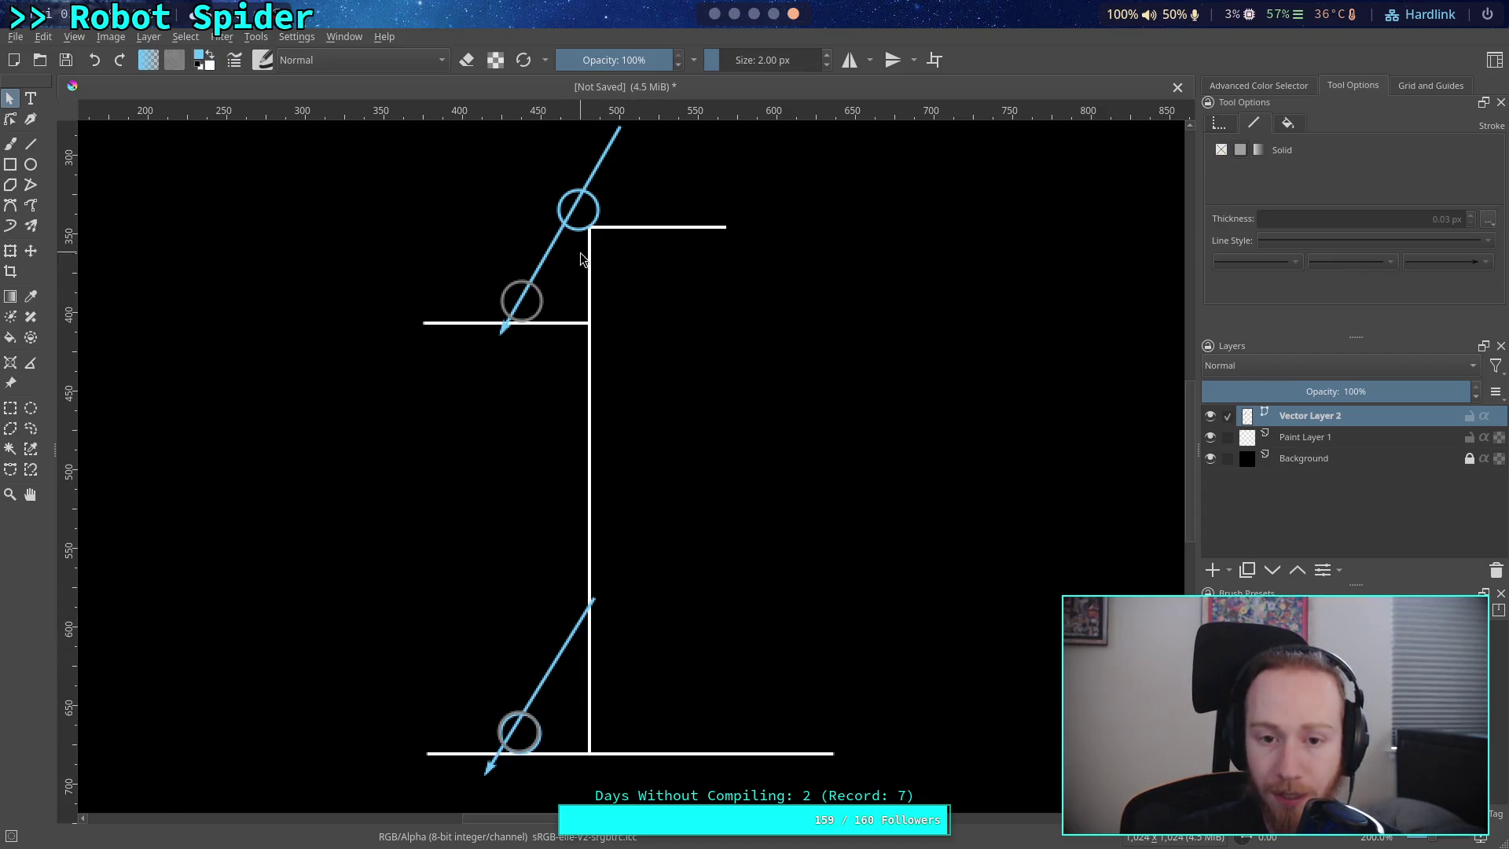
pyautogui.moveTo(577, 623); pyautogui.dragTo(572, 620)
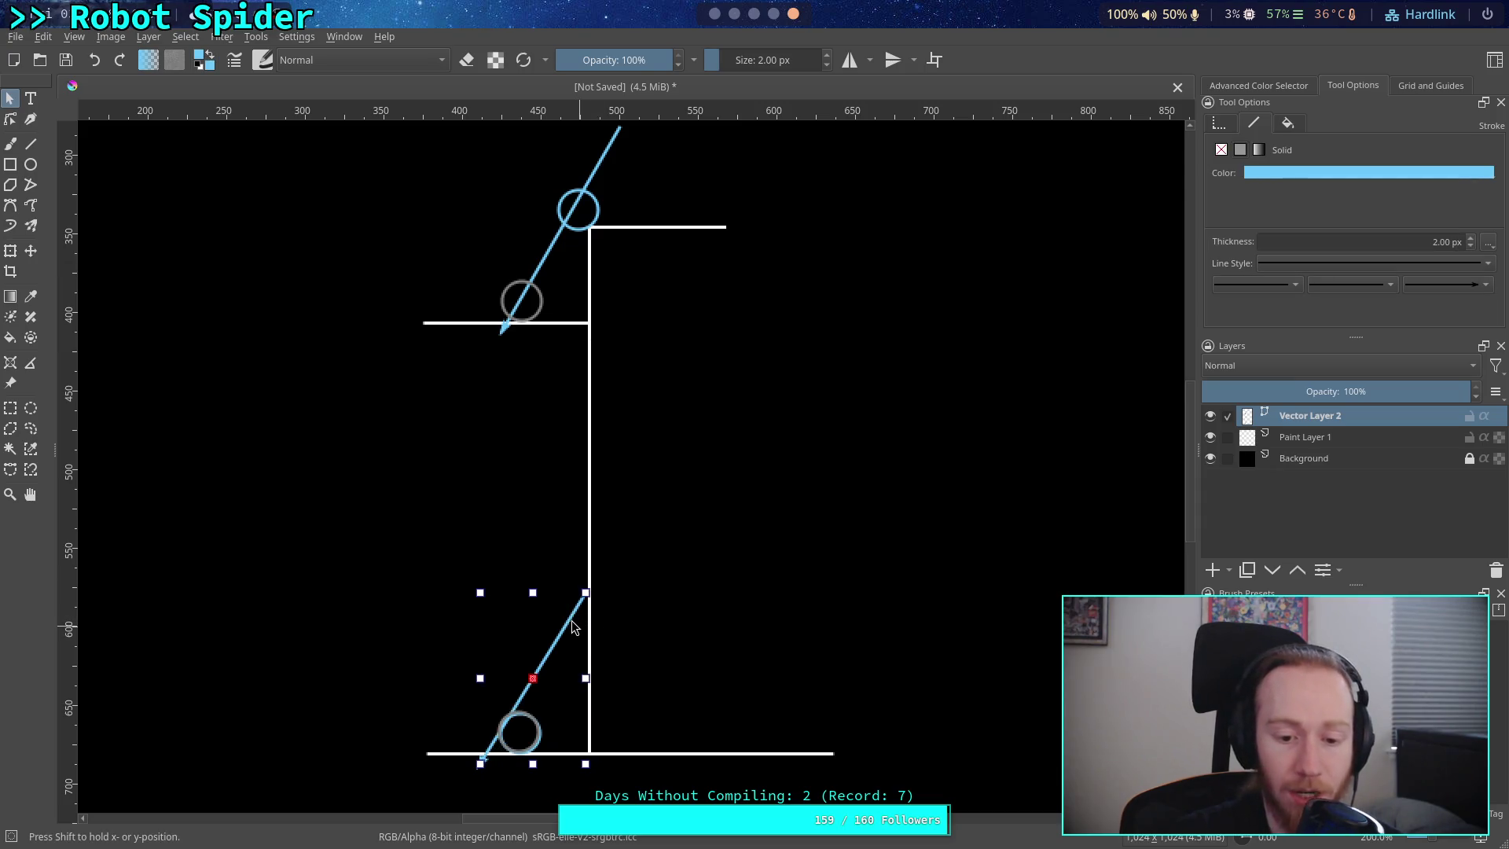
pyautogui.click(679, 691)
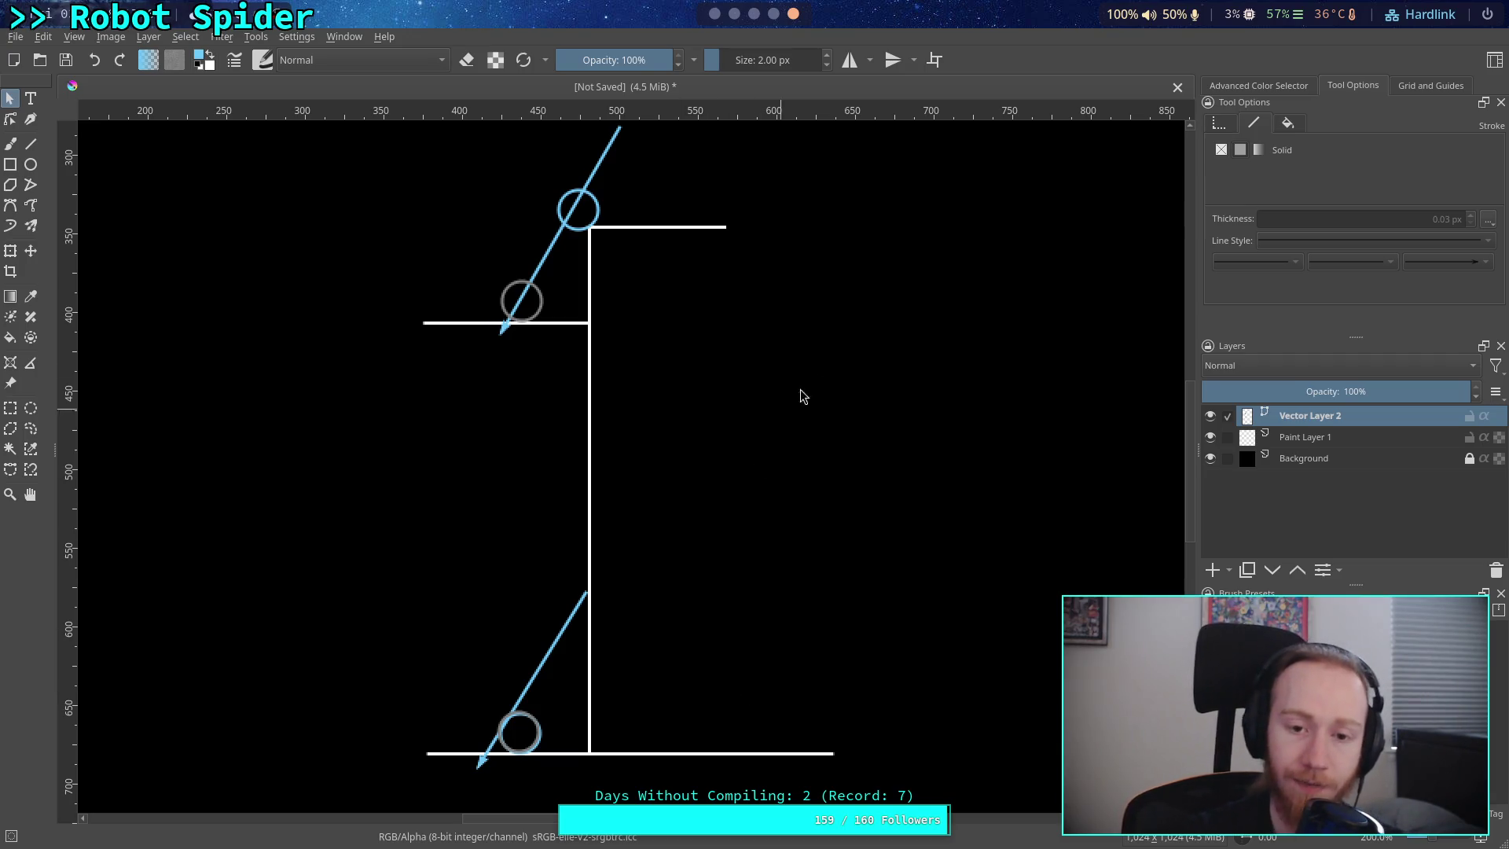
# - Zoom in and shorten the white vertical step line up to the upper step
pyautogui.scroll(2, 794, 515)
pyautogui.scroll(2, 723, 470)
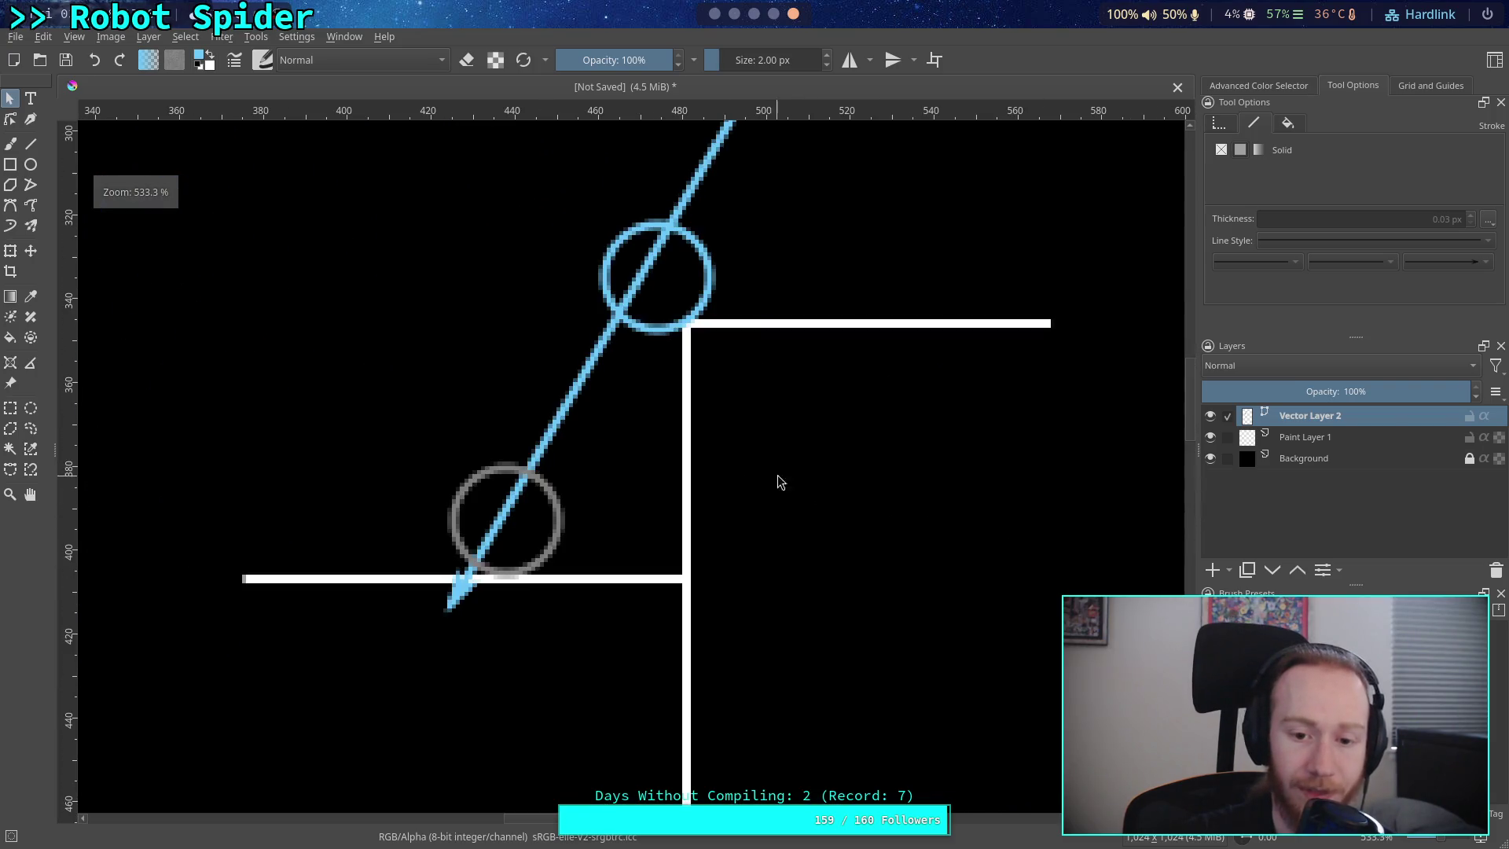
pyautogui.click(687, 606)
pyautogui.scroll(-6, 687, 605)
pyautogui.scroll(4, 739, 521)
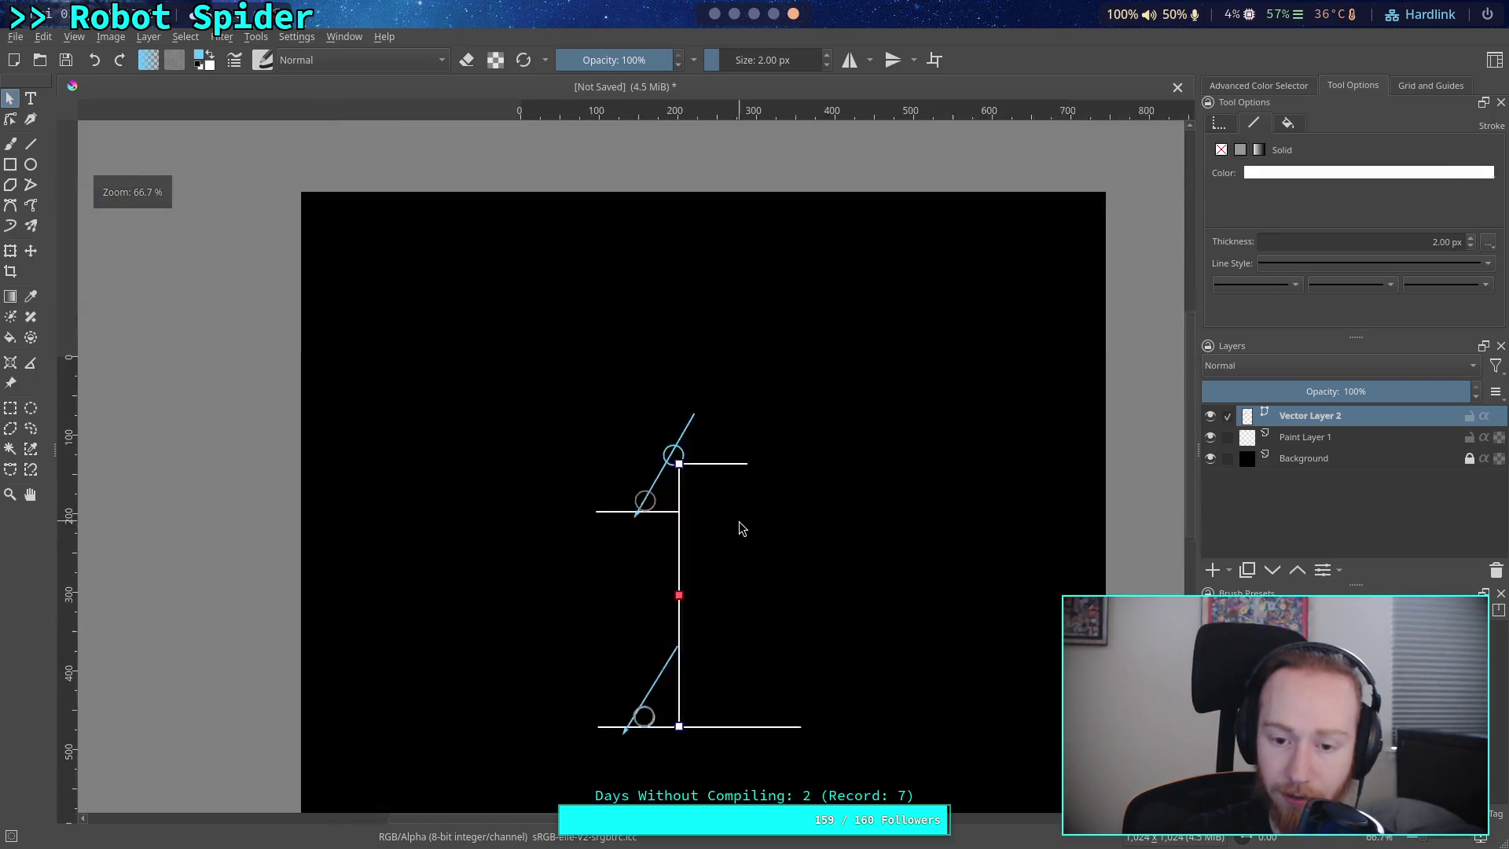
pyautogui.scroll(-3, 624, 777)
pyautogui.moveTo(639, 729)
pyautogui.mouseDown()
pyautogui.moveTo(615, 494)
pyautogui.moveTo(633, 308)
pyautogui.mouseUp()
pyautogui.scroll(2, 681, 467)
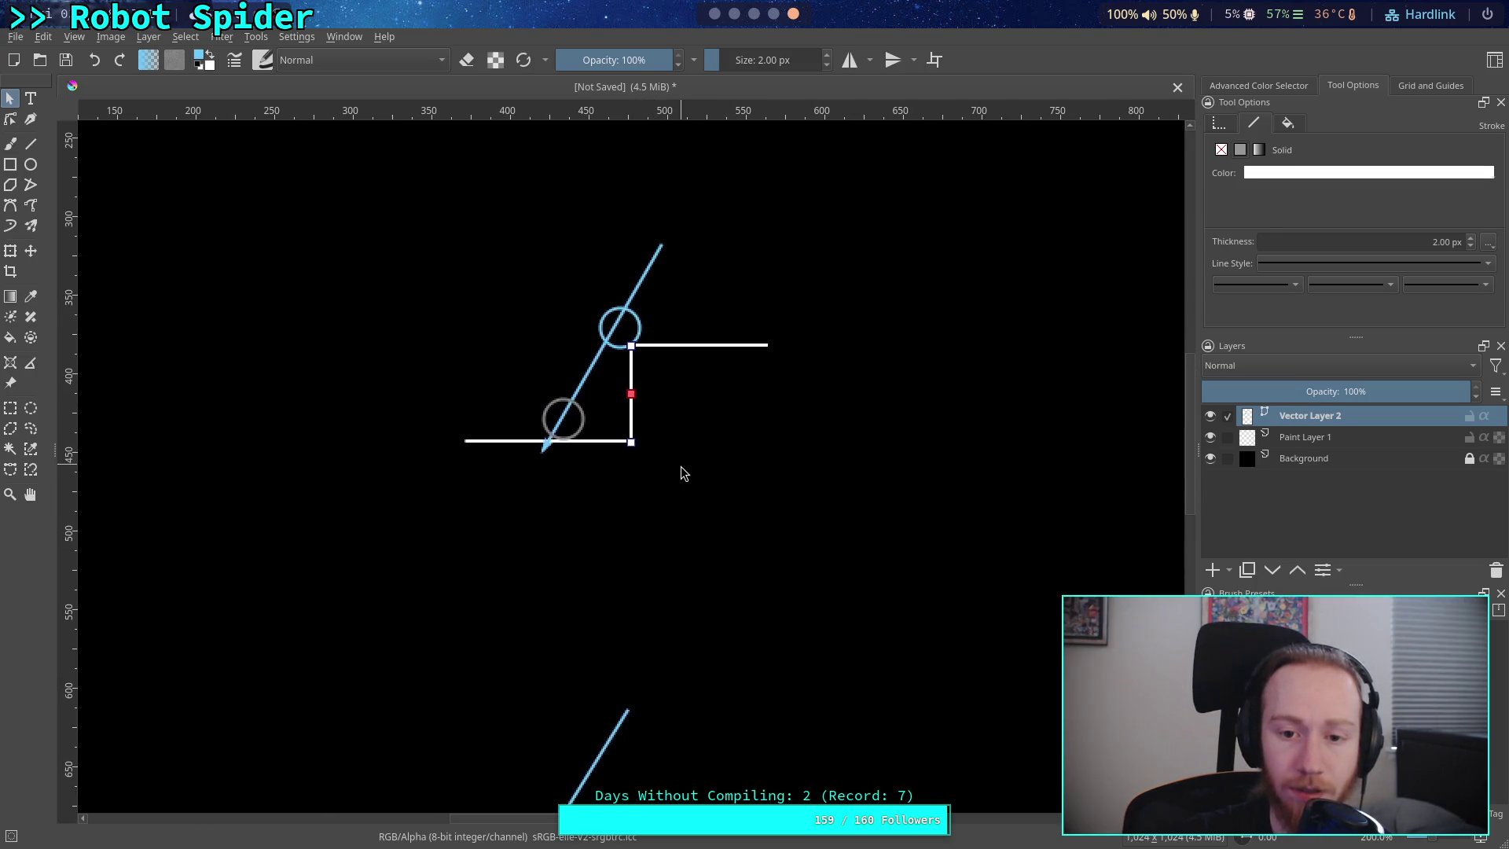
pyautogui.scroll(4, 681, 467)
pyautogui.scroll(-2, 753, 641)
# - Shrink the blue leg line to a stub and slide the blue and grey circles along the step lines
pyautogui.click(711, 404)
pyautogui.moveTo(742, 346)
pyautogui.mouseDown()
pyautogui.moveTo(683, 551)
pyautogui.moveTo(588, 695)
pyautogui.moveTo(590, 662)
pyautogui.moveTo(606, 654)
pyautogui.moveTo(585, 621)
pyautogui.mouseUp()
pyautogui.click(676, 454)
pyautogui.moveTo(676, 453)
pyautogui.mouseDown()
pyautogui.moveTo(594, 651)
pyautogui.moveTo(604, 607)
pyautogui.moveTo(659, 544)
pyautogui.moveTo(760, 468)
pyautogui.mouseUp()
pyautogui.click(622, 568)
pyautogui.moveTo(619, 591); pyautogui.dragTo(583, 588)
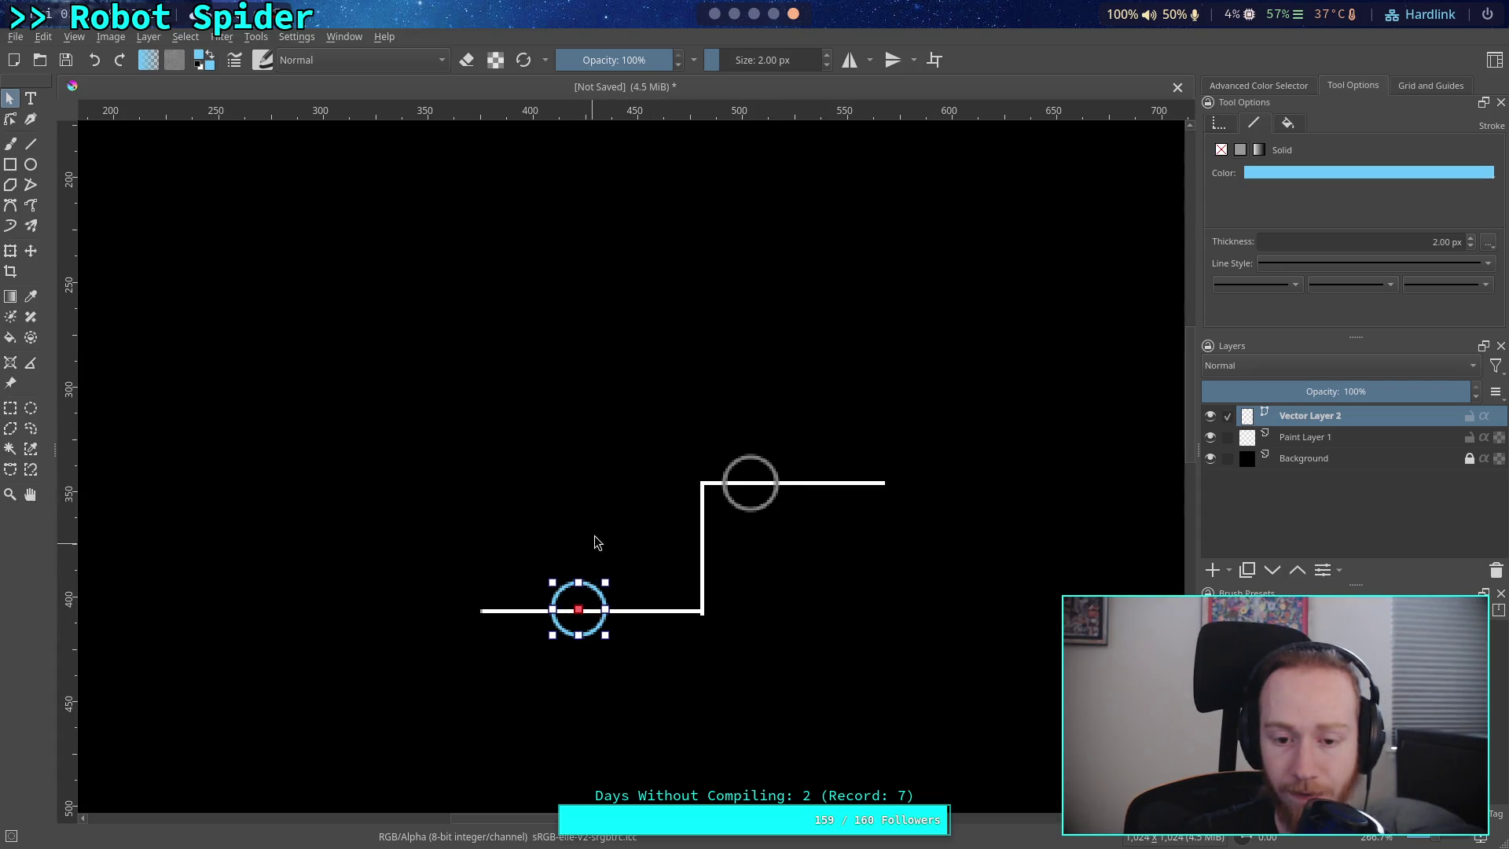
pyautogui.moveTo(746, 475); pyautogui.dragTo(757, 465)
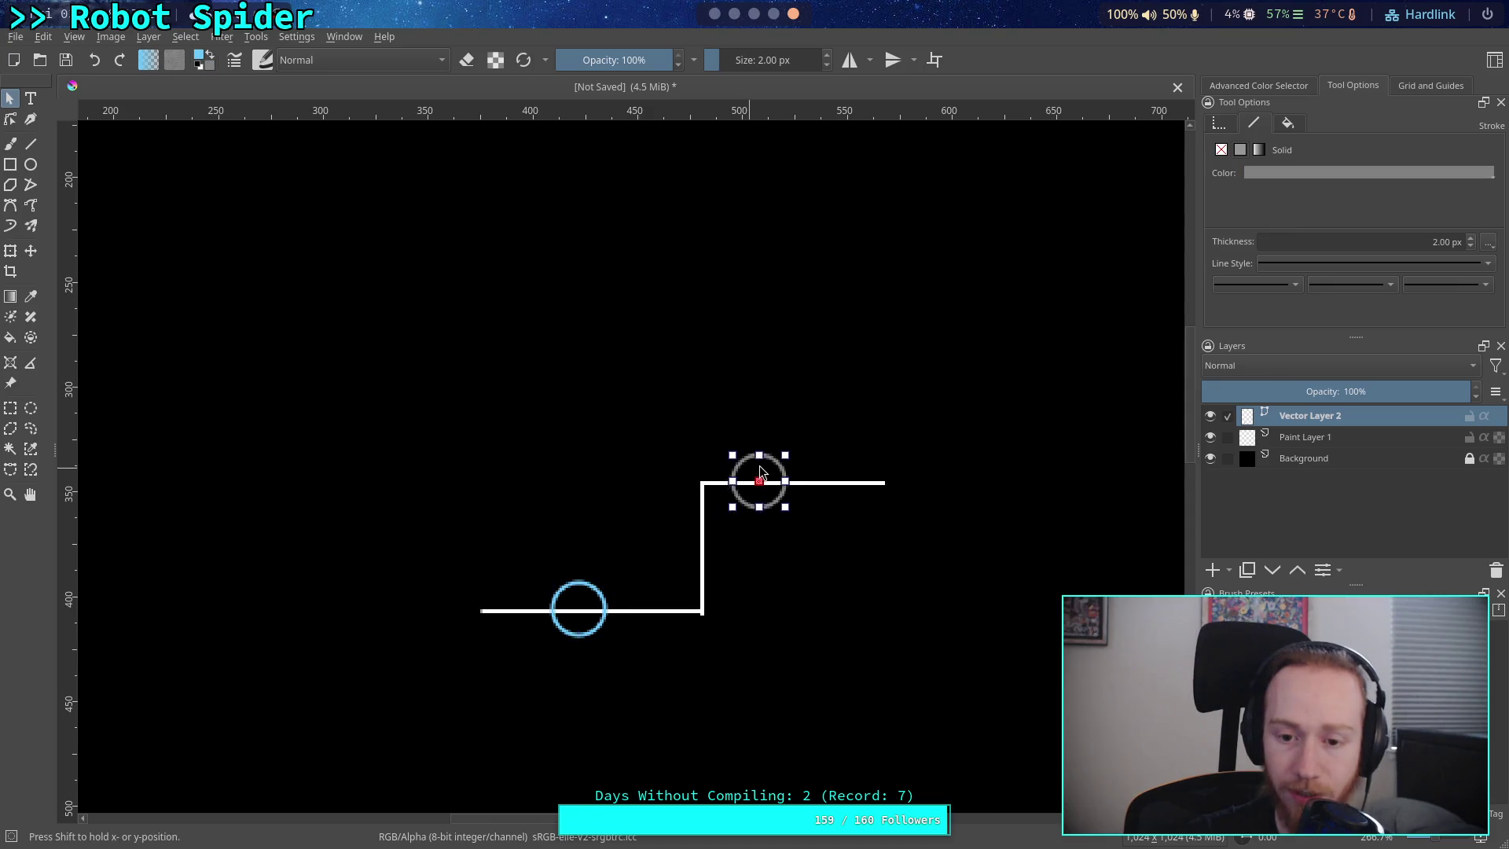
# - Select the upper ground line, the vertical step line, then the lower ground line
pyautogui.click(712, 484)
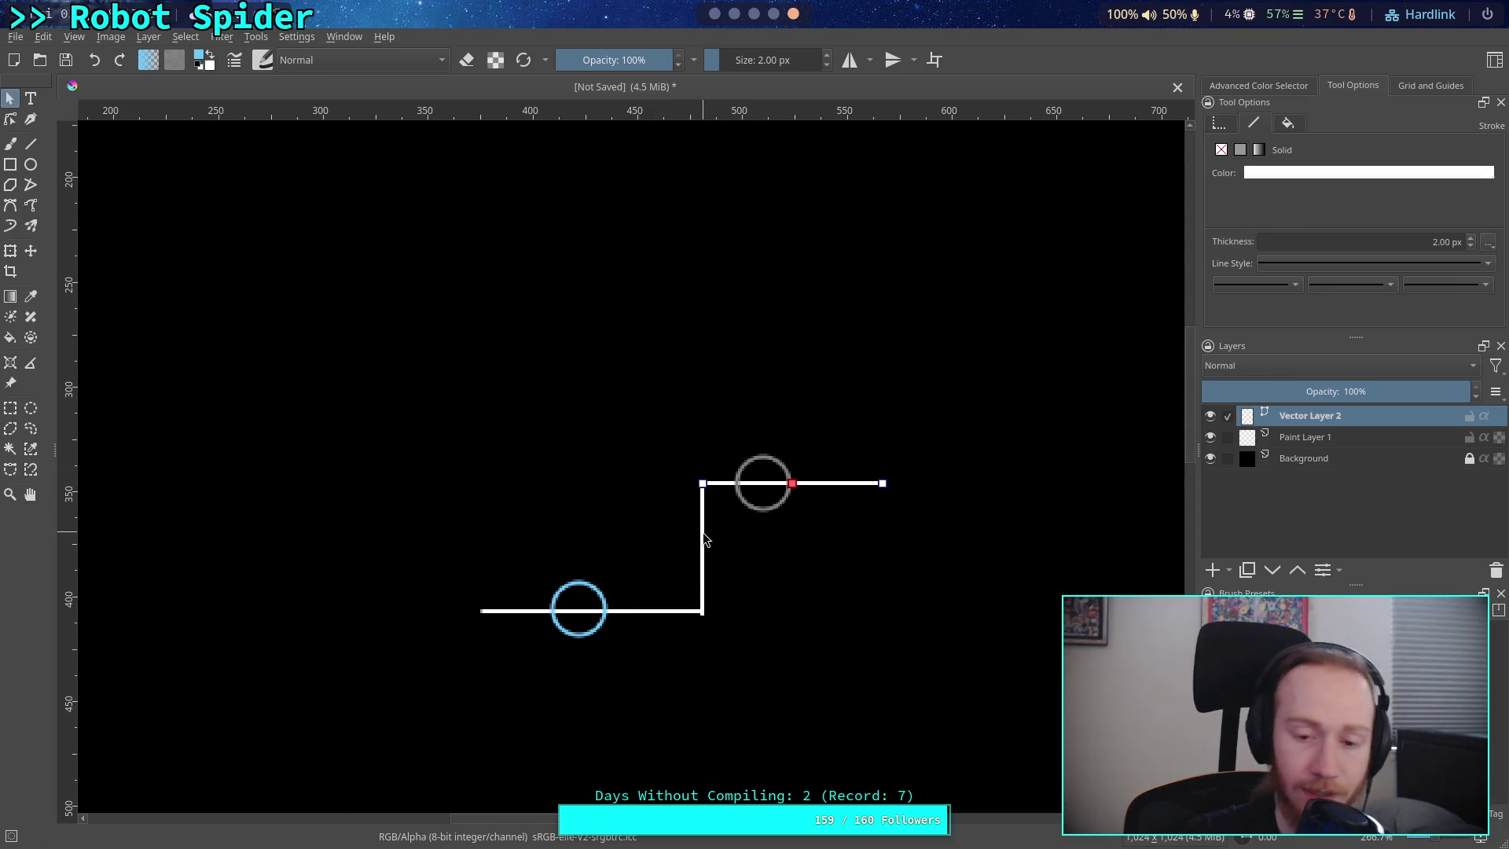
pyautogui.moveTo(655, 553)
pyautogui.mouseDown()
pyautogui.moveTo(707, 621)
pyautogui.moveTo(703, 558)
pyautogui.mouseUp()
pyautogui.click(698, 611)
# - Shorten the lower ground line and draw a Lineart Purple pink rectangle at the step corner
pyautogui.moveTo(699, 611); pyautogui.dragTo(645, 610)
pyautogui.click(10, 164)
pyautogui.click(214, 53)
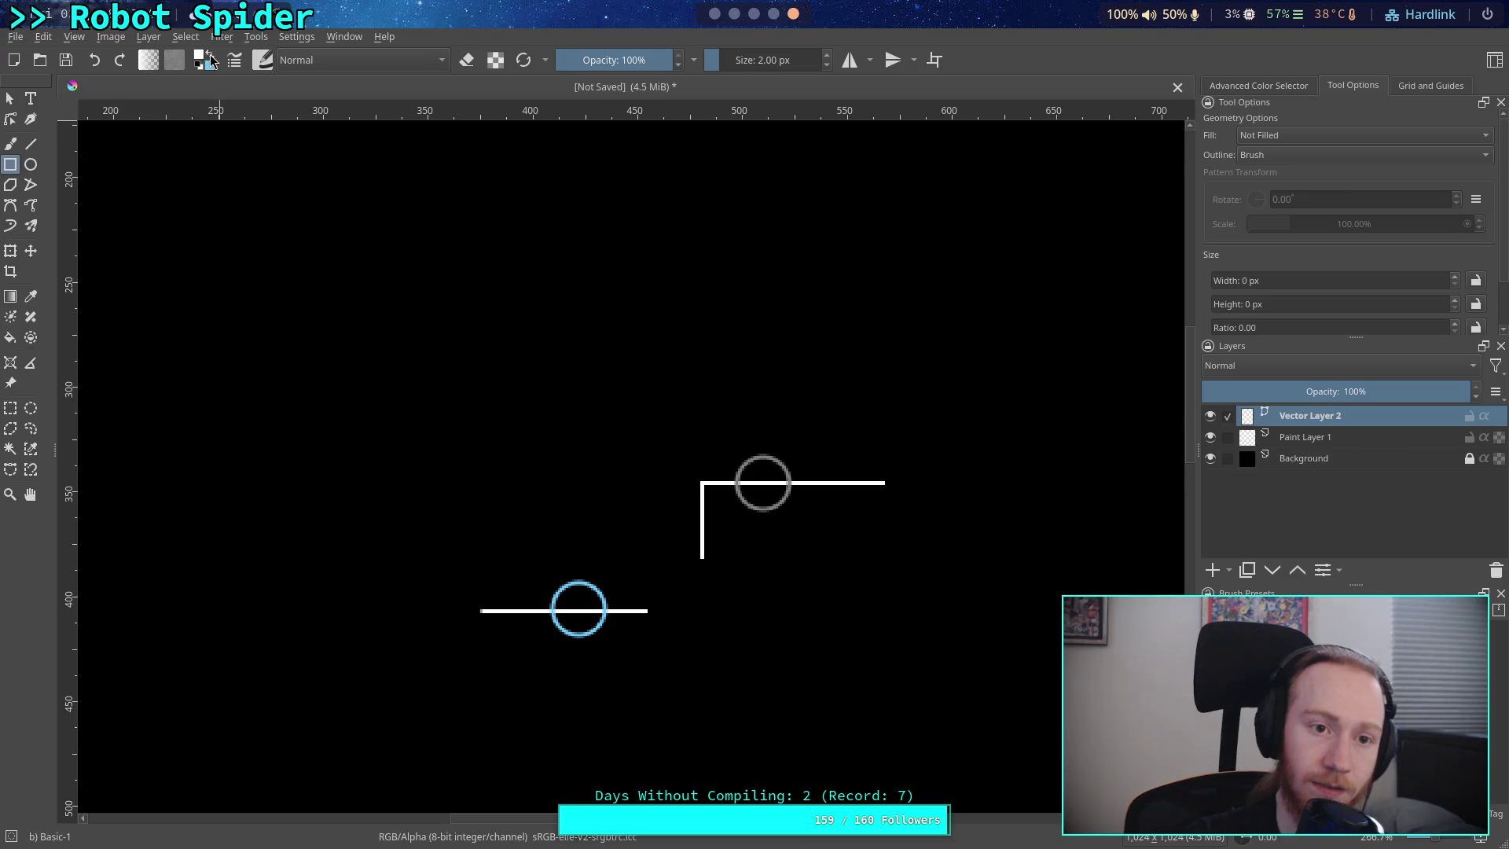
pyautogui.click(199, 56)
pyautogui.click(842, 235)
pyautogui.click(838, 581)
pyautogui.moveTo(704, 640); pyautogui.dragTo(642, 547)
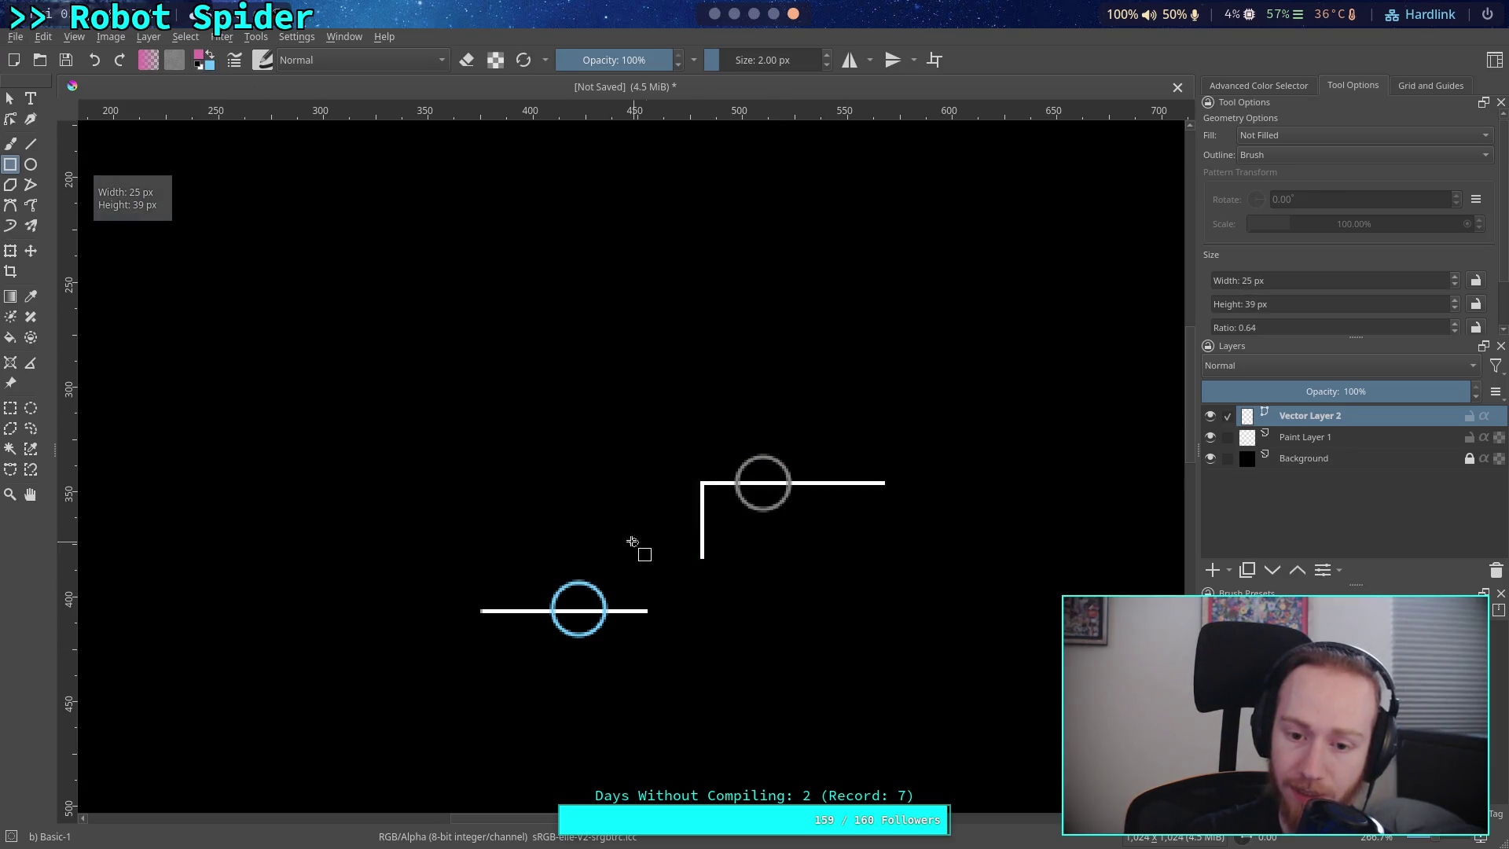
pyautogui.click(15, 99)
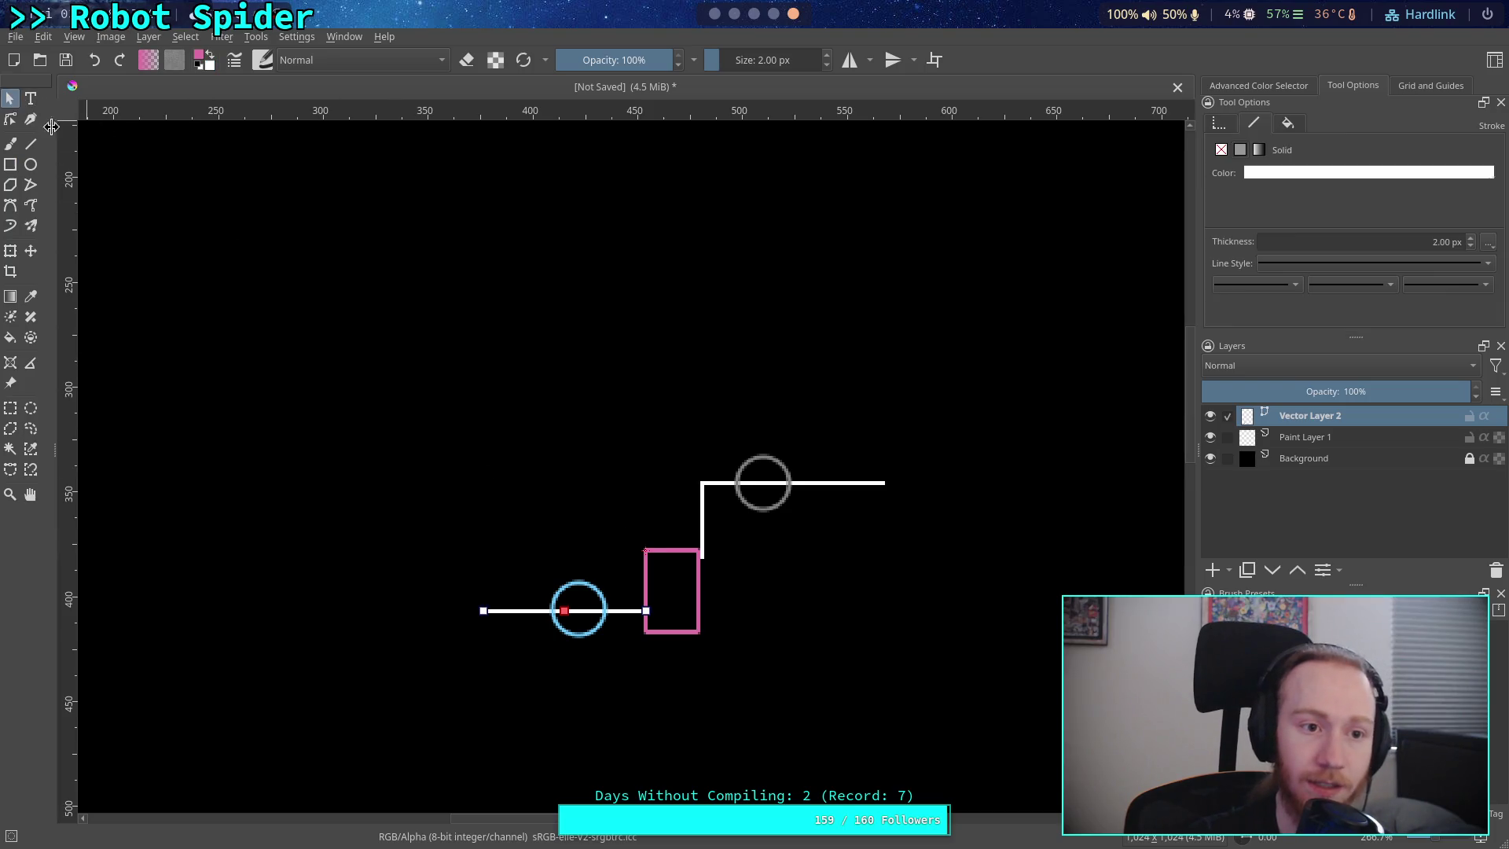
# - Widen the pink rectangle slightly to the right and nudge the blue circle toward it
pyautogui.click(699, 605)
pyautogui.moveTo(699, 592); pyautogui.dragTo(703, 591)
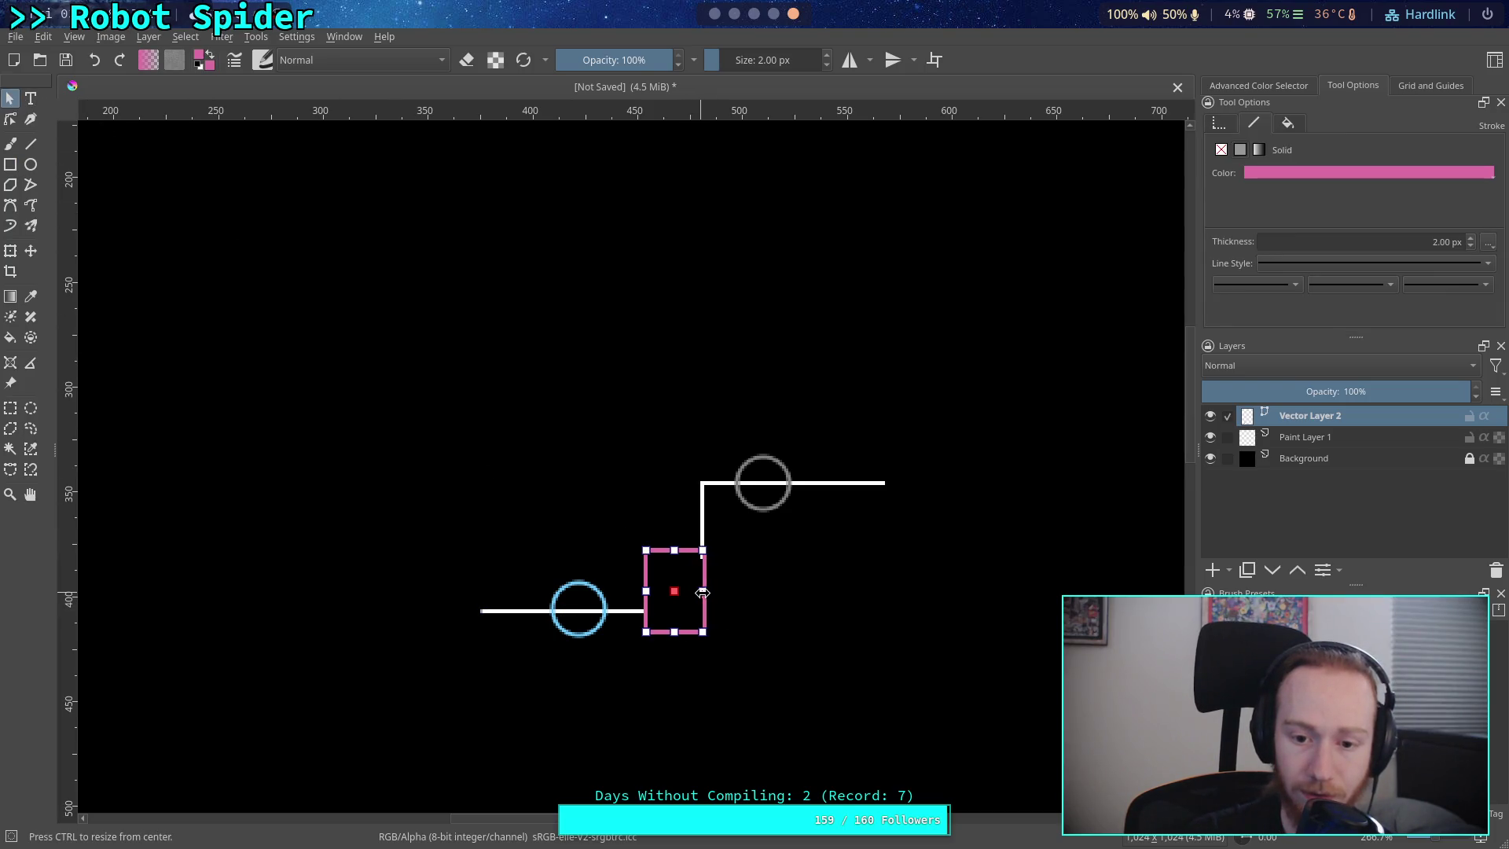
pyautogui.click(775, 594)
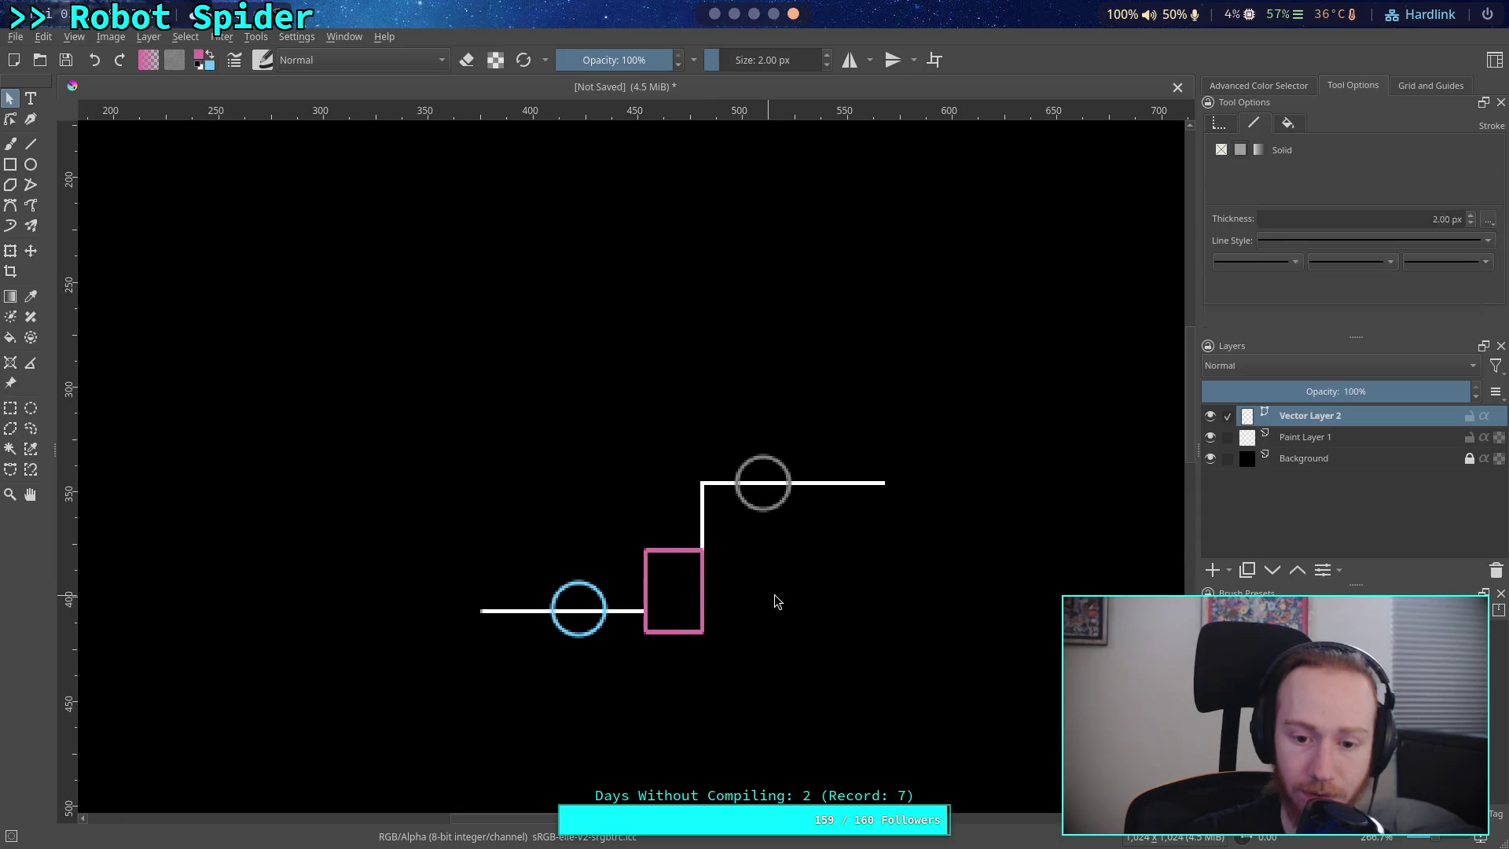
pyautogui.click(578, 597)
pyautogui.moveTo(590, 597)
pyautogui.mouseDown()
pyautogui.moveTo(652, 551)
pyautogui.moveTo(595, 598)
pyautogui.mouseUp()
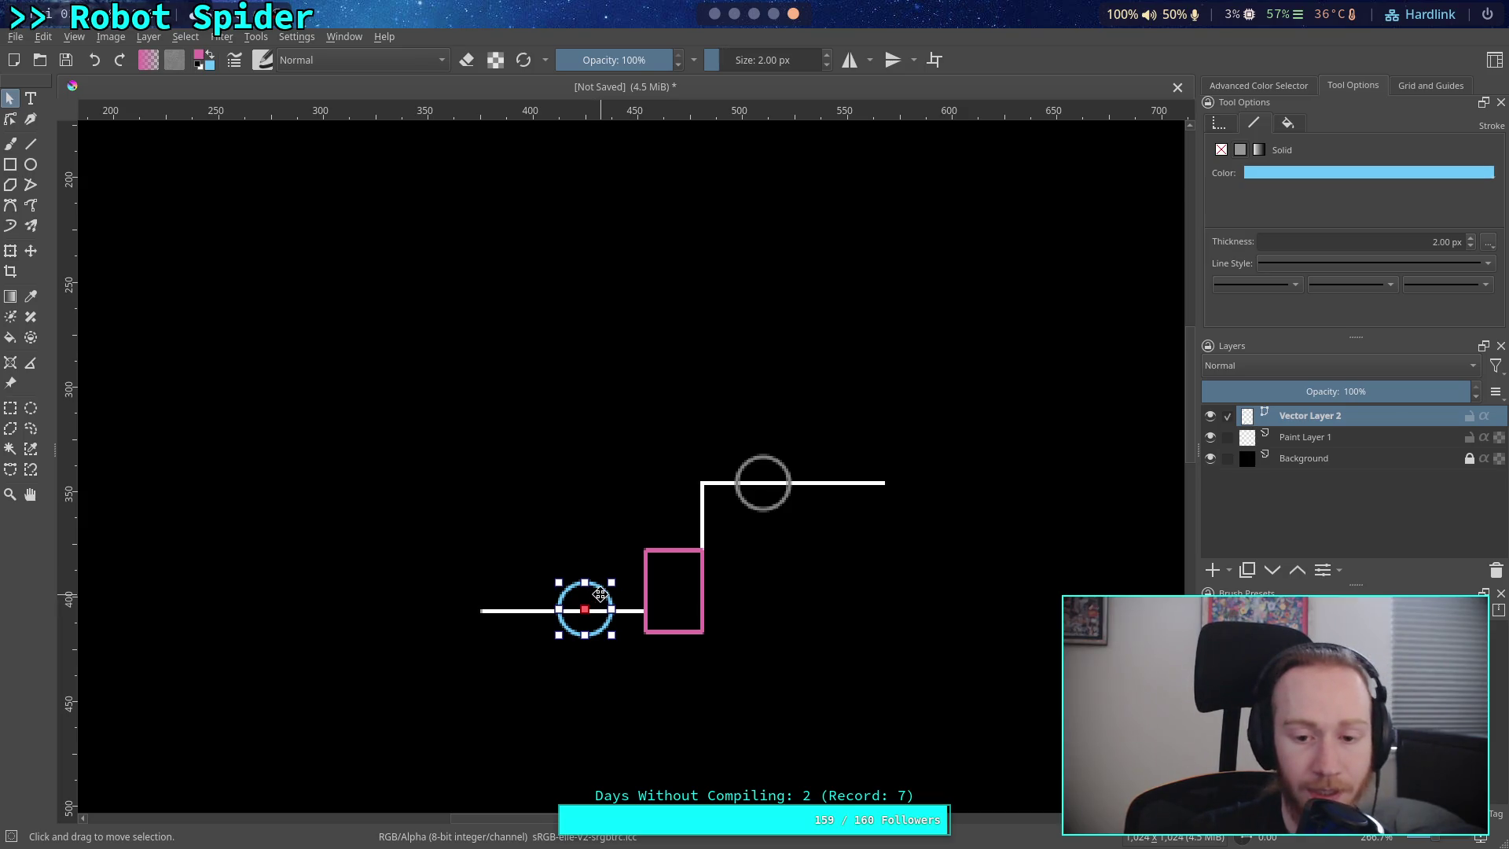
# - Nudge the blue circle around and drag it onto the grey circle
pyautogui.click(600, 595)
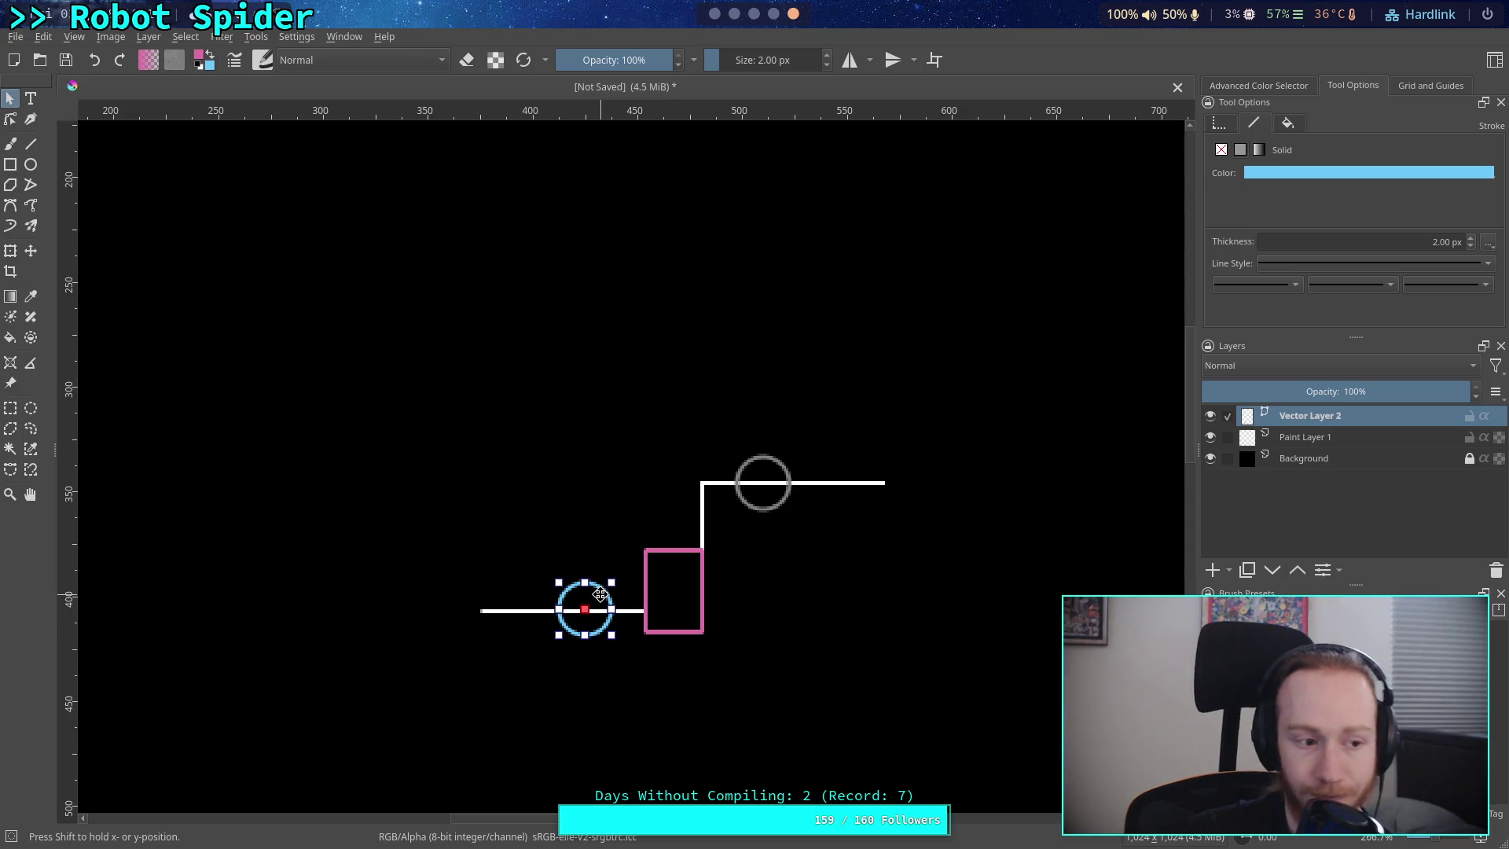
pyautogui.moveTo(600, 595); pyautogui.dragTo(632, 522)
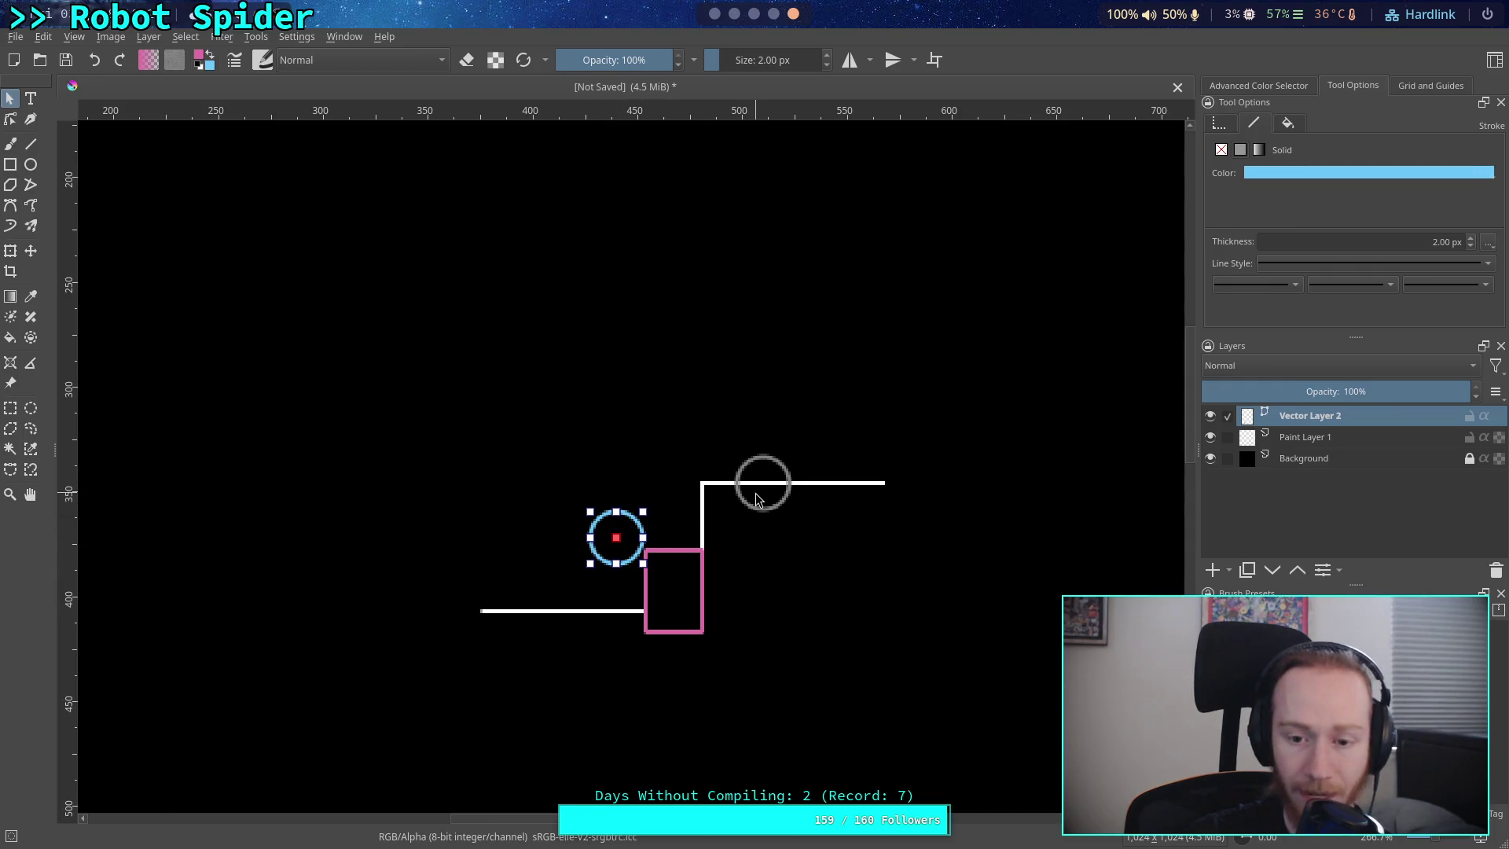
pyautogui.click(687, 513)
pyautogui.moveTo(687, 513); pyautogui.dragTo(760, 472)
# - Separate the blue circle from the grey one and raise it onto the pink block's top edge
pyautogui.click(610, 525)
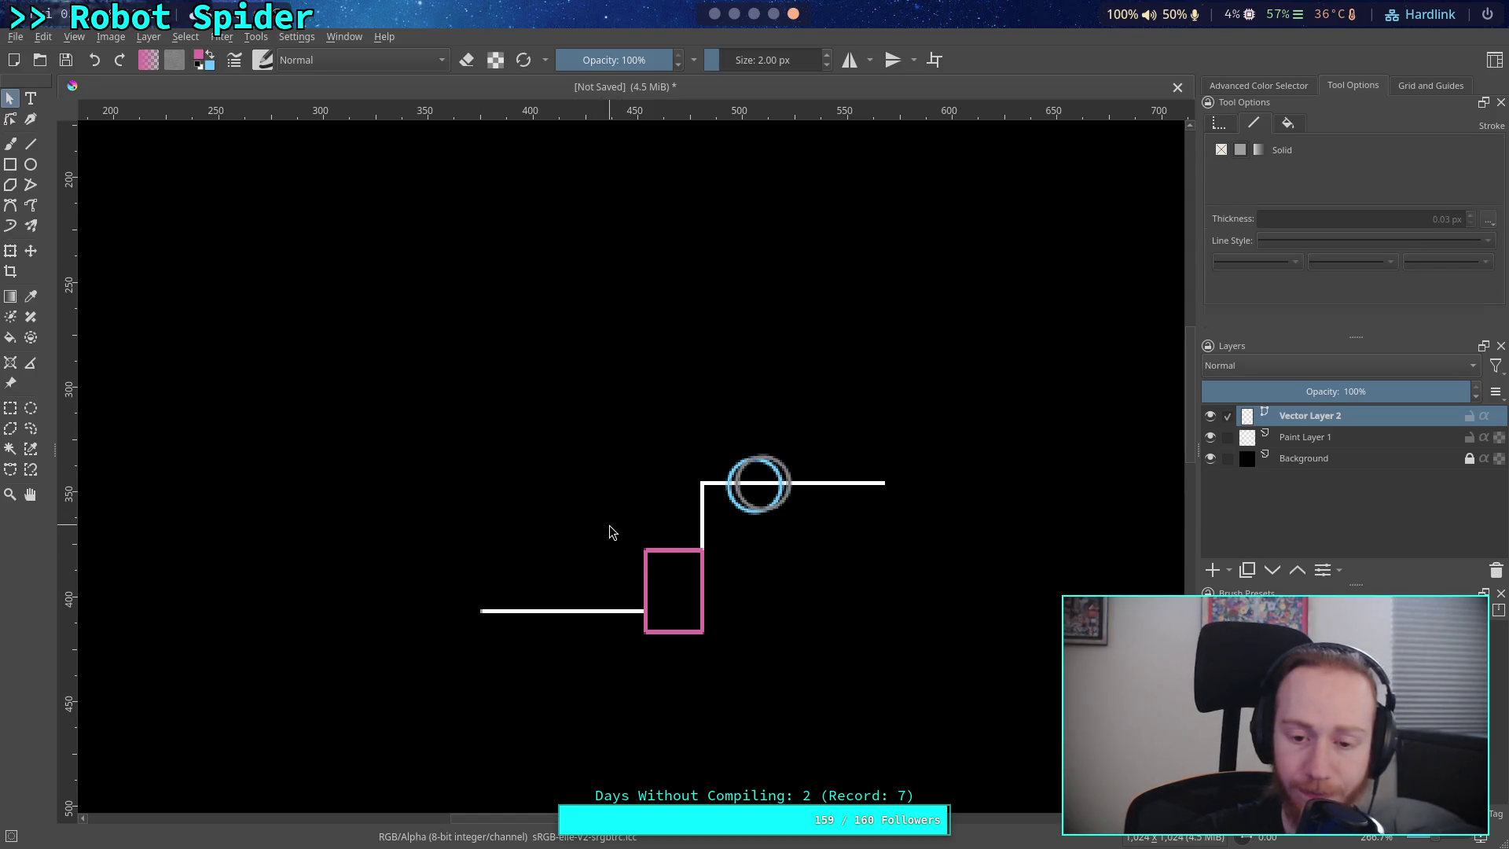
pyautogui.click(740, 499)
pyautogui.click(724, 484)
pyautogui.click(725, 486)
pyautogui.moveTo(724, 490)
pyautogui.mouseDown()
pyautogui.moveTo(560, 595)
pyautogui.moveTo(576, 595)
pyautogui.mouseUp()
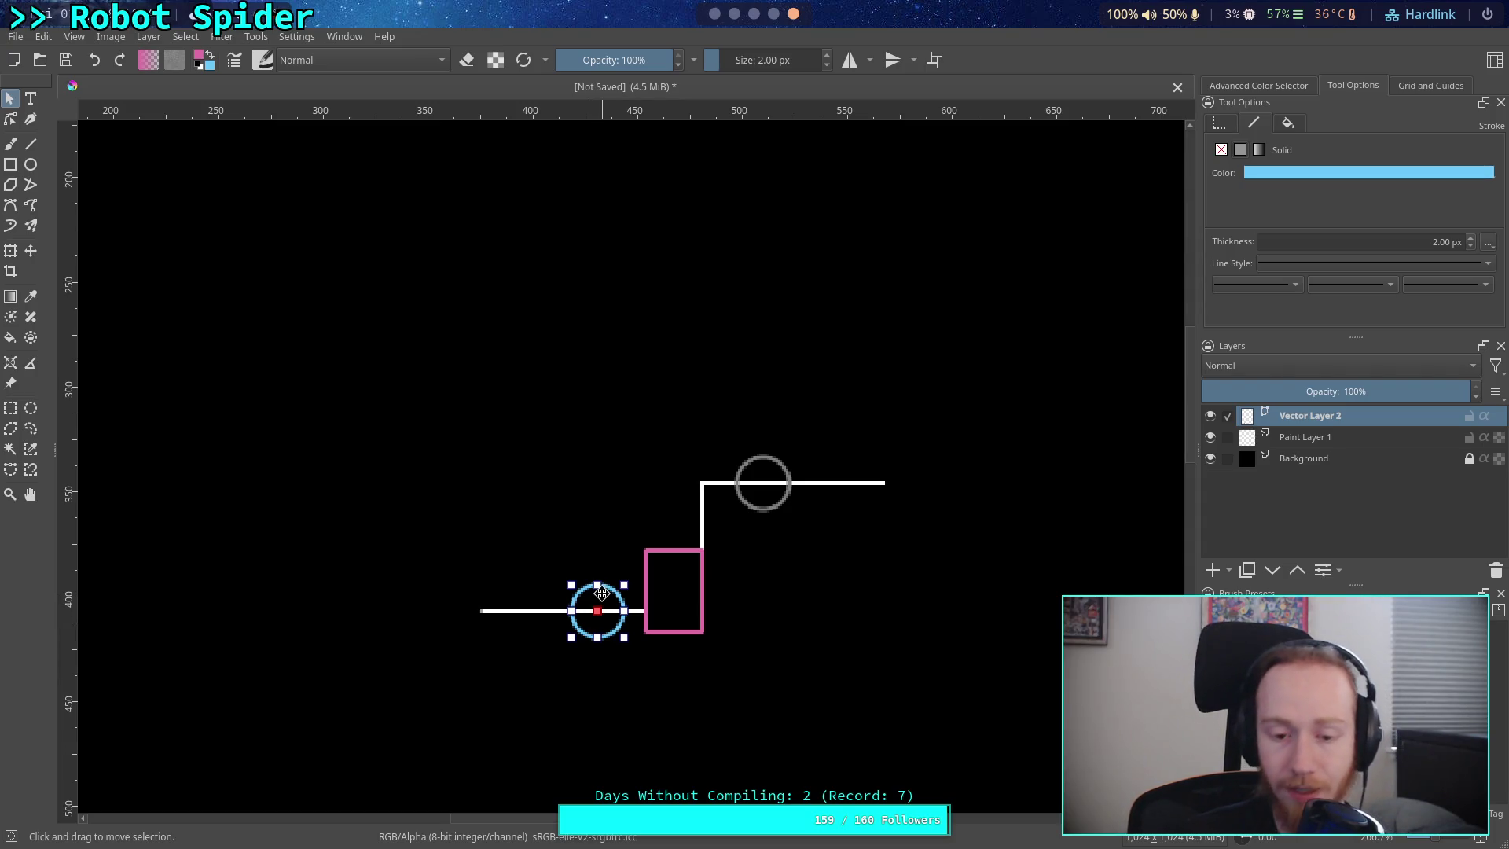
pyautogui.moveTo(601, 593)
pyautogui.mouseDown()
pyautogui.moveTo(629, 511)
pyautogui.moveTo(610, 579)
pyautogui.moveTo(661, 531)
pyautogui.moveTo(605, 590)
pyautogui.moveTo(663, 530)
pyautogui.moveTo(787, 469)
pyautogui.moveTo(618, 597)
pyautogui.moveTo(771, 467)
pyautogui.moveTo(825, 465)
pyautogui.mouseUp()
# - Undo the last move, then shift the grey circle right and the blue circle off it
pyautogui.hotkey('ctrl', 'z')
pyautogui.hotkey('ctrl', 'z')
pyautogui.click(751, 464)
pyautogui.click(688, 538)
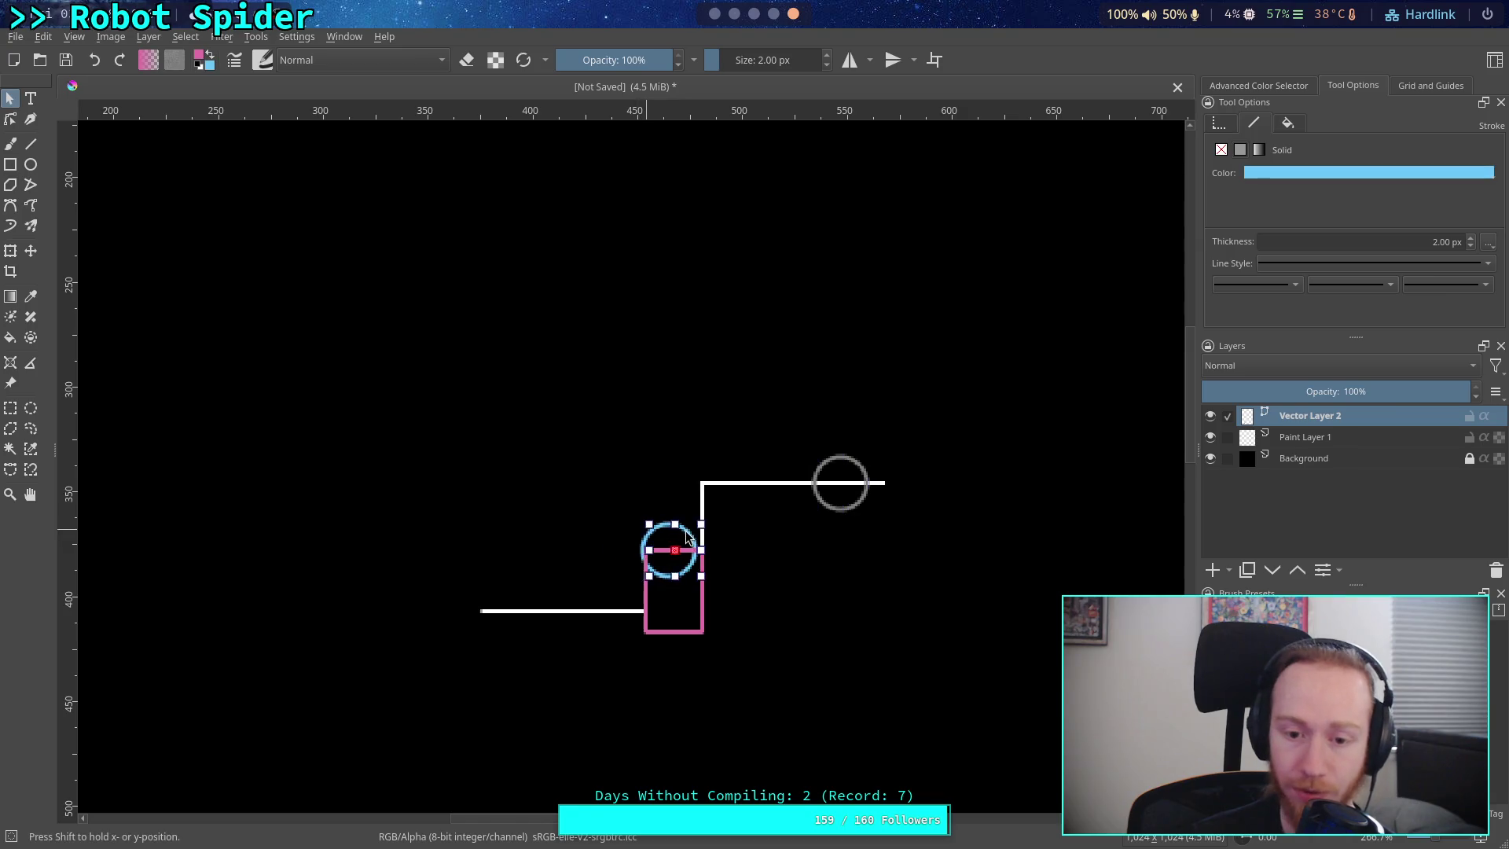
pyautogui.moveTo(690, 535)
pyautogui.mouseDown()
pyautogui.moveTo(901, 476)
pyautogui.moveTo(751, 490)
pyautogui.moveTo(707, 511)
pyautogui.moveTo(847, 471)
pyautogui.mouseUp()
pyautogui.moveTo(851, 470); pyautogui.dragTo(835, 539)
# - Lift the grey circle above the upper line and set the blue circle on the line beneath it
pyautogui.click(853, 471)
pyautogui.moveTo(853, 472); pyautogui.dragTo(853, 401)
pyautogui.moveTo(842, 554); pyautogui.dragTo(863, 485)
pyautogui.click(795, 586)
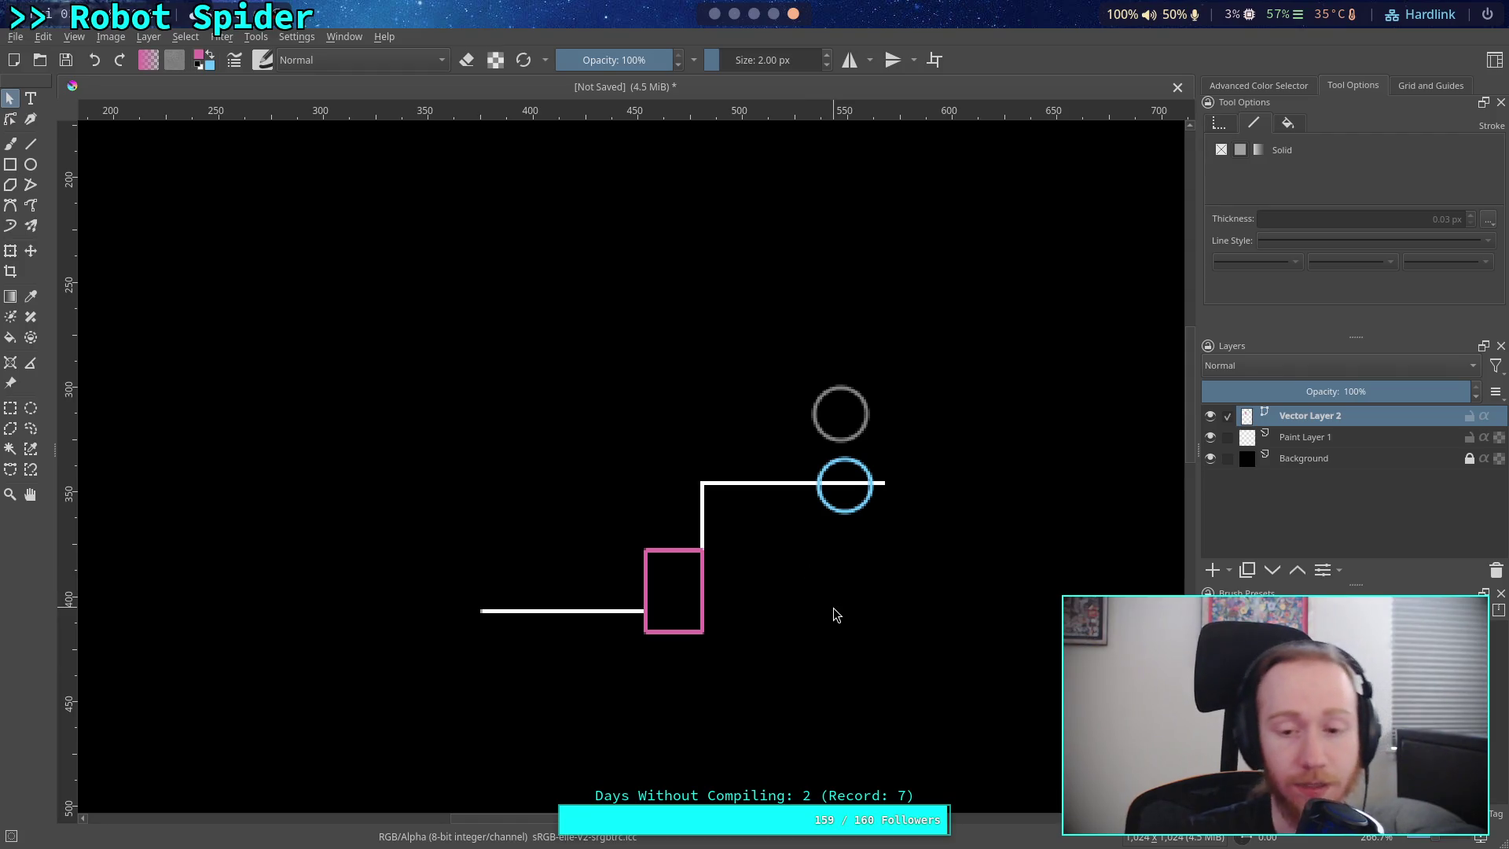
# - Put the blue circle on the lower-left line beside the pink block and lower the grey circle onto the upper line
pyautogui.click(838, 437)
pyautogui.click(837, 470)
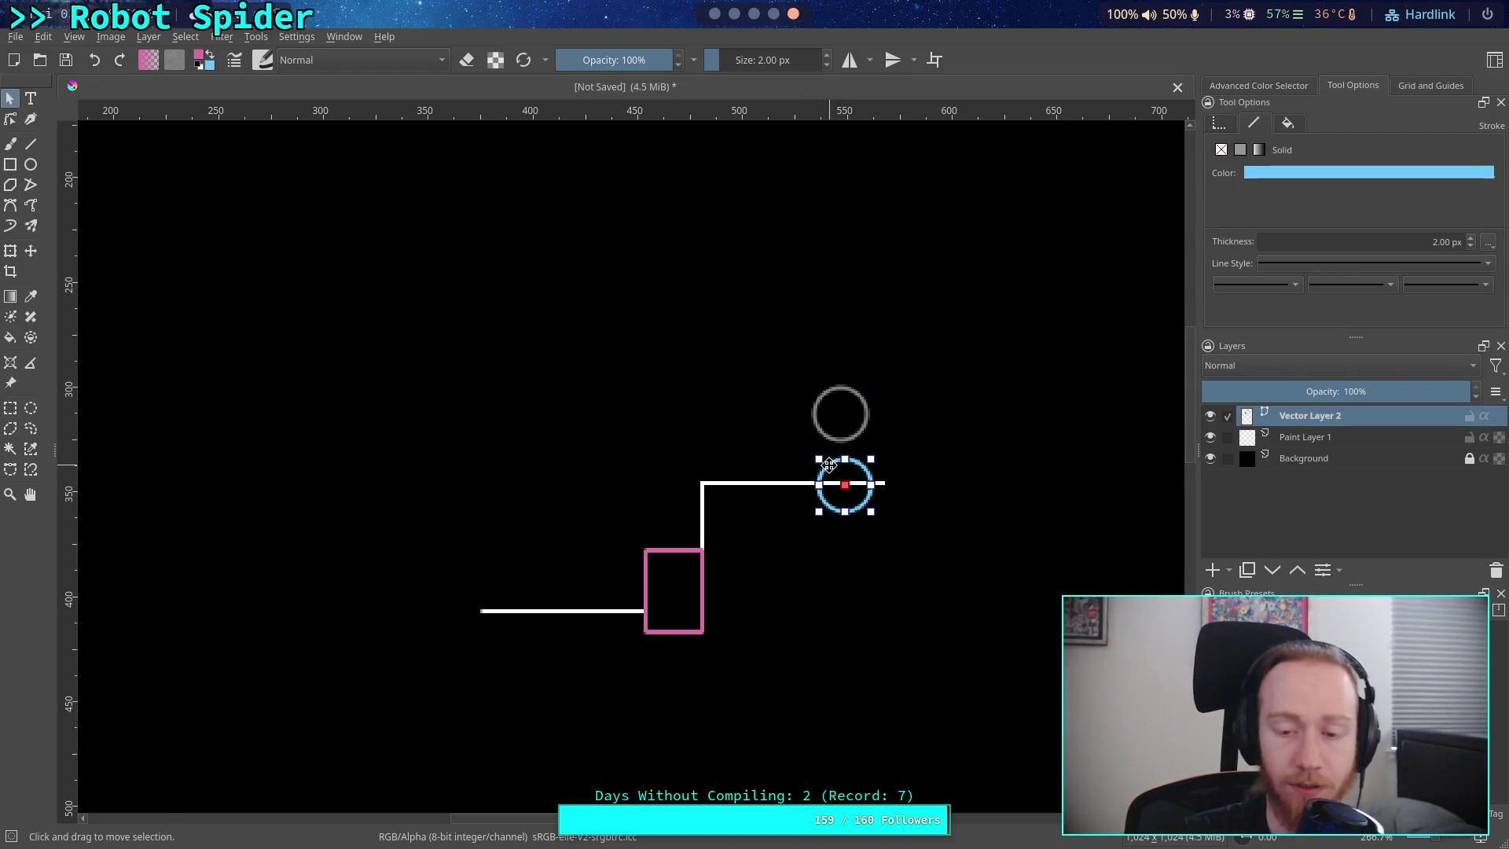
pyautogui.moveTo(836, 470); pyautogui.dragTo(576, 597)
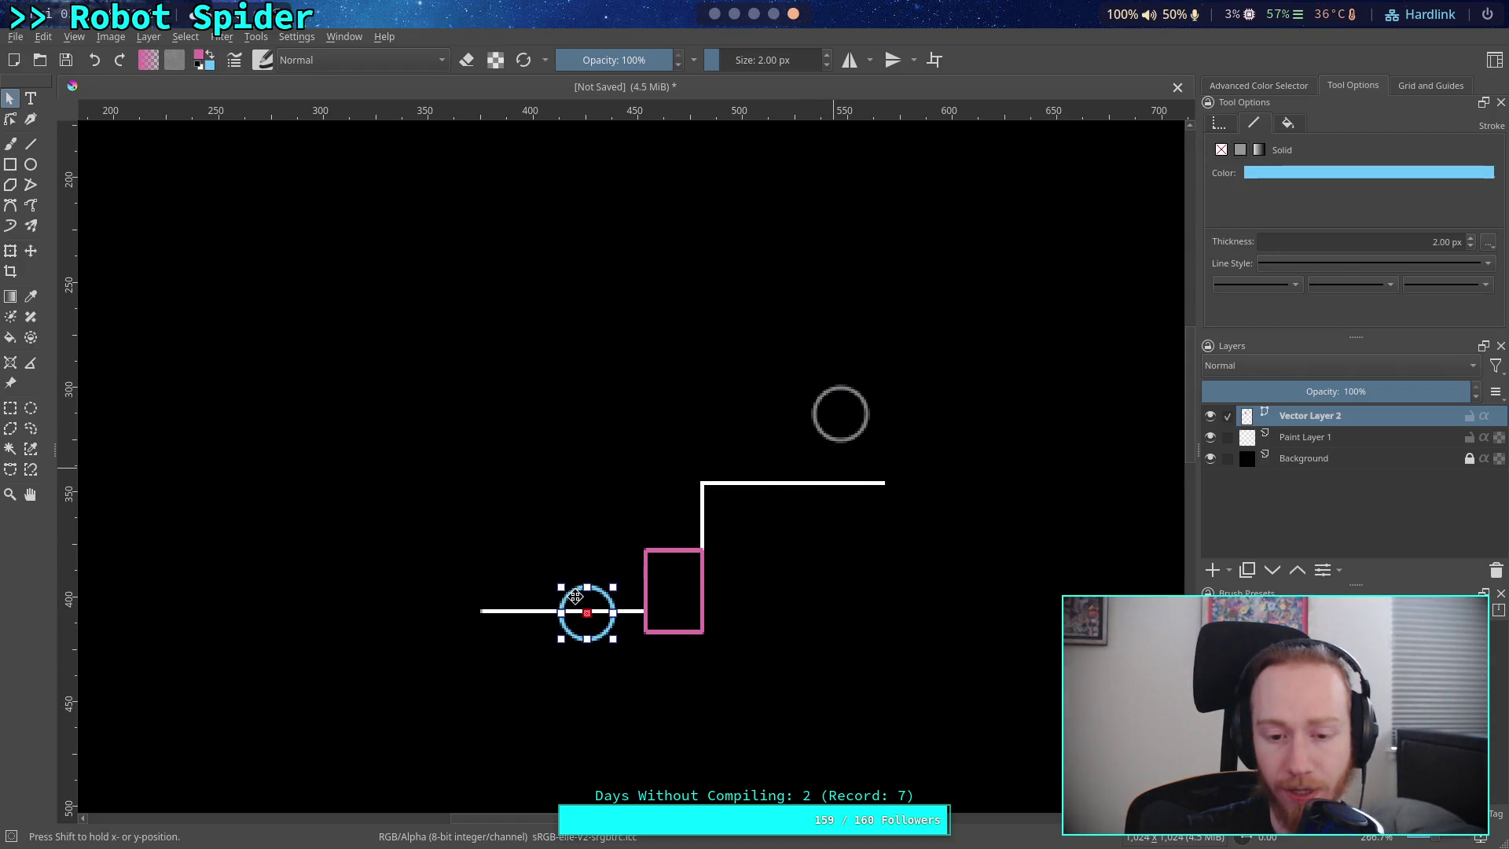
pyautogui.click(828, 435)
pyautogui.moveTo(828, 435); pyautogui.dragTo(806, 503)
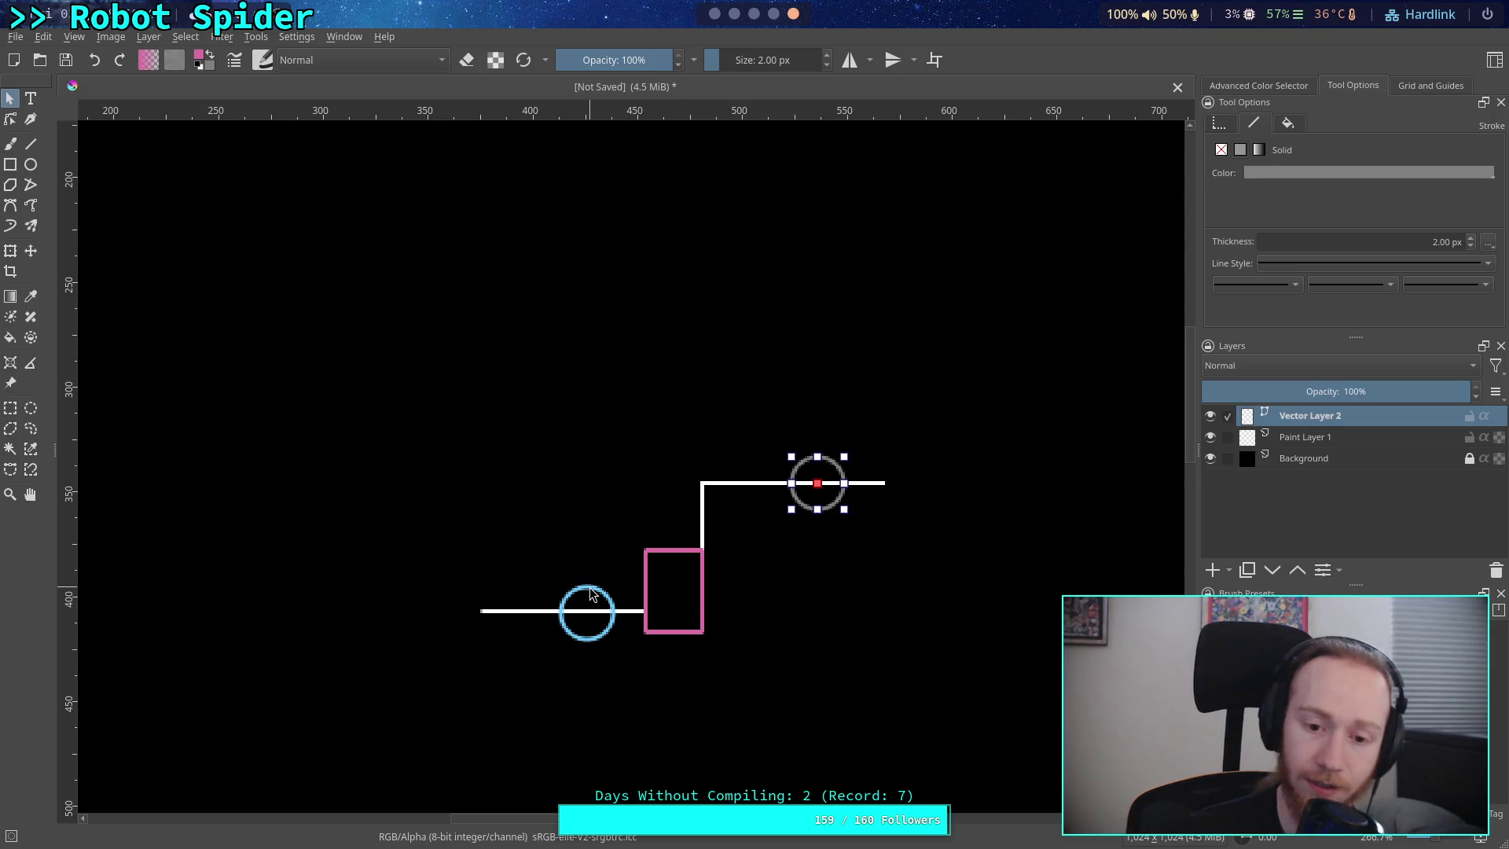
pyautogui.moveTo(592, 595); pyautogui.dragTo(604, 592)
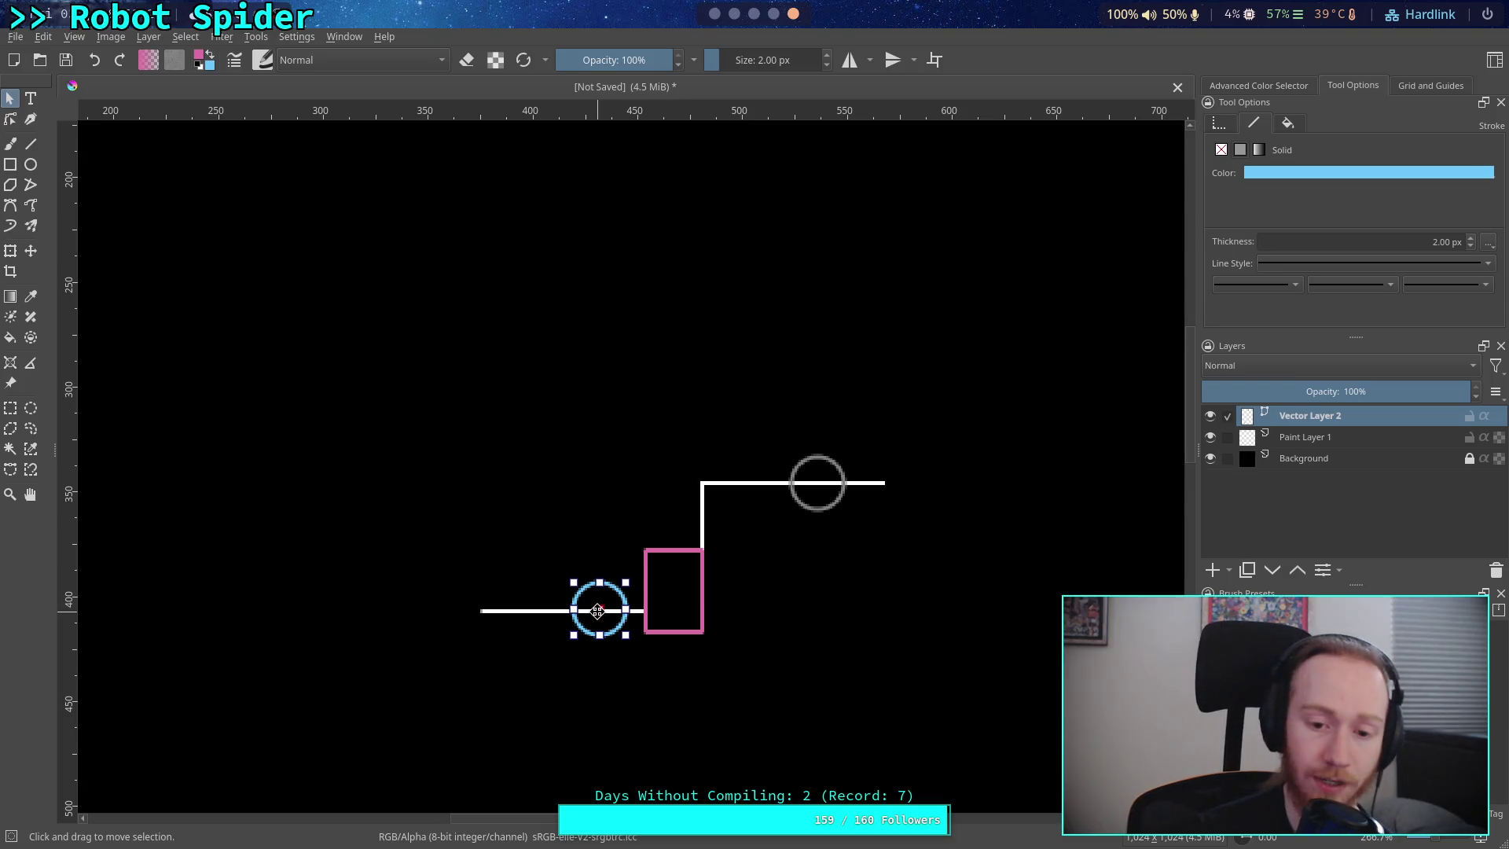
pyautogui.moveTo(606, 593); pyautogui.dragTo(606, 595)
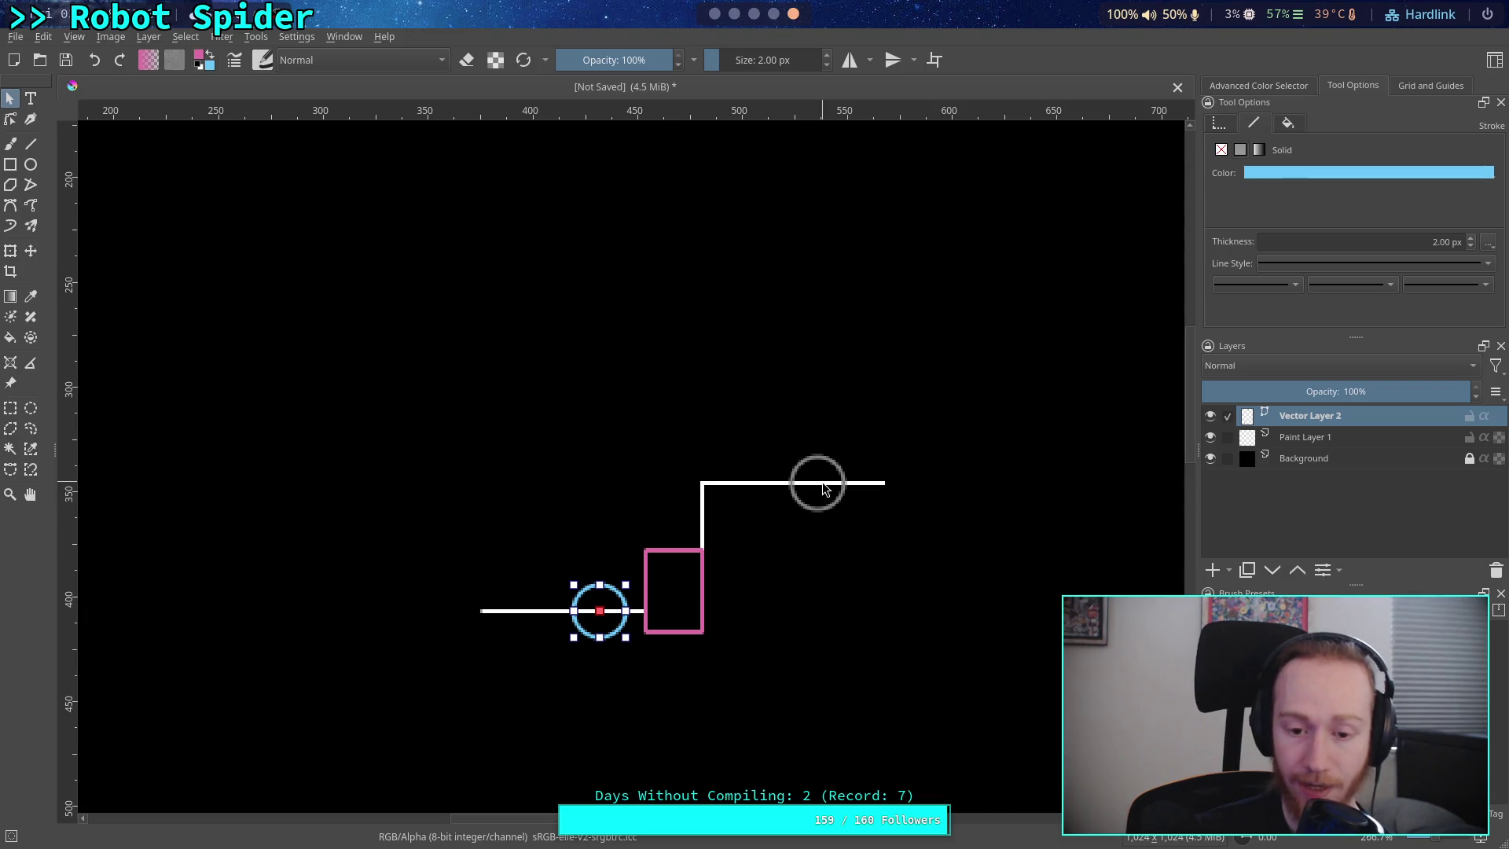
pyautogui.moveTo(613, 595)
pyautogui.mouseDown()
pyautogui.moveTo(654, 472)
pyautogui.moveTo(860, 471)
pyautogui.moveTo(651, 585)
pyautogui.moveTo(668, 484)
pyautogui.moveTo(863, 468)
pyautogui.moveTo(628, 544)
pyautogui.moveTo(882, 460)
pyautogui.moveTo(619, 582)
pyautogui.moveTo(666, 464)
pyautogui.moveTo(849, 469)
pyautogui.moveTo(612, 600)
pyautogui.moveTo(771, 463)
pyautogui.moveTo(593, 581)
pyautogui.moveTo(609, 597)
pyautogui.moveTo(628, 454)
pyautogui.moveTo(786, 478)
pyautogui.moveTo(637, 475)
pyautogui.moveTo(831, 458)
pyautogui.moveTo(582, 600)
pyautogui.moveTo(615, 491)
pyautogui.moveTo(827, 458)
pyautogui.moveTo(586, 543)
pyautogui.moveTo(602, 603)
pyautogui.moveTo(662, 472)
pyautogui.moveTo(780, 471)
pyautogui.moveTo(602, 613)
pyautogui.moveTo(849, 474)
pyautogui.moveTo(604, 532)
pyautogui.moveTo(613, 474)
pyautogui.moveTo(879, 469)
pyautogui.moveTo(605, 559)
pyautogui.moveTo(711, 471)
pyautogui.moveTo(613, 590)
pyautogui.moveTo(624, 500)
pyautogui.moveTo(849, 460)
pyautogui.moveTo(560, 594)
pyautogui.moveTo(632, 474)
pyautogui.moveTo(818, 463)
pyautogui.moveTo(586, 601)
pyautogui.moveTo(655, 440)
pyautogui.moveTo(831, 464)
pyautogui.moveTo(759, 481)
pyautogui.moveTo(609, 599)
pyautogui.mouseUp()
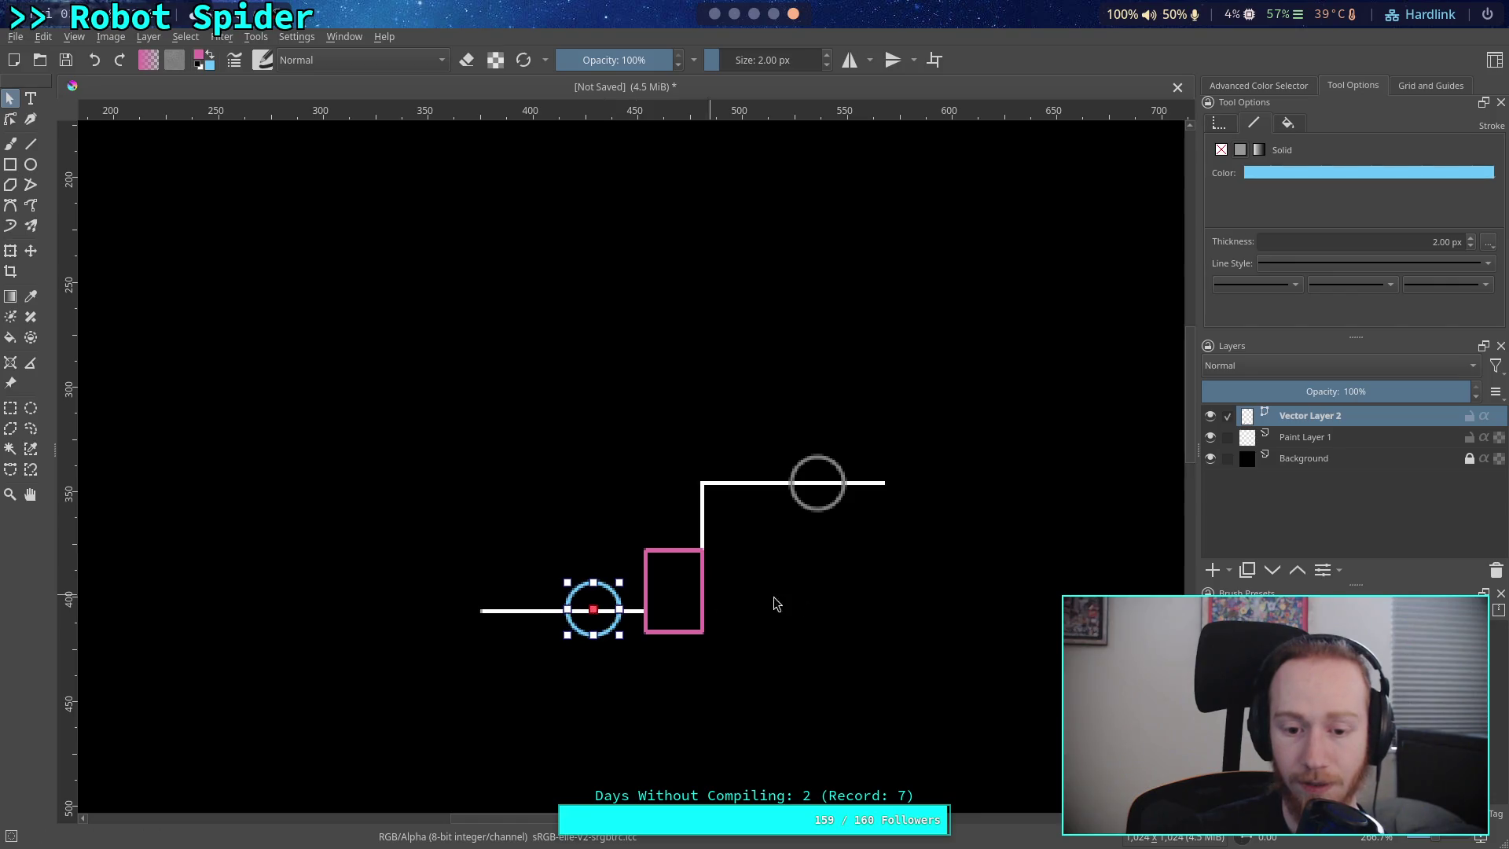
pyautogui.click(863, 605)
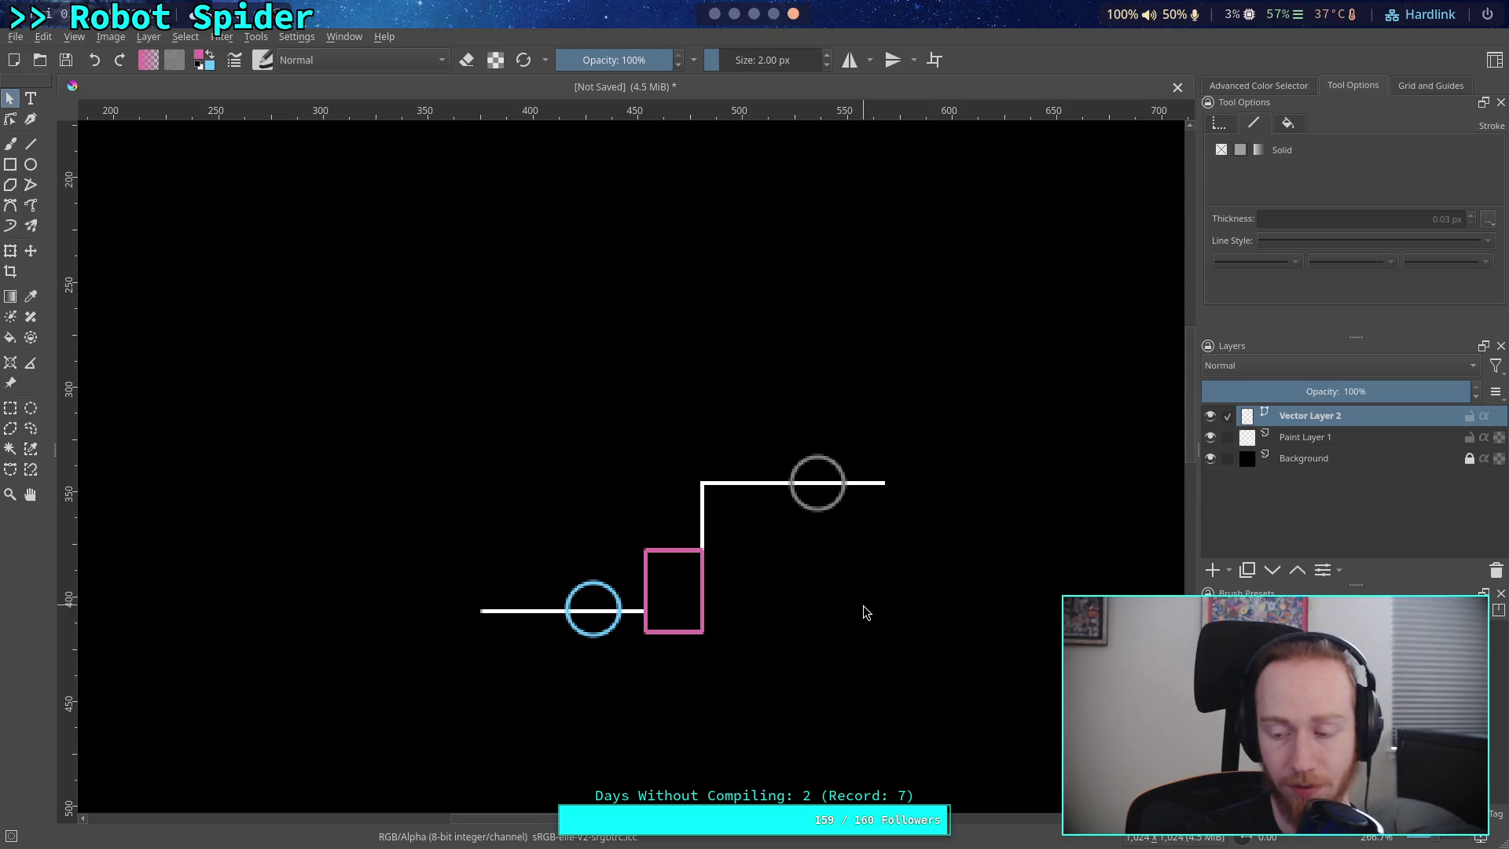
pyautogui.moveTo(612, 593)
pyautogui.mouseDown()
pyautogui.moveTo(859, 475)
pyautogui.moveTo(834, 468)
pyautogui.moveTo(602, 581)
pyautogui.moveTo(792, 470)
pyautogui.moveTo(623, 600)
pyautogui.mouseUp()
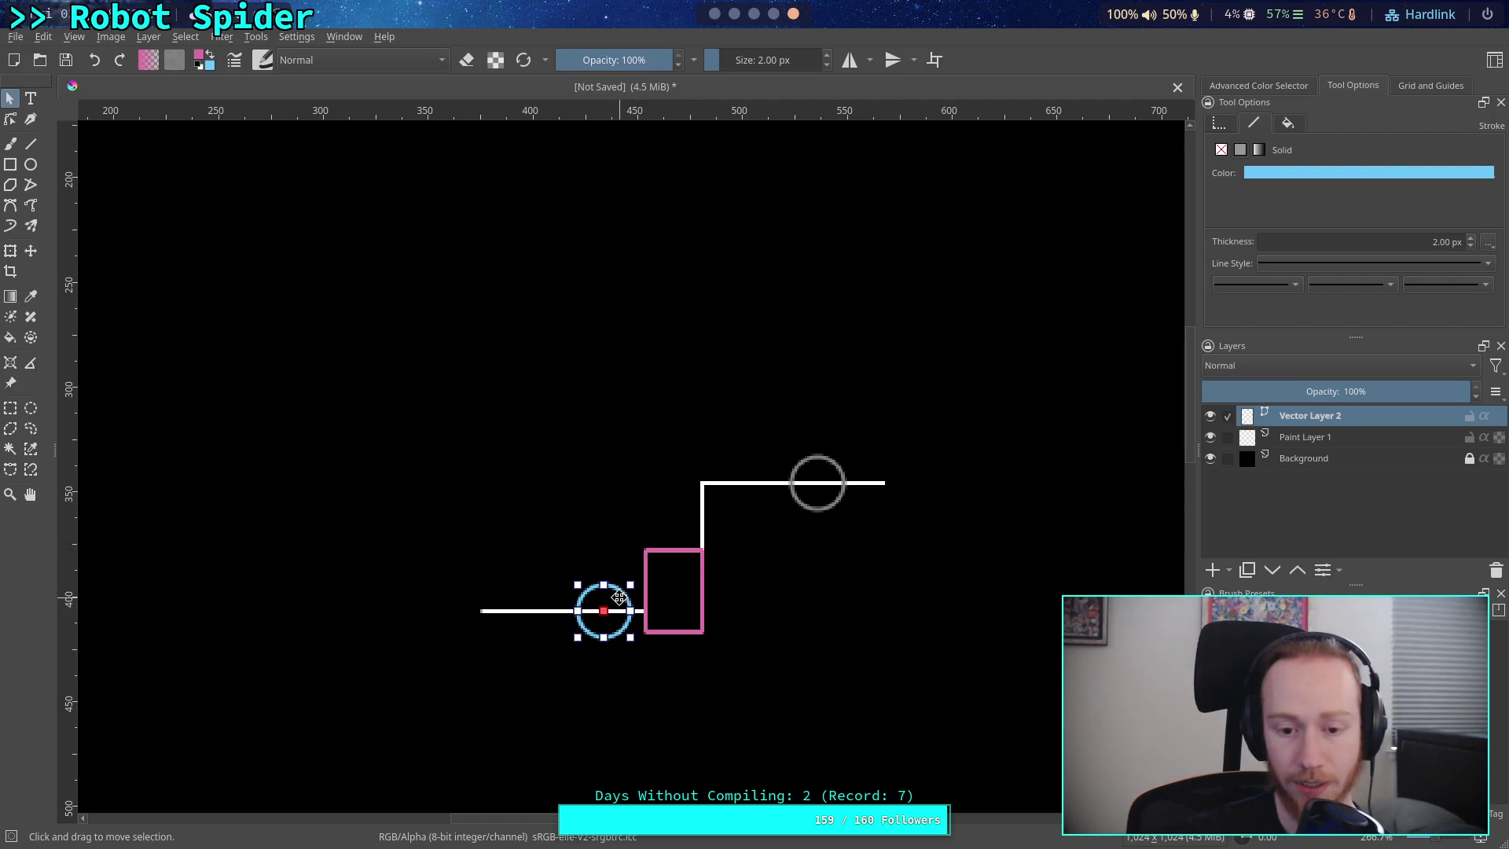
pyautogui.moveTo(619, 598)
pyautogui.mouseDown()
pyautogui.moveTo(636, 513)
pyautogui.moveTo(592, 587)
pyautogui.moveTo(646, 506)
pyautogui.moveTo(645, 565)
pyautogui.moveTo(603, 629)
pyautogui.moveTo(692, 479)
pyautogui.moveTo(619, 597)
pyautogui.moveTo(635, 490)
pyautogui.moveTo(620, 592)
pyautogui.moveTo(595, 607)
pyautogui.moveTo(754, 449)
pyautogui.moveTo(586, 587)
pyautogui.moveTo(814, 464)
pyautogui.moveTo(593, 579)
pyautogui.moveTo(618, 602)
pyautogui.mouseUp()
pyautogui.moveTo(620, 602)
pyautogui.mouseDown()
pyautogui.moveTo(627, 551)
pyautogui.moveTo(745, 487)
pyautogui.moveTo(612, 580)
pyautogui.moveTo(631, 483)
pyautogui.moveTo(801, 469)
pyautogui.moveTo(592, 599)
pyautogui.moveTo(626, 592)
pyautogui.mouseUp()
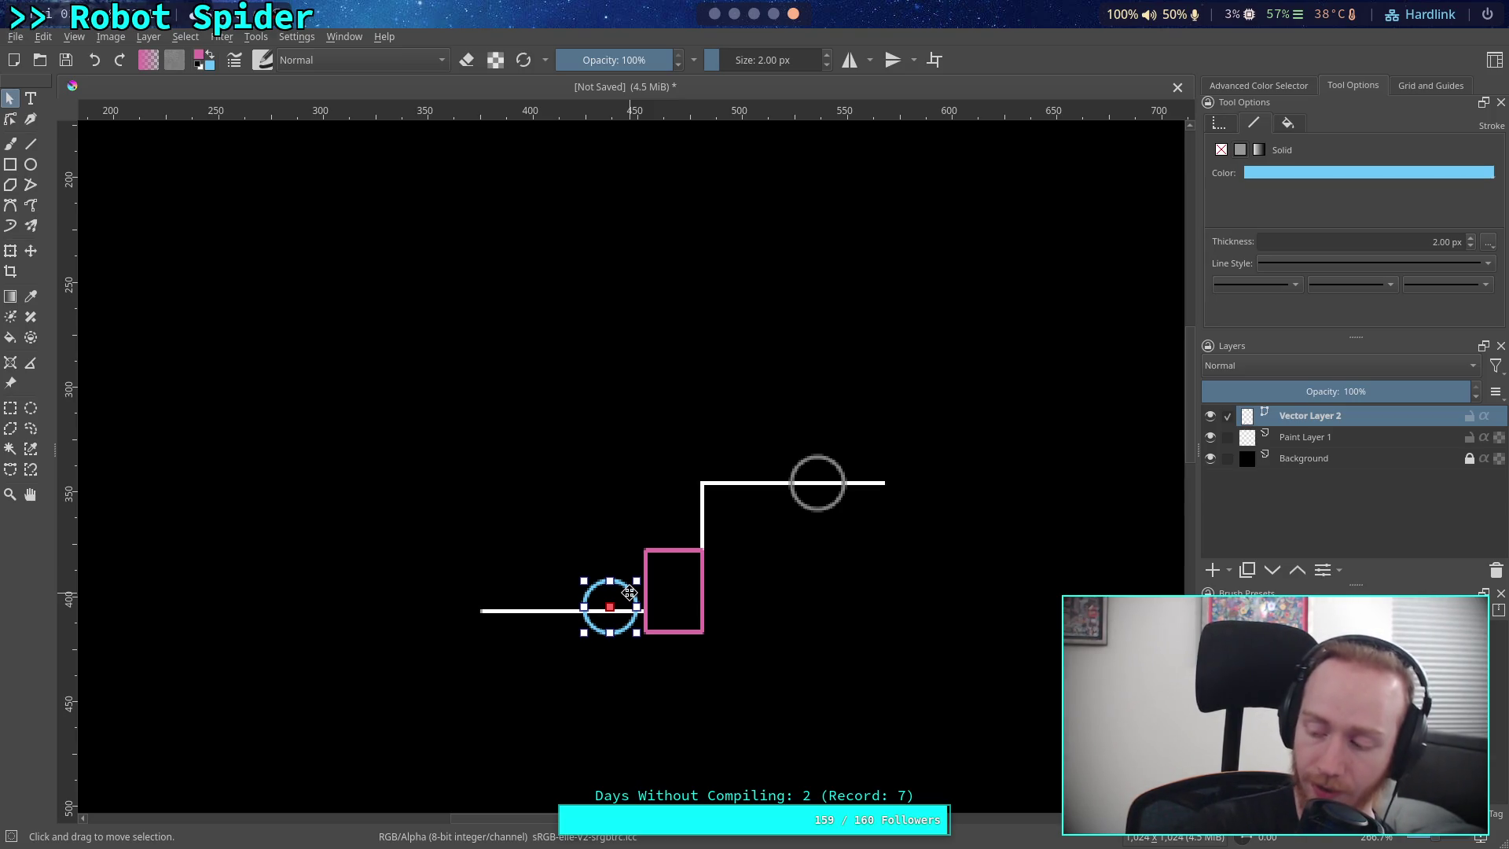
pyautogui.moveTo(629, 592)
pyautogui.mouseDown()
pyautogui.moveTo(760, 516)
pyautogui.moveTo(613, 595)
pyautogui.mouseUp()
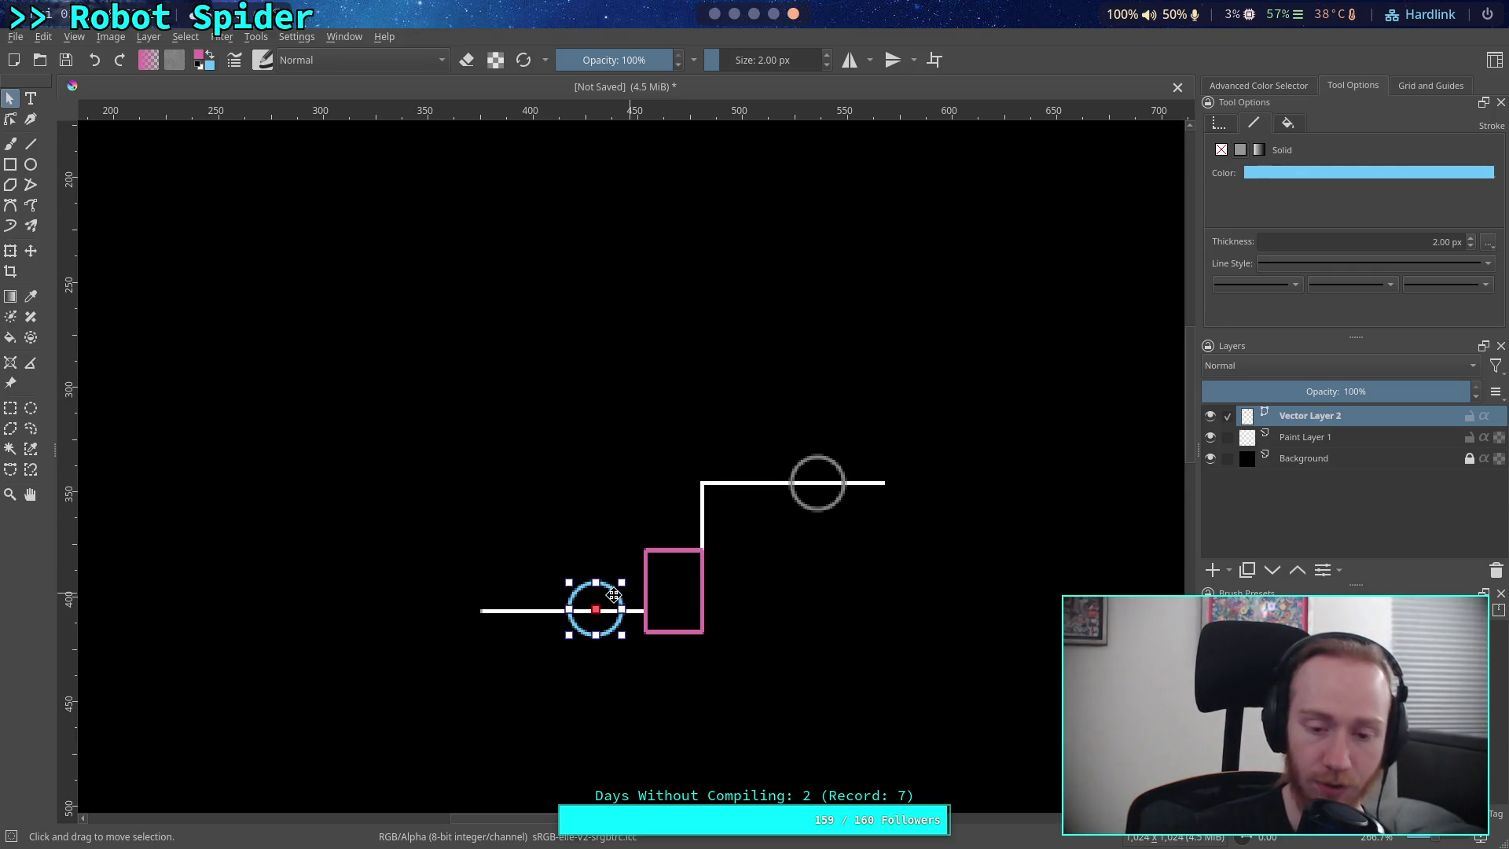
pyautogui.moveTo(613, 595)
pyautogui.mouseDown()
pyautogui.moveTo(623, 525)
pyautogui.moveTo(838, 454)
pyautogui.moveTo(634, 629)
pyautogui.moveTo(629, 528)
pyautogui.moveTo(679, 485)
pyautogui.moveTo(838, 444)
pyautogui.moveTo(636, 562)
pyautogui.moveTo(660, 455)
pyautogui.moveTo(825, 454)
pyautogui.moveTo(640, 545)
pyautogui.moveTo(606, 599)
pyautogui.moveTo(666, 461)
pyautogui.moveTo(618, 586)
pyautogui.moveTo(629, 517)
pyautogui.moveTo(755, 487)
pyautogui.moveTo(595, 594)
pyautogui.moveTo(840, 457)
pyautogui.moveTo(592, 591)
pyautogui.moveTo(796, 451)
pyautogui.moveTo(621, 571)
pyautogui.moveTo(816, 464)
pyautogui.moveTo(563, 602)
pyautogui.moveTo(838, 465)
pyautogui.moveTo(619, 597)
pyautogui.mouseUp()
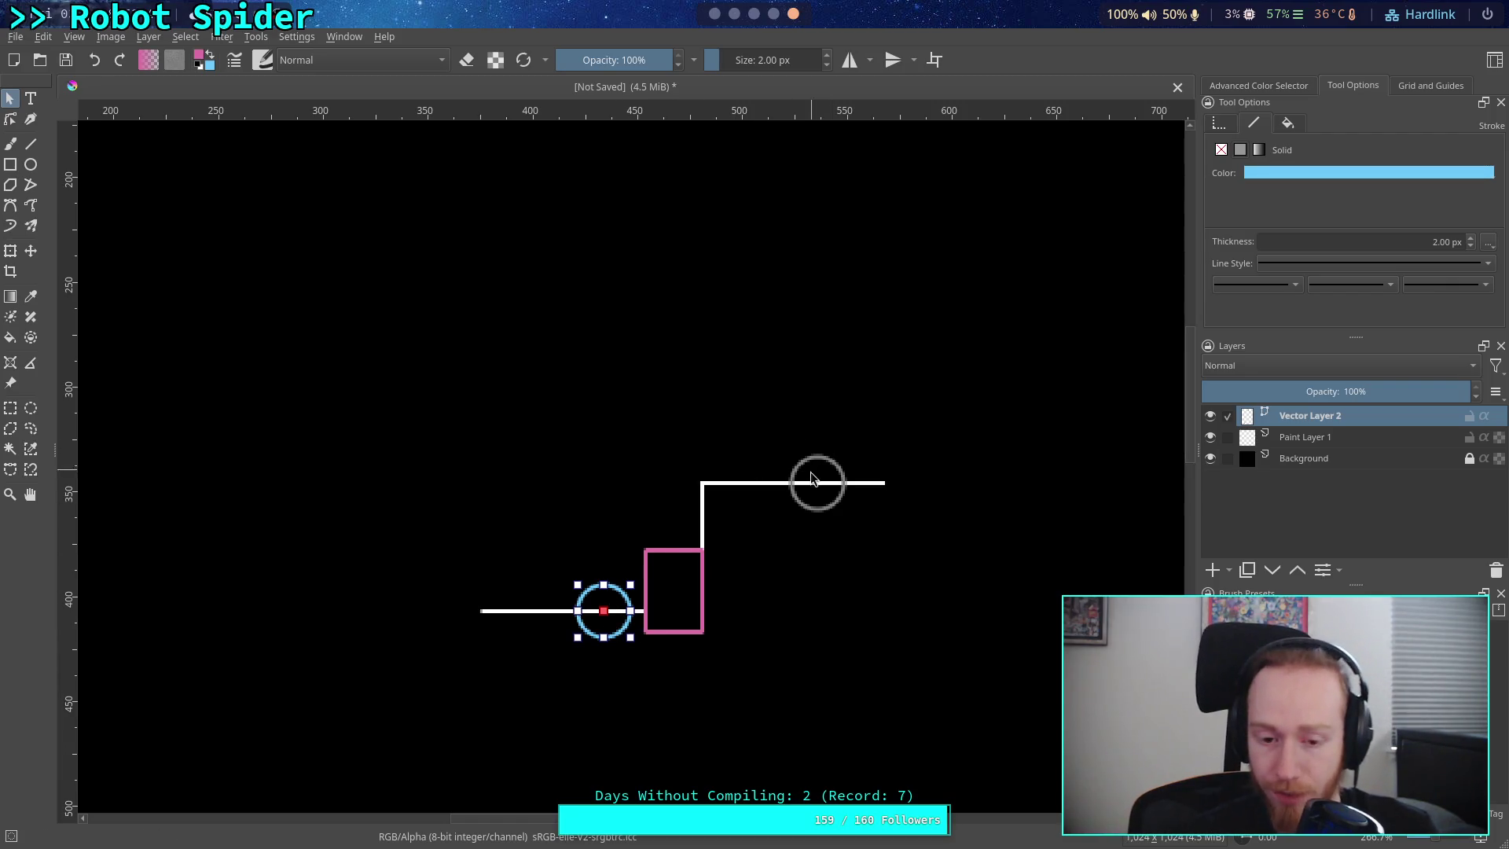
pyautogui.moveTo(621, 591); pyautogui.dragTo(610, 591)
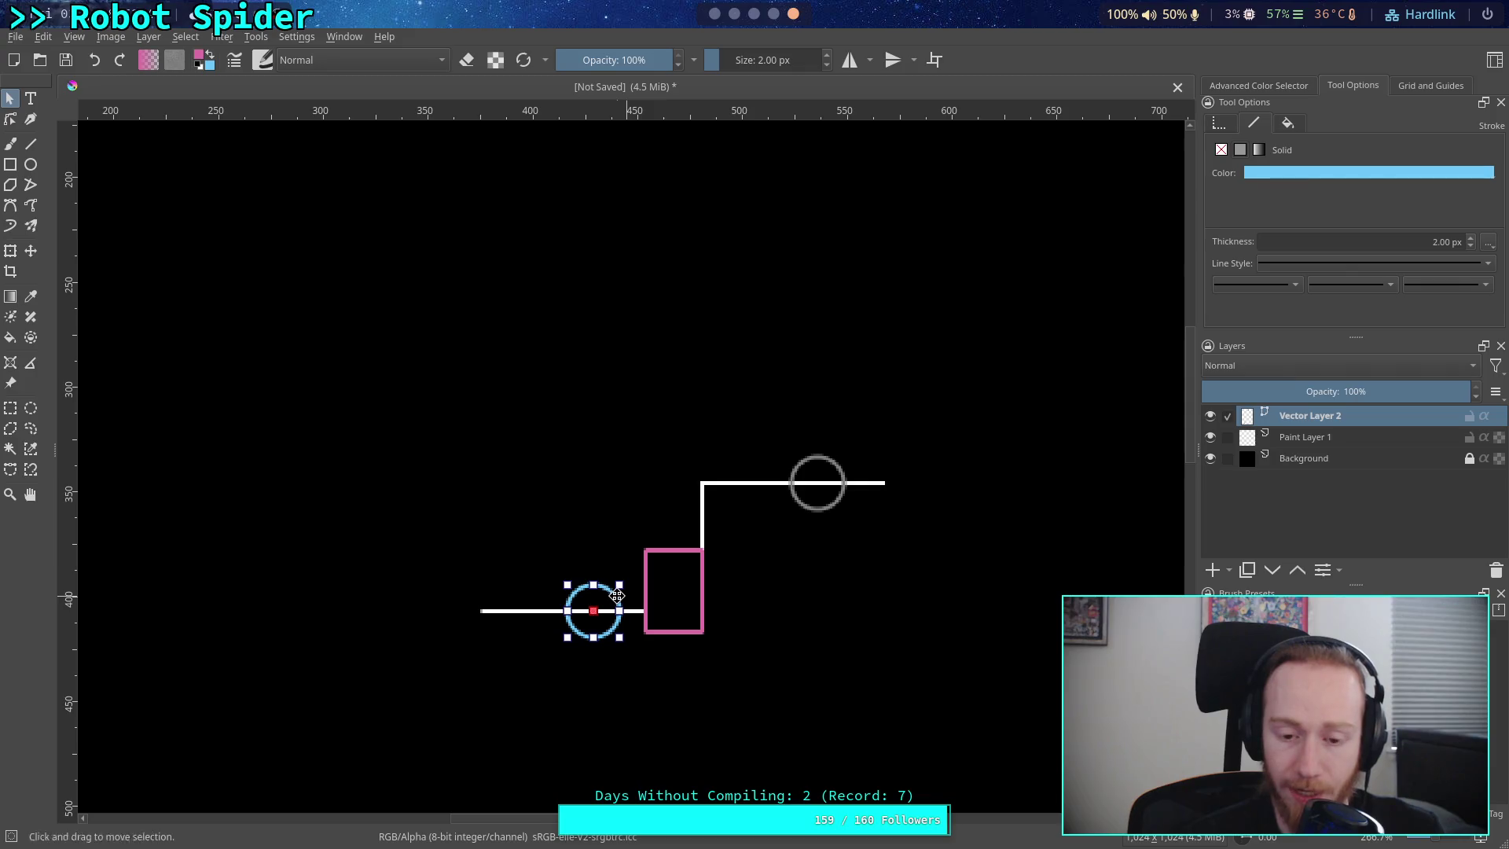
pyautogui.moveTo(781, 614); pyautogui.dragTo(779, 533)
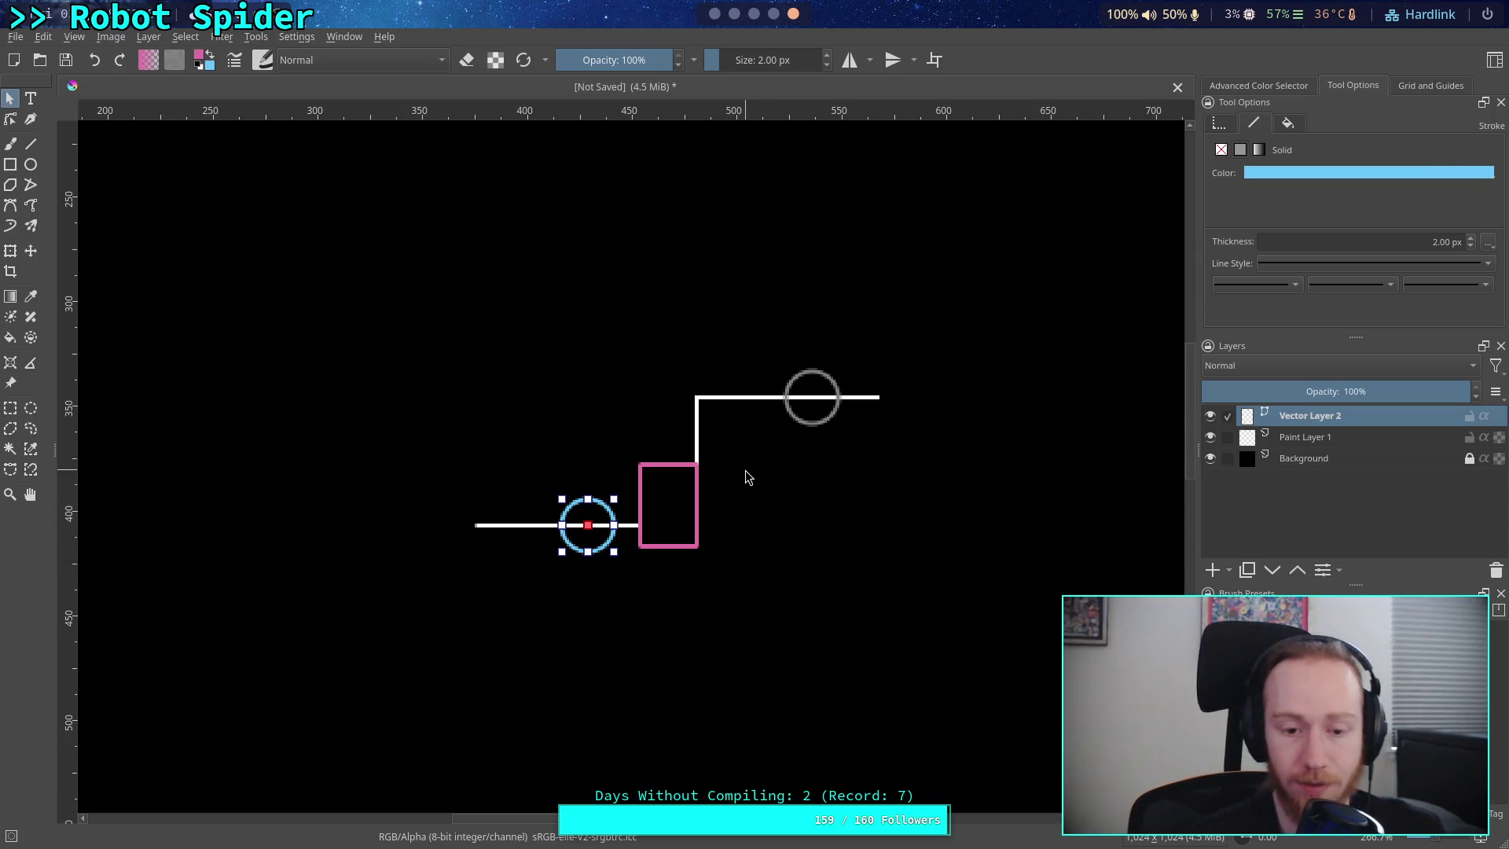
# - Slide the blue contact circle slightly left along the lower white line, away from the pink block
pyautogui.moveTo(742, 550); pyautogui.dragTo(705, 588)
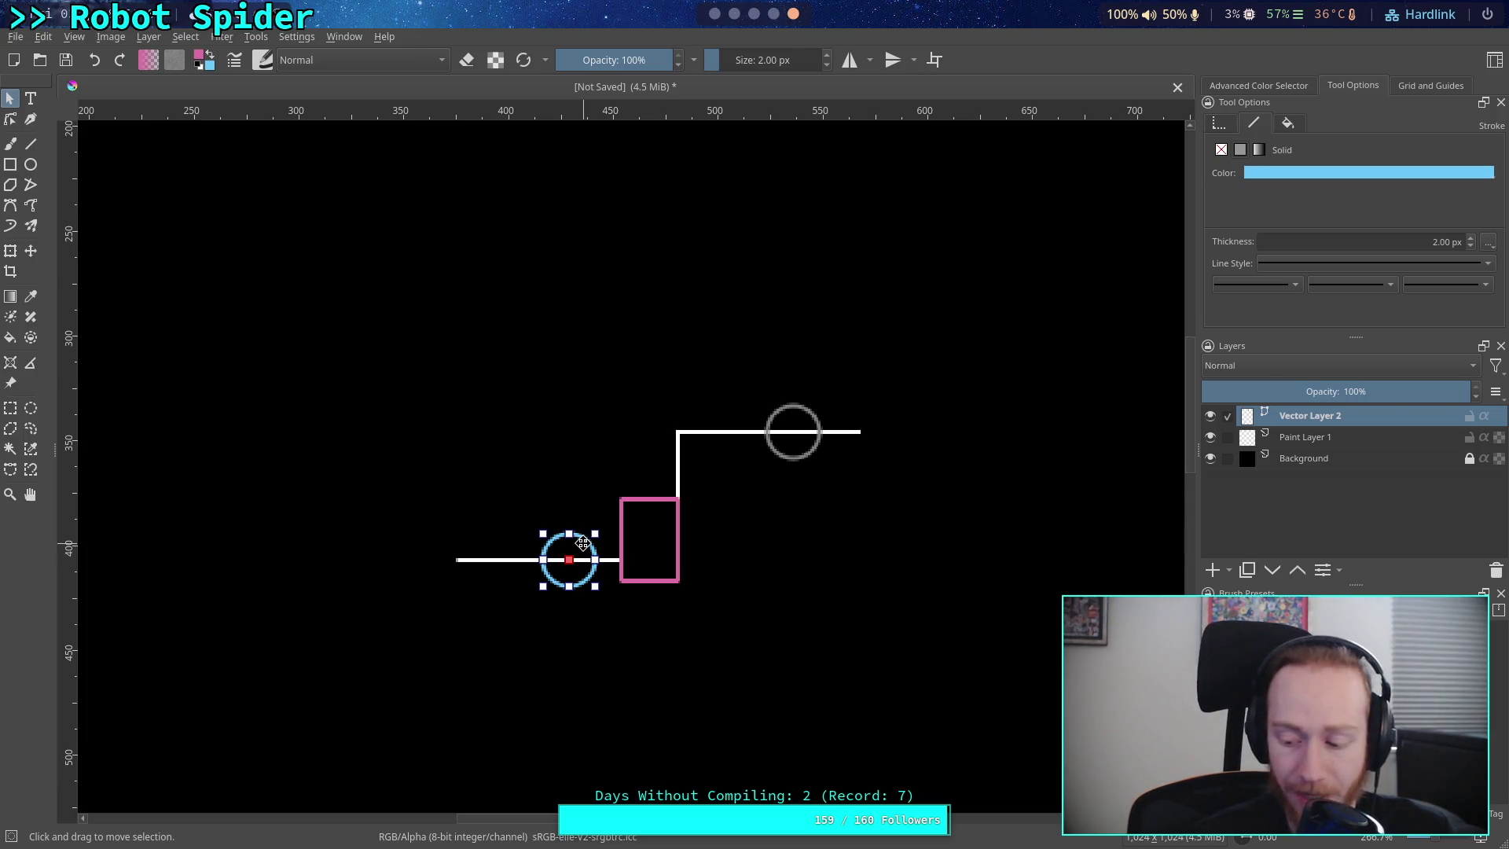
pyautogui.moveTo(582, 543)
pyautogui.mouseDown()
pyautogui.moveTo(631, 471)
pyautogui.moveTo(766, 414)
pyautogui.moveTo(571, 552)
pyautogui.moveTo(689, 496)
pyautogui.moveTo(757, 488)
pyautogui.moveTo(600, 529)
pyautogui.moveTo(599, 545)
pyautogui.moveTo(713, 459)
pyautogui.moveTo(590, 549)
pyautogui.moveTo(641, 512)
pyautogui.moveTo(558, 553)
pyautogui.moveTo(790, 429)
pyautogui.moveTo(573, 557)
pyautogui.moveTo(620, 514)
pyautogui.moveTo(757, 455)
pyautogui.moveTo(587, 549)
pyautogui.mouseUp()
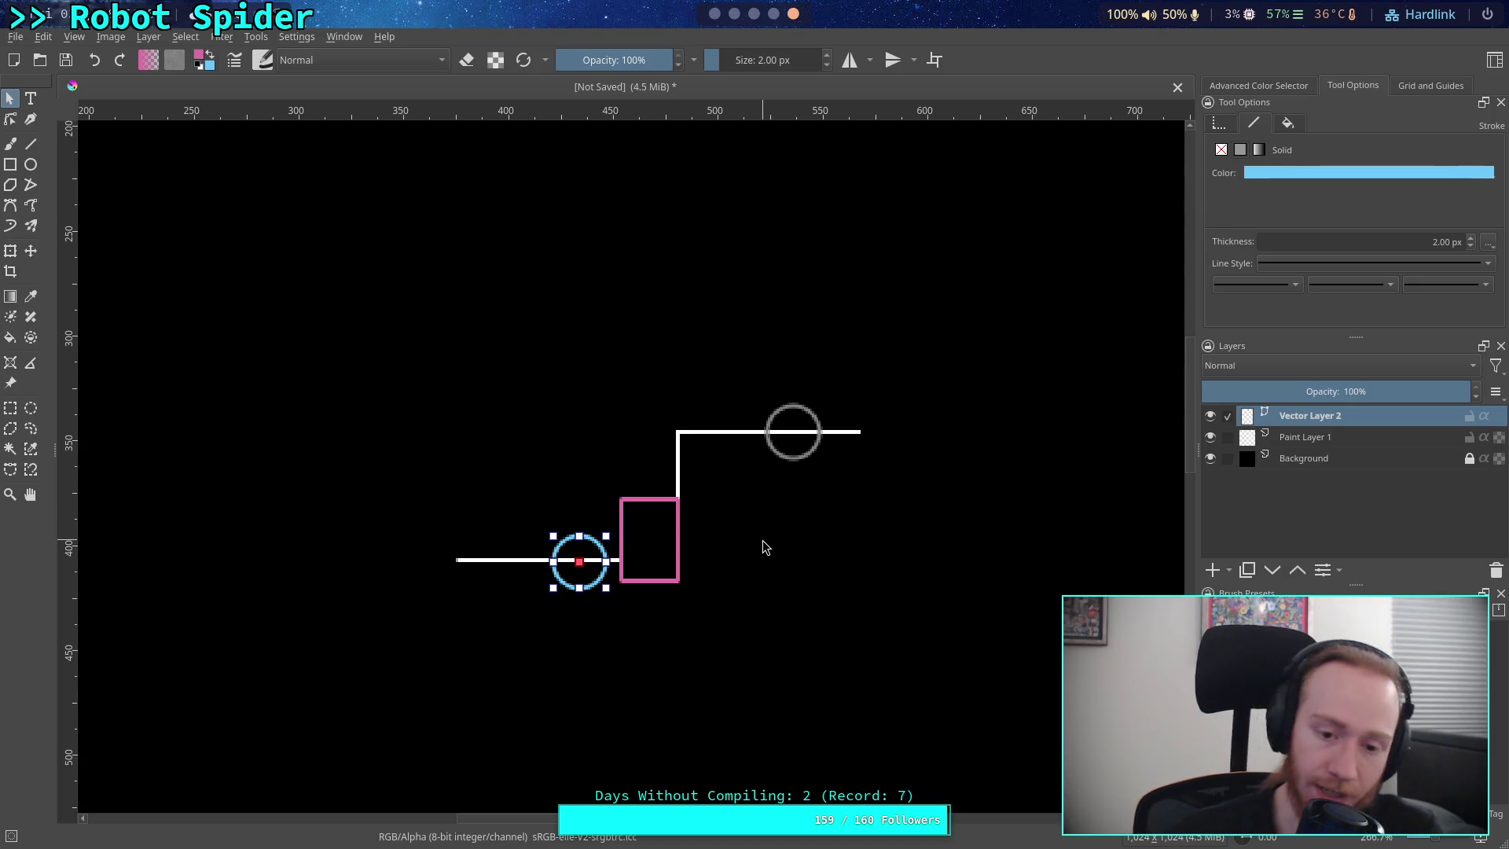
pyautogui.moveTo(588, 551)
pyautogui.mouseDown()
pyautogui.moveTo(602, 492)
pyautogui.moveTo(754, 428)
pyautogui.moveTo(673, 435)
pyautogui.moveTo(852, 402)
pyautogui.moveTo(809, 414)
pyautogui.moveTo(707, 398)
pyautogui.moveTo(747, 498)
pyautogui.moveTo(554, 543)
pyautogui.moveTo(620, 476)
pyautogui.moveTo(567, 561)
pyautogui.moveTo(793, 423)
pyautogui.moveTo(635, 489)
pyautogui.moveTo(807, 405)
pyautogui.moveTo(574, 555)
pyautogui.moveTo(648, 426)
pyautogui.moveTo(821, 400)
pyautogui.moveTo(578, 571)
pyautogui.moveTo(730, 429)
pyautogui.moveTo(564, 548)
pyautogui.mouseUp()
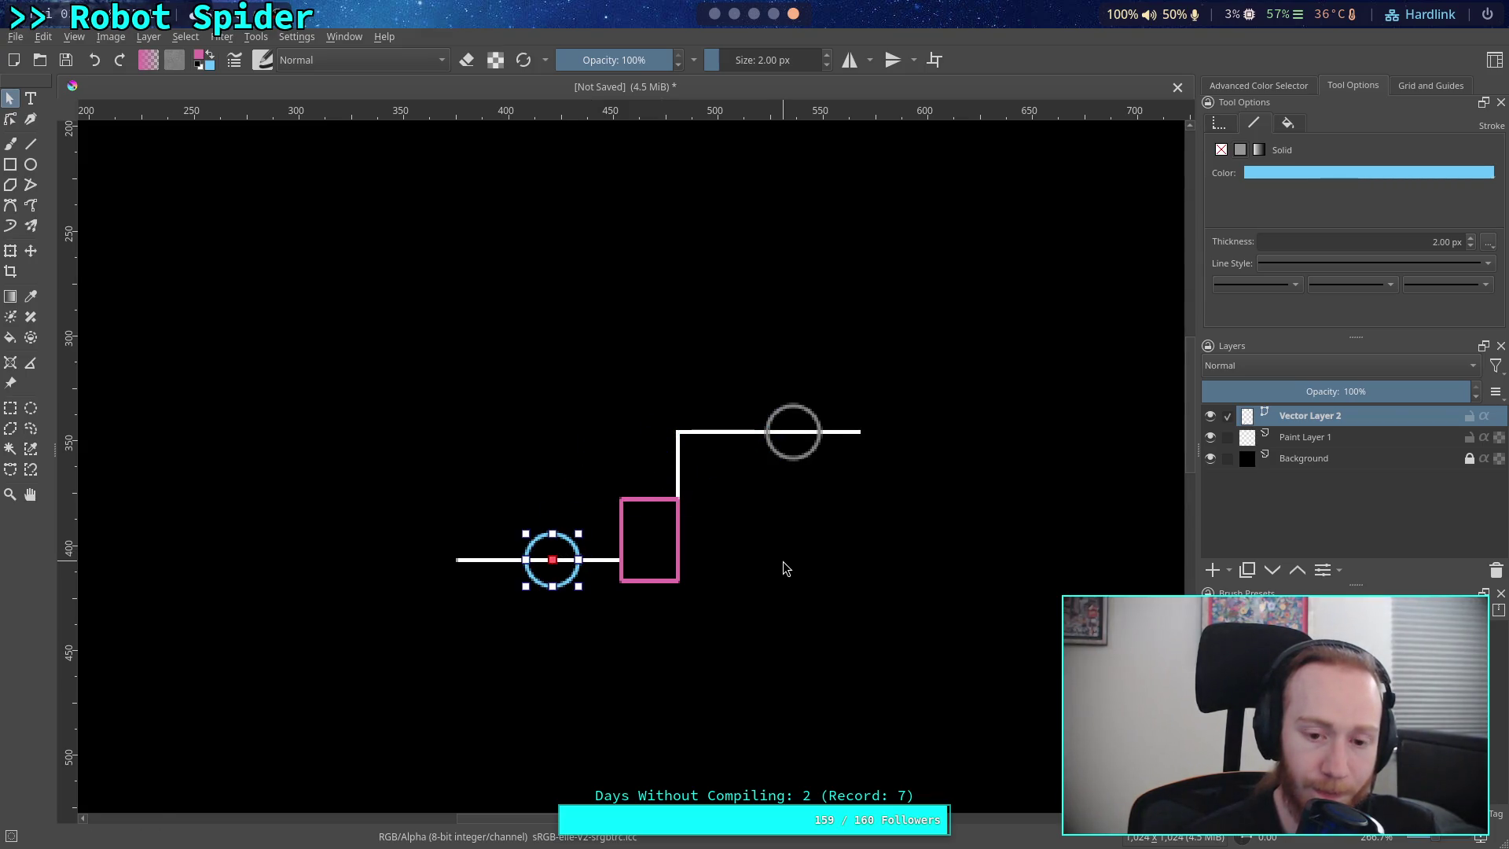
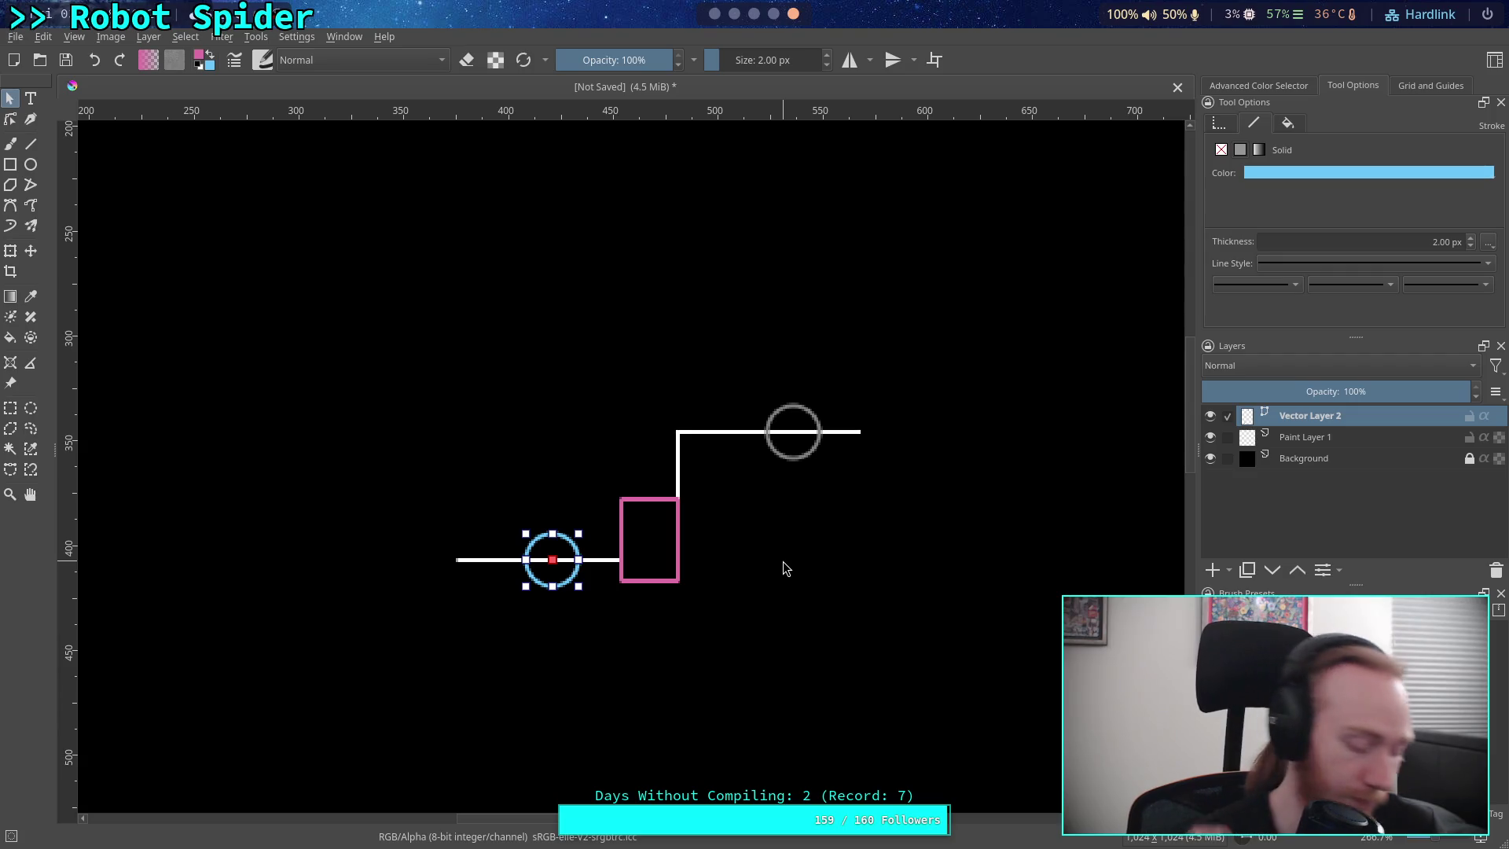
# - Switch from the Krita leg sketch to the Obsidian workspace with the Crawler Bot note
pyautogui.press('super+3')
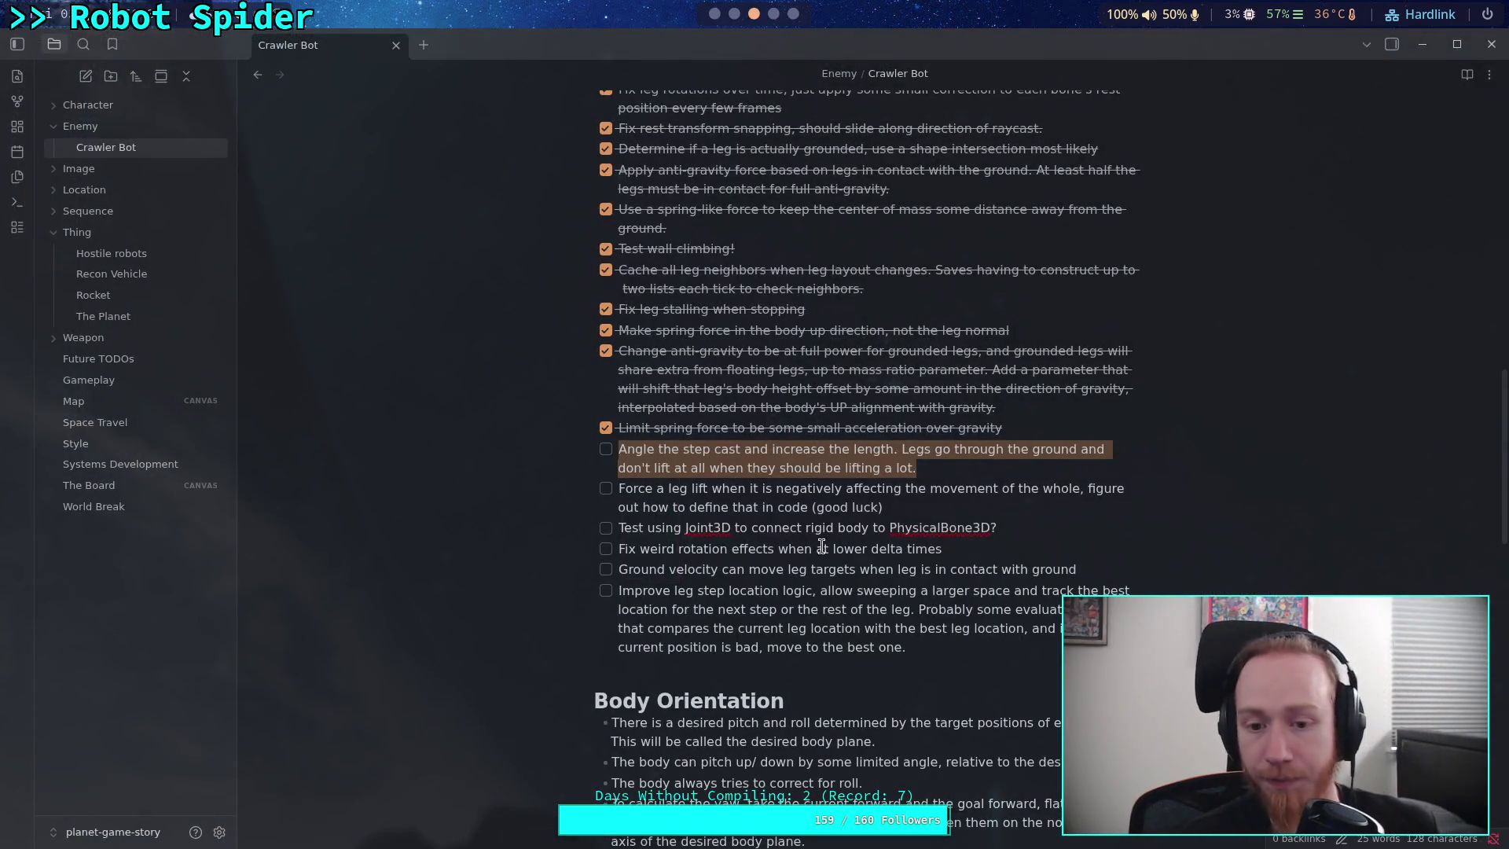
# - Highlight the 'Angle the step cast…' todo in the Crawler Bot note, then go to Godot
pyautogui.click(1033, 489)
pyautogui.moveTo(934, 466); pyautogui.dragTo(621, 454)
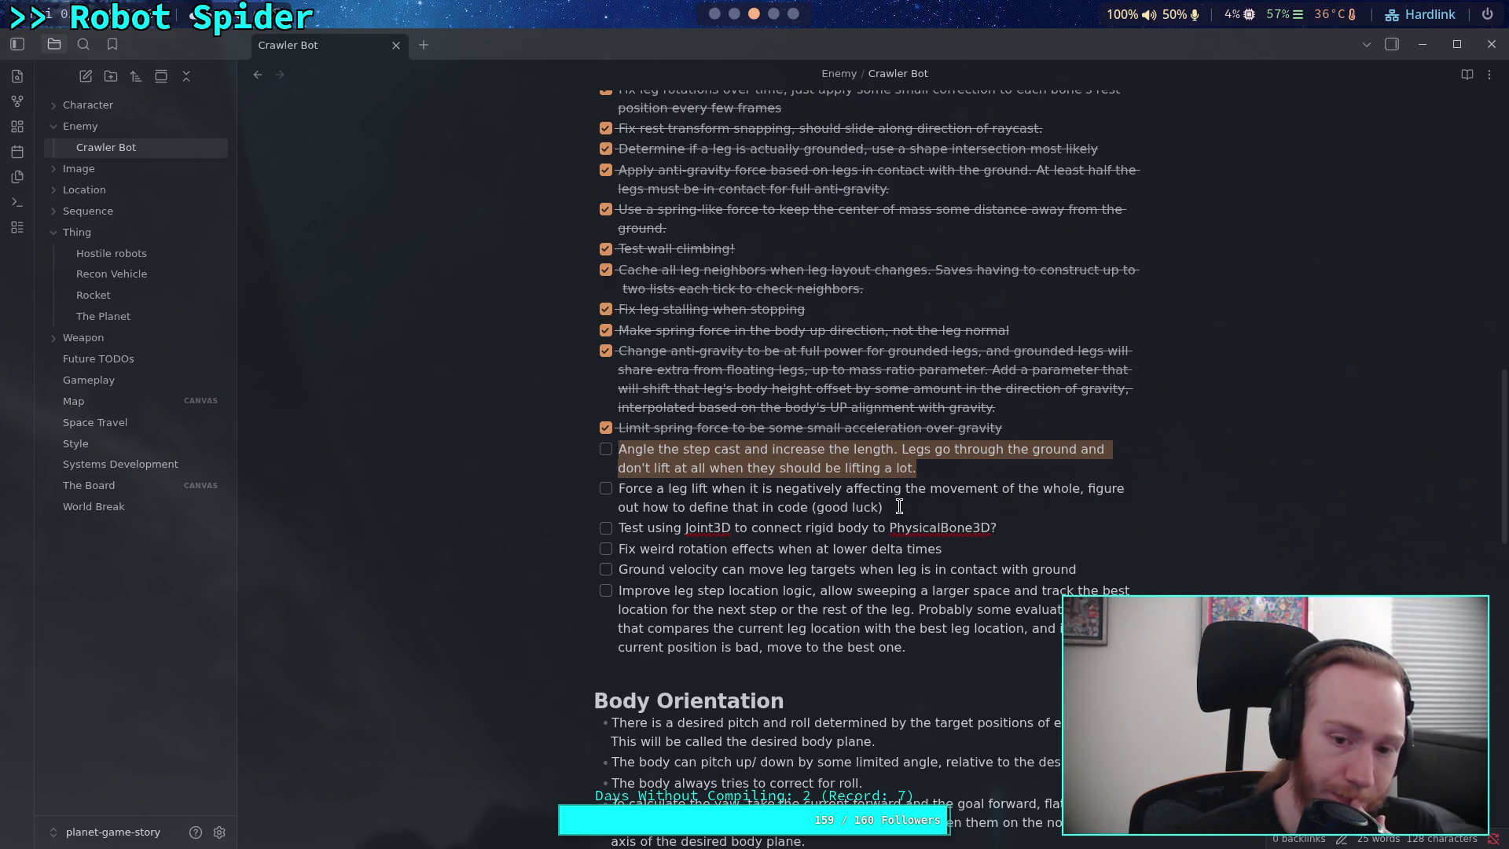
pyautogui.click(743, 19)
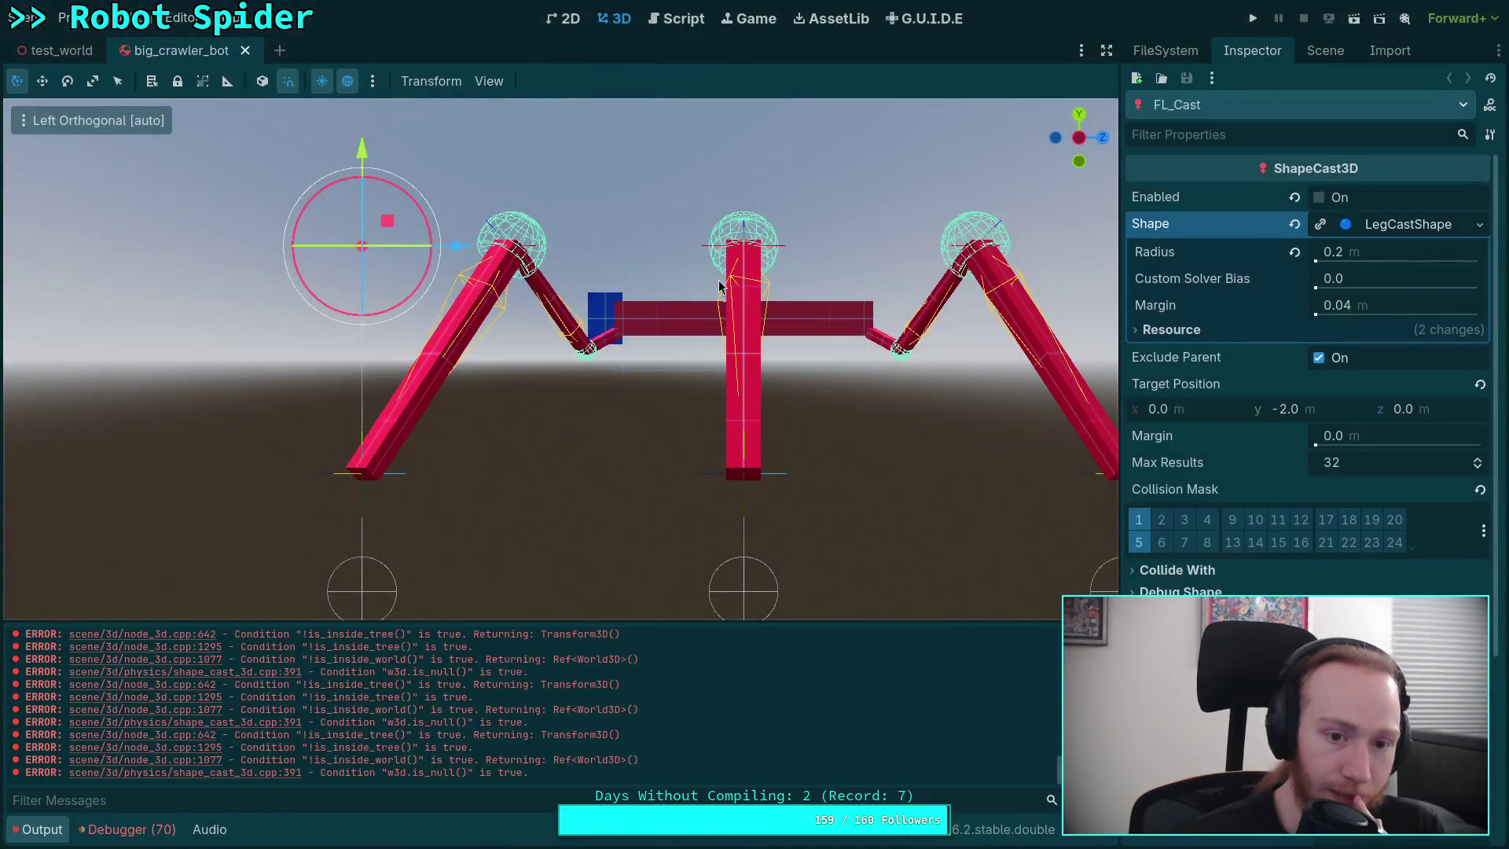
# - Open the CrawlerLeg.gd script and briefly check the test_world scene and open-scripts list
pyautogui.click(662, 19)
pyautogui.scroll(-2, 429, 451)
pyautogui.scroll(3, 409, 448)
pyautogui.scroll(-5, 362, 444)
pyautogui.scroll(-6, 363, 444)
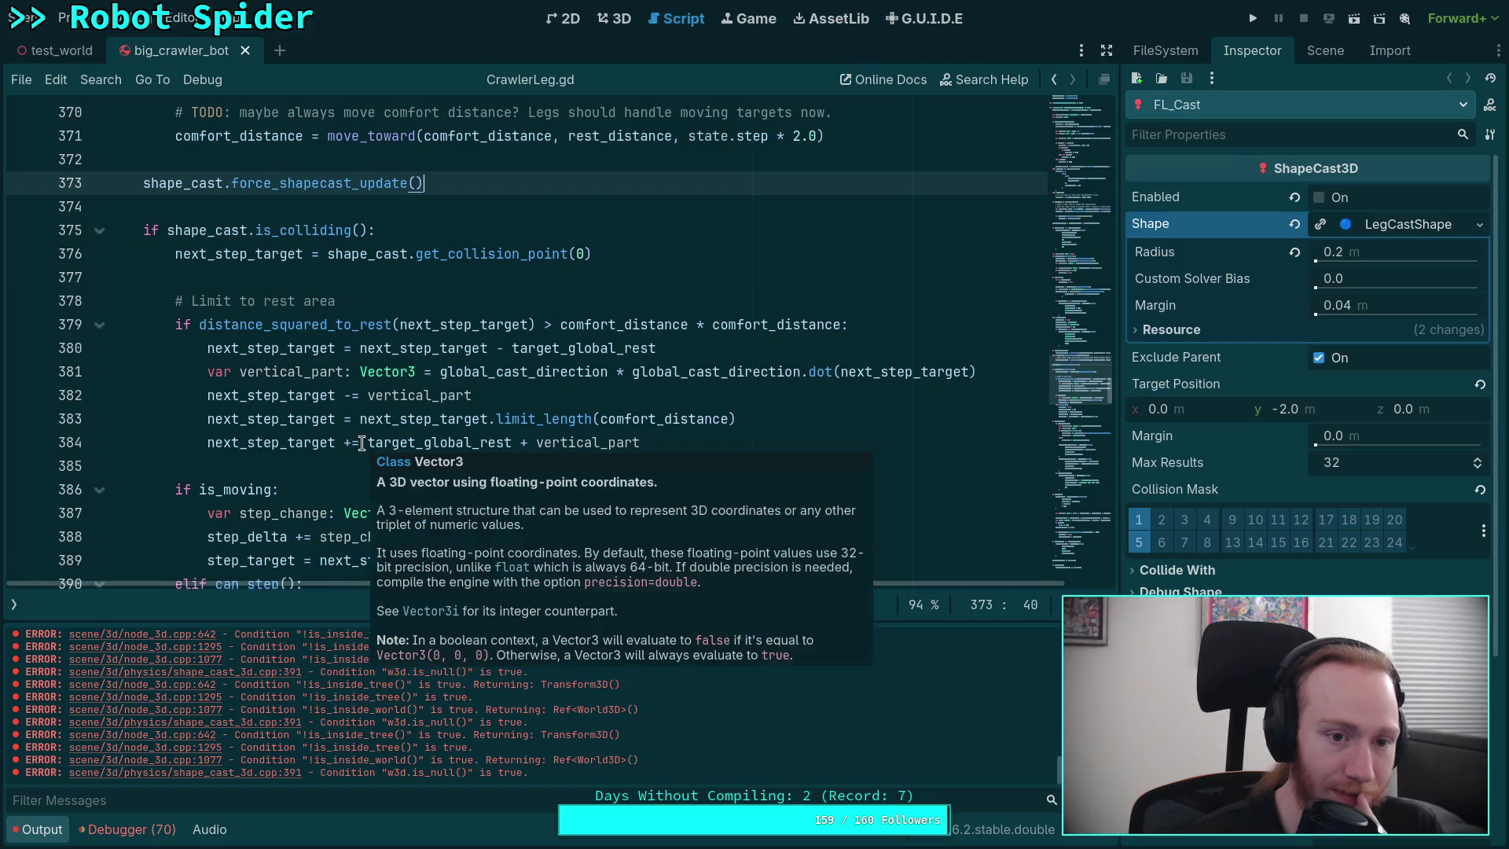
pyautogui.scroll(3, 231, 330)
pyautogui.click(63, 49)
pyautogui.click(180, 49)
pyautogui.click(15, 605)
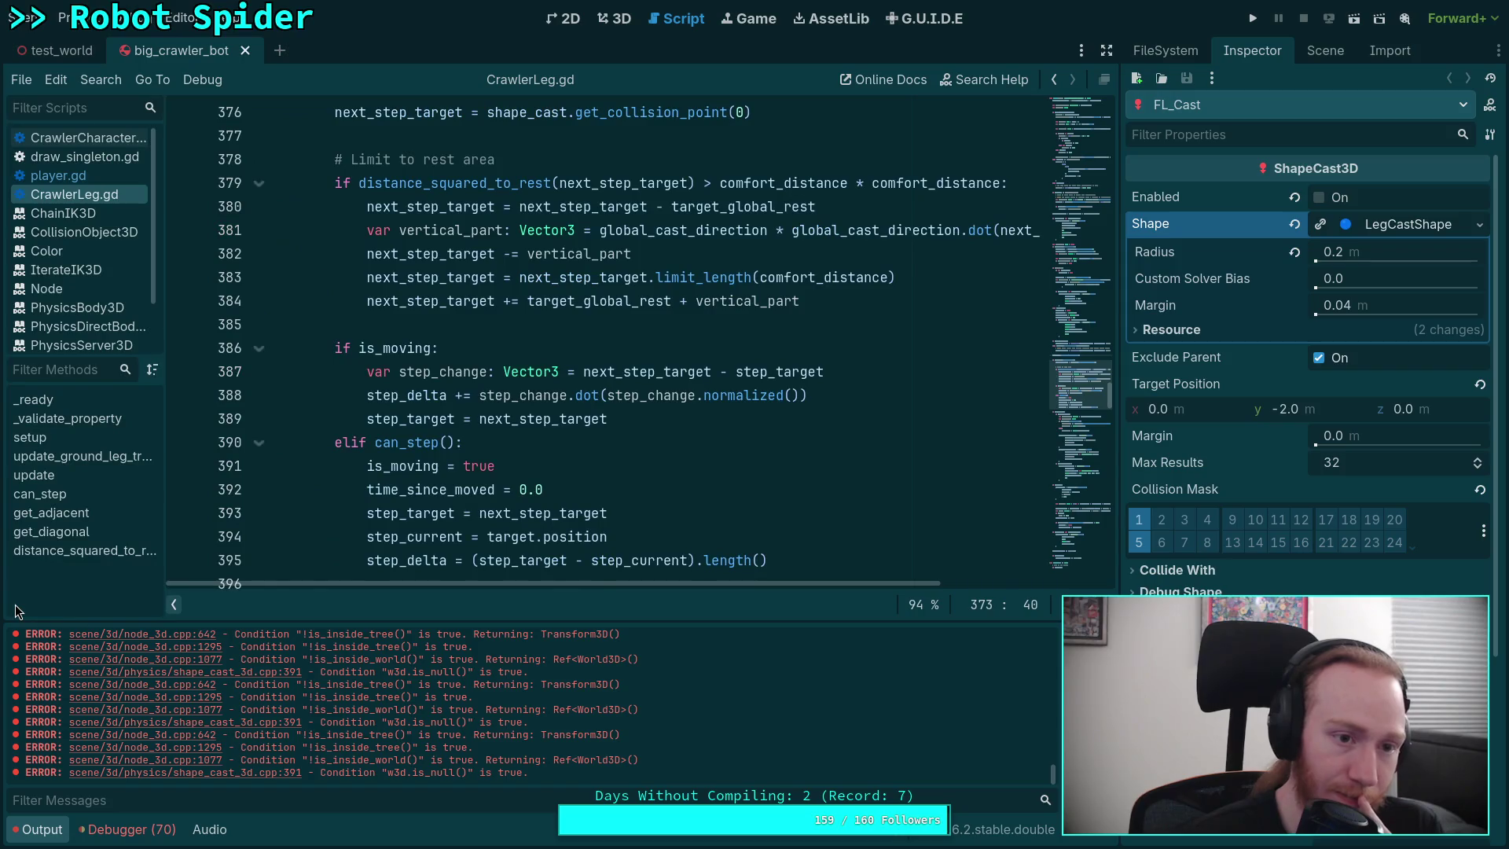
pyautogui.click(177, 607)
# - Hide the output log to enlarge the CrawlerLeg.gd code view and scroll through it
pyautogui.click(36, 833)
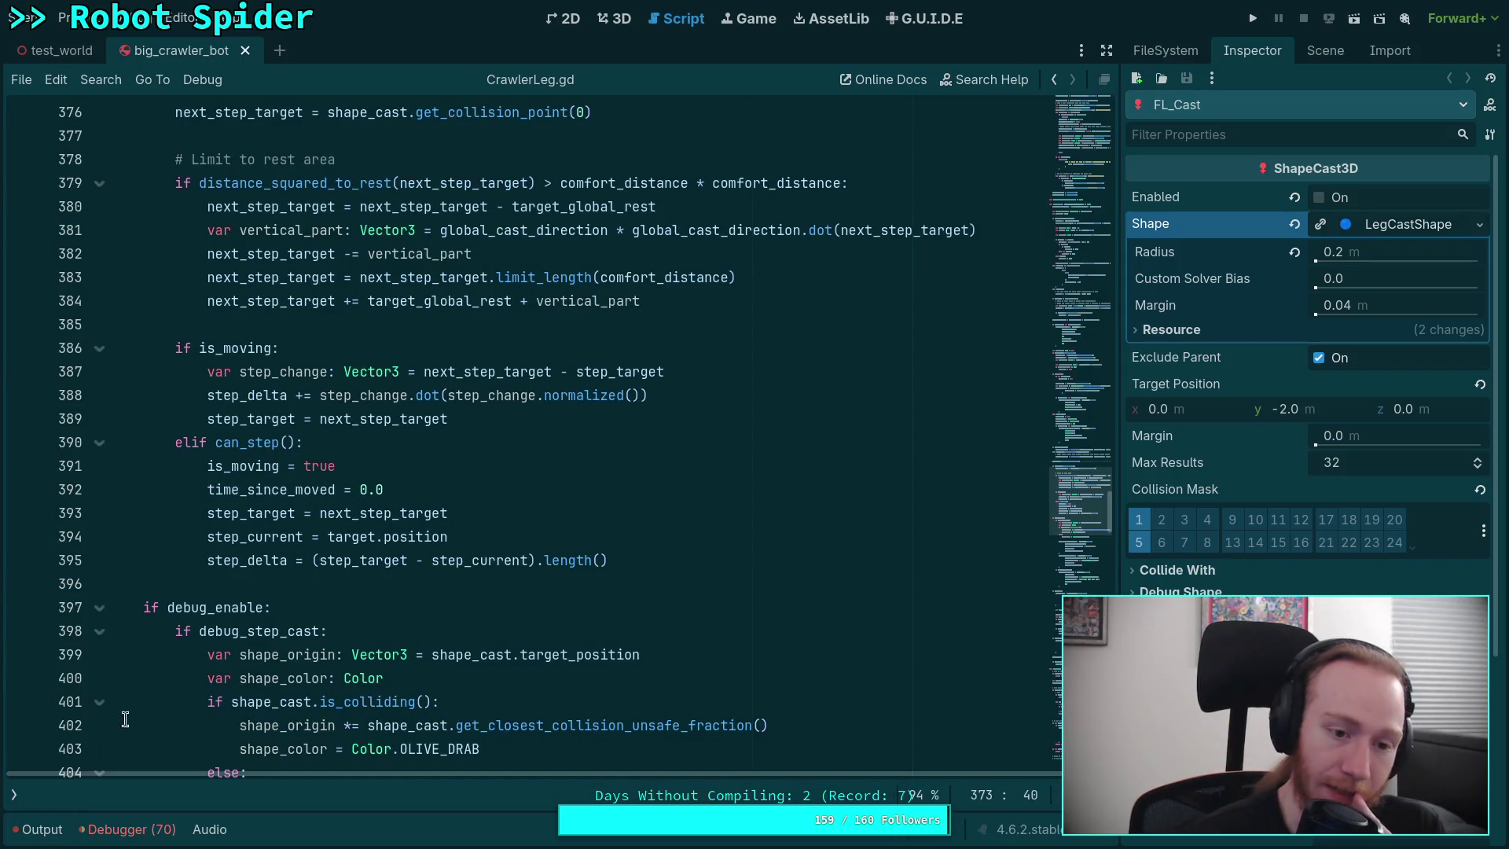
pyautogui.scroll(-12, 299, 517)
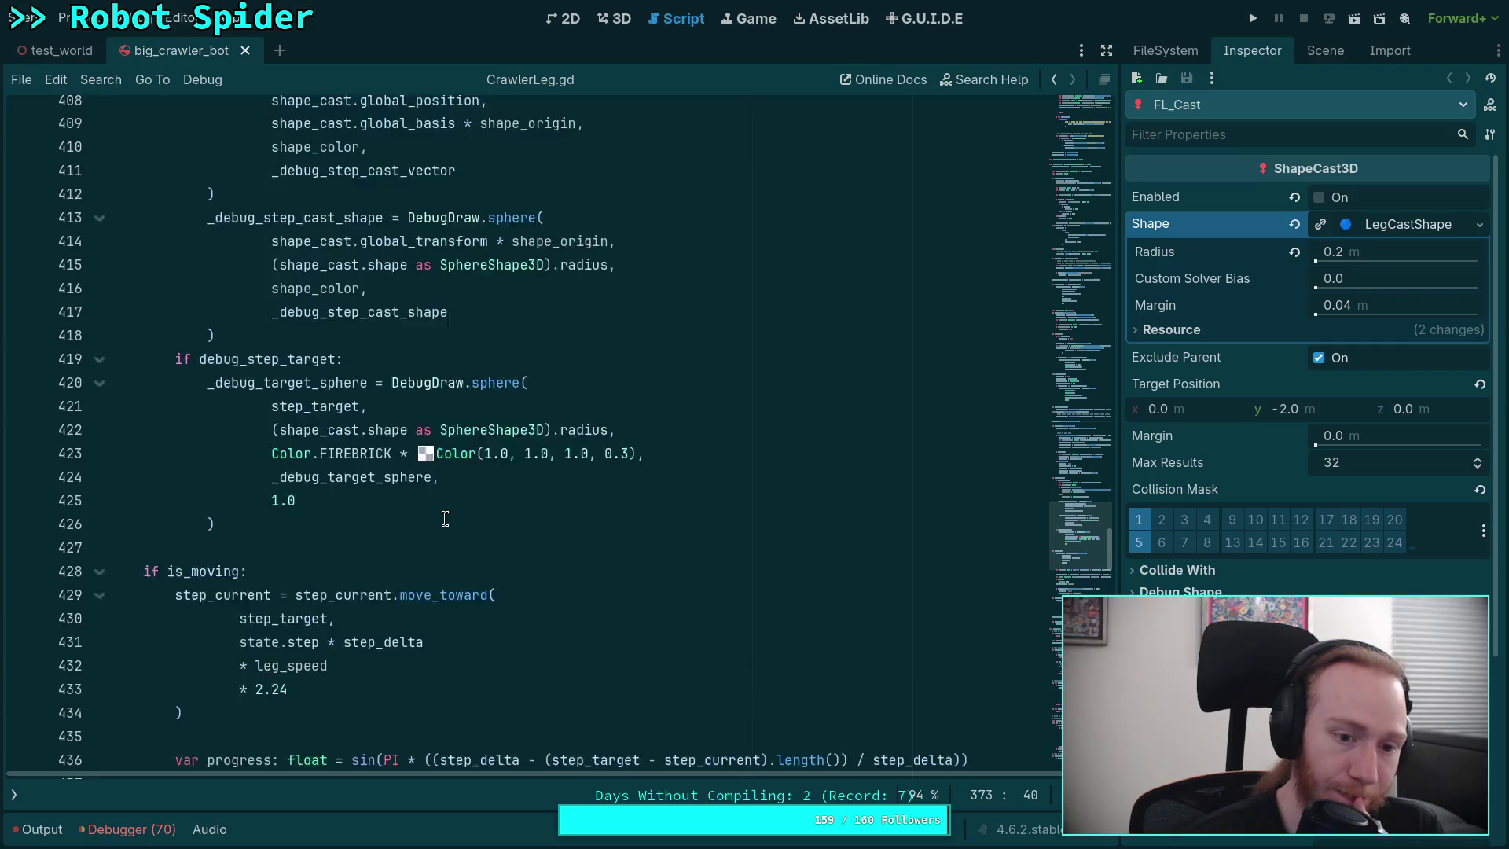
pyautogui.scroll(-4, 445, 519)
pyautogui.moveTo(1080, 550)
pyautogui.mouseDown()
pyautogui.moveTo(1091, 85)
pyautogui.moveTo(1083, 129)
pyautogui.mouseUp()
pyautogui.scroll(-1, 720, 363)
pyautogui.scroll(1, 721, 362)
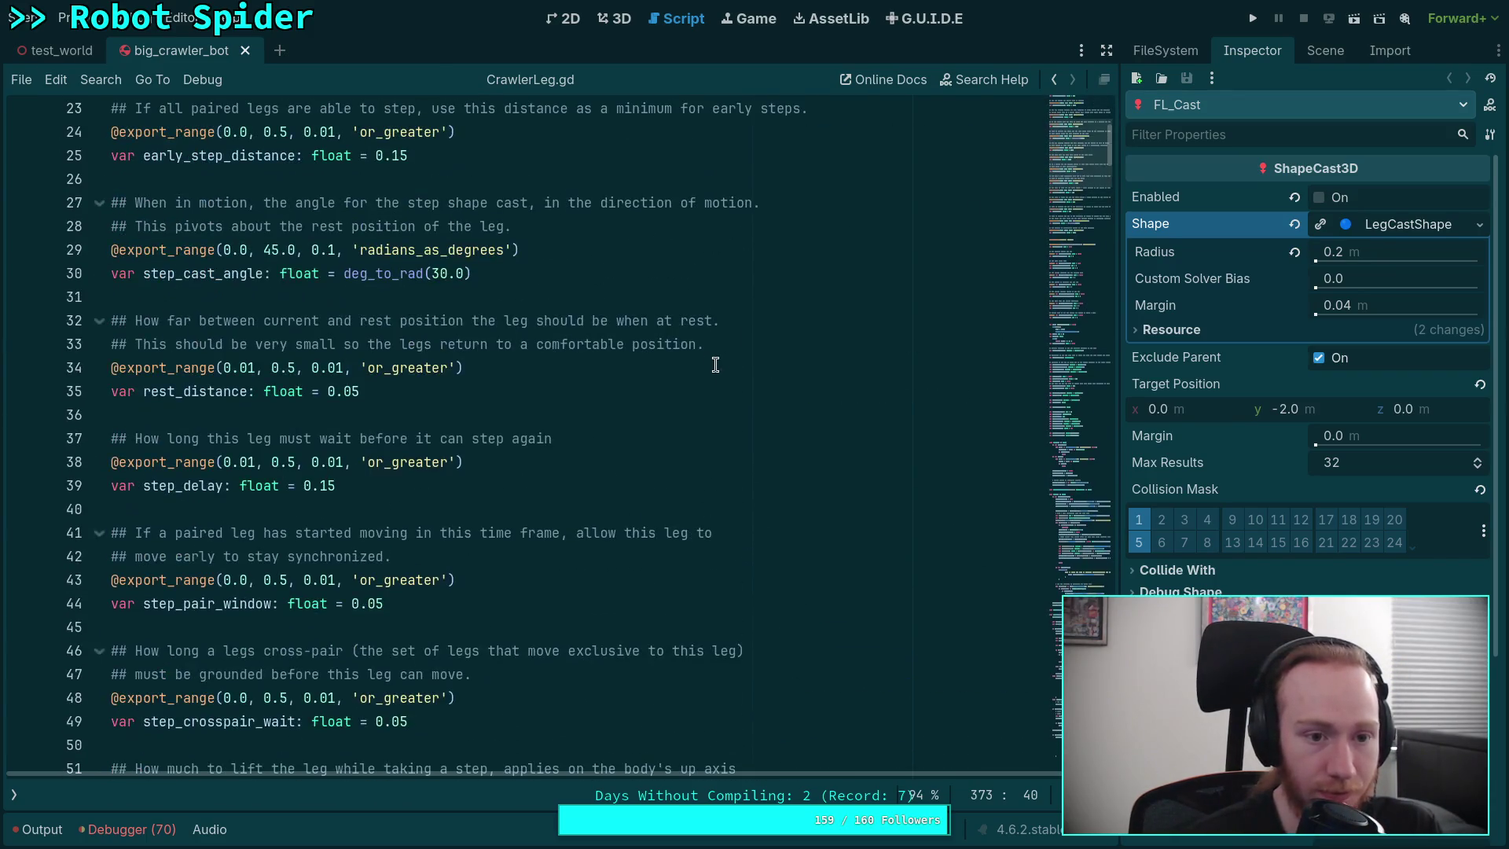
# - Search the script for step_cast_angle and undo the last two code edits
pyautogui.doubleClick(207, 275)
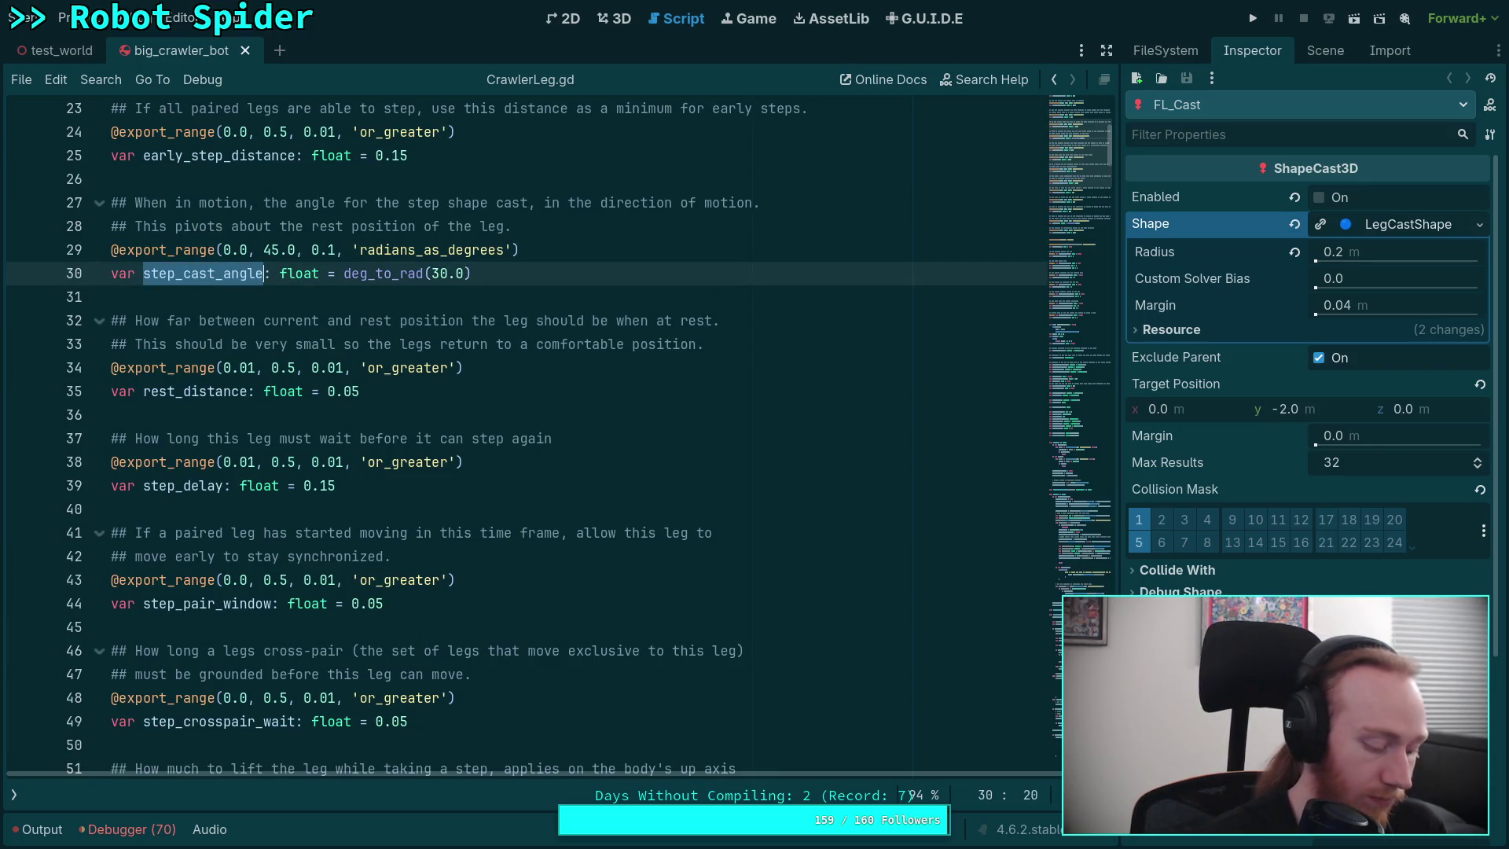
pyautogui.hotkey('ctrl', 'f')
pyautogui.scroll(2, 697, 573)
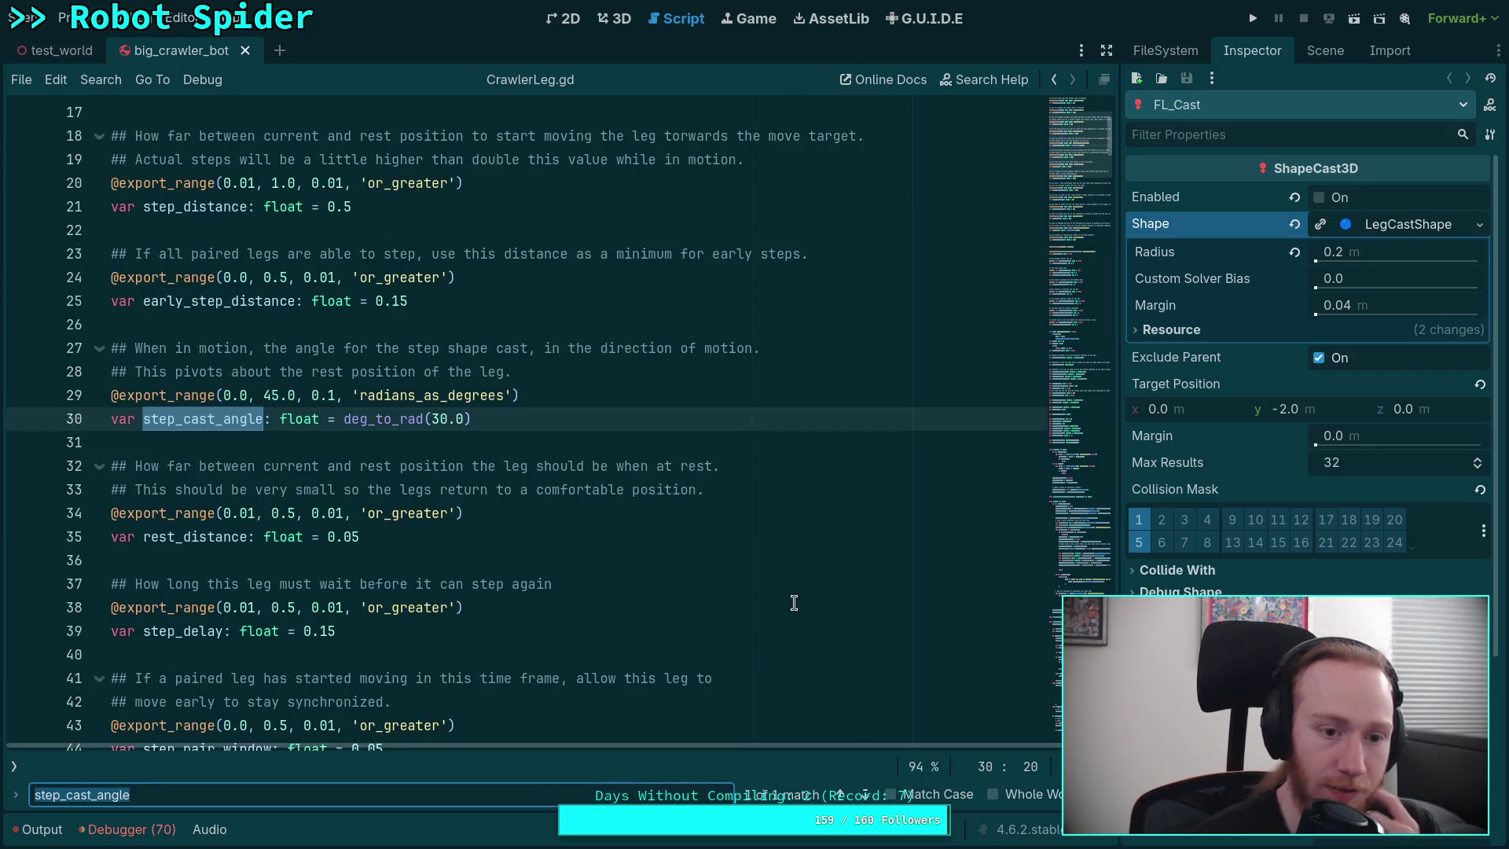
pyautogui.click(794, 597)
pyautogui.hotkey('ctrl', 'z')
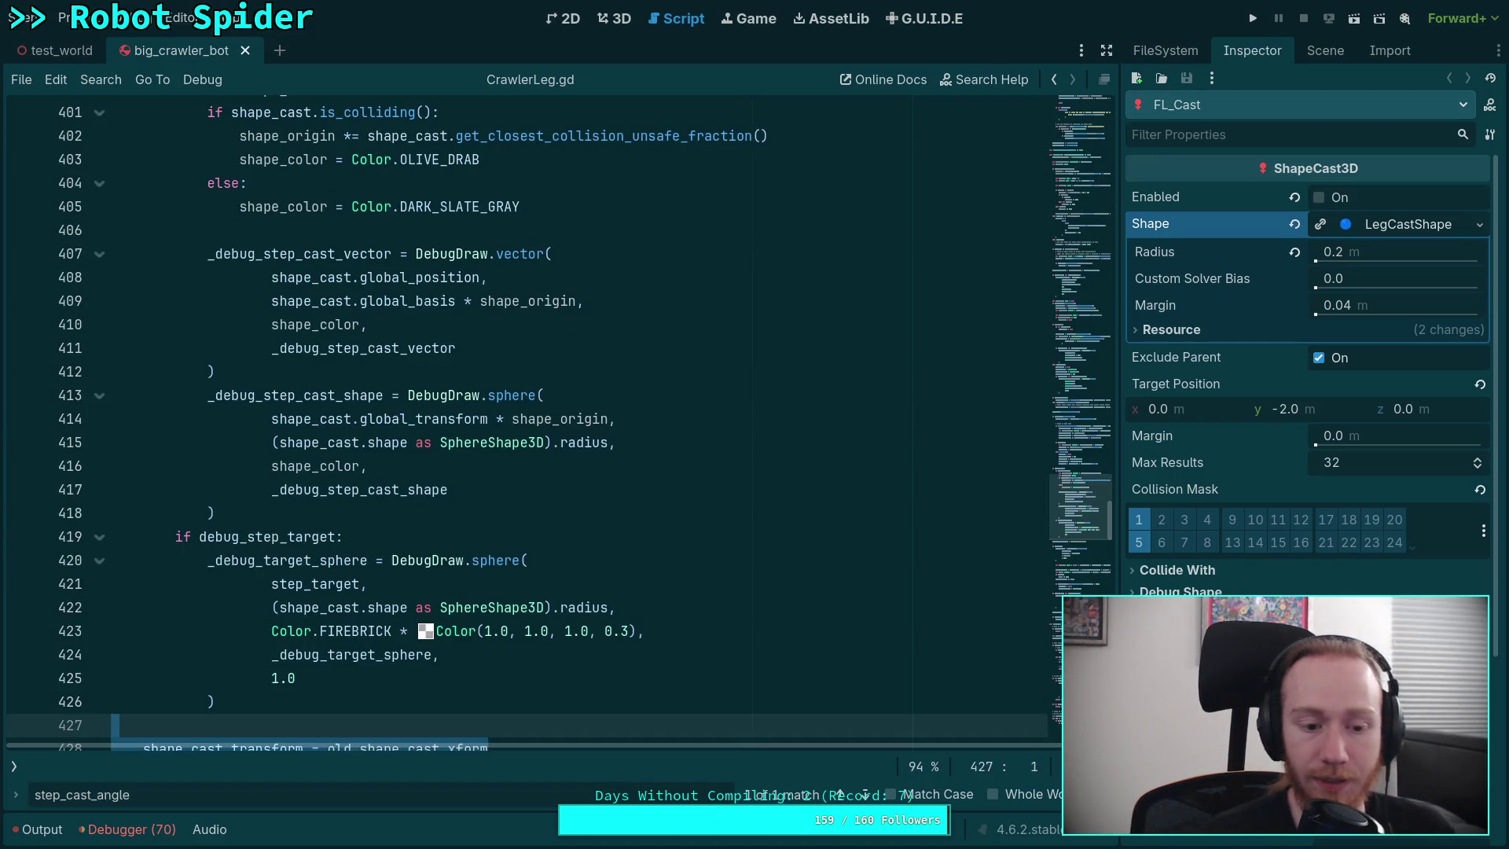
pyautogui.scroll(-4, 715, 571)
pyautogui.hotkey('ctrl', 'z')
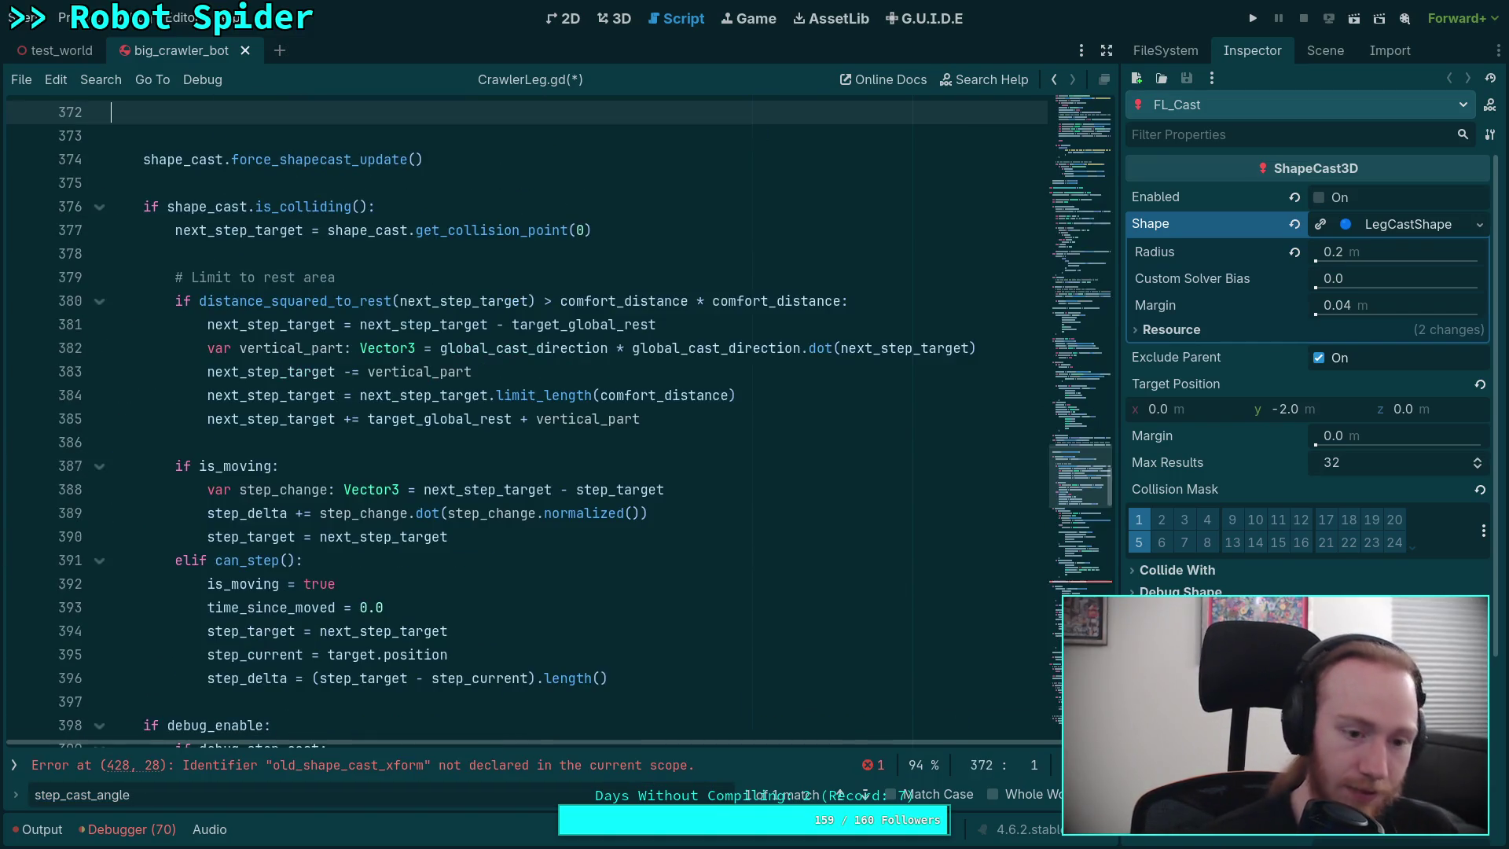
# - Bring back the rotate-in-motion block, close the step_cast_angle search, and save CrawlerLeg.gd
pyautogui.hotkey('ctrl', 'z')
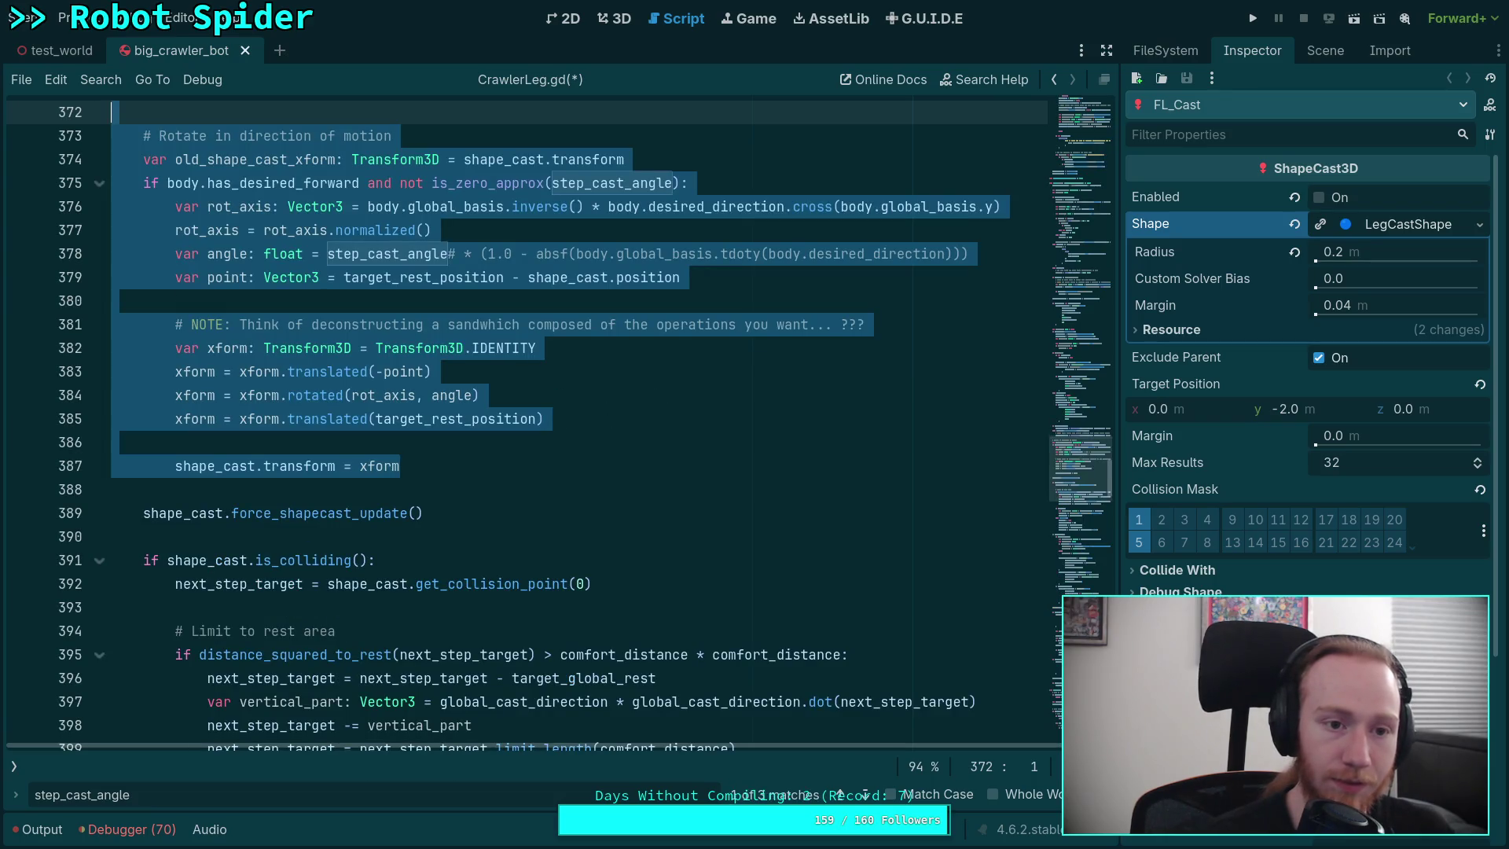
pyautogui.click(561, 497)
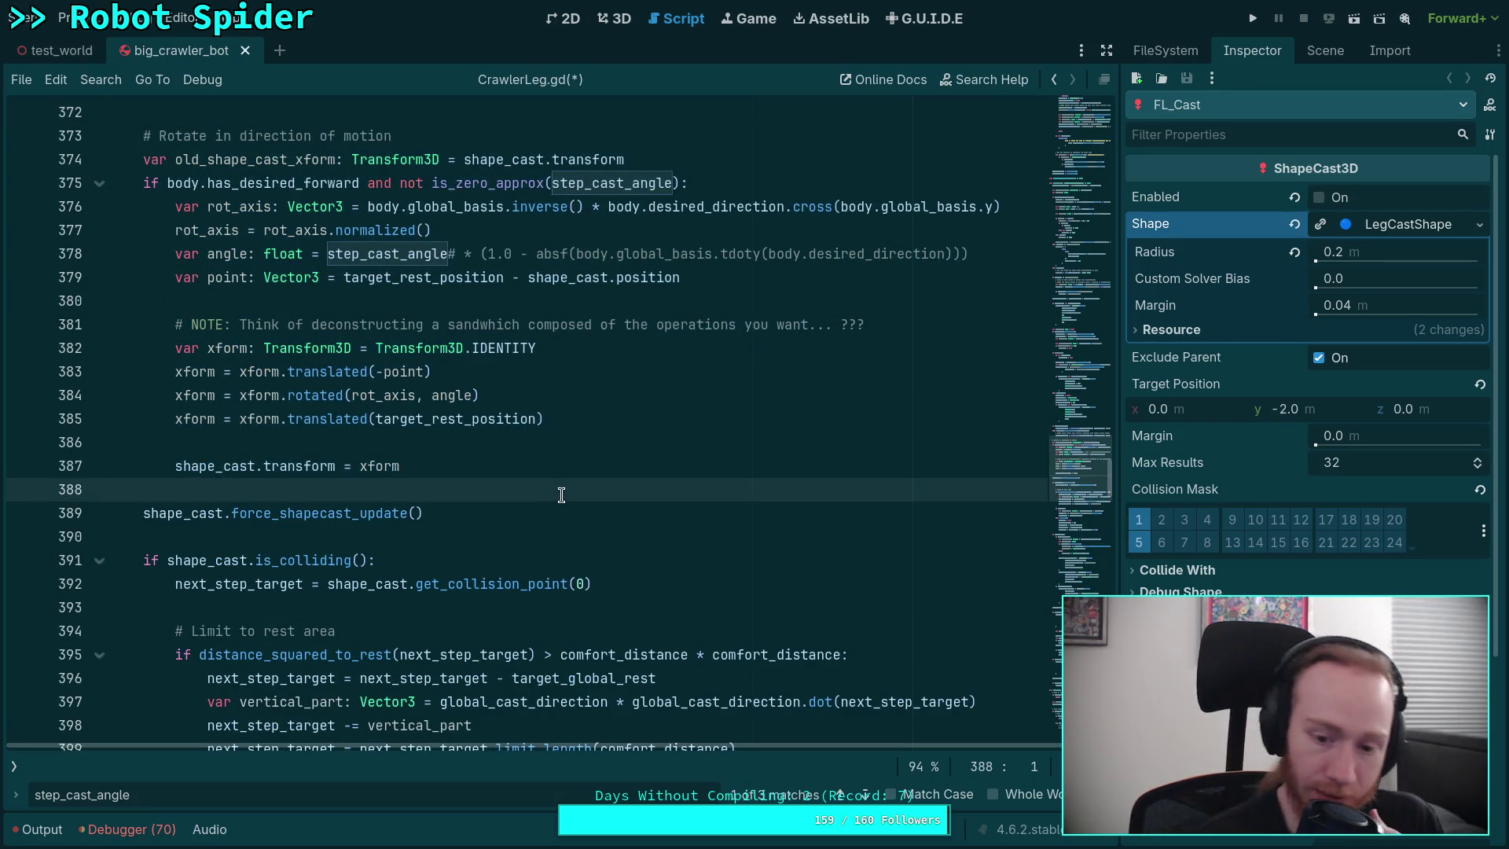
pyautogui.press('Escape')
pyautogui.scroll(2, 558, 529)
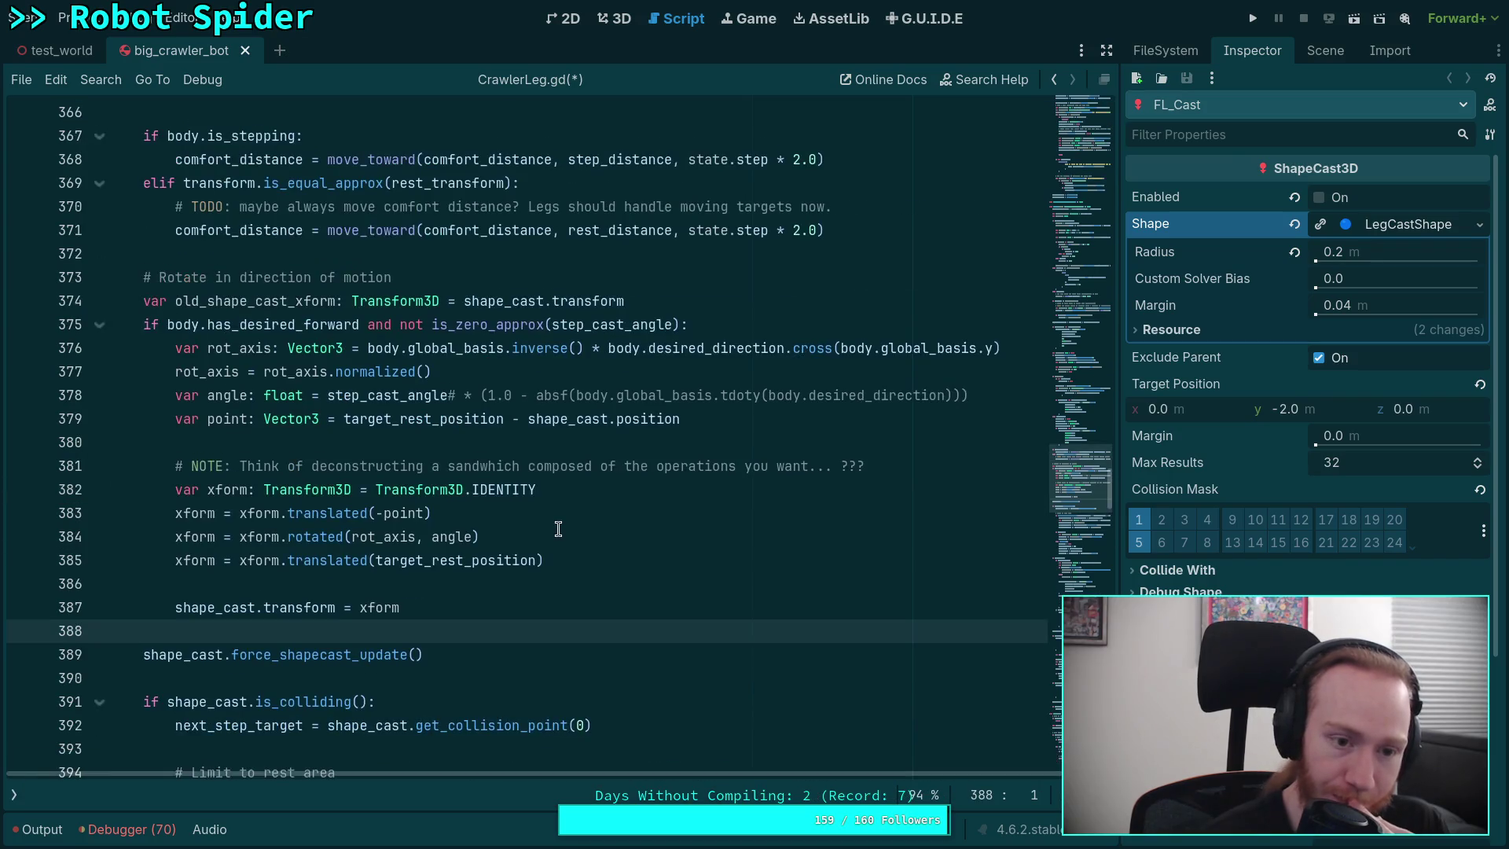
pyautogui.click(571, 573)
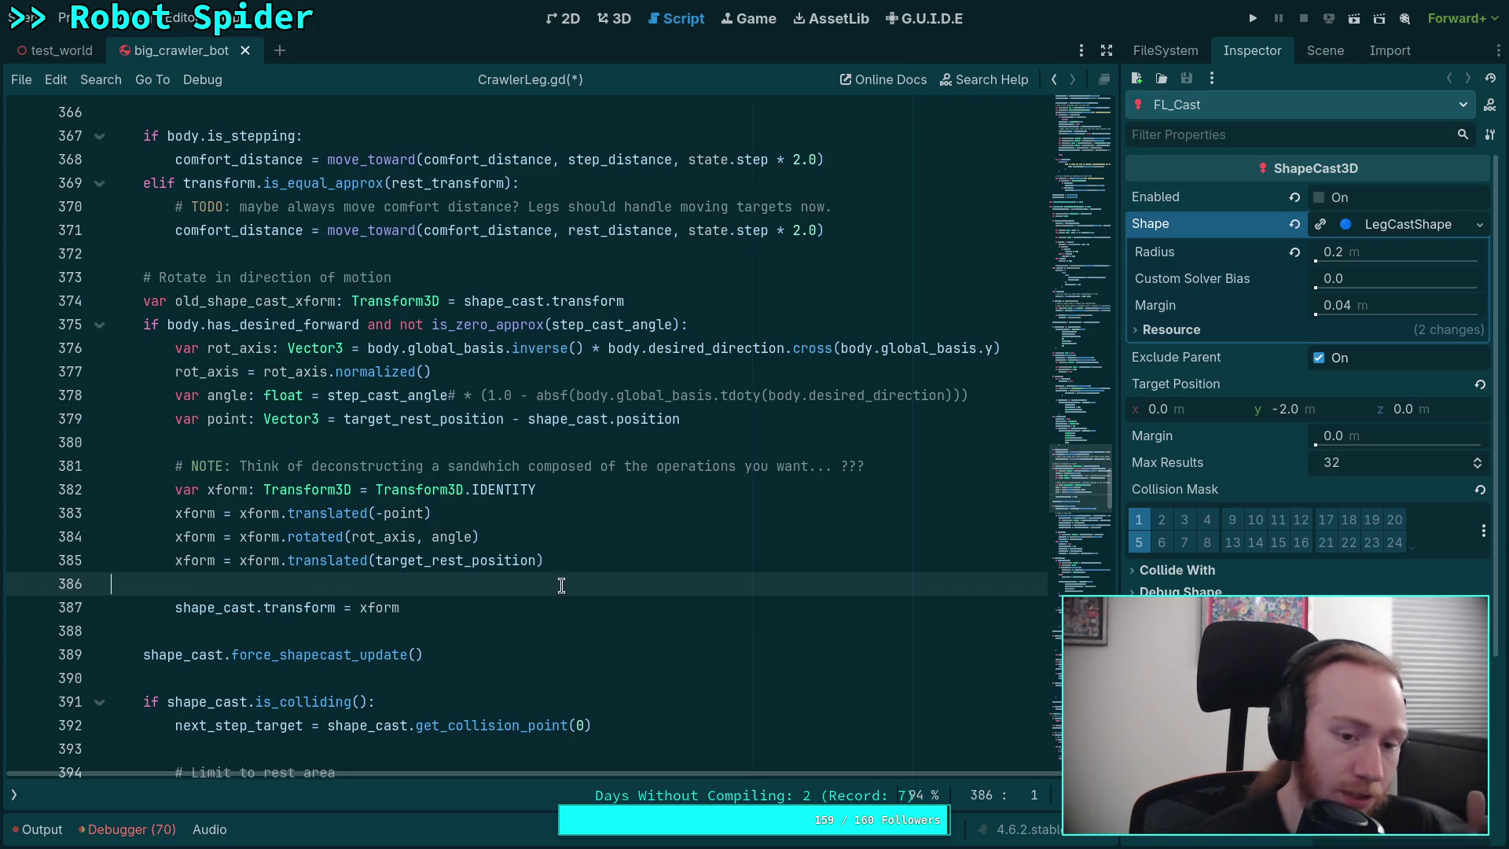
pyautogui.click(483, 604)
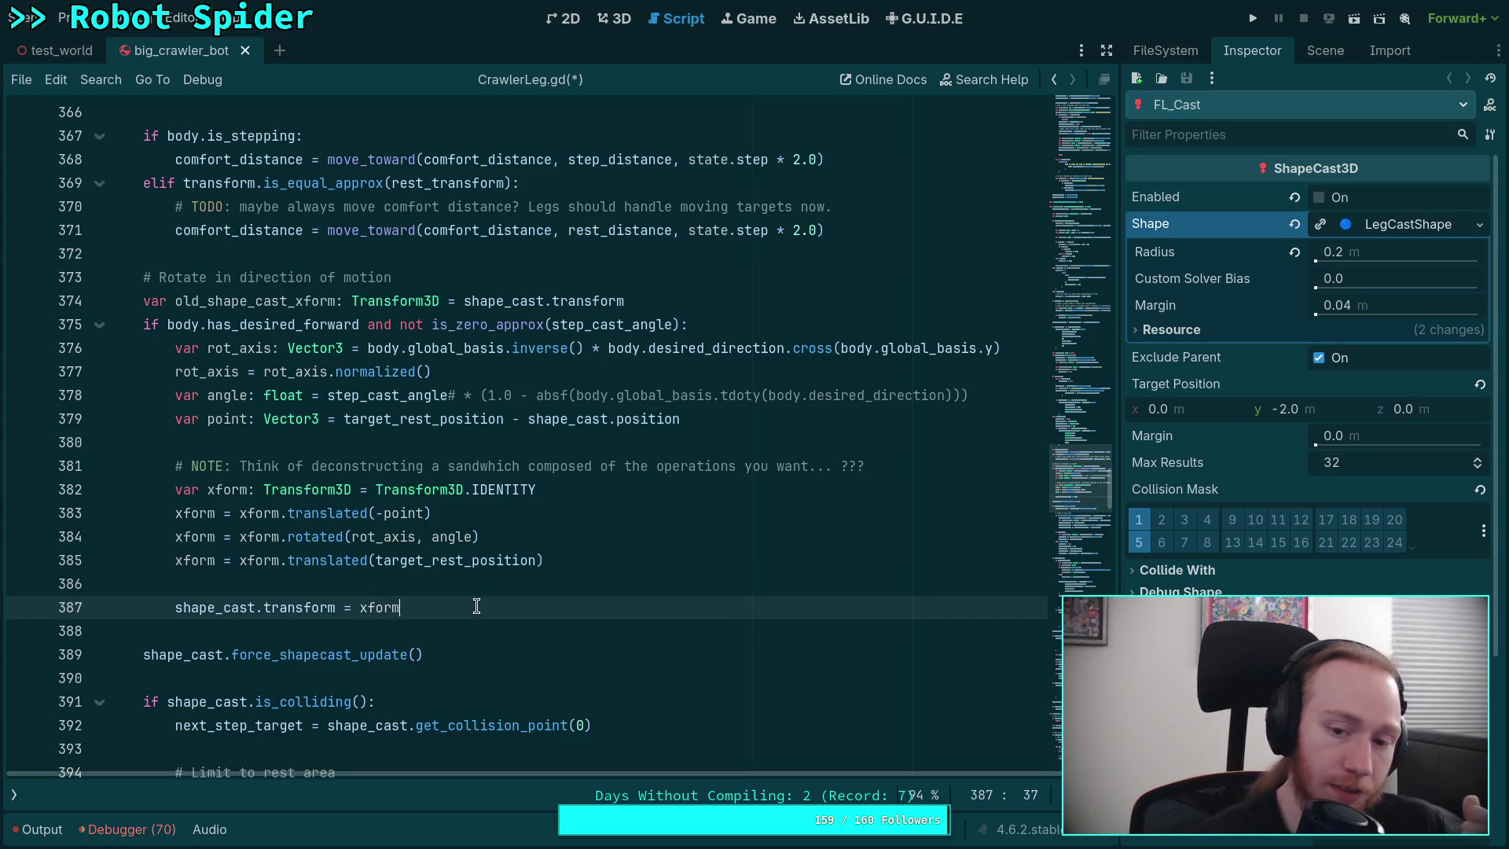
pyautogui.click(457, 397)
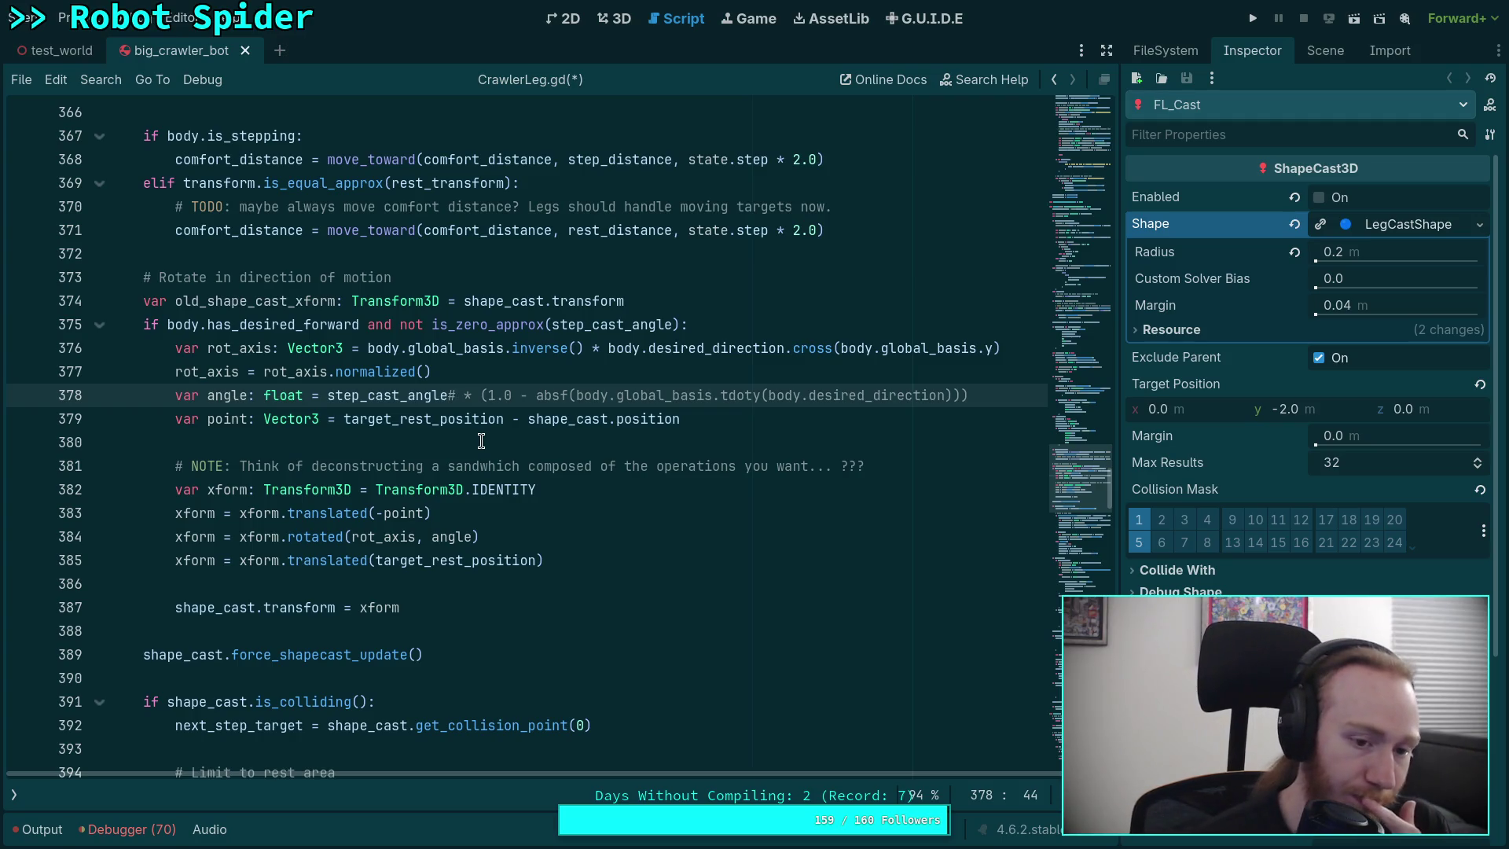
pyautogui.click(486, 630)
pyautogui.hotkey('ctrl', 's')
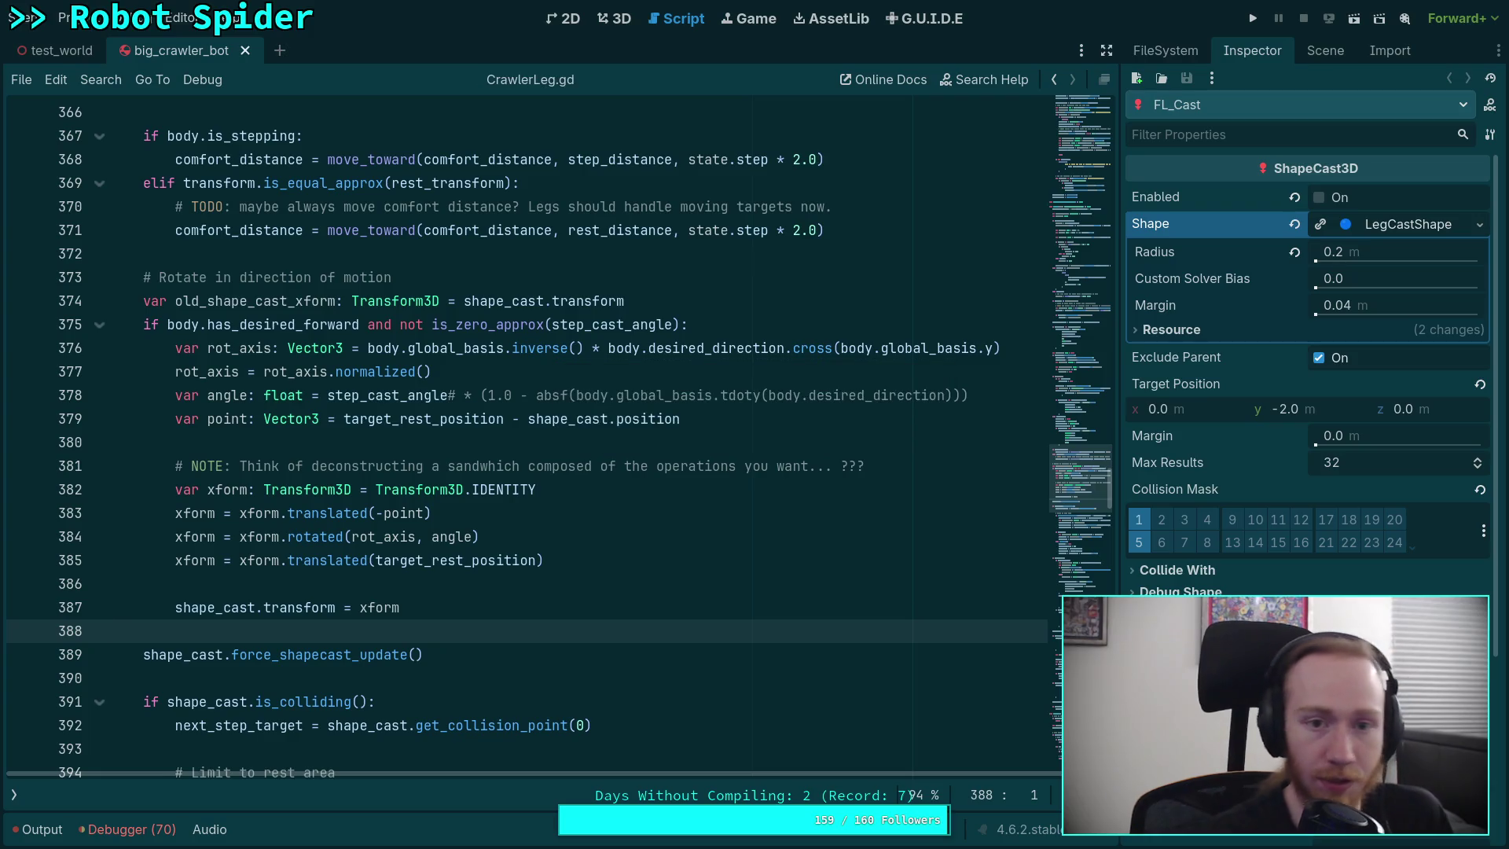
# - Play the game to watch the spider crawler walk with the angled step cast, then stop
pyautogui.click(1245, 9)
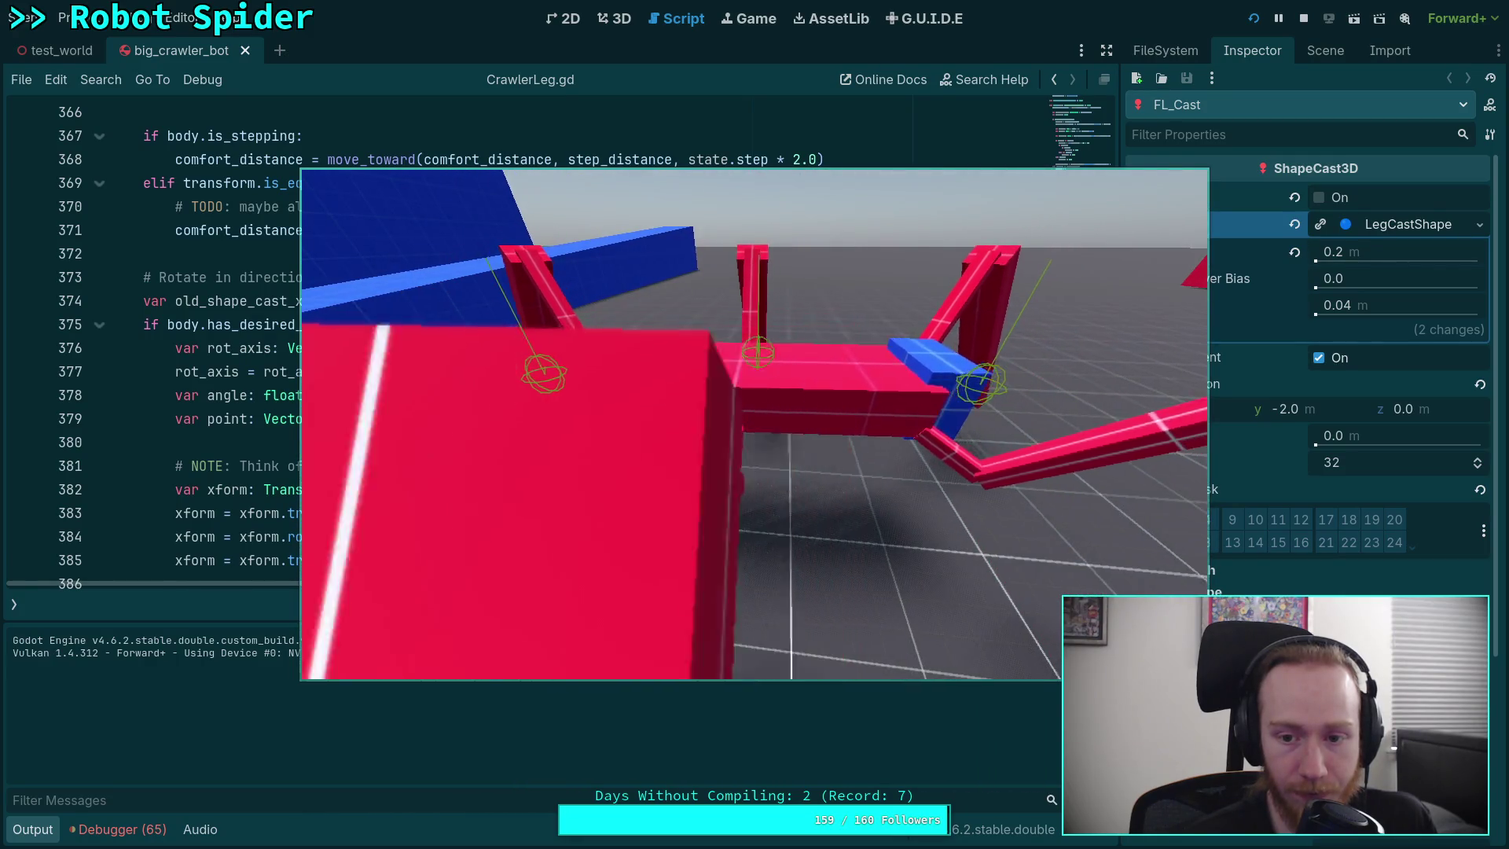
pyautogui.click(1304, 18)
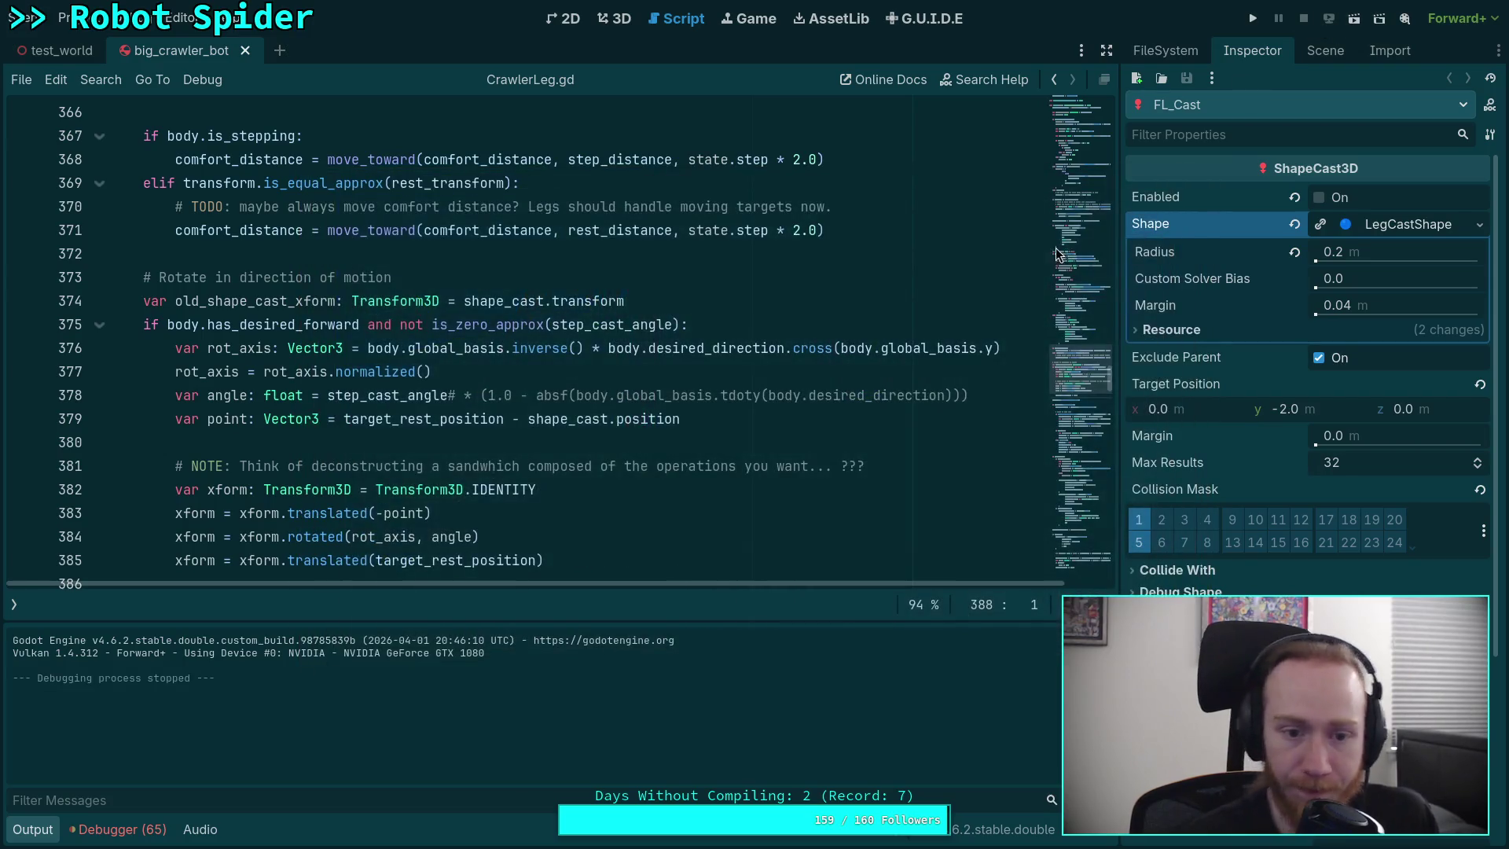
# - Check off the 'Angle the step cast and increase the length' todo in the Crawler Bot note
pyautogui.hotkey('alt', 'Tab')
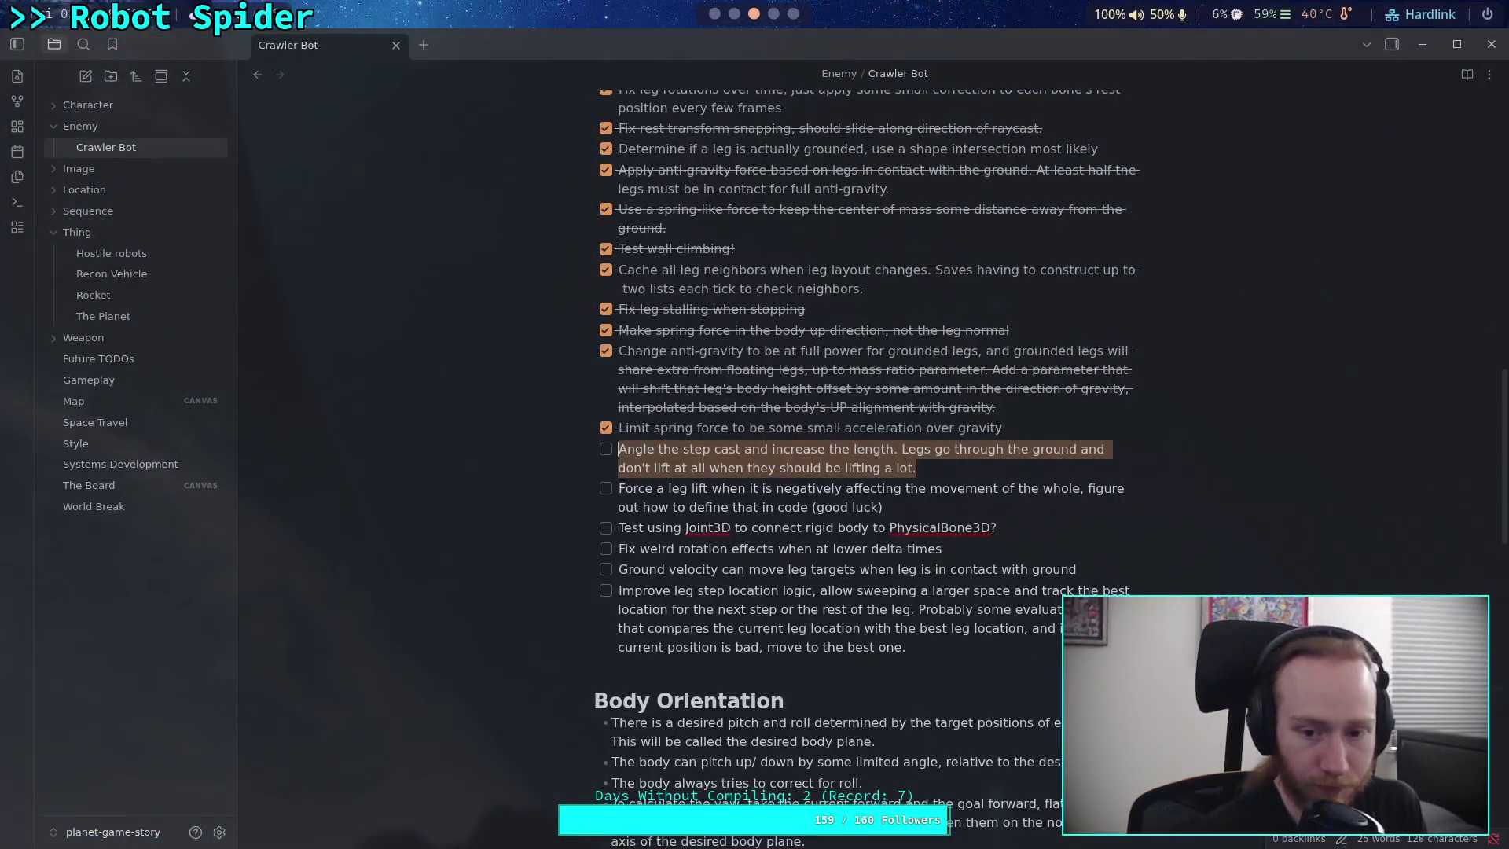
pyautogui.hotkey('ctrl', 'l')
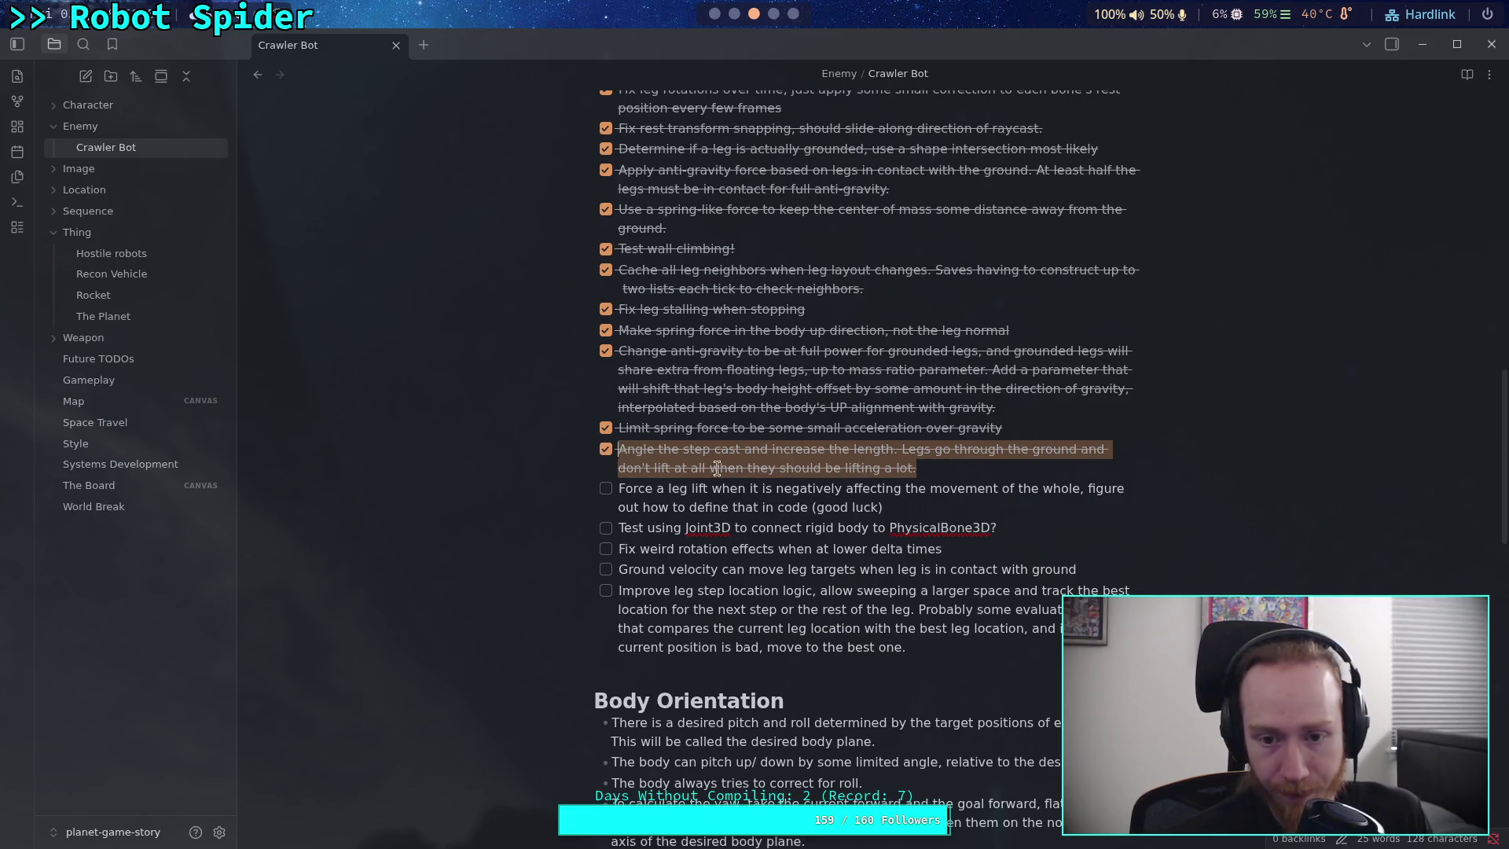
pyautogui.click(912, 470)
pyautogui.click(743, 23)
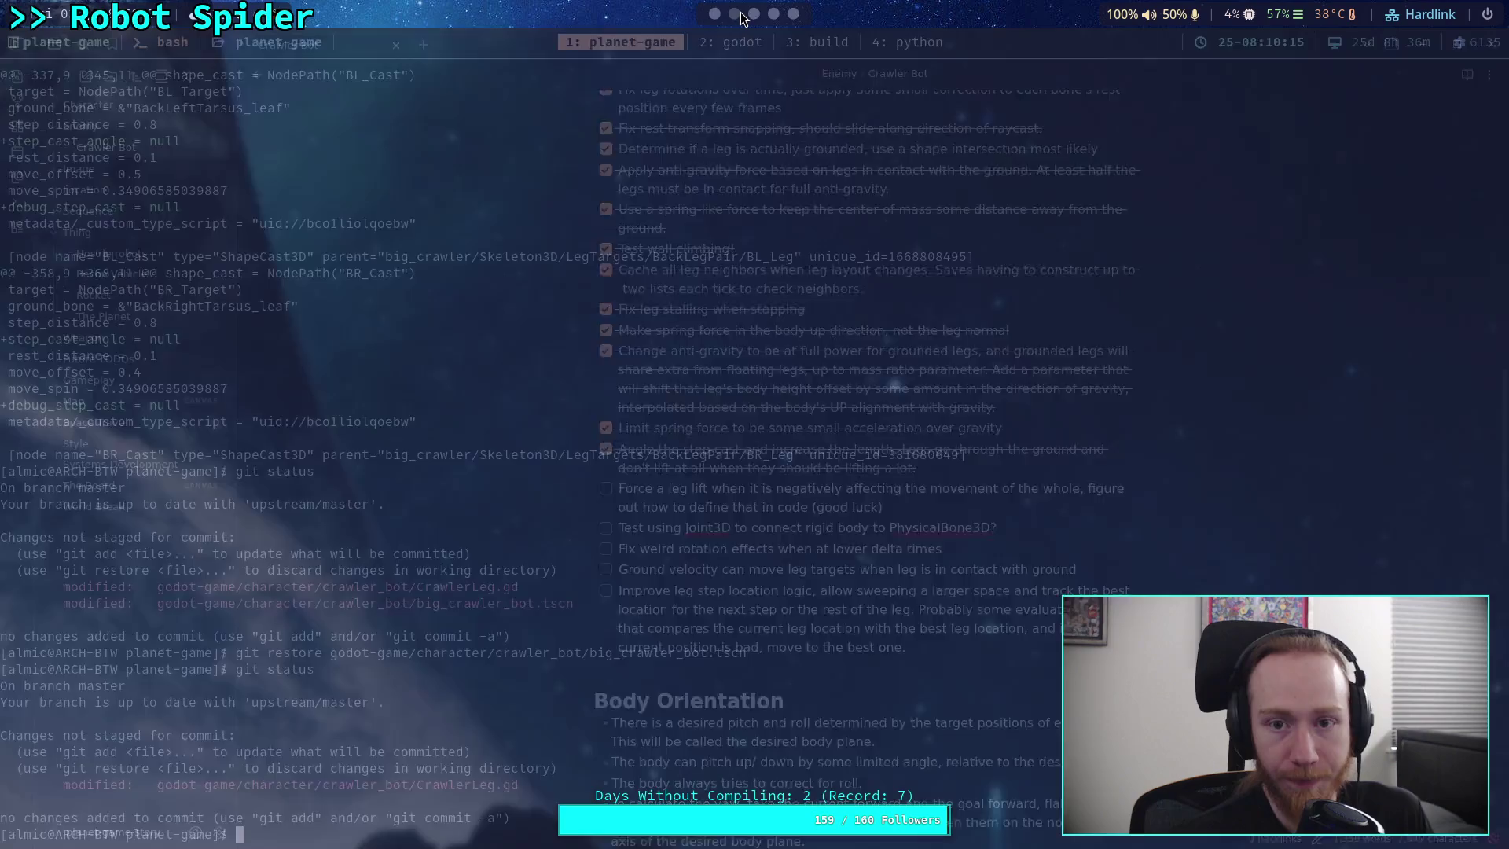
pyautogui.click(753, 14)
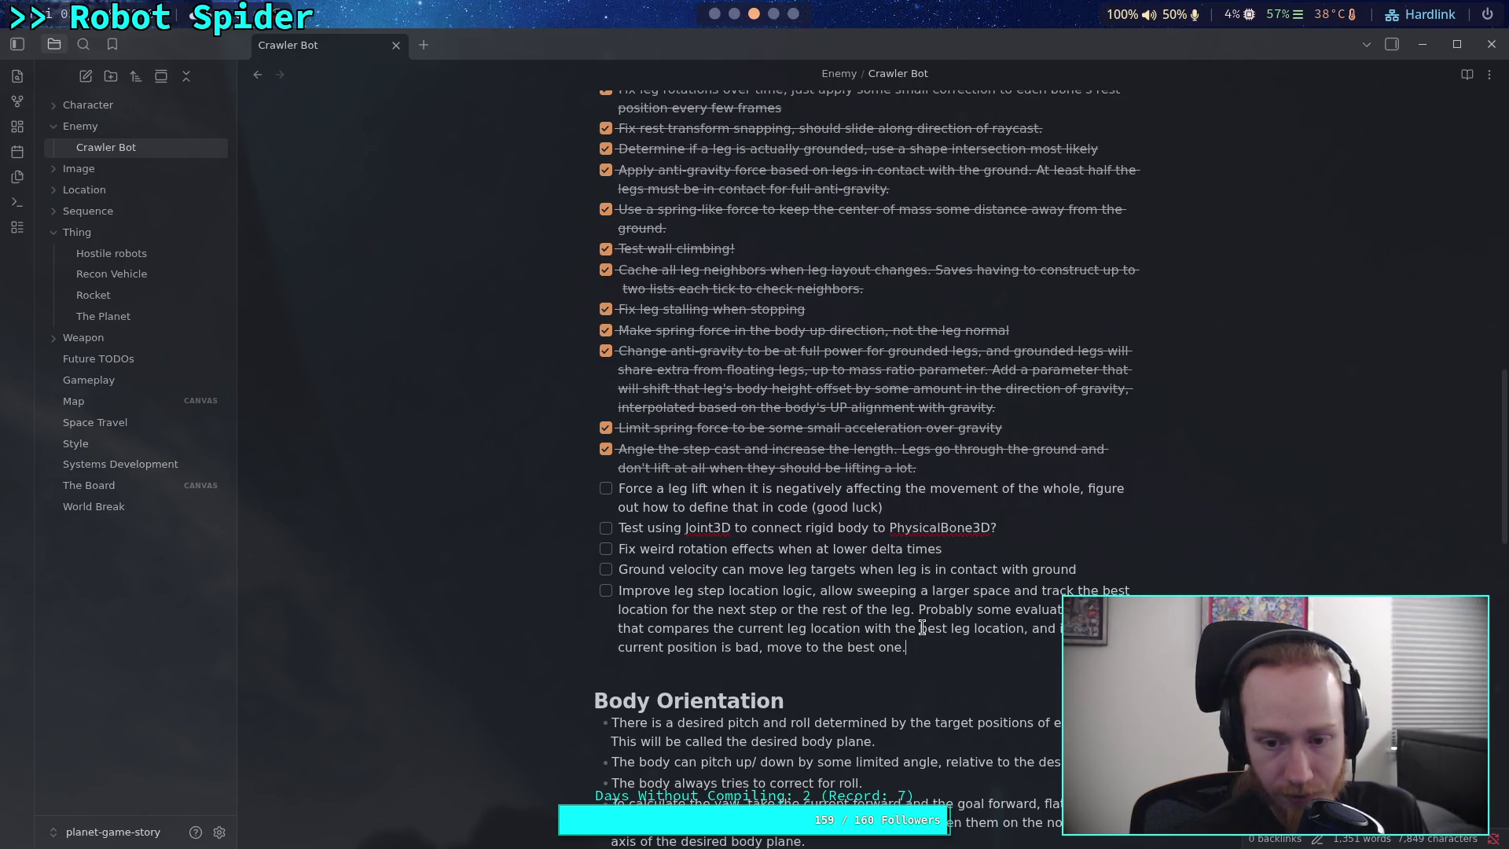
# - Add a '[ ]' todo: as safe length increases, raycast from the old step to the new step
pyautogui.press('Return')
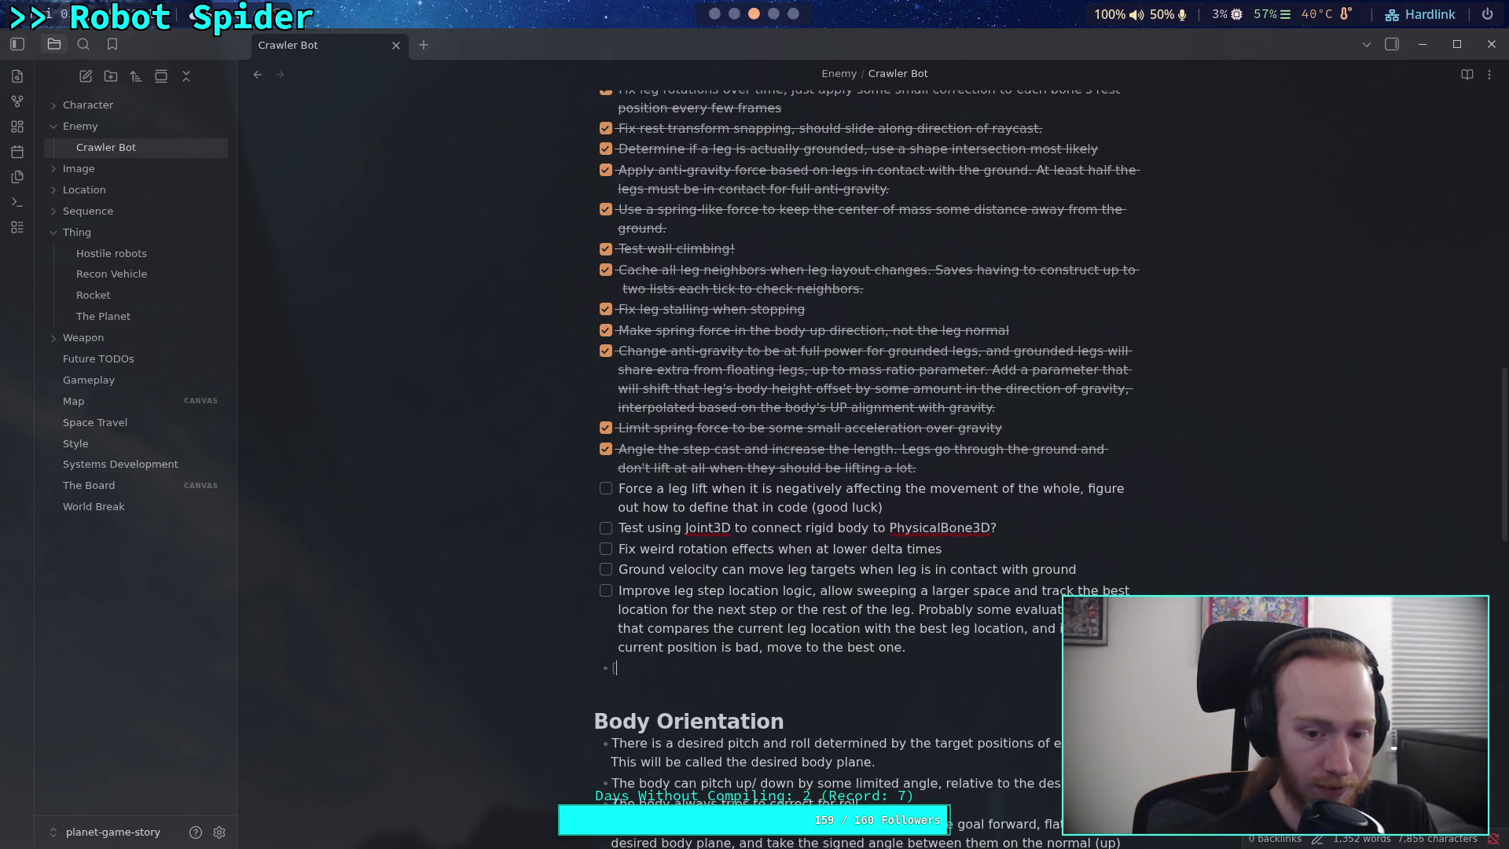
pyautogui.press('BackSpace')
pyautogui.press('BackSpace')
pyautogui.write('[ ]')
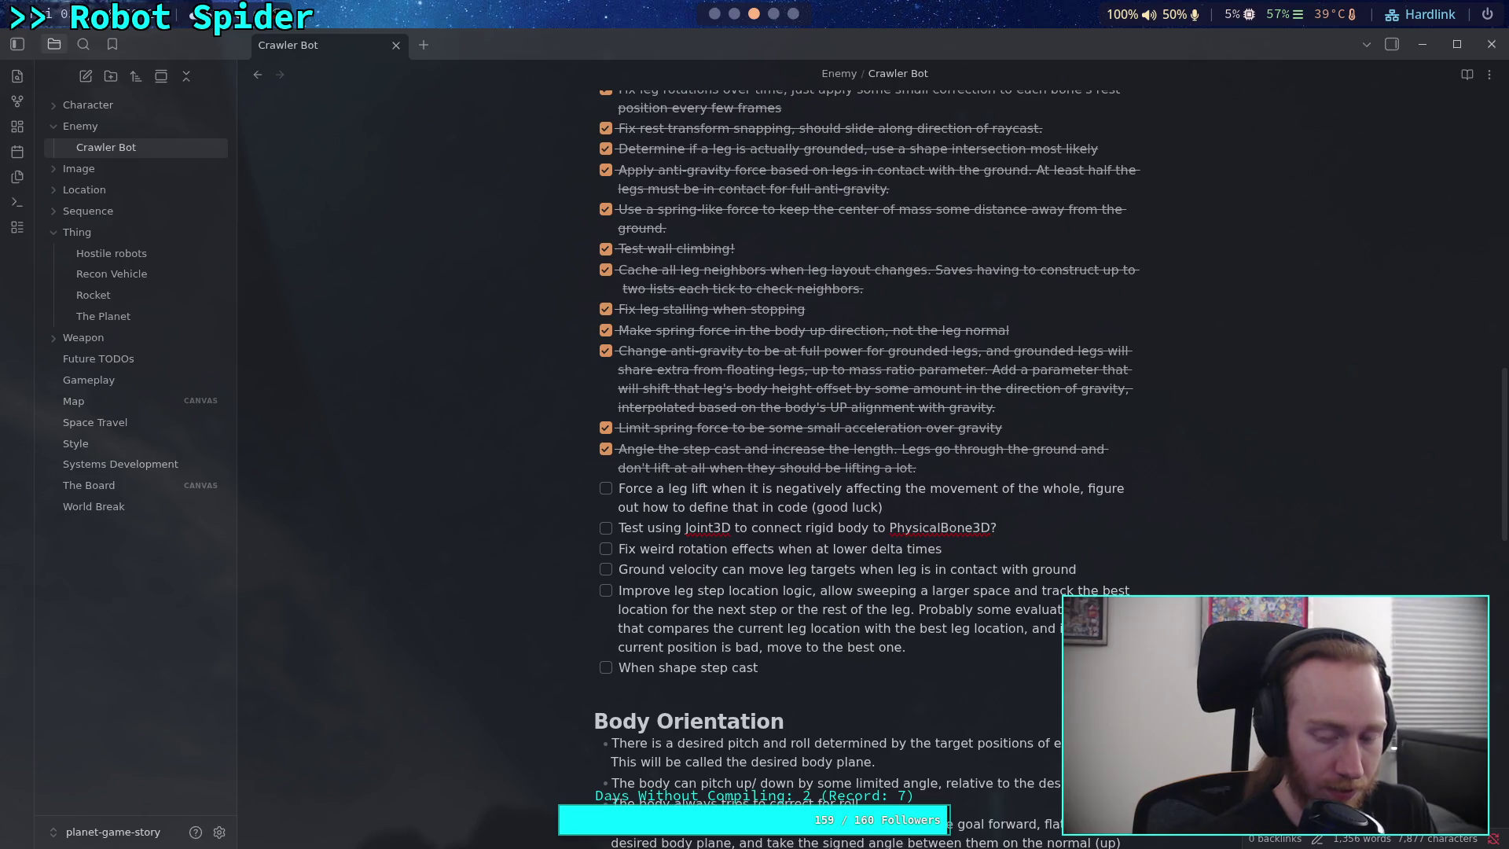
pyautogui.write('afe leng')
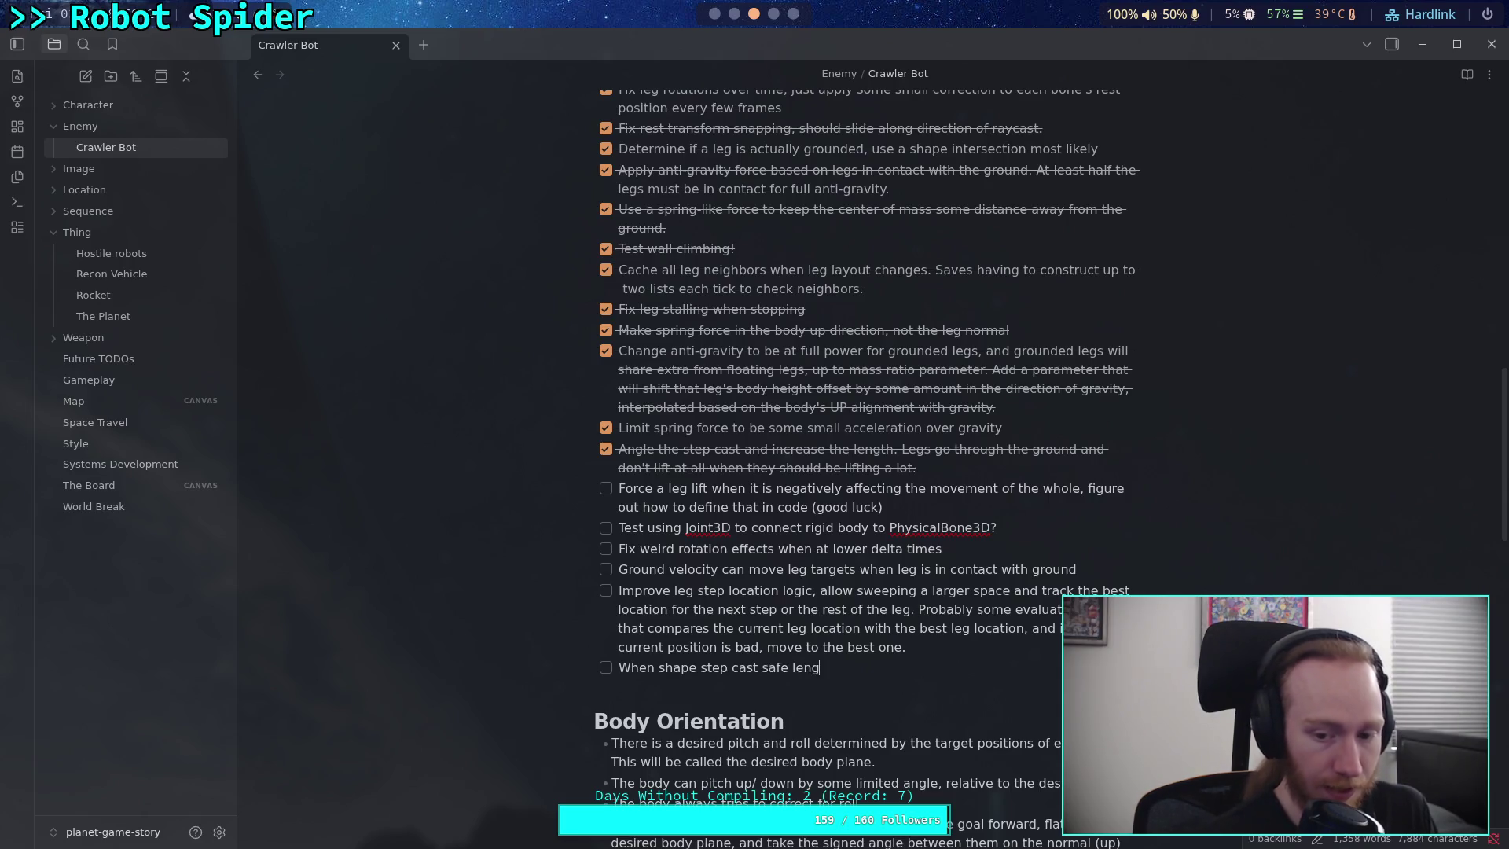
pyautogui.write('th creases, ')
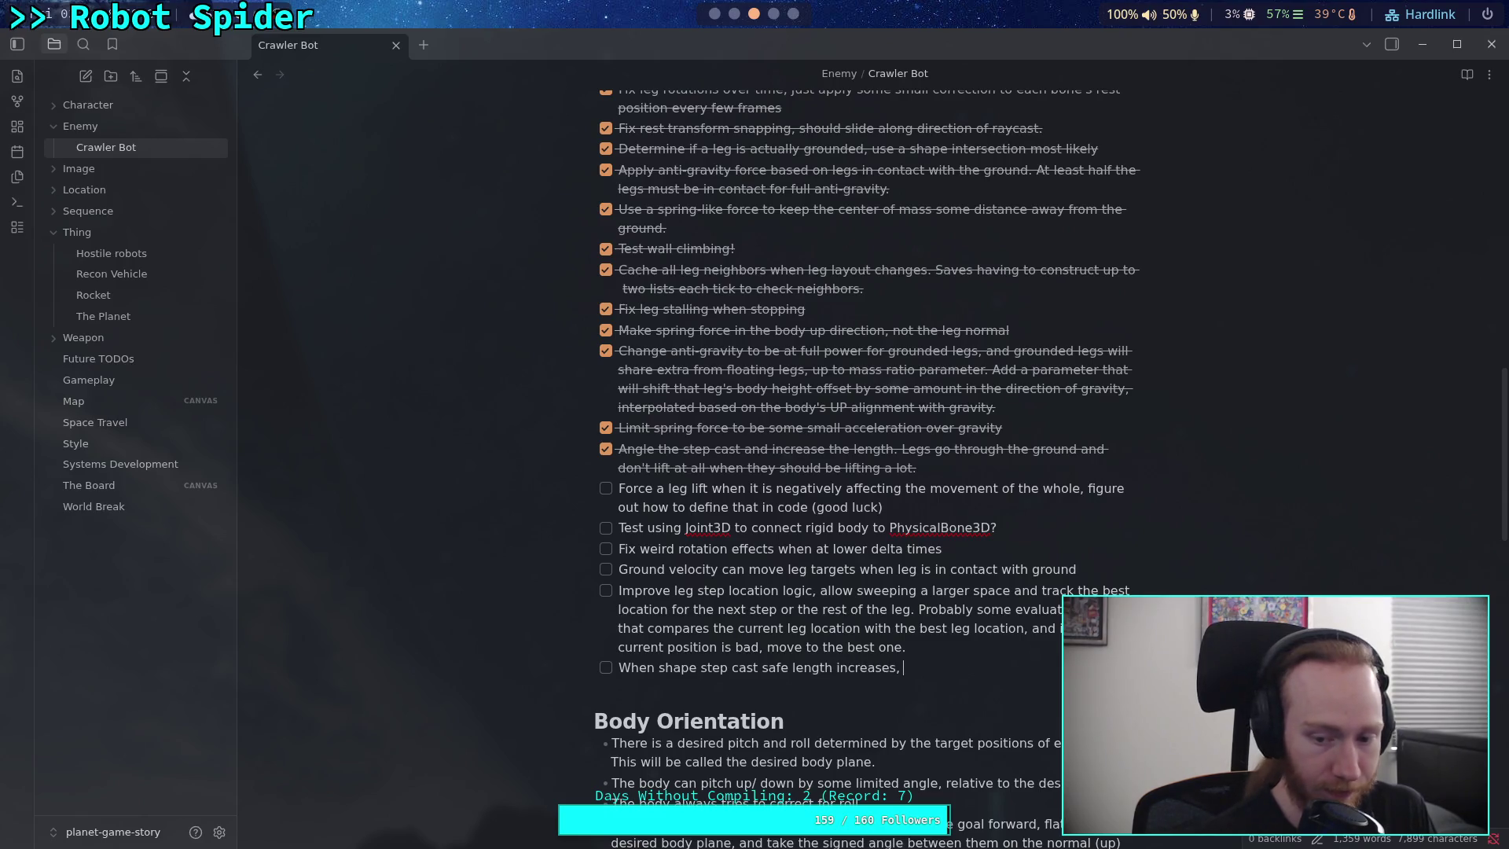
pyautogui.write('you must perform an orig')
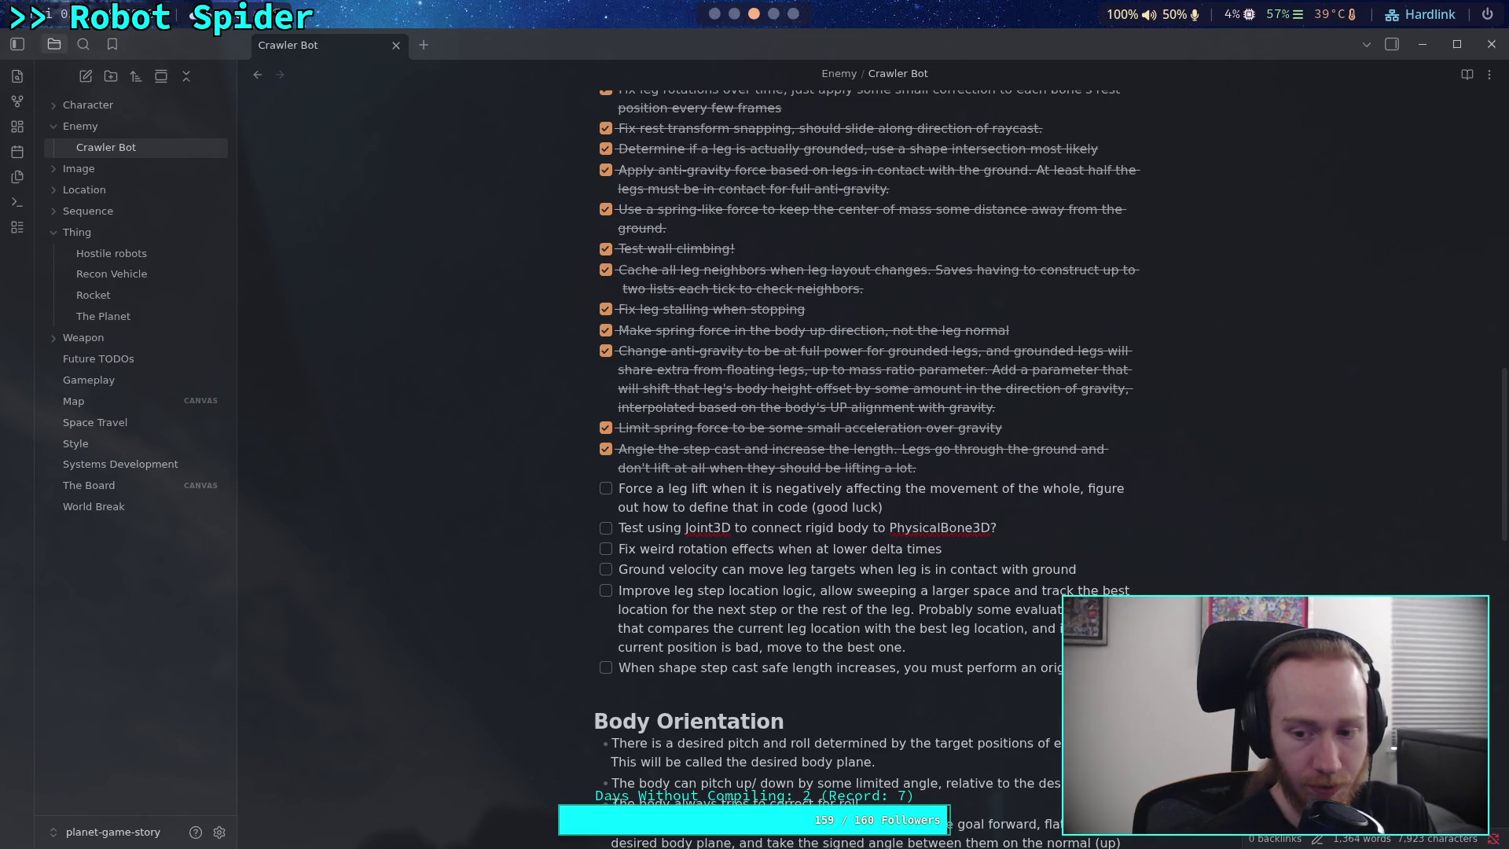
pyautogui.write('inal shape')
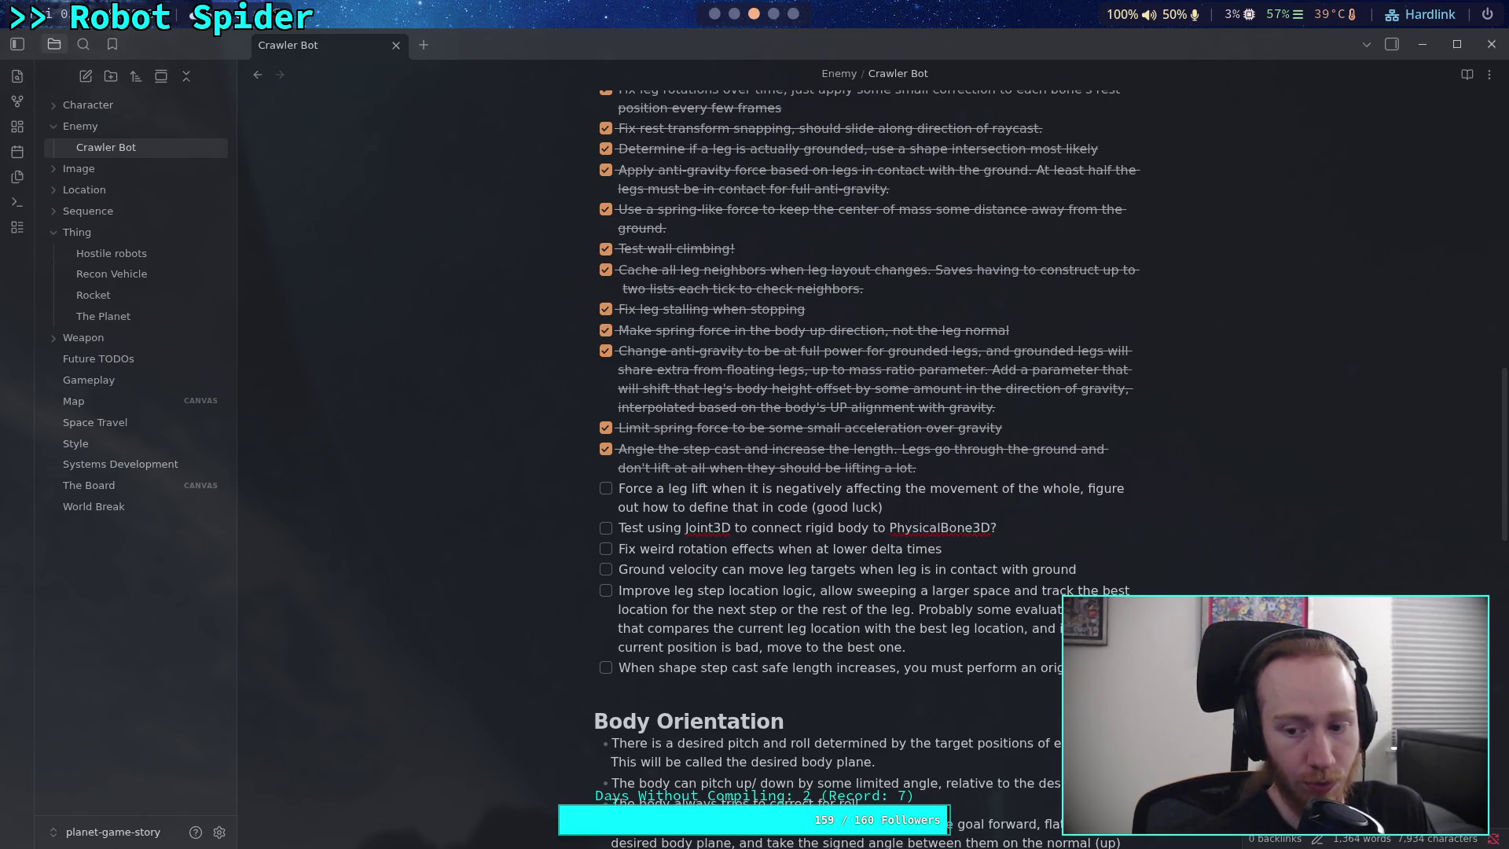
pyautogui.write(' raycast t')
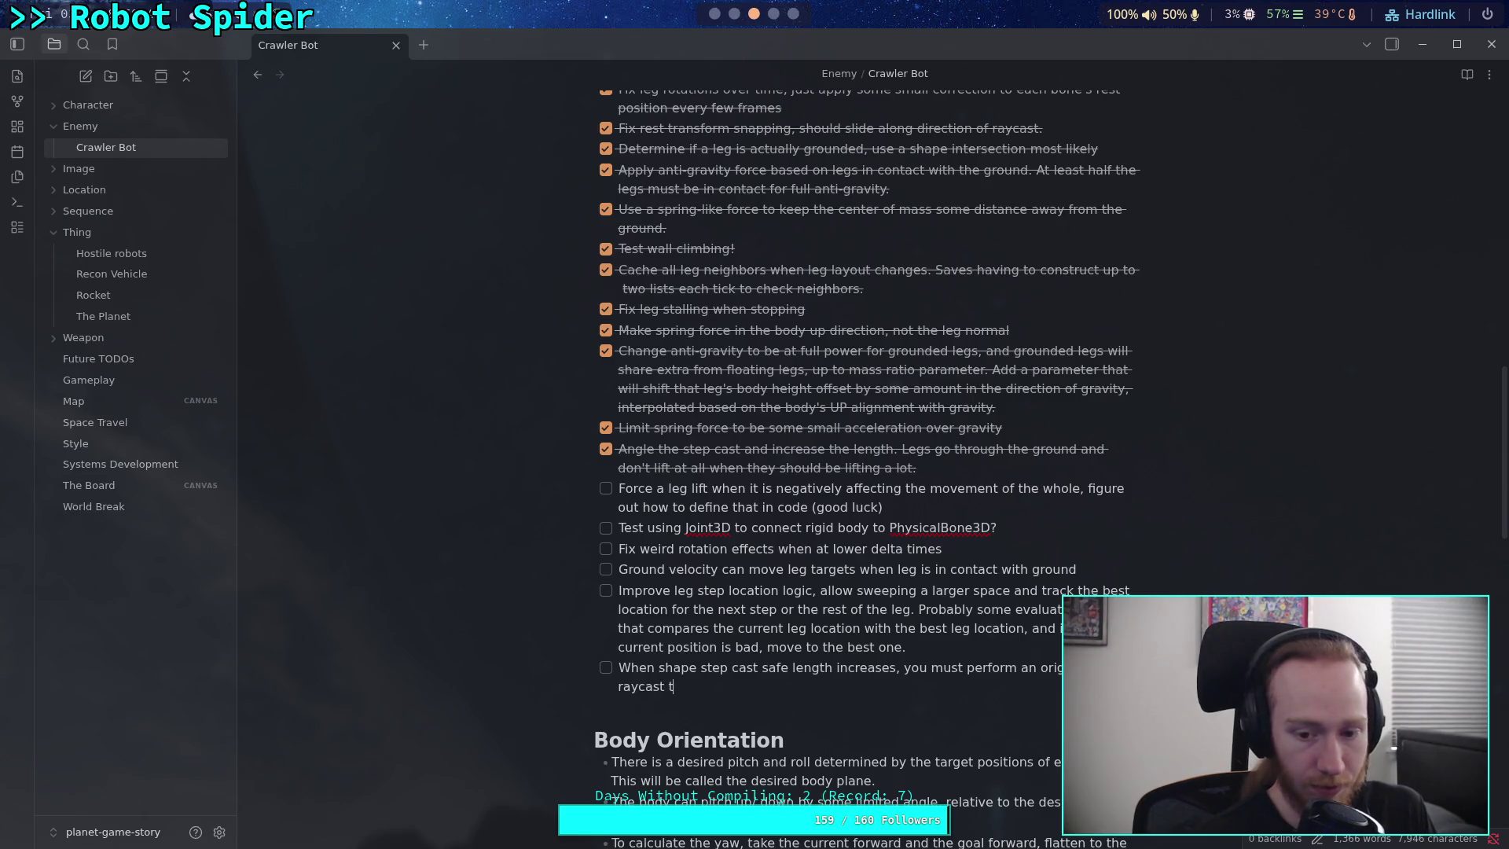
pyautogui.press('BackSpace')
pyautogui.write('from the old ')
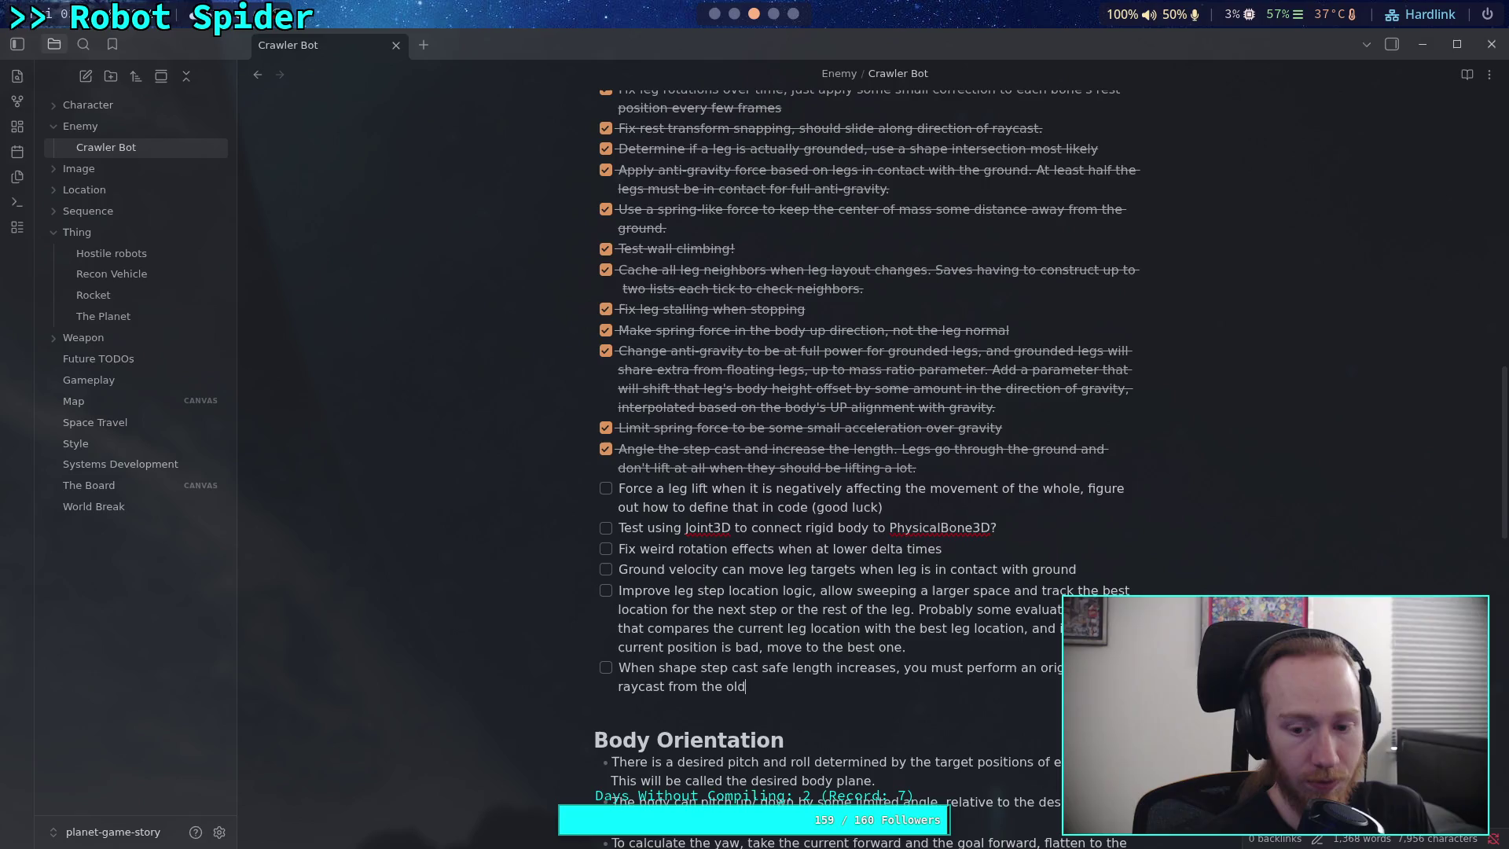
pyautogui.write('ste')
pyautogui.write('p and the new')
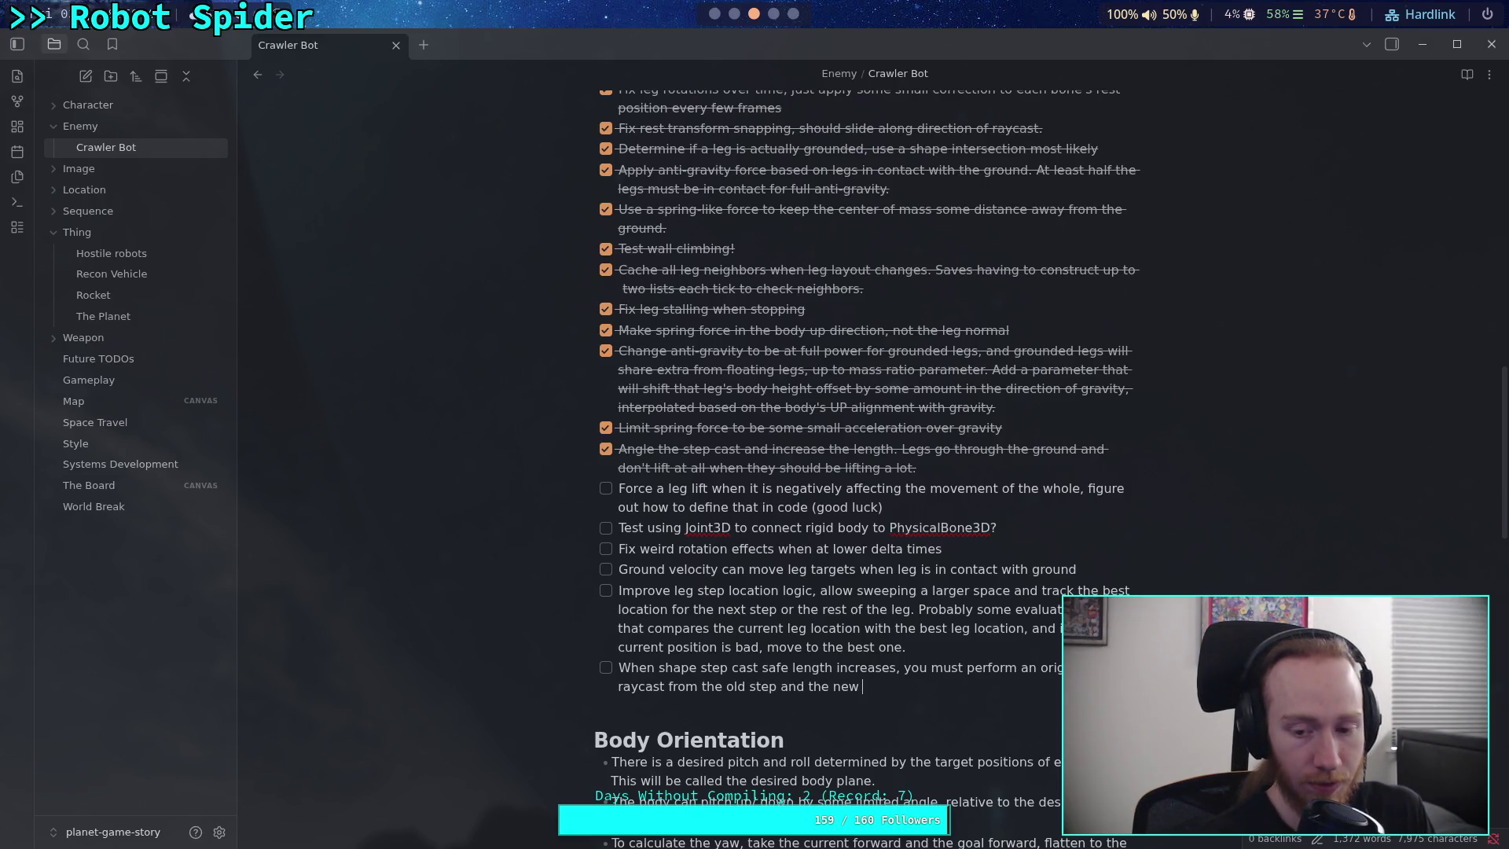
pyautogui.write(' point')
pyautogui.press('BackSpace')
pyautogui.press('BackSpace')
pyautogui.press('BackSpace')
pyautogui.write('step')
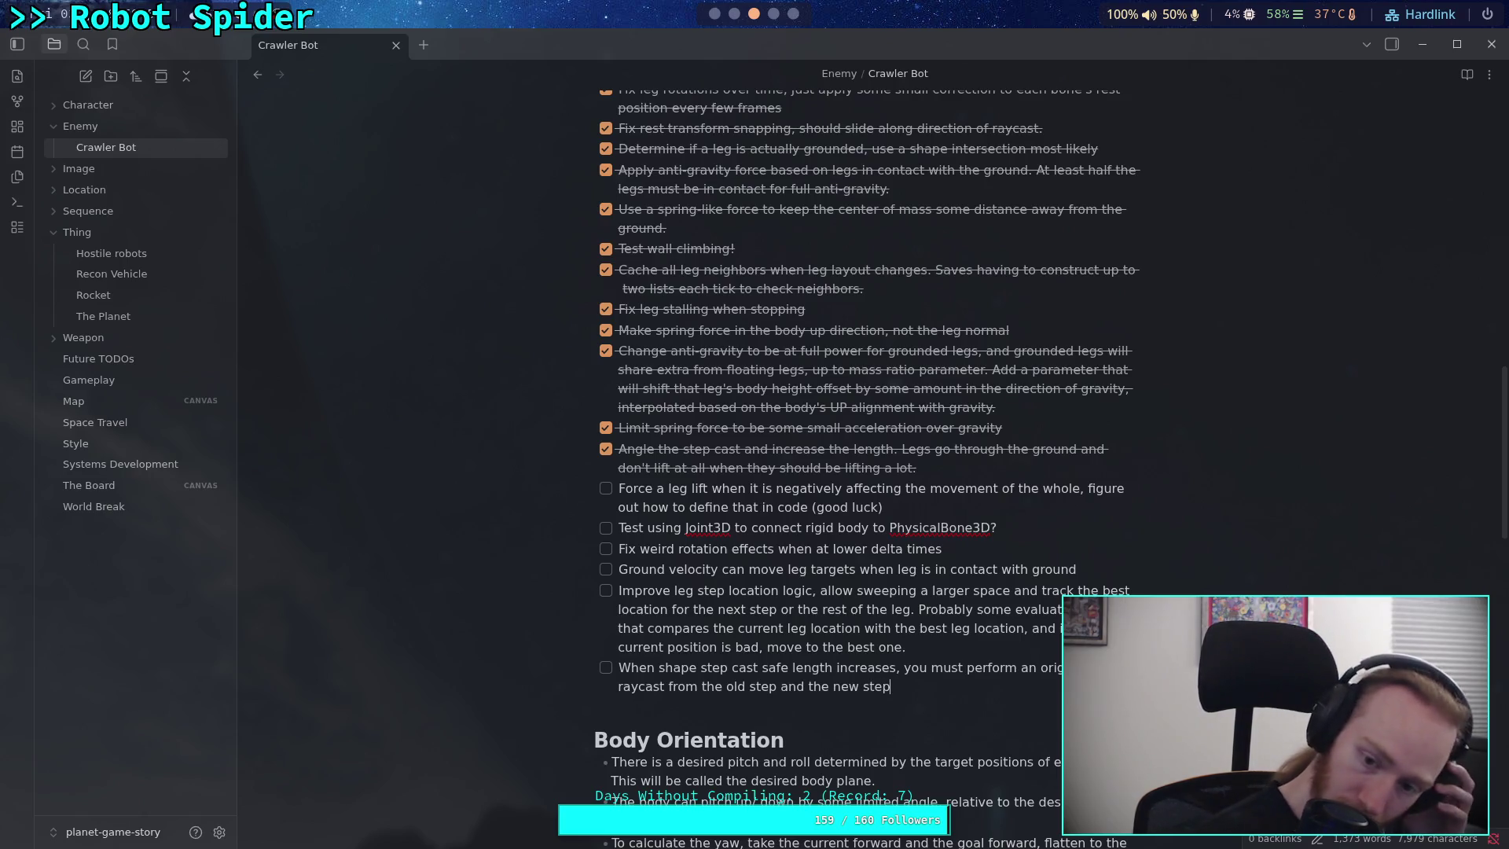
pyautogui.write('. If it fails,')
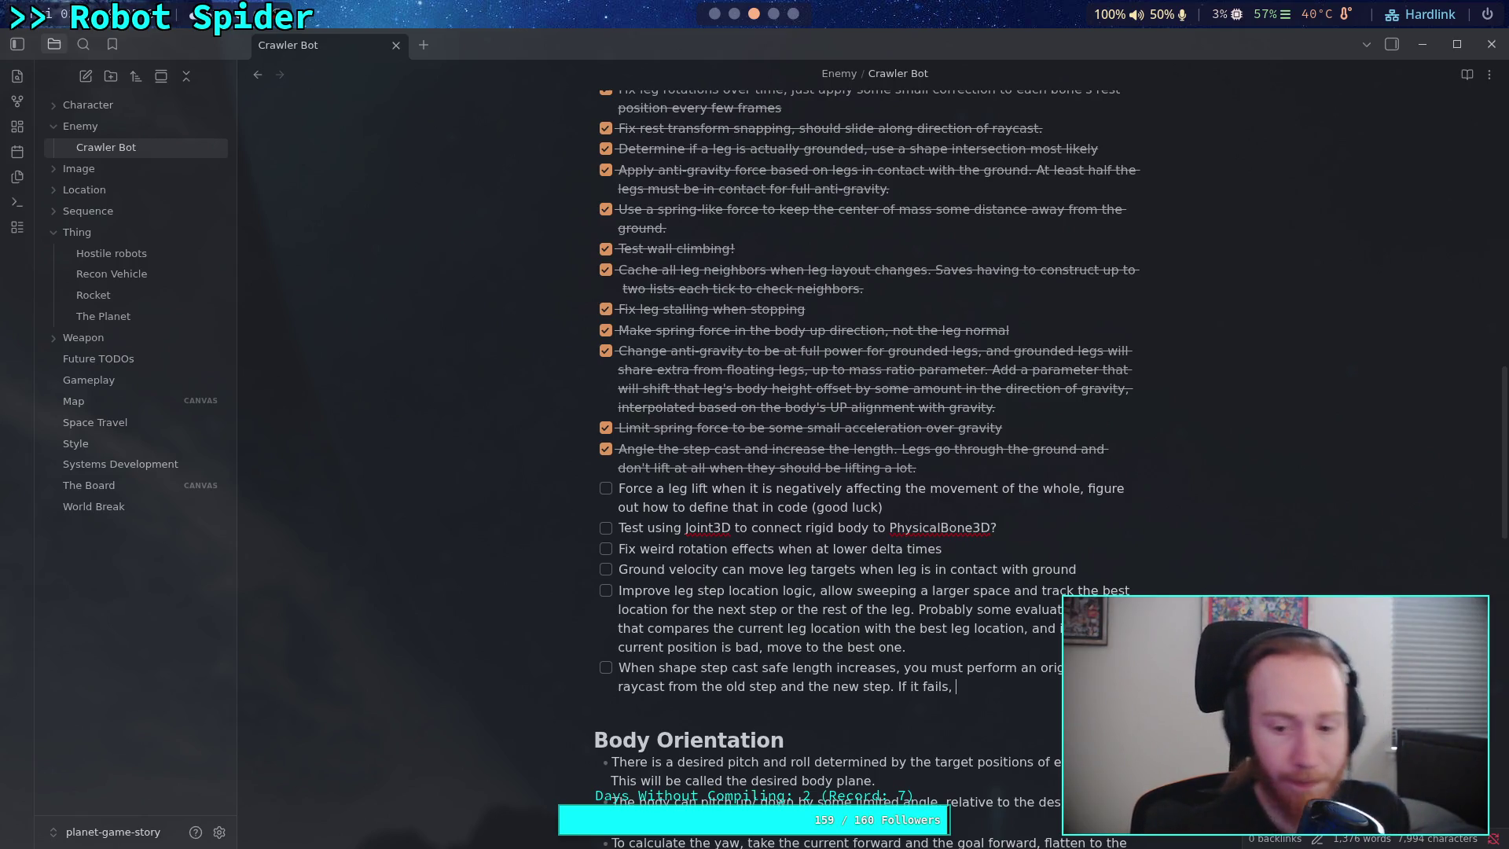
# - Extend the todo with a counter delaying to the next tick, counting path segments to the next target
pyautogui.write('incre')
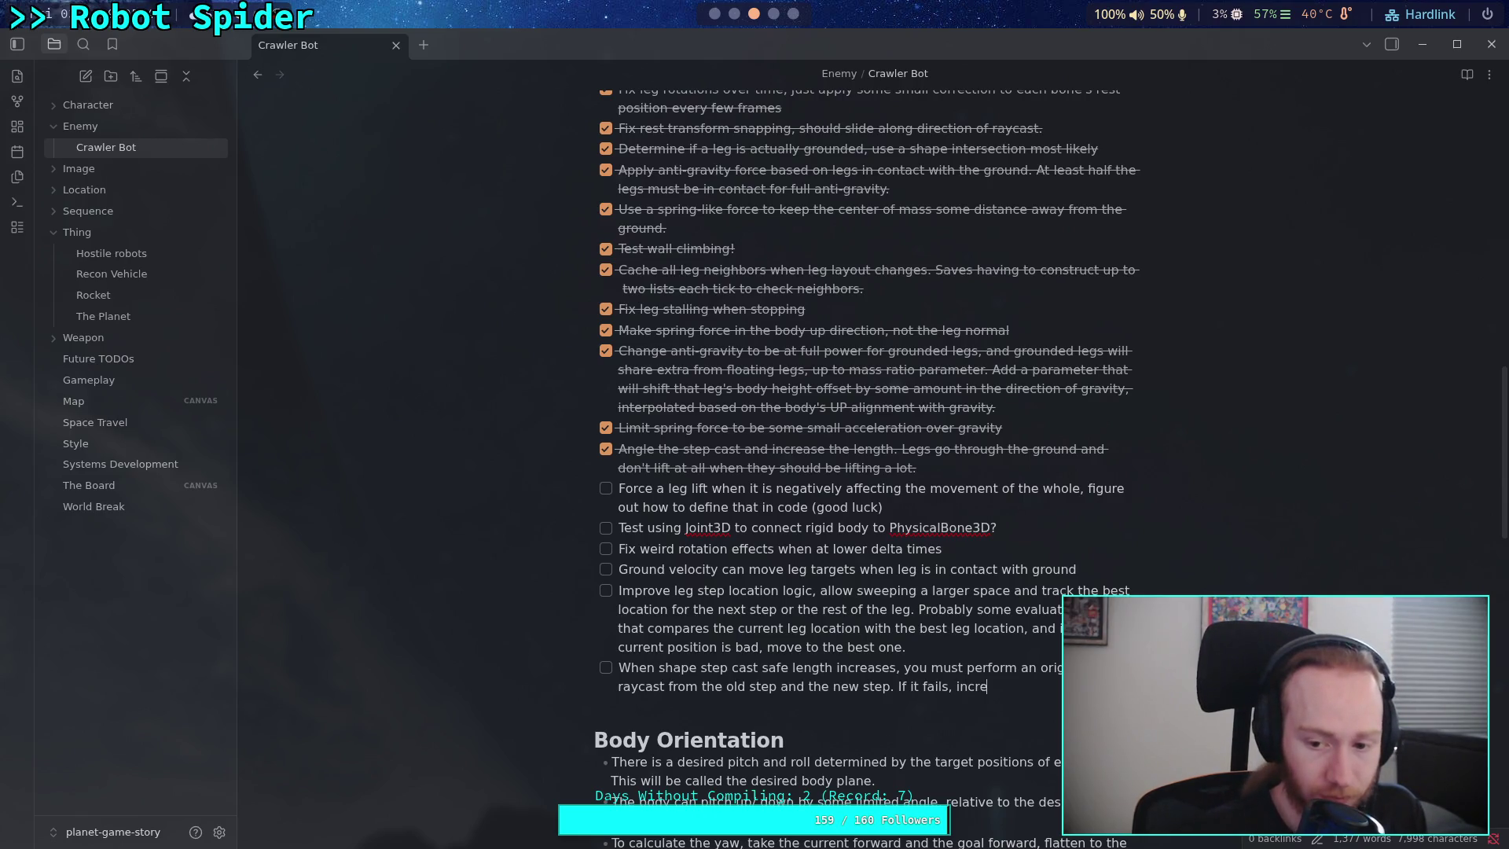
pyautogui.write('ment a counter')
pyautogui.press('BackSpace')
pyautogui.press('BackSpace')
pyautogui.press('BackSpace')
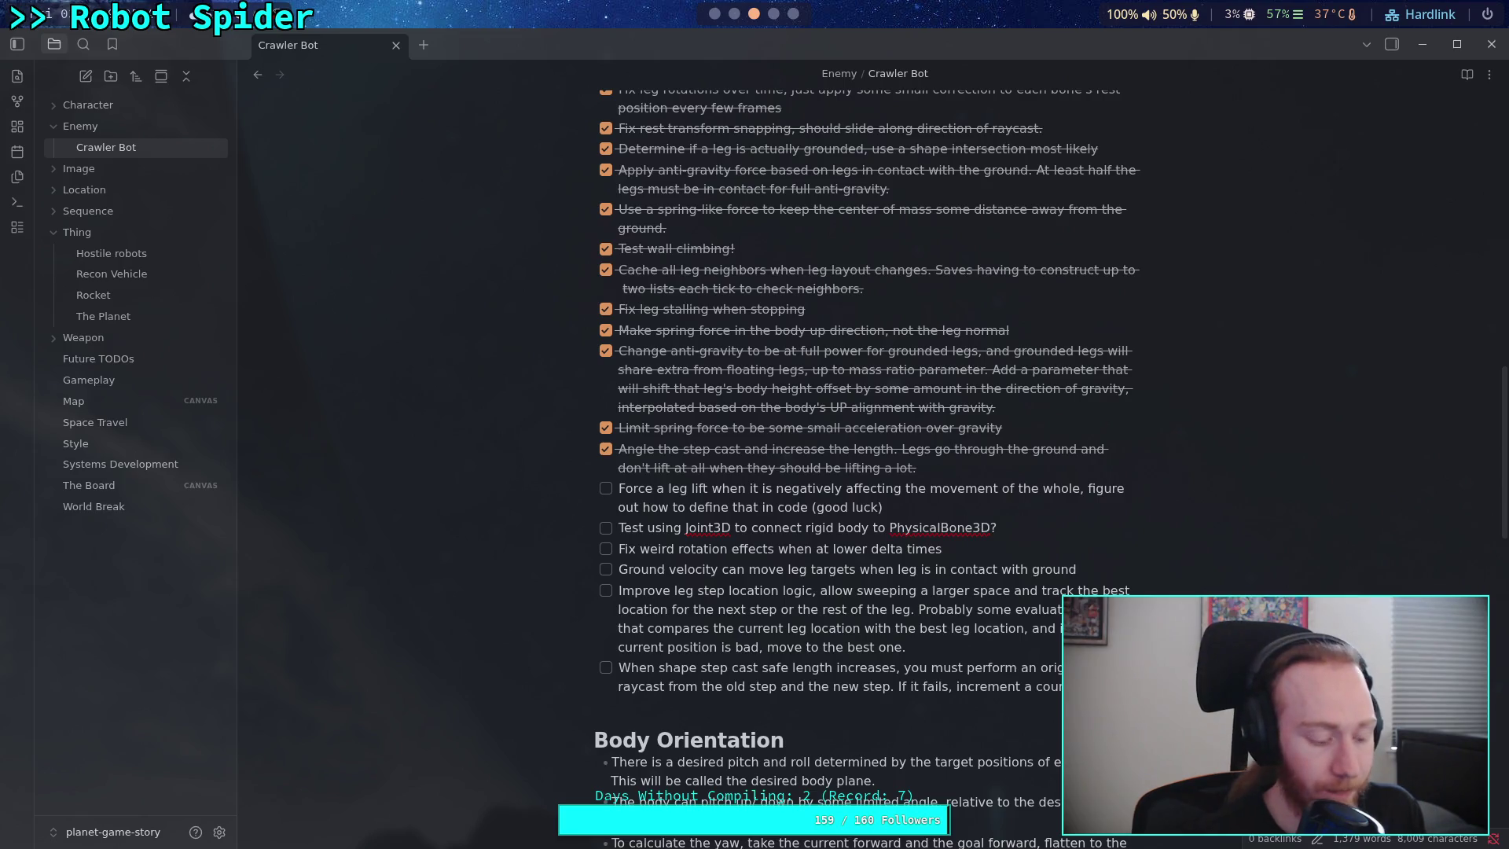
pyautogui.write('restart delay')
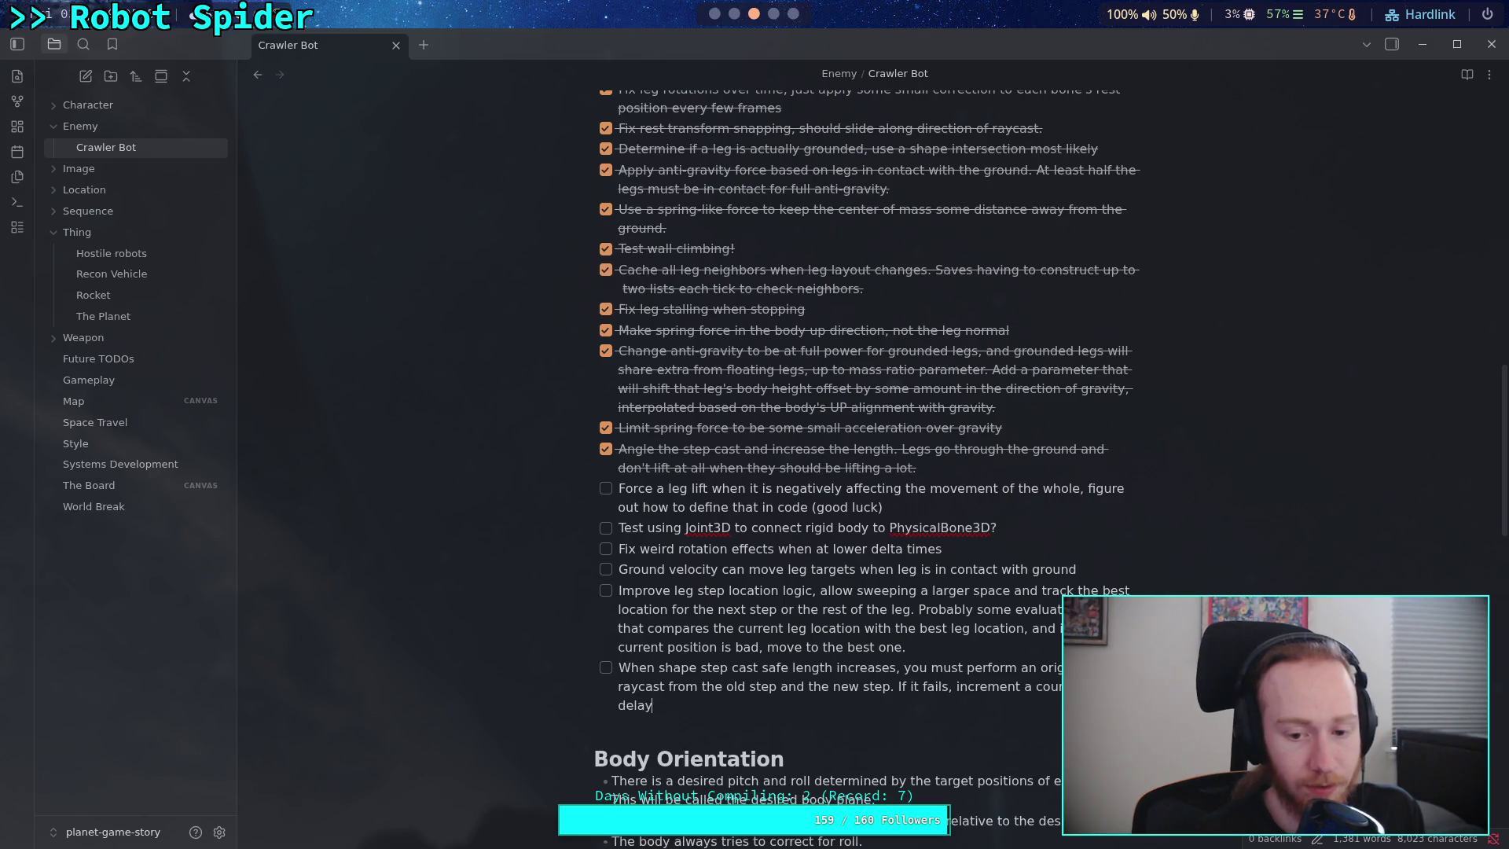
pyautogui.write(' to the next tick. ')
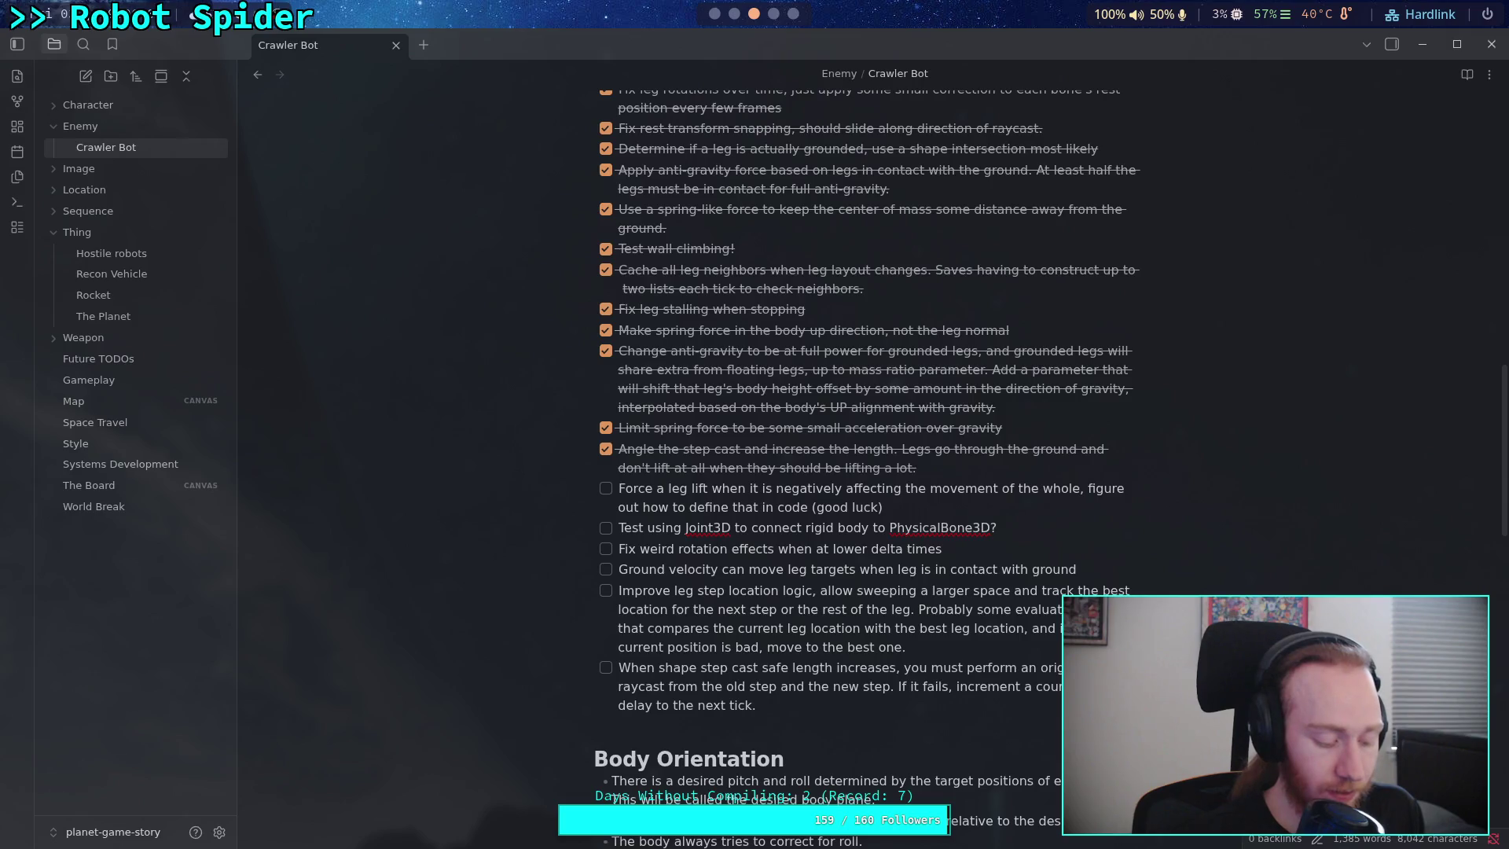
pyautogui.write('This counter ')
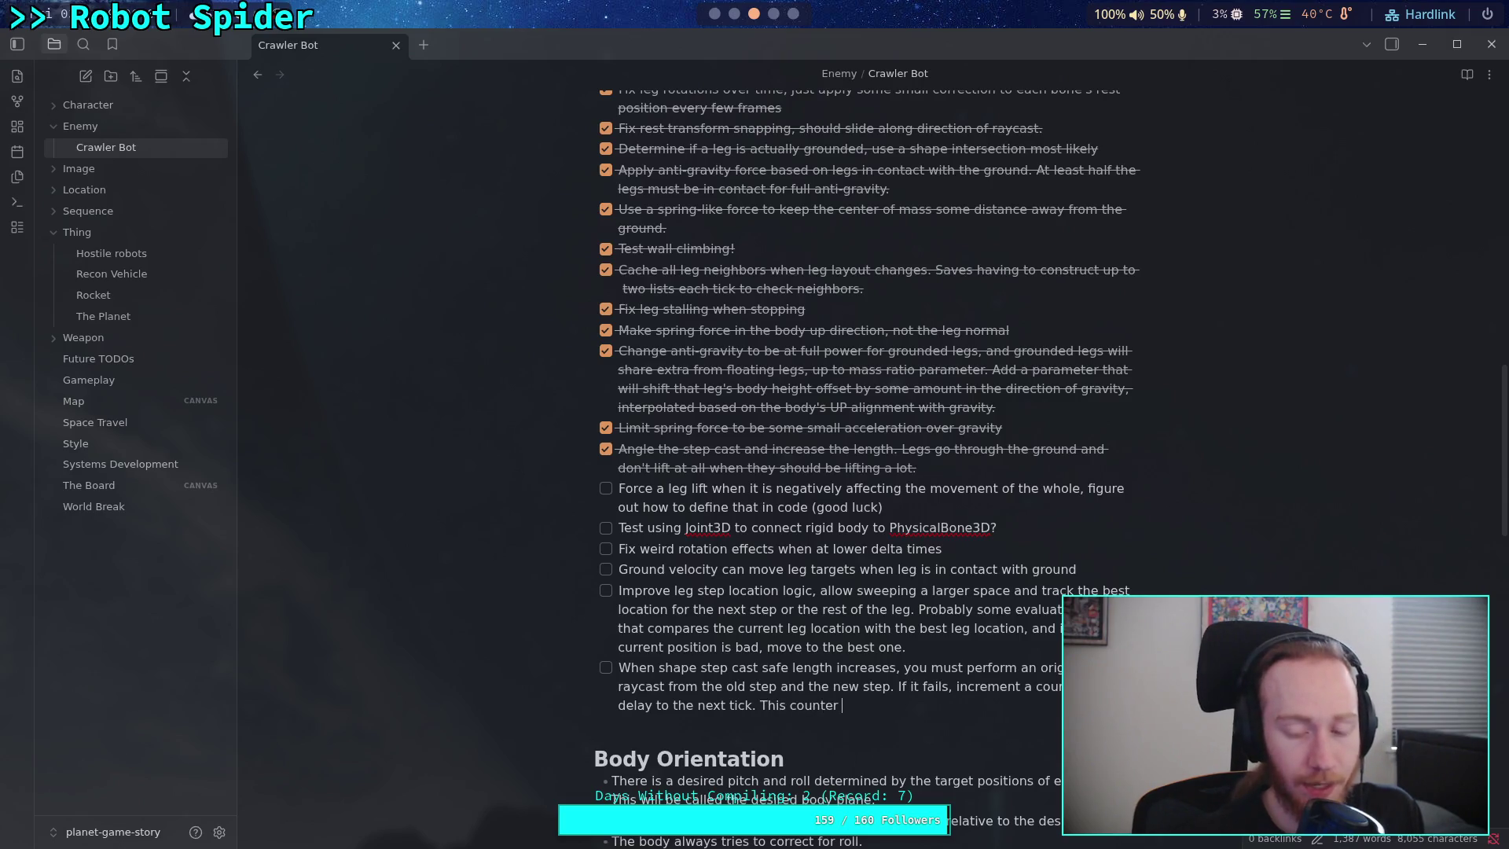
pyautogui.write('represents the segments of a path it takes')
pyautogui.hotkey('ctrl', 'BackSpace')
pyautogui.hotkey('ctrl', 'BackSpace')
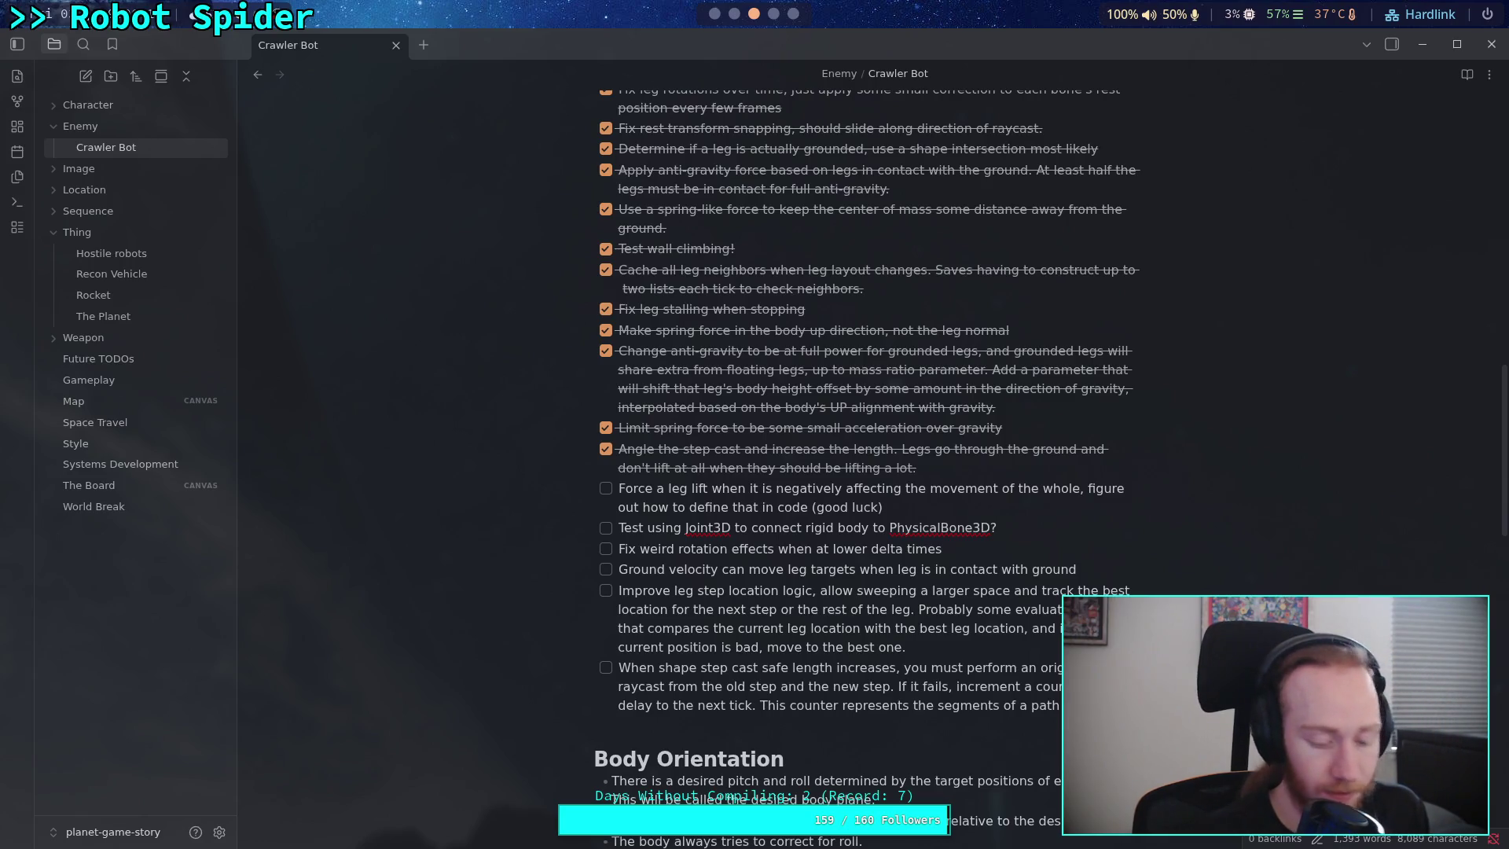
pyautogui.write('to')
pyautogui.write('gether th')
pyautogui.write('e current ')
pyautogui.write('step')
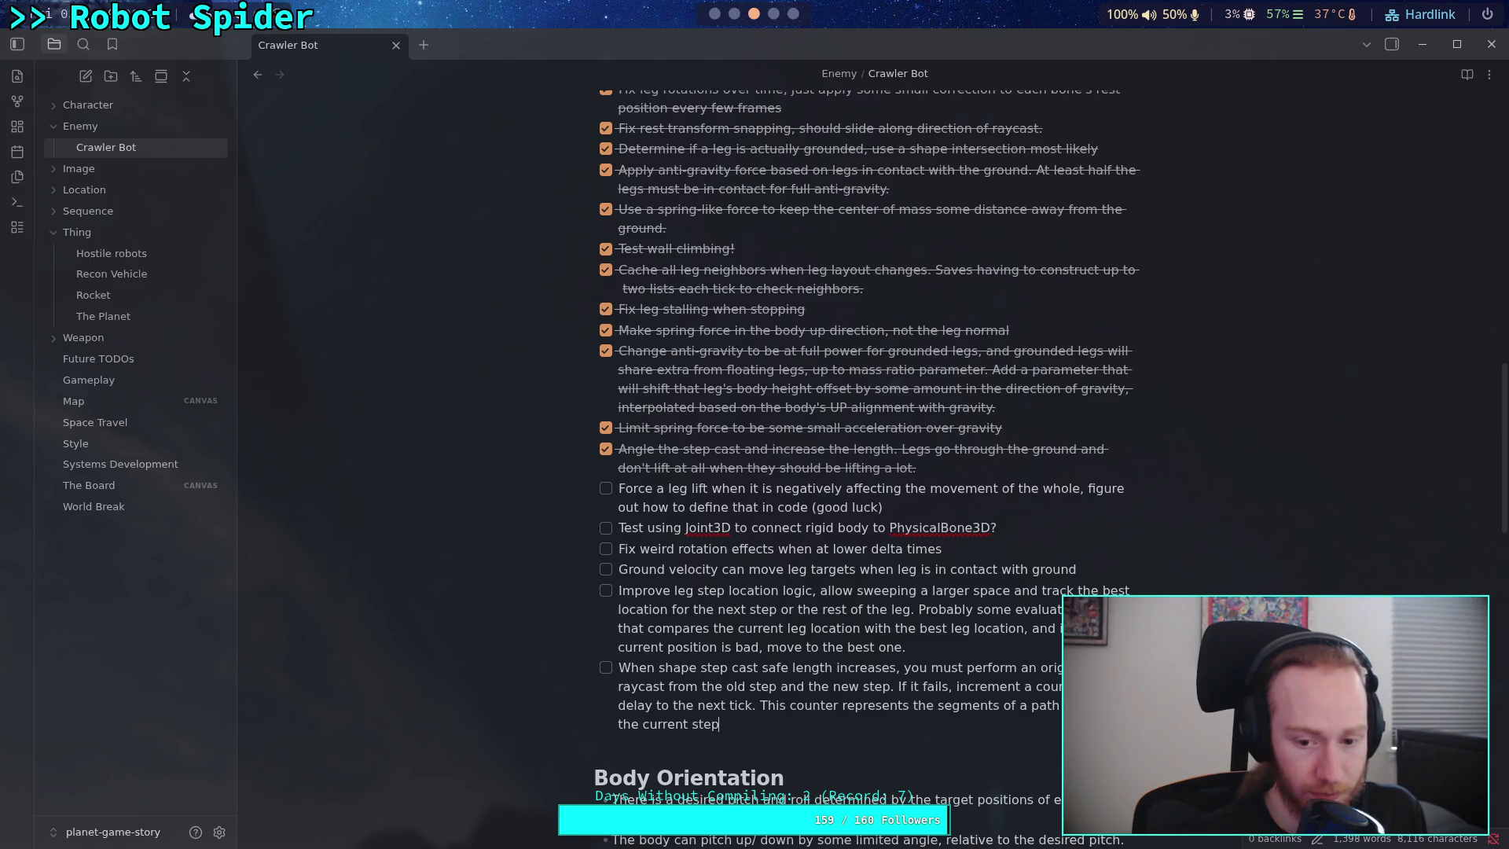
pyautogui.press('BackSpace')
pyautogui.write('target to the next tar')
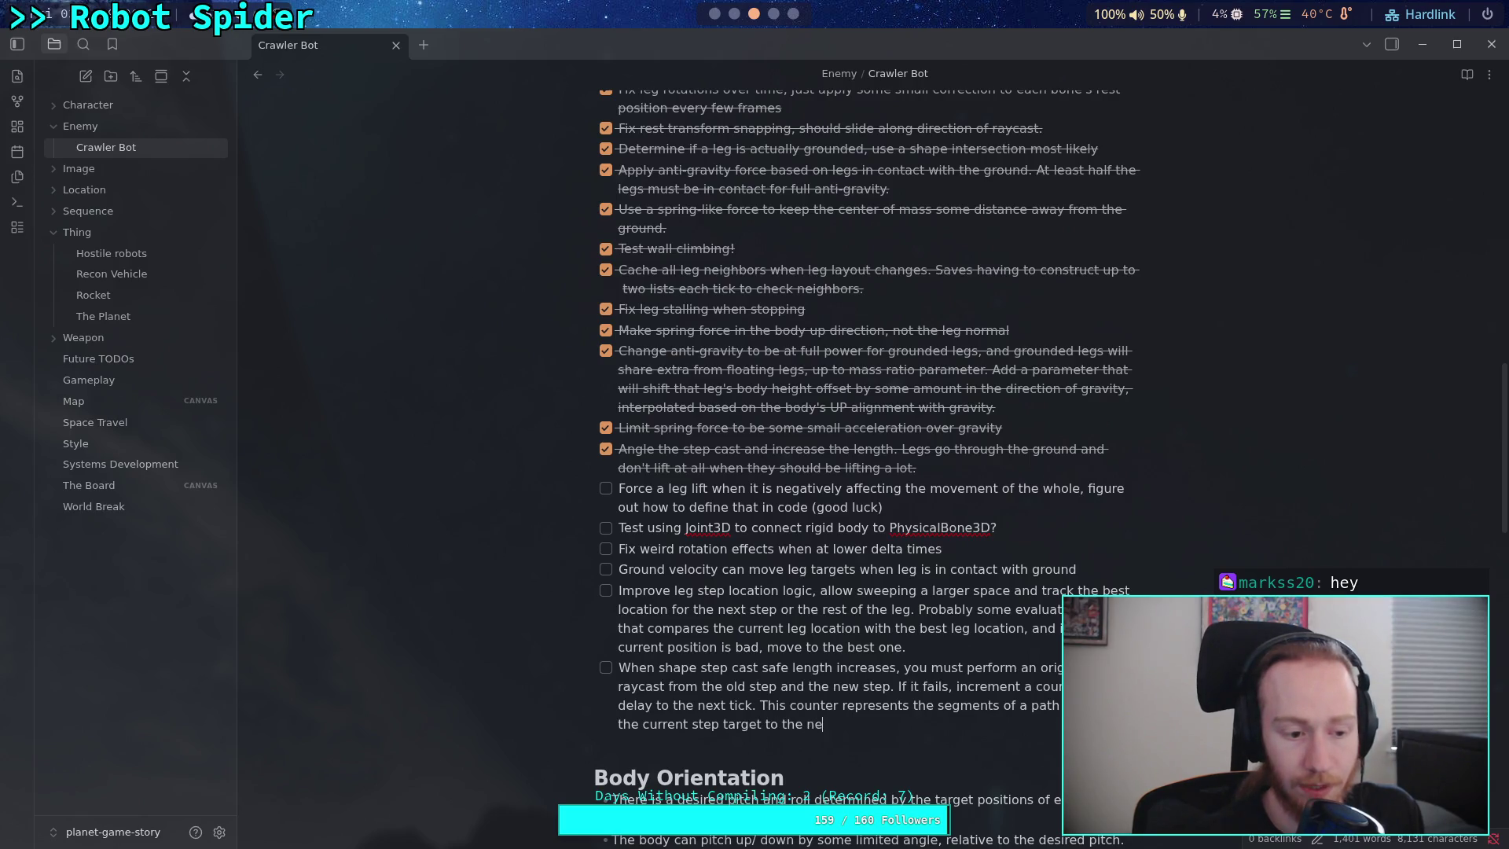
pyautogui.write('get')
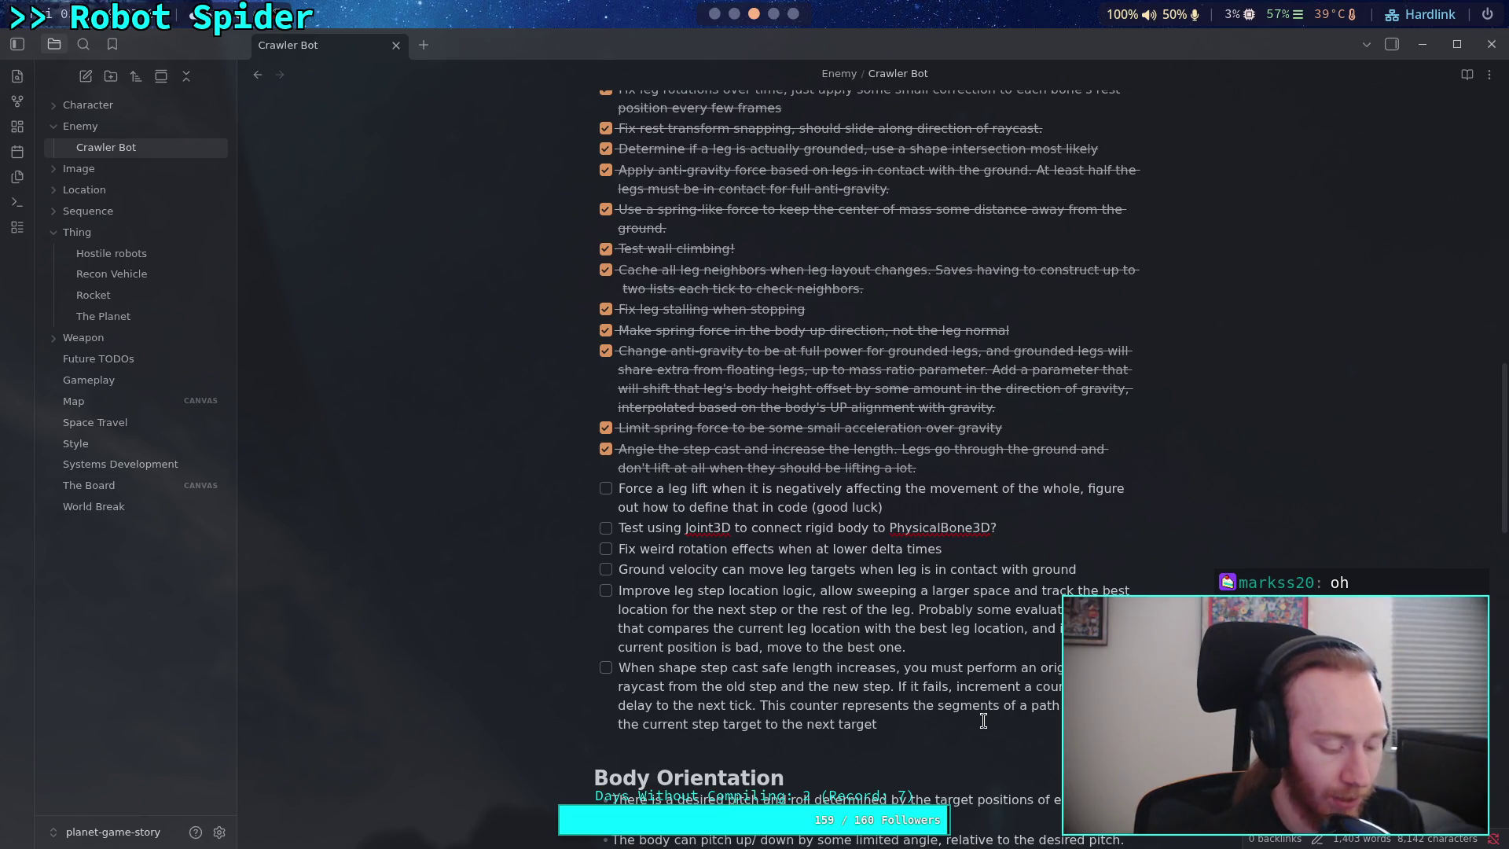
# - In Krita, drag the white vertical line's endpoint down to the ground line
pyautogui.click(793, 14)
pyautogui.scroll(-4, 710, 684)
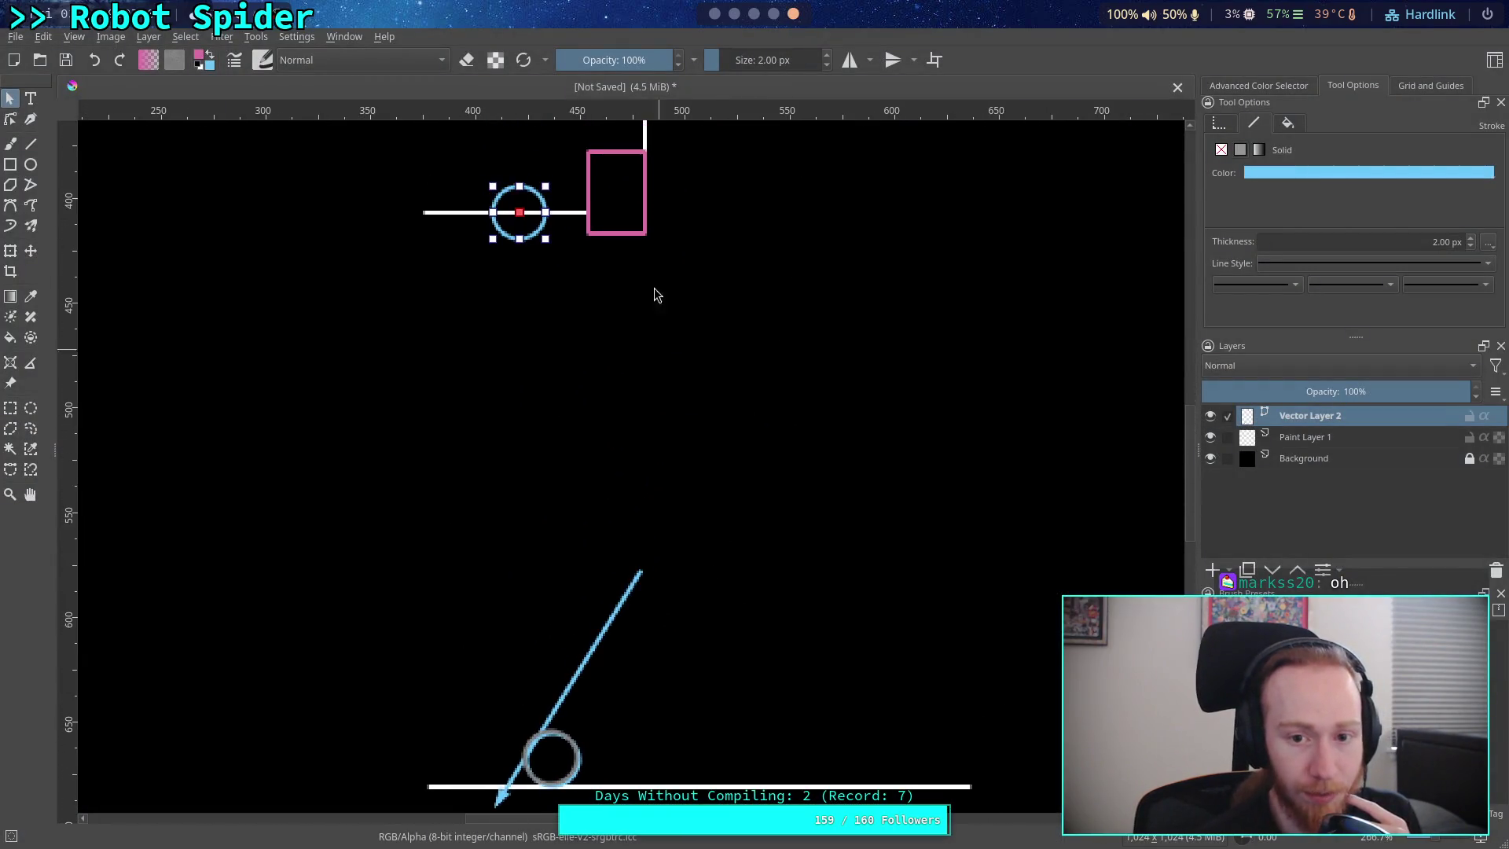
pyautogui.scroll(4, 668, 244)
pyautogui.click(637, 354)
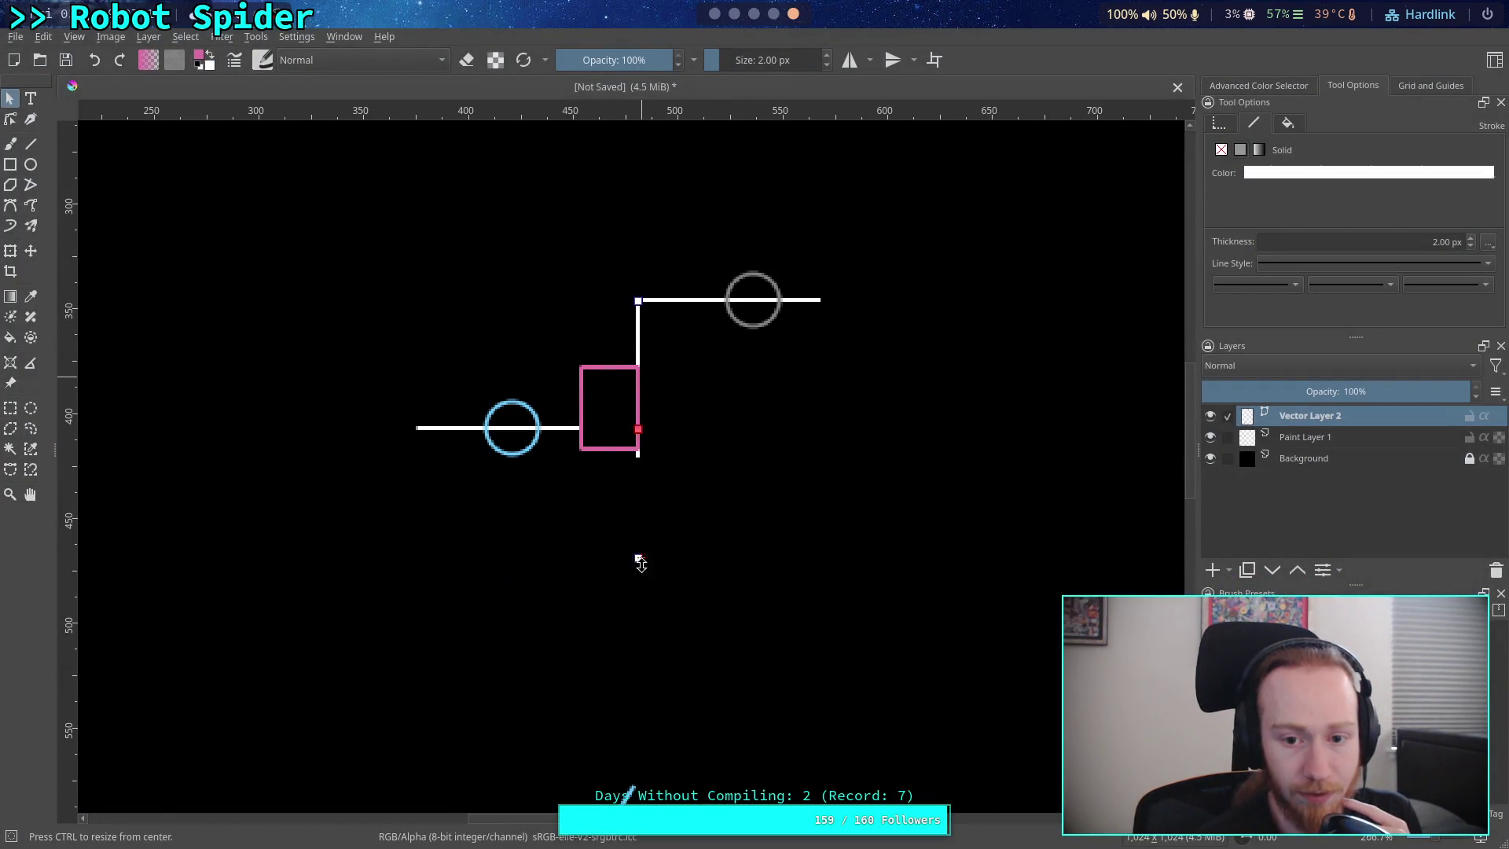
pyautogui.moveTo(639, 543); pyautogui.dragTo(638, 743)
pyautogui.scroll(-5, 677, 486)
pyautogui.moveTo(644, 431); pyautogui.dragTo(638, 672)
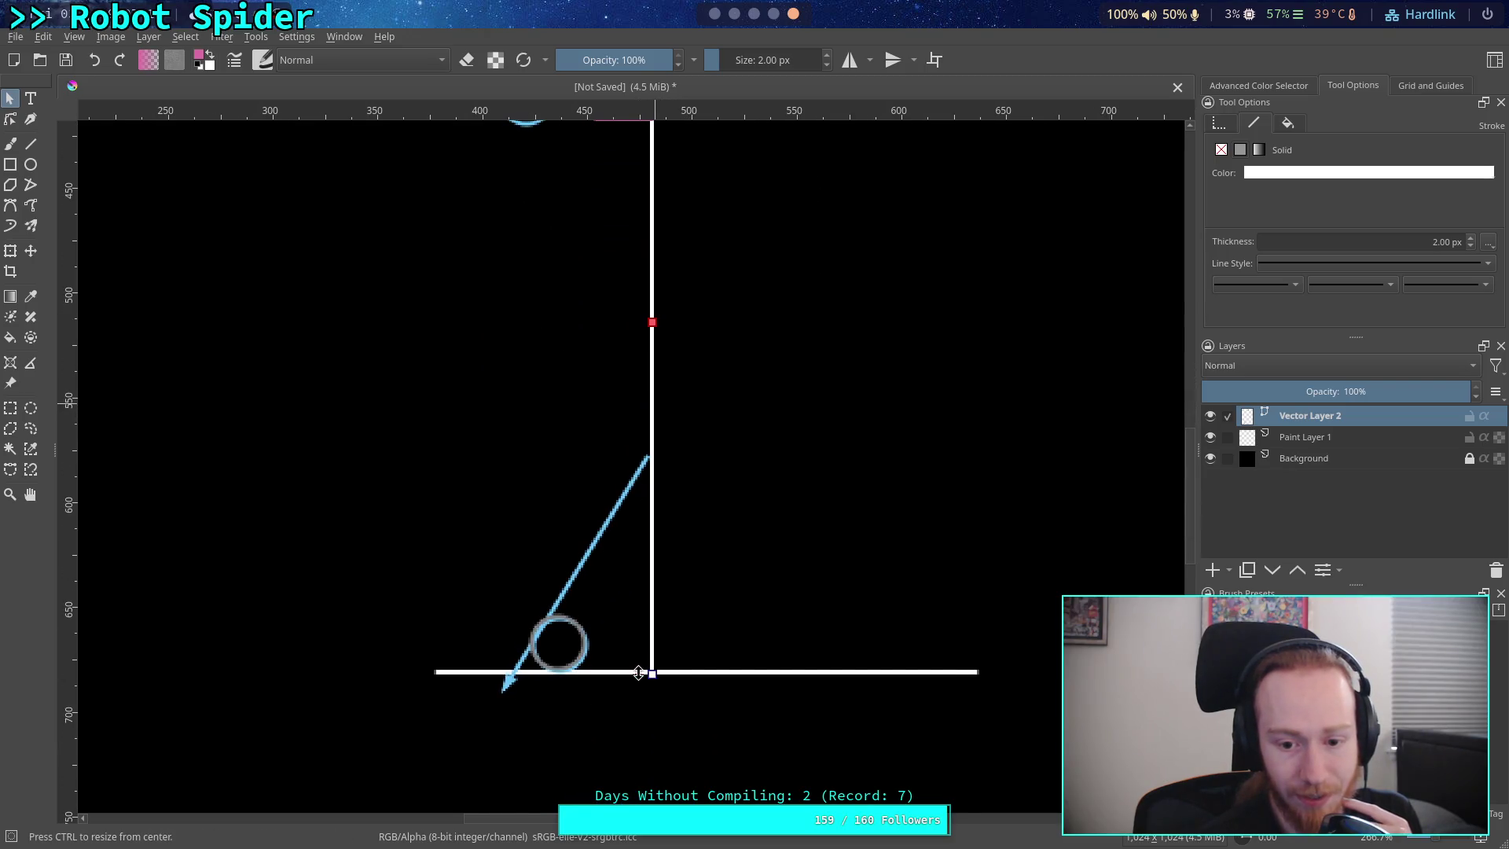
pyautogui.click(589, 663)
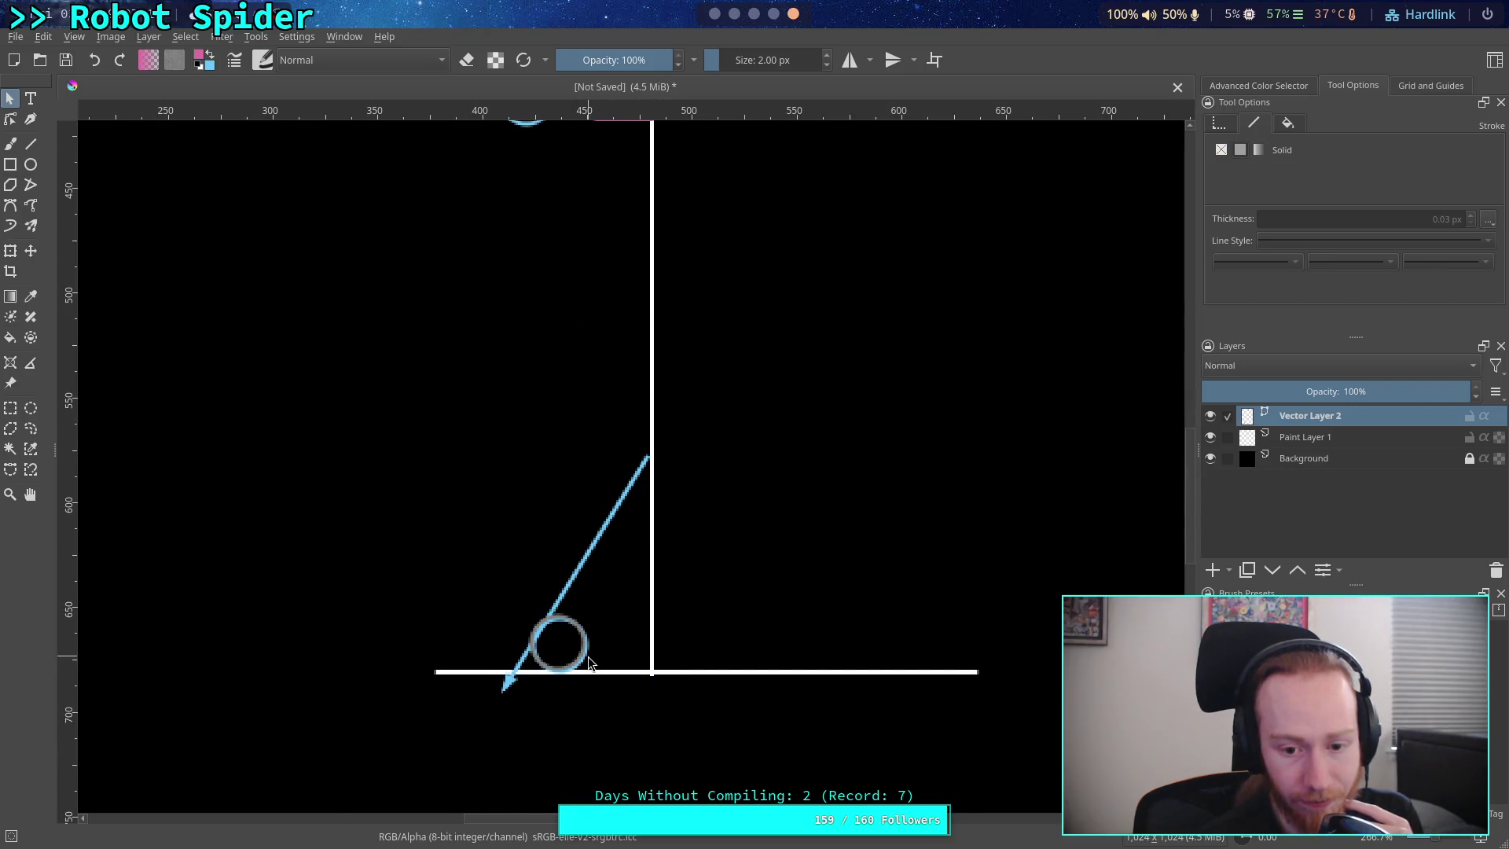
# - Move the blue circle onto the vertical line
pyautogui.click(589, 662)
pyautogui.moveTo(590, 662)
pyautogui.mouseDown()
pyautogui.moveTo(719, 470)
pyautogui.moveTo(705, 469)
pyautogui.mouseUp()
pyautogui.scroll(-1, 683, 480)
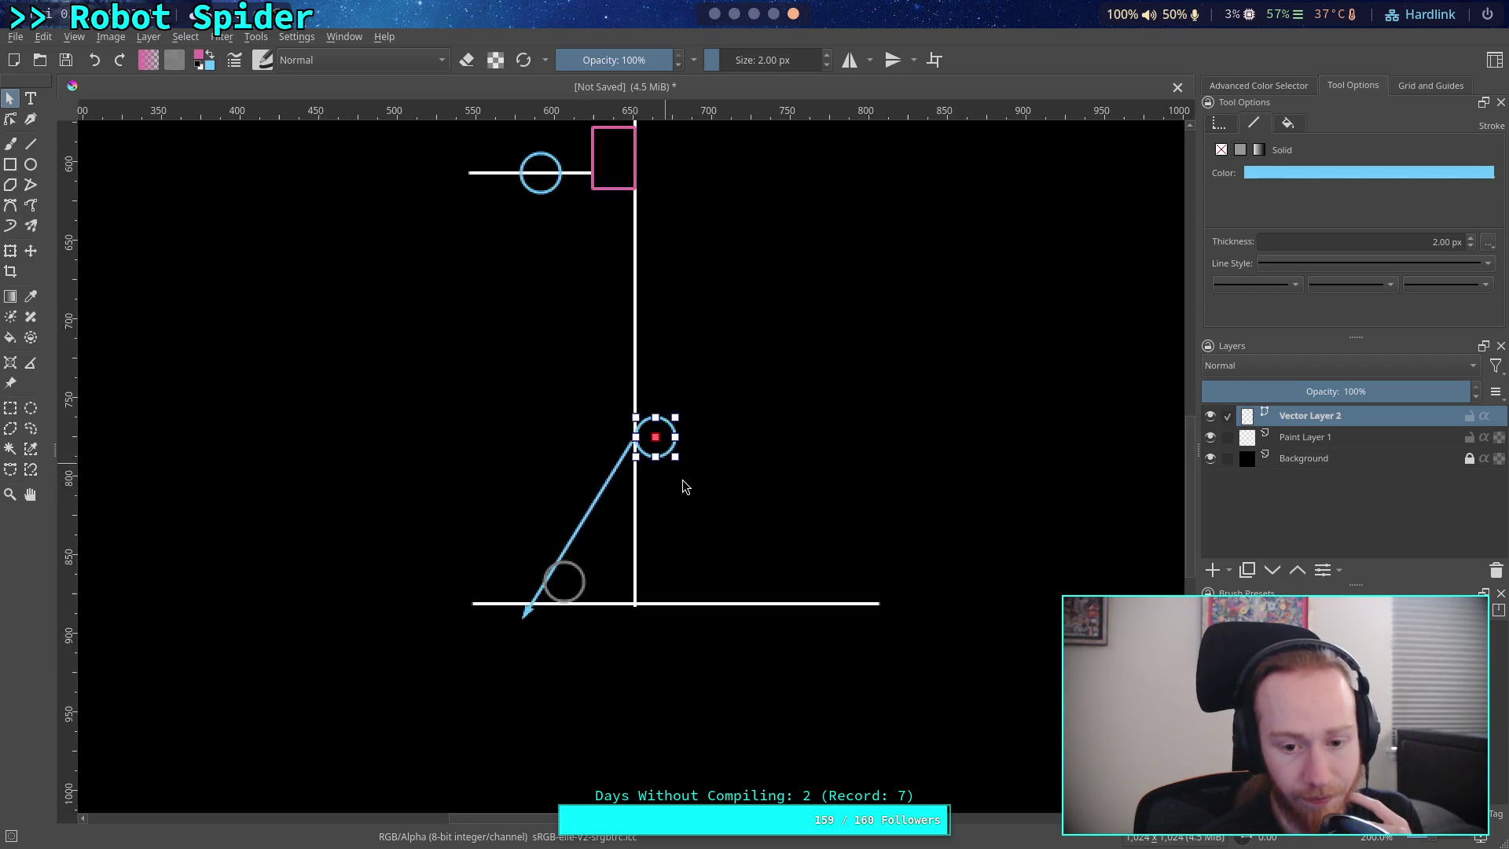
pyautogui.scroll(2, 682, 480)
pyautogui.hscroll(2, 723, 525)
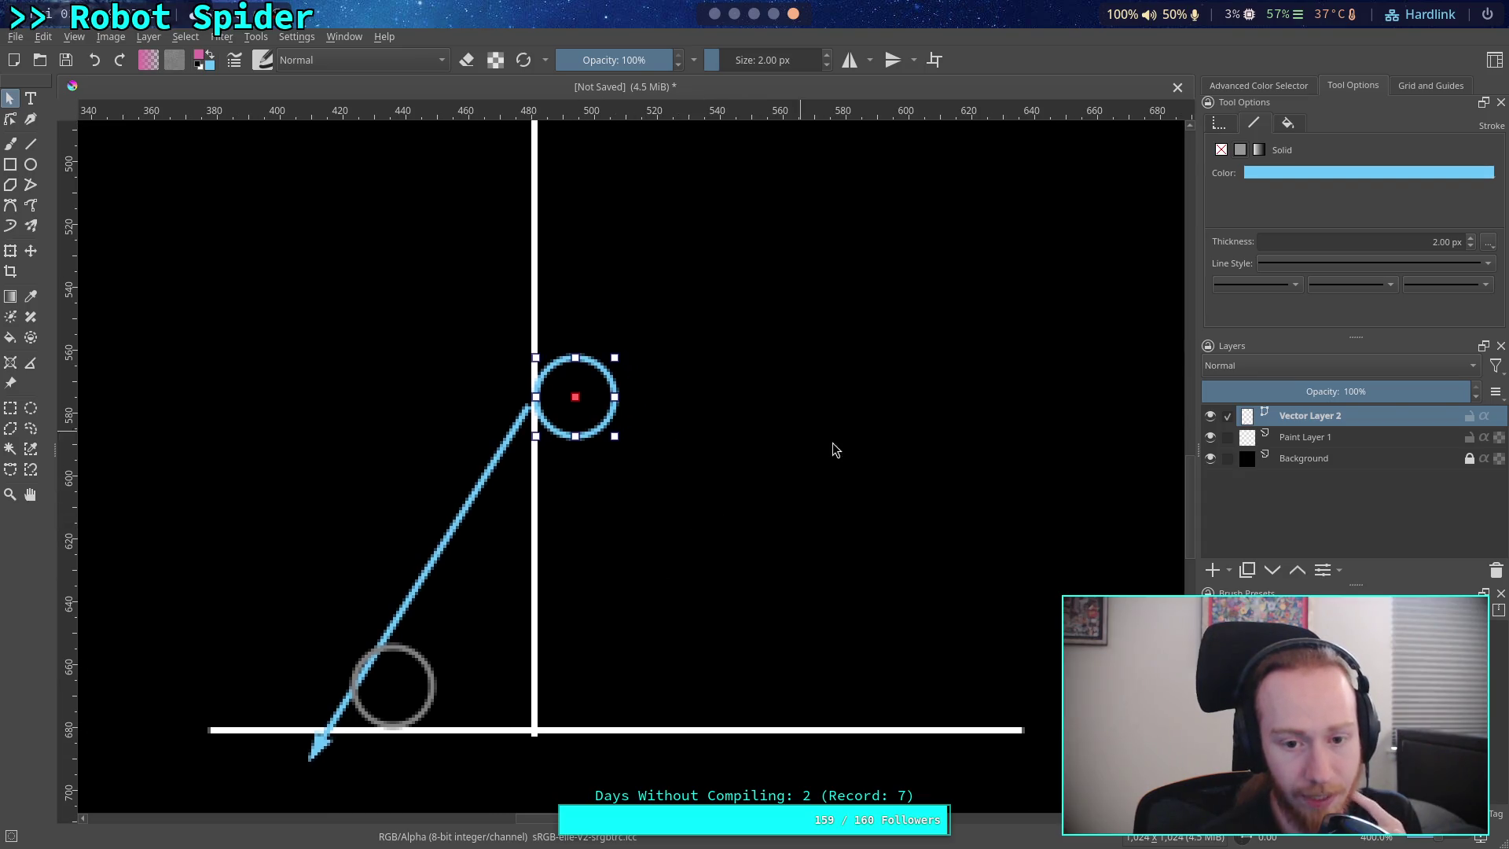
pyautogui.click(736, 464)
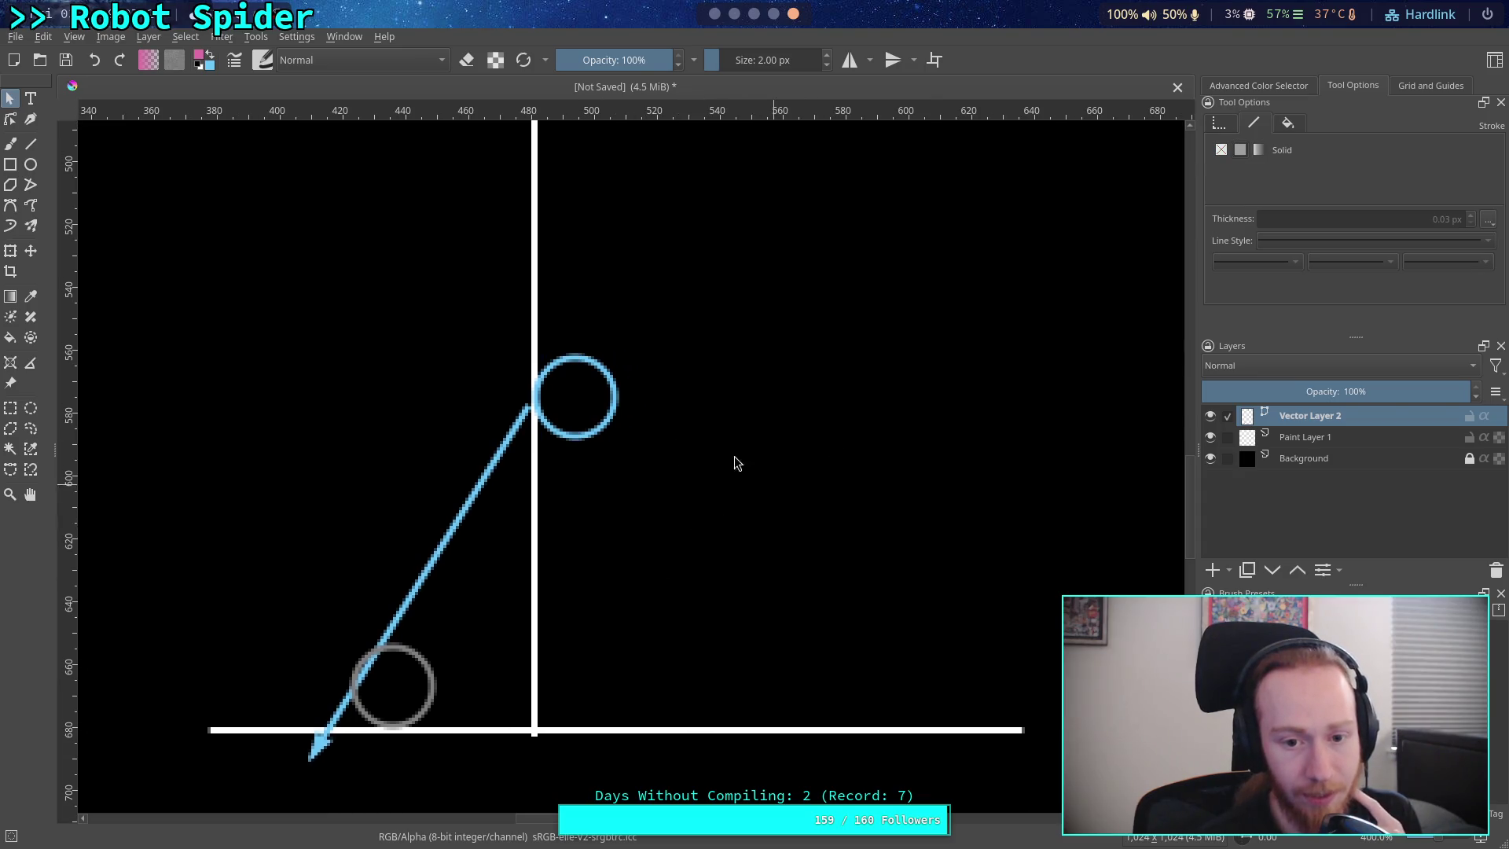
# - Shift the blue angled line up-left to meet the circle, then return to the Crawler Bot note
pyautogui.doubleClick(459, 521)
pyautogui.click(527, 408)
pyautogui.click(10, 97)
pyautogui.moveTo(481, 496)
pyautogui.mouseDown()
pyautogui.moveTo(417, 417)
pyautogui.moveTo(502, 515)
pyautogui.moveTo(448, 488)
pyautogui.moveTo(493, 500)
pyautogui.moveTo(478, 492)
pyautogui.moveTo(505, 459)
pyautogui.moveTo(488, 483)
pyautogui.mouseUp()
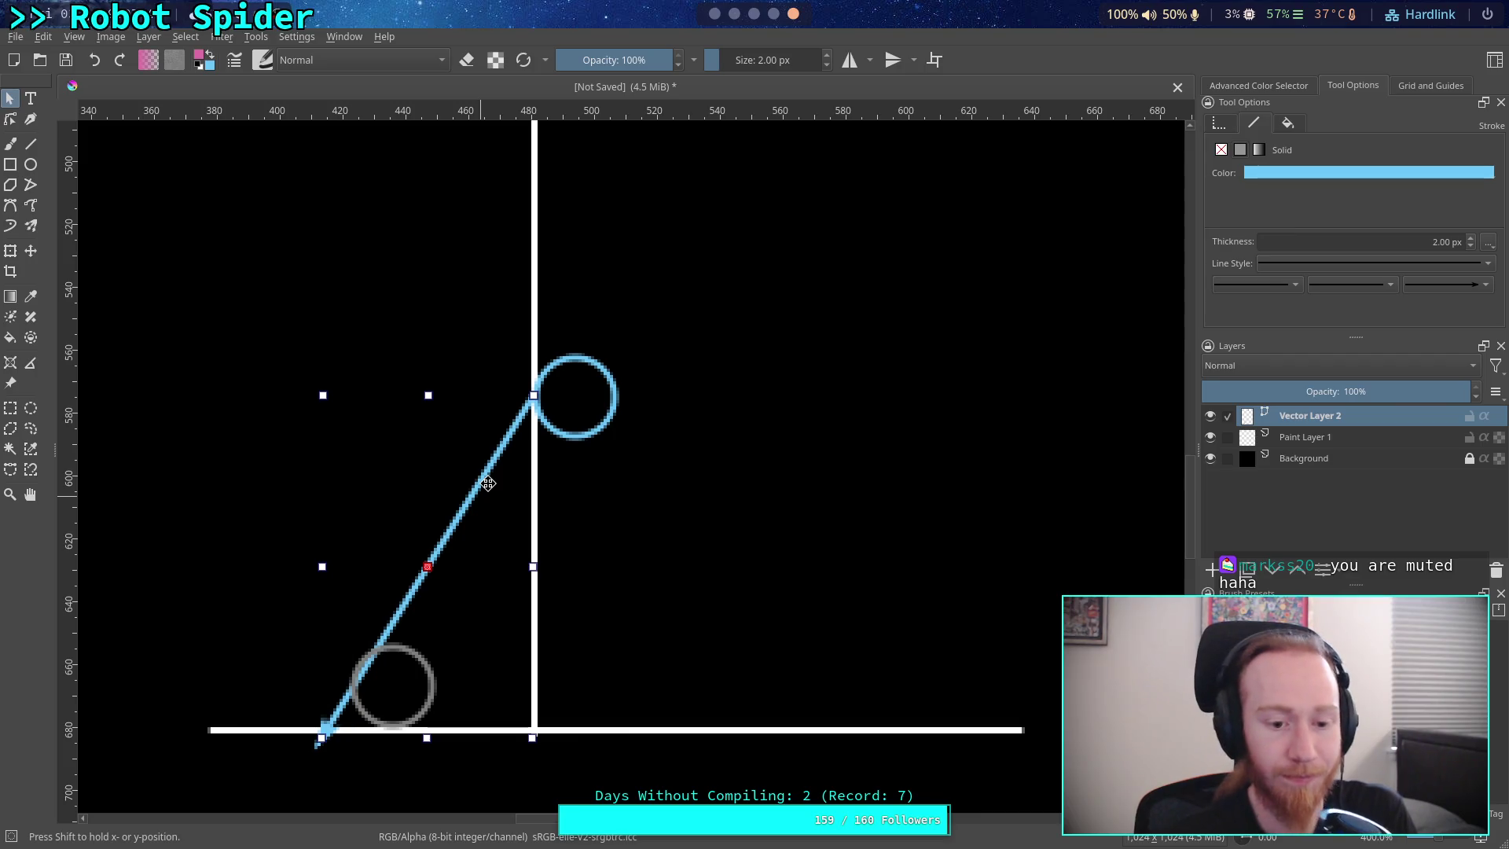
pyautogui.click(779, 525)
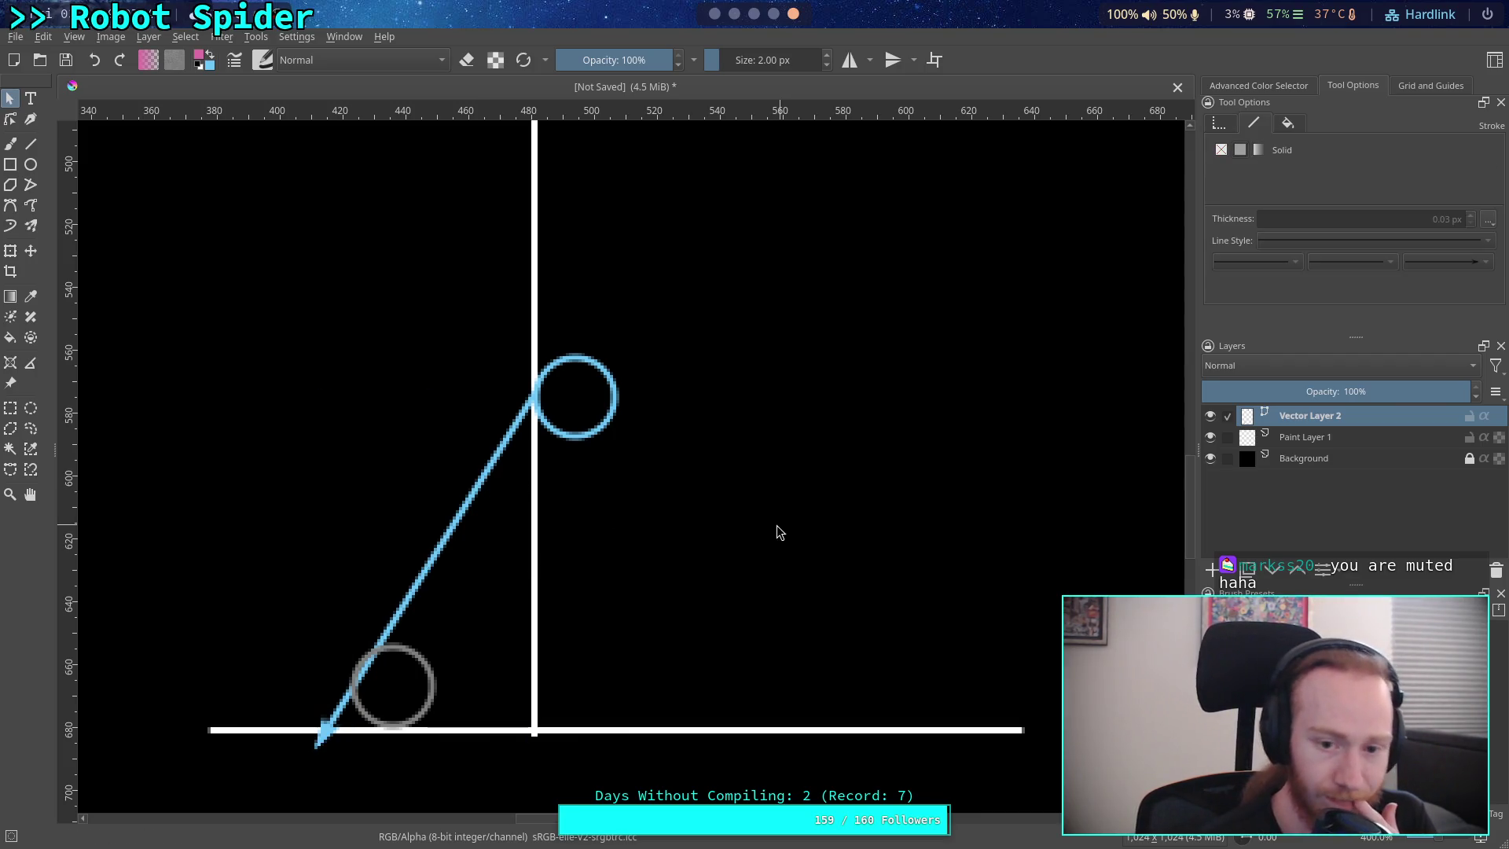
pyautogui.click(455, 527)
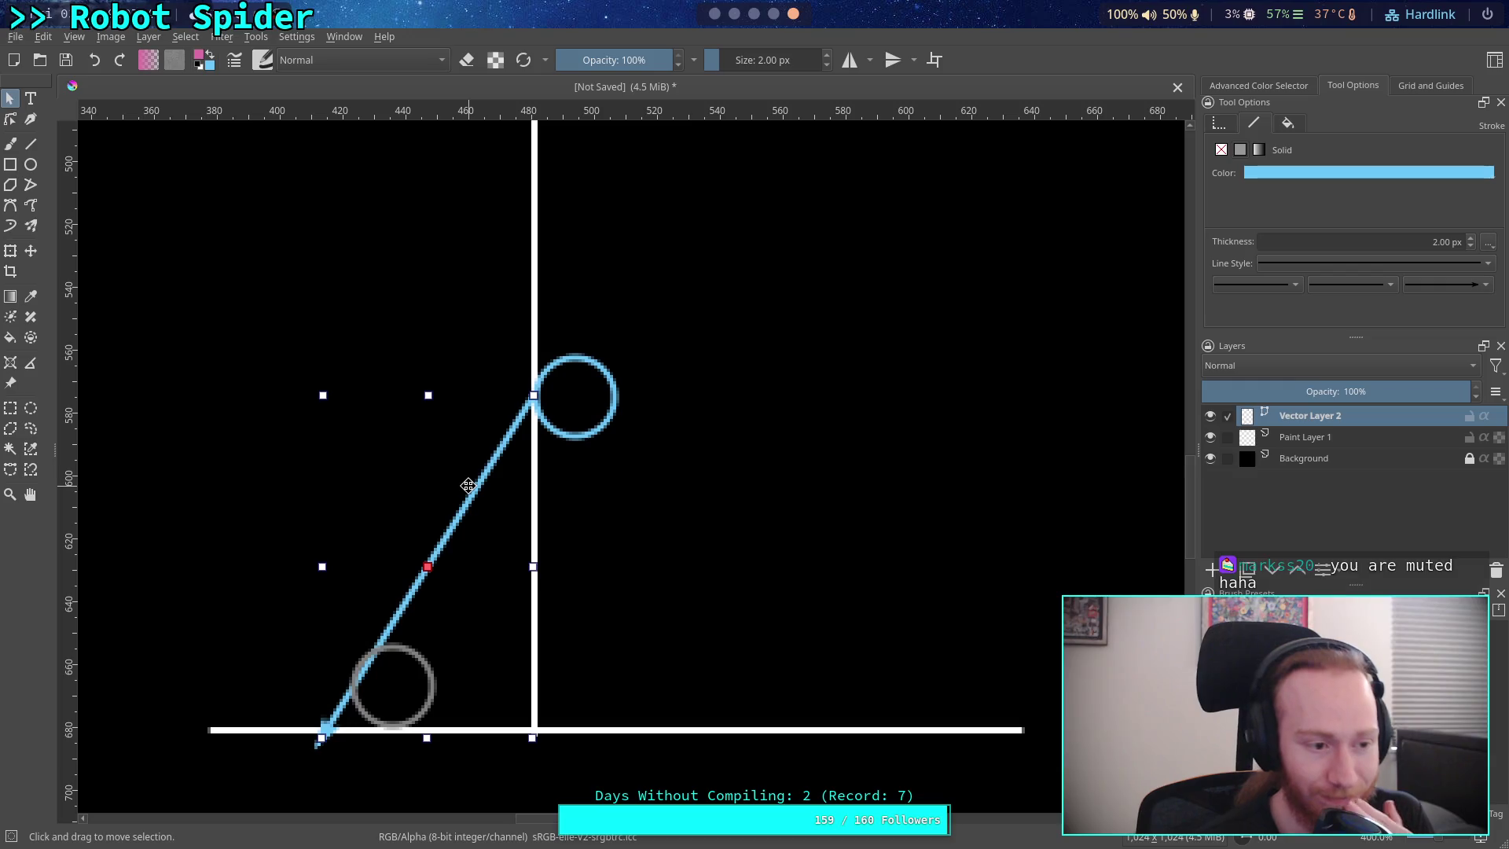
pyautogui.moveTo(469, 485); pyautogui.dragTo(476, 482)
pyautogui.click(425, 652)
pyautogui.click(504, 438)
pyautogui.click(757, 448)
pyautogui.click(754, 14)
pyautogui.write('the current step target to the next target.')
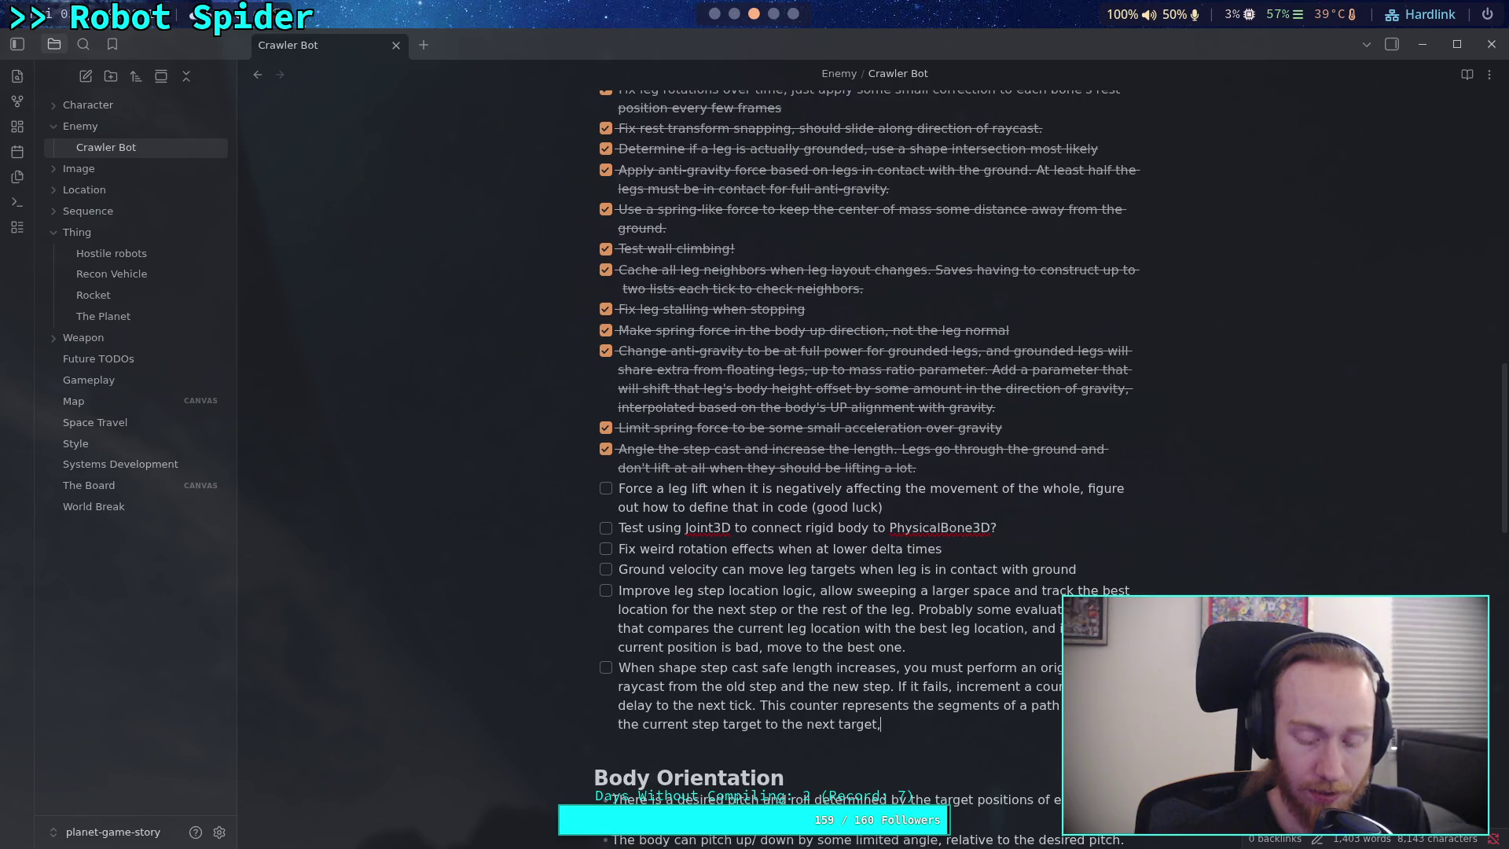
# - Append ', when a valid path is found, then we update' the step target to the last todo
pyautogui.write(',')
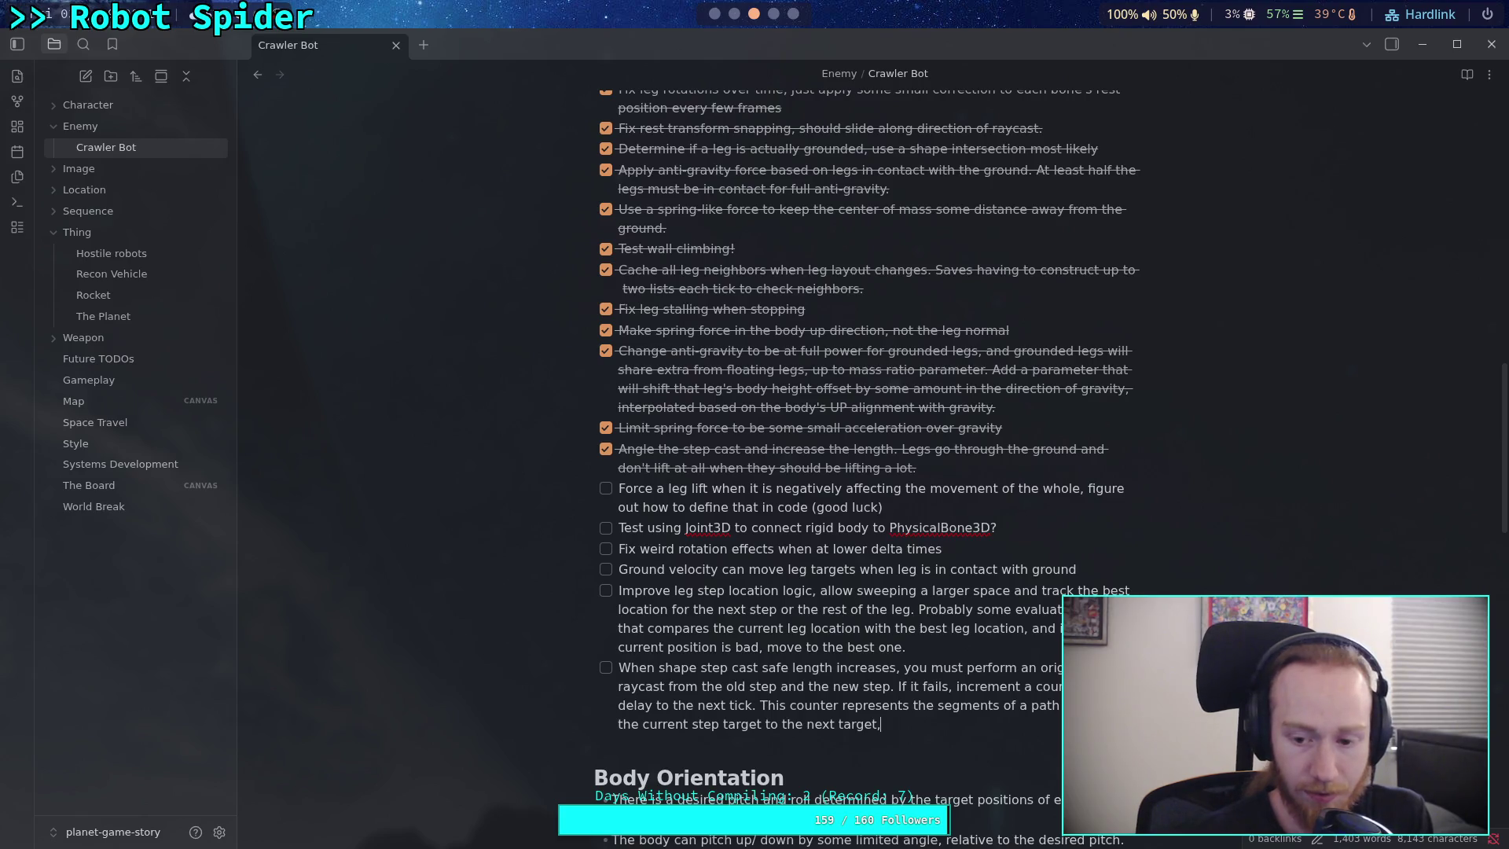
pyautogui.write(' when a ')
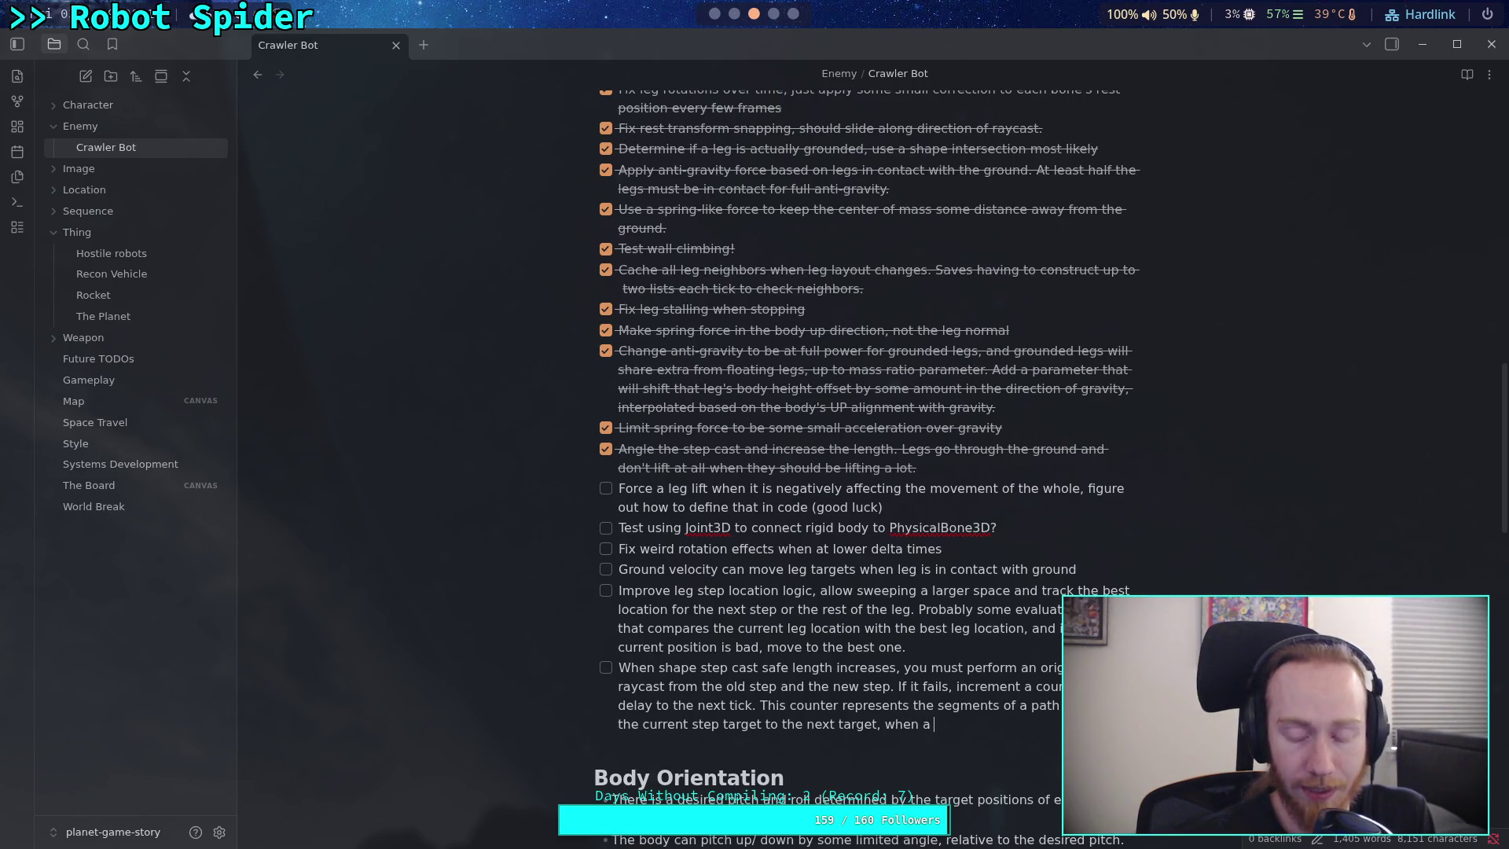
pyautogui.write('valid ')
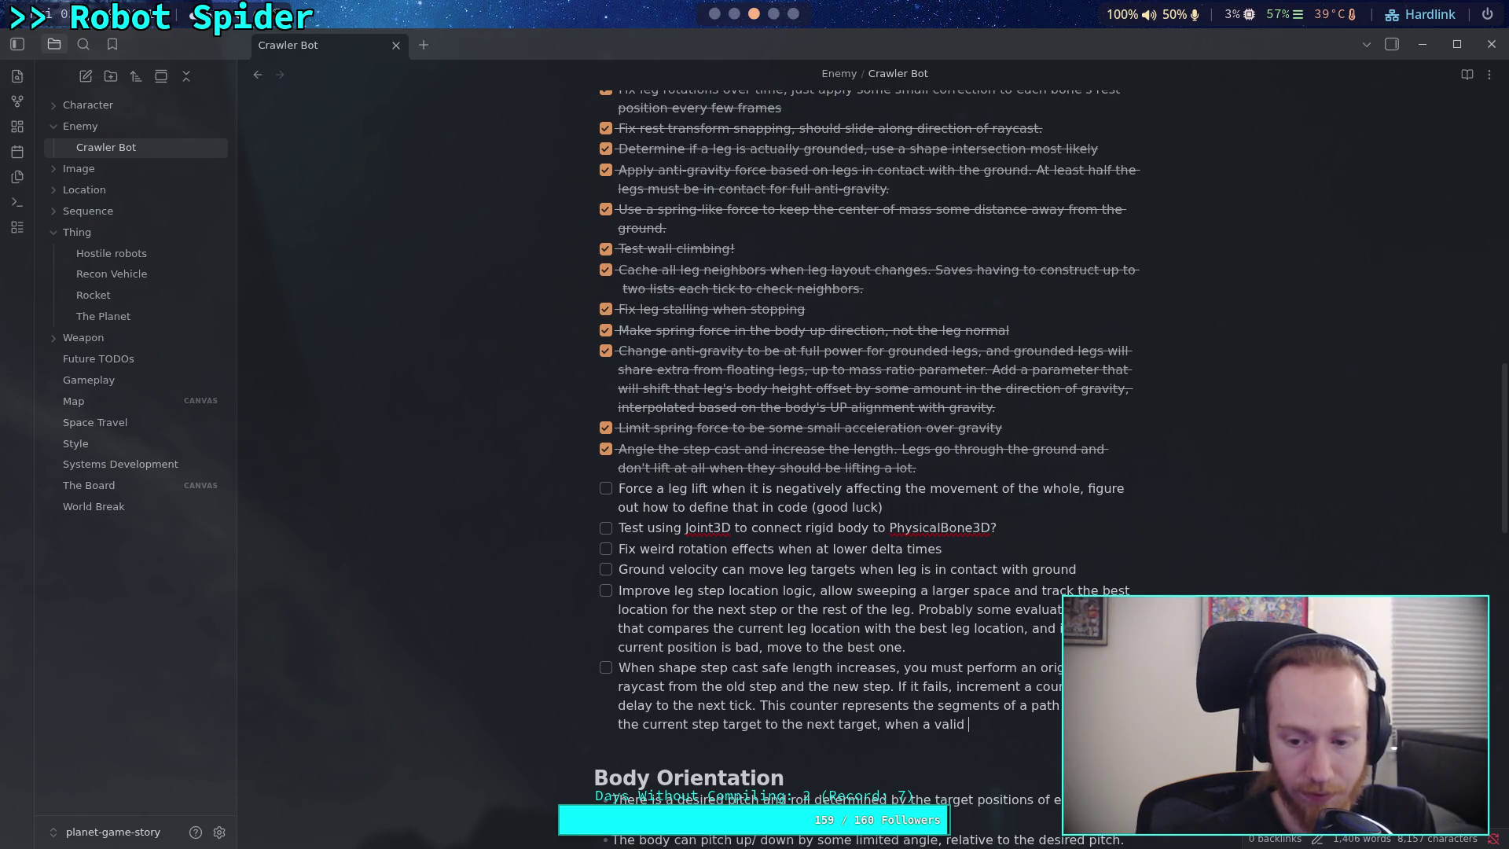
pyautogui.write('path is fou')
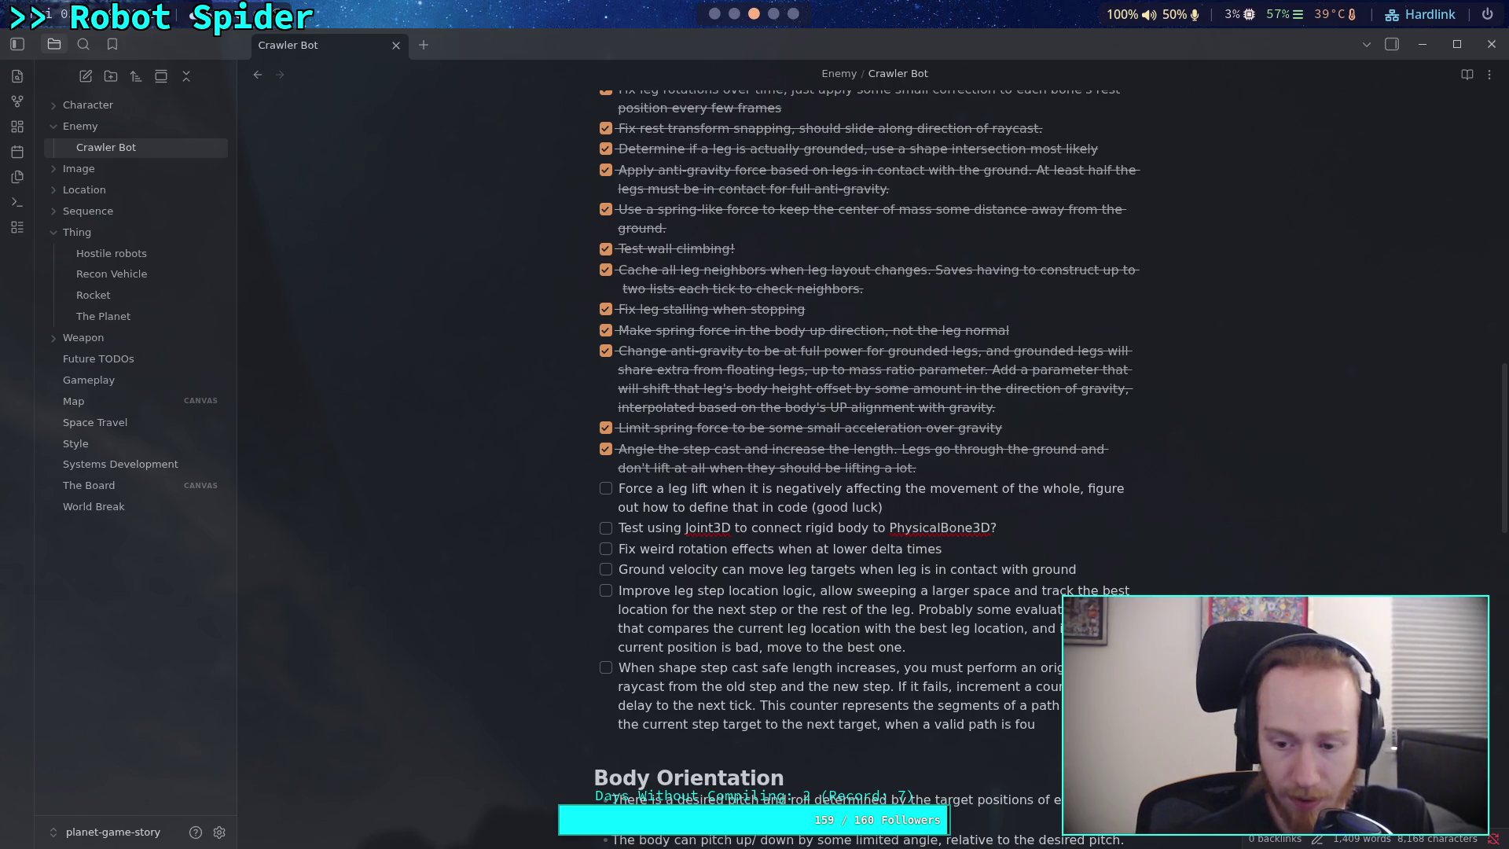
pyautogui.press('BackSpace')
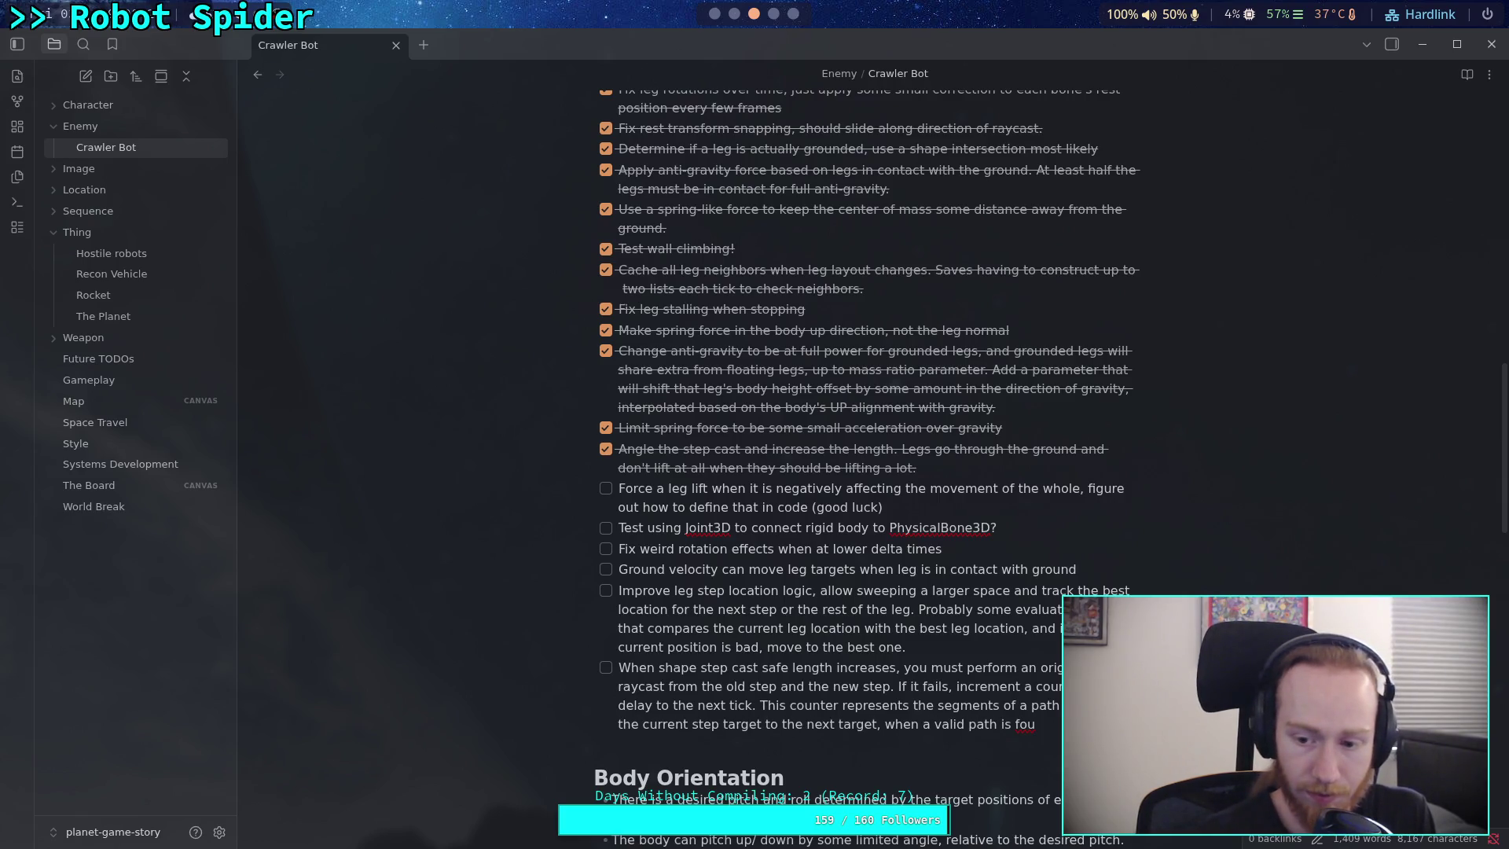
pyautogui.write('nd, ')
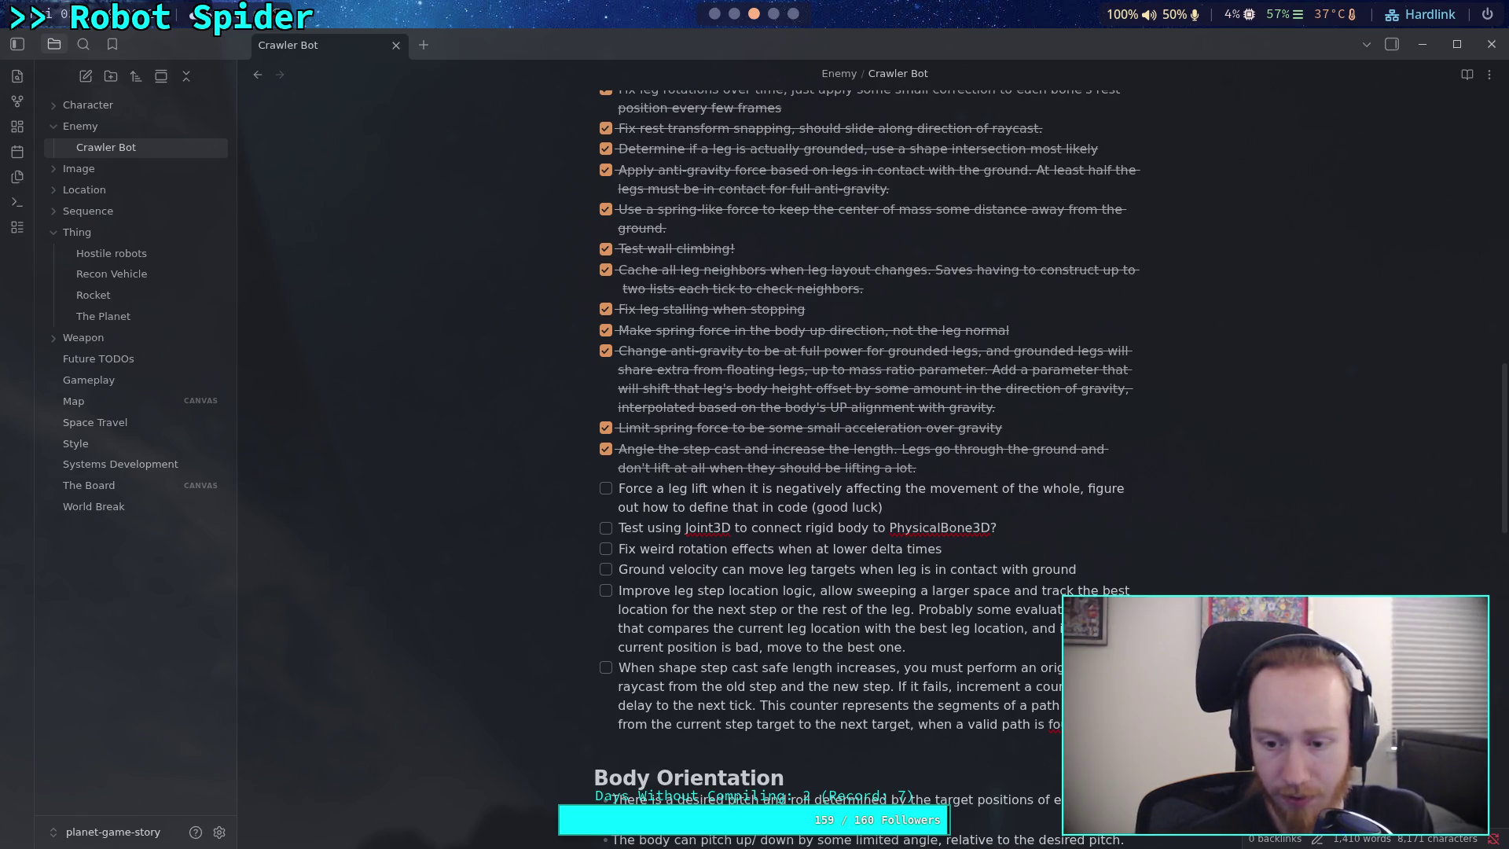
pyautogui.write('then we update')
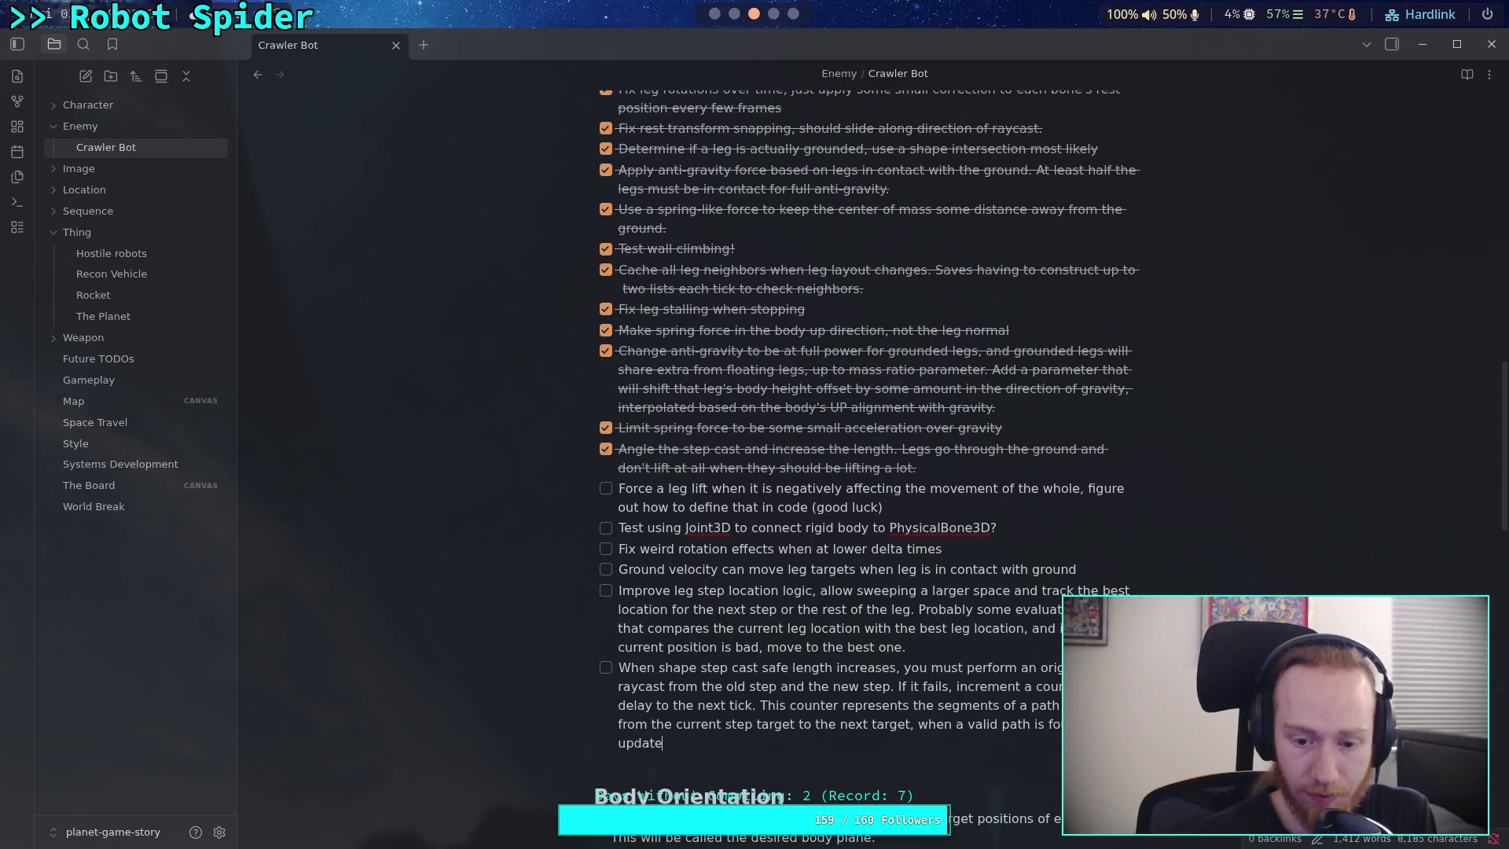
pyautogui.write('get.')
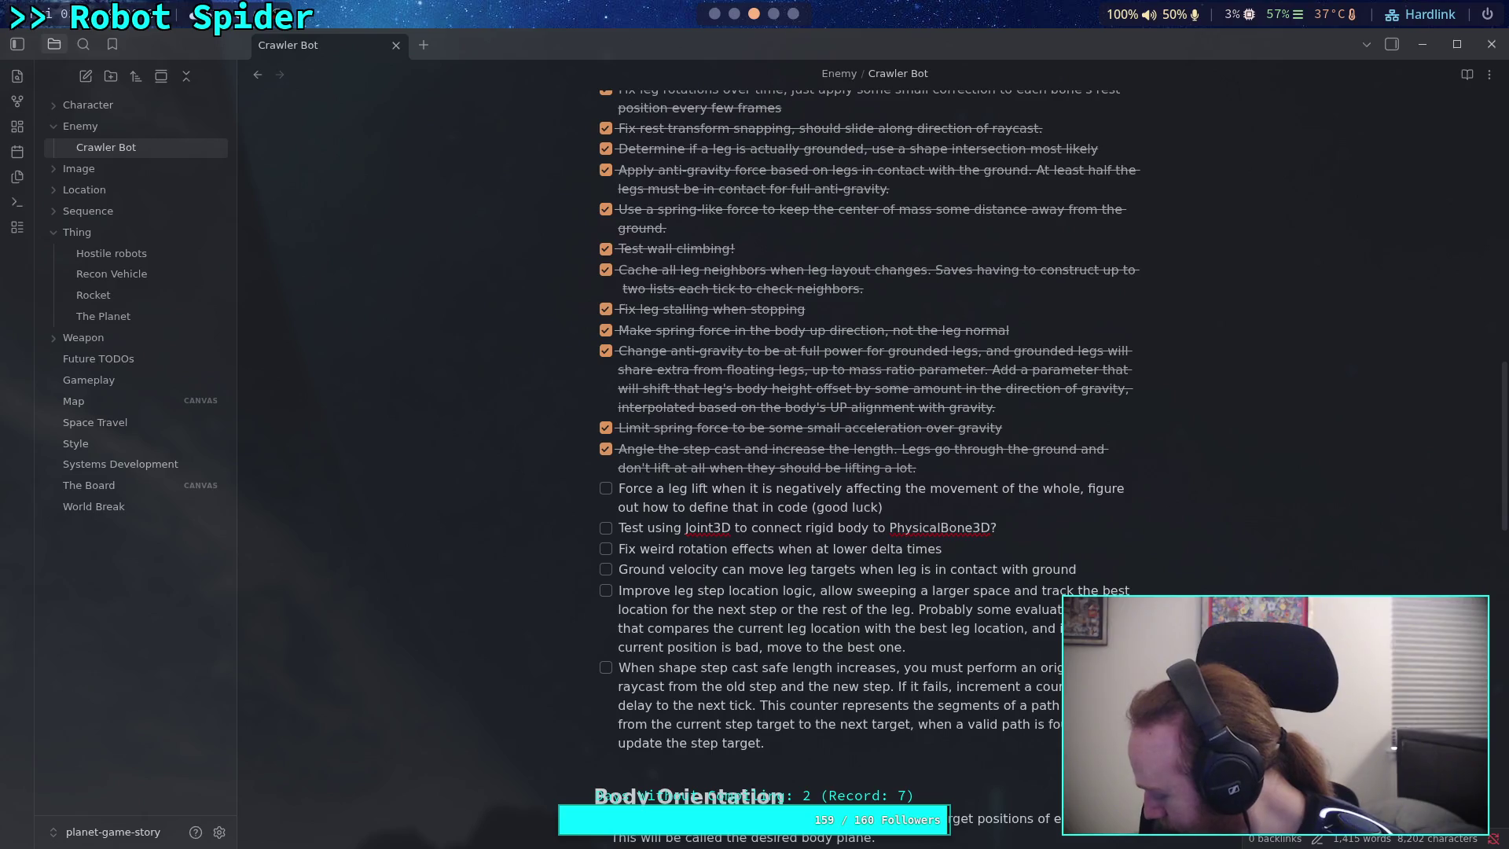
# - Put the caret at the end of the last to-do, after 'update the step target.'
pyautogui.scroll(-2, 930, 749)
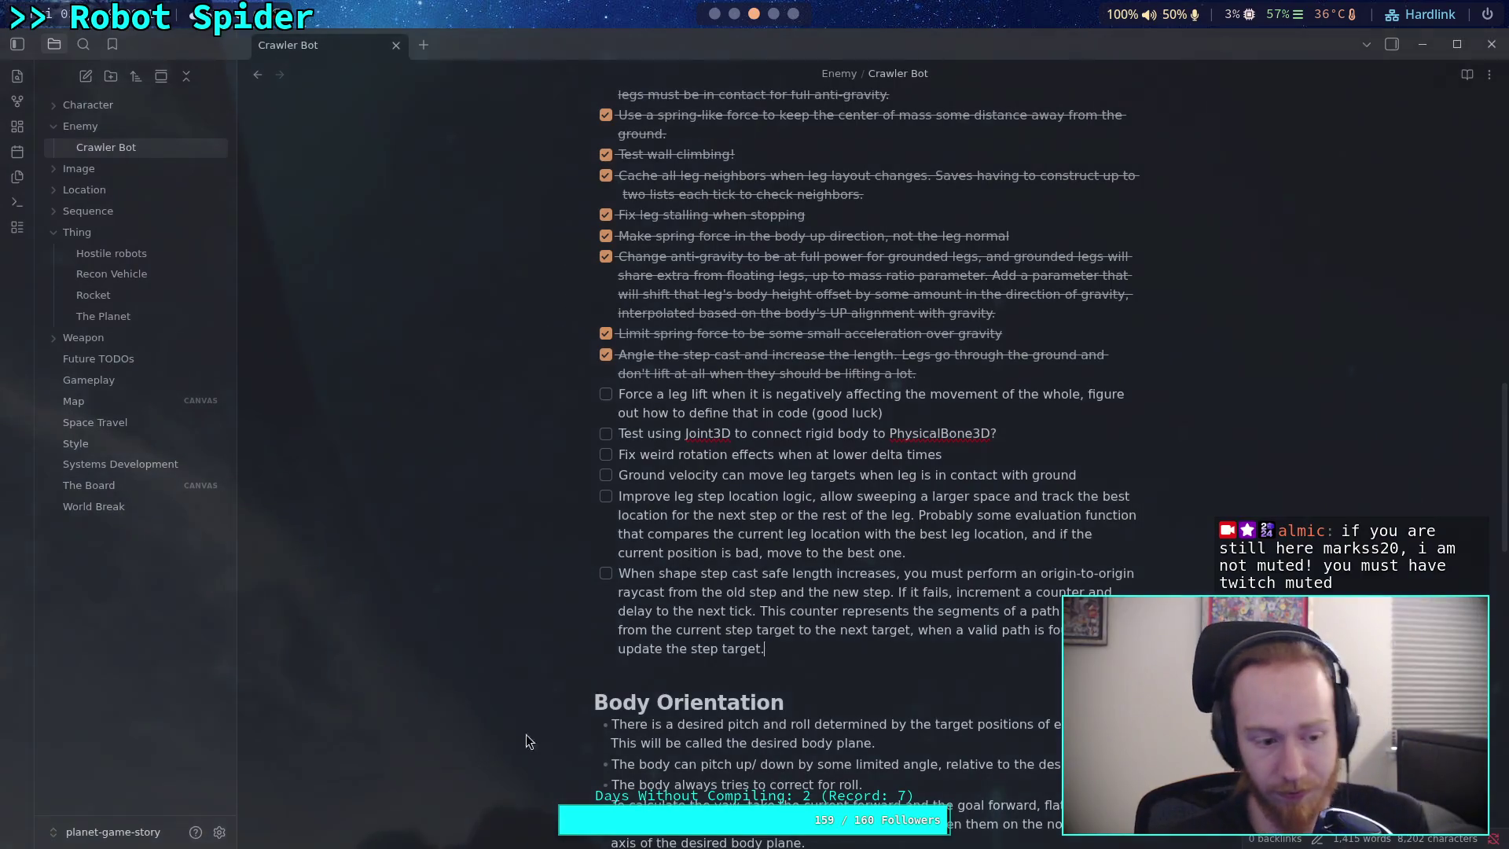
pyautogui.click(896, 664)
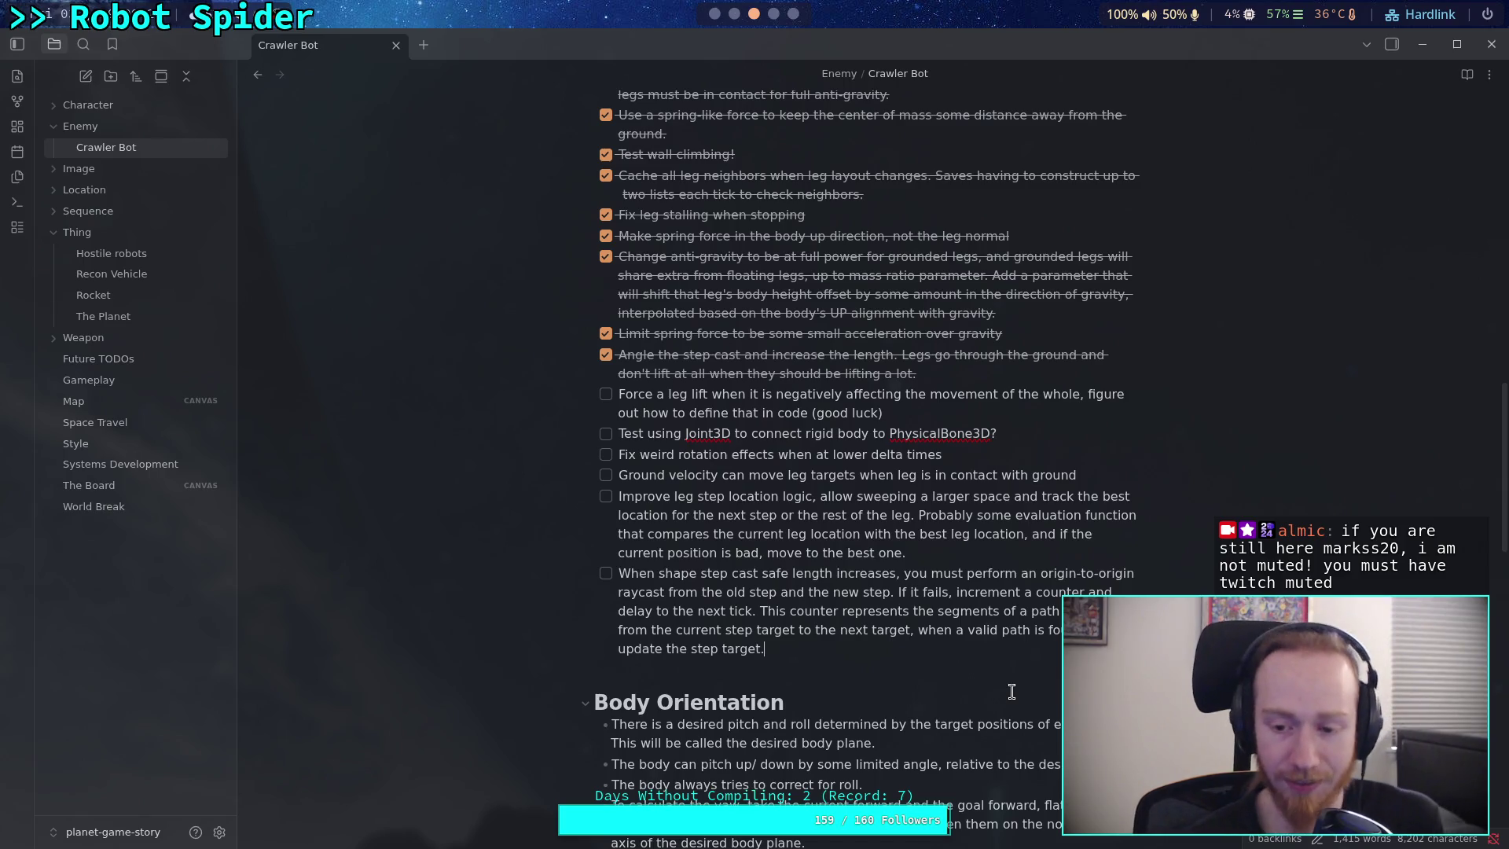
pyautogui.click(956, 630)
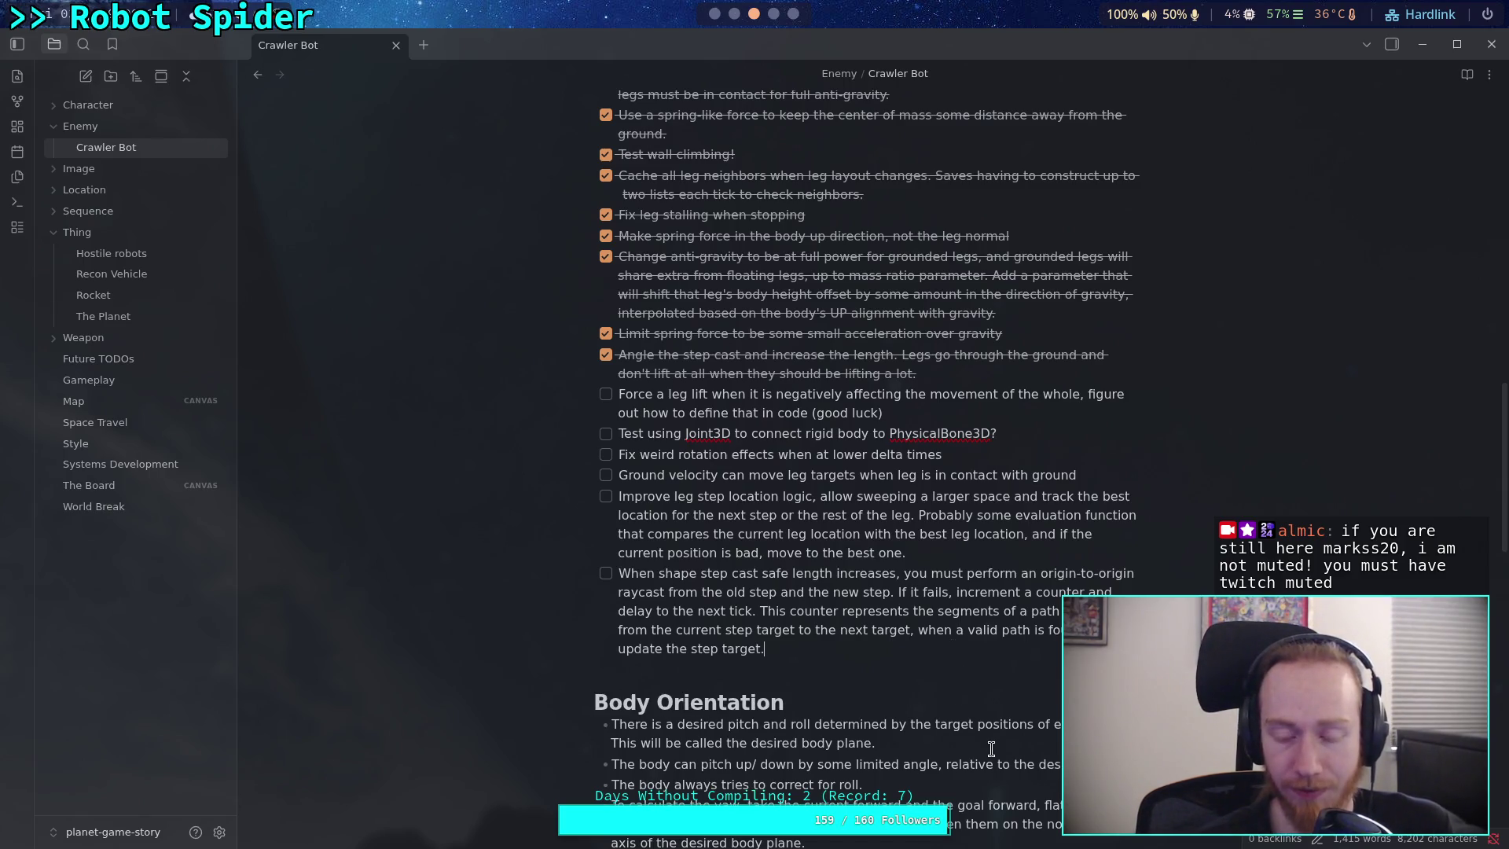
pyautogui.press('Down')
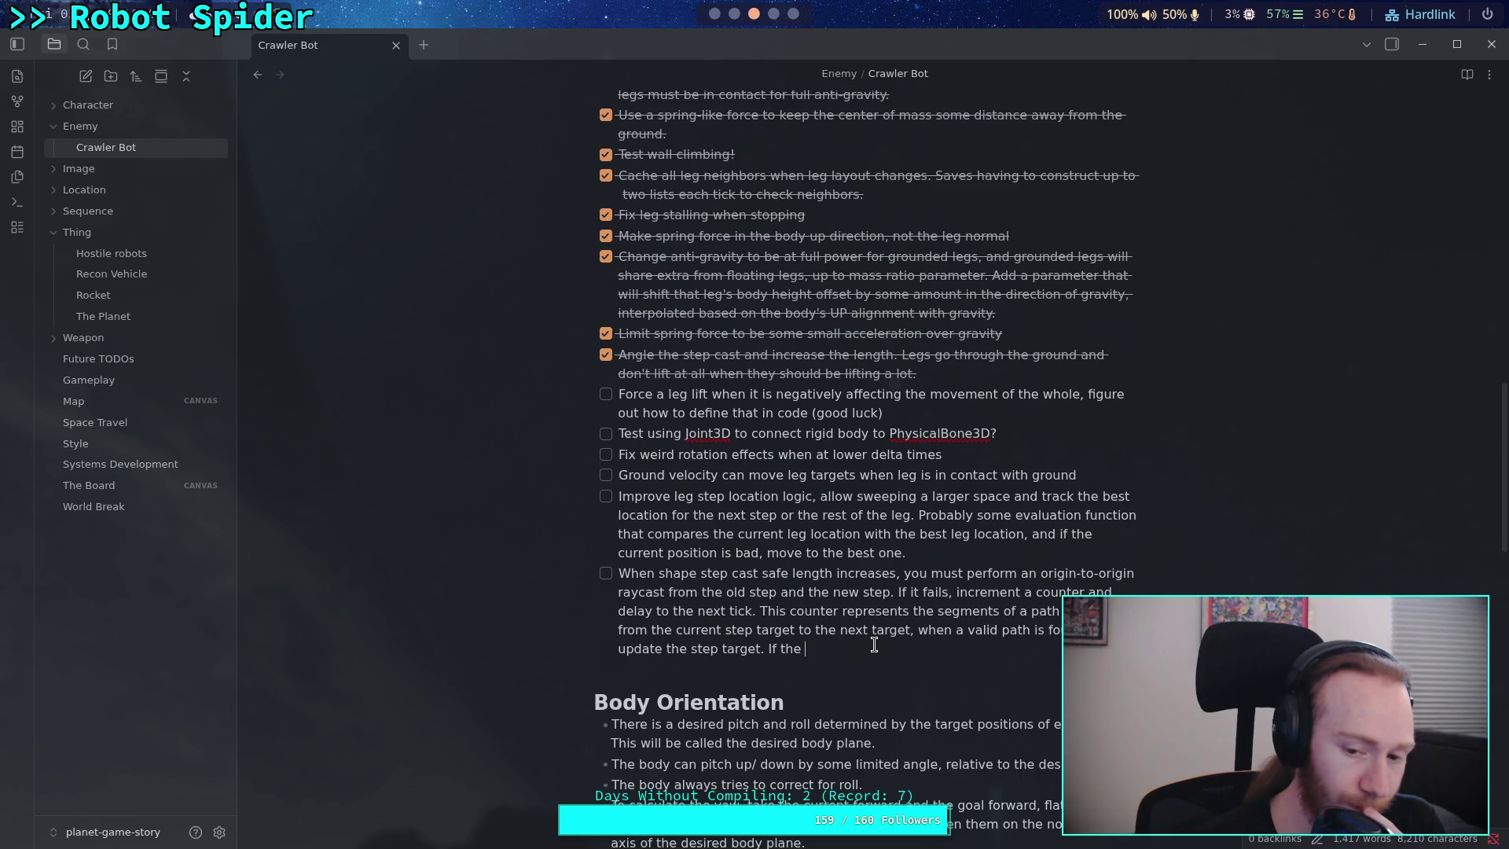
# - Continue the to-do with 'length decreases, assume it is safe to use the target', then switch to Krita
pyautogui.write('length decreases, ')
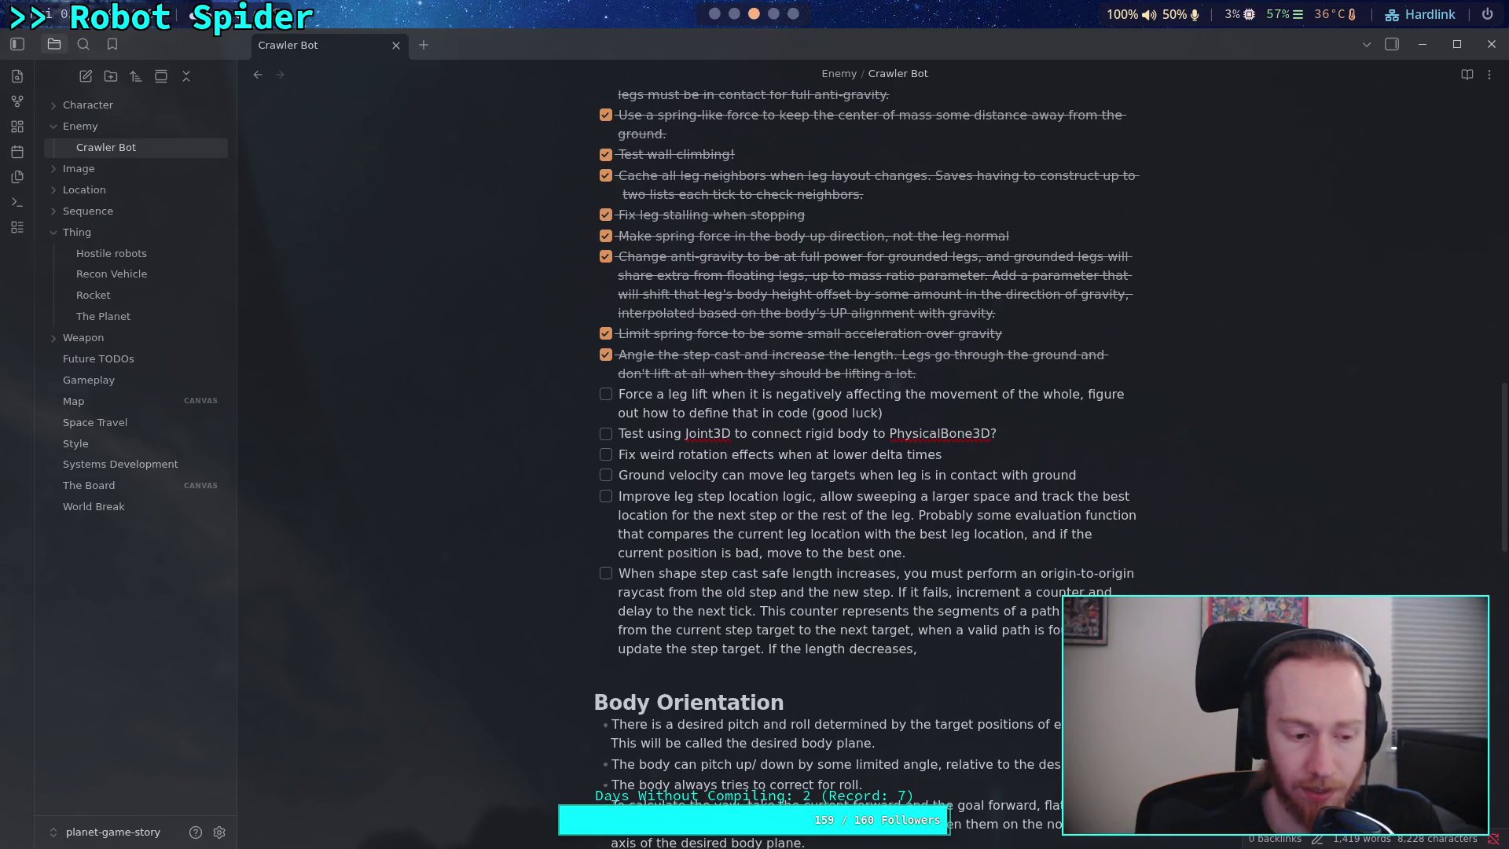
pyautogui.write('assume it')
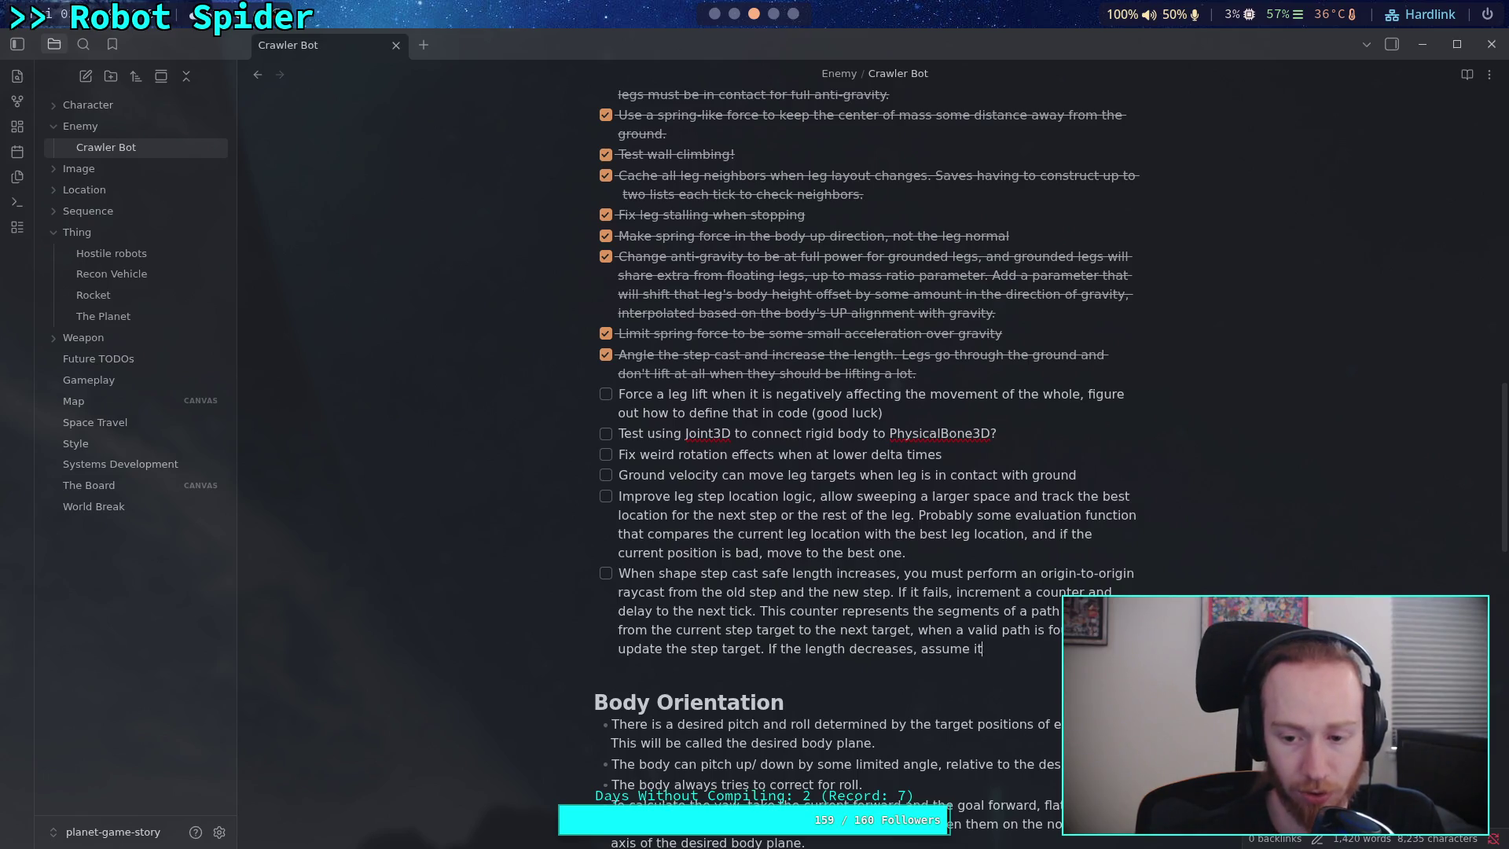
pyautogui.write(' is safe to ')
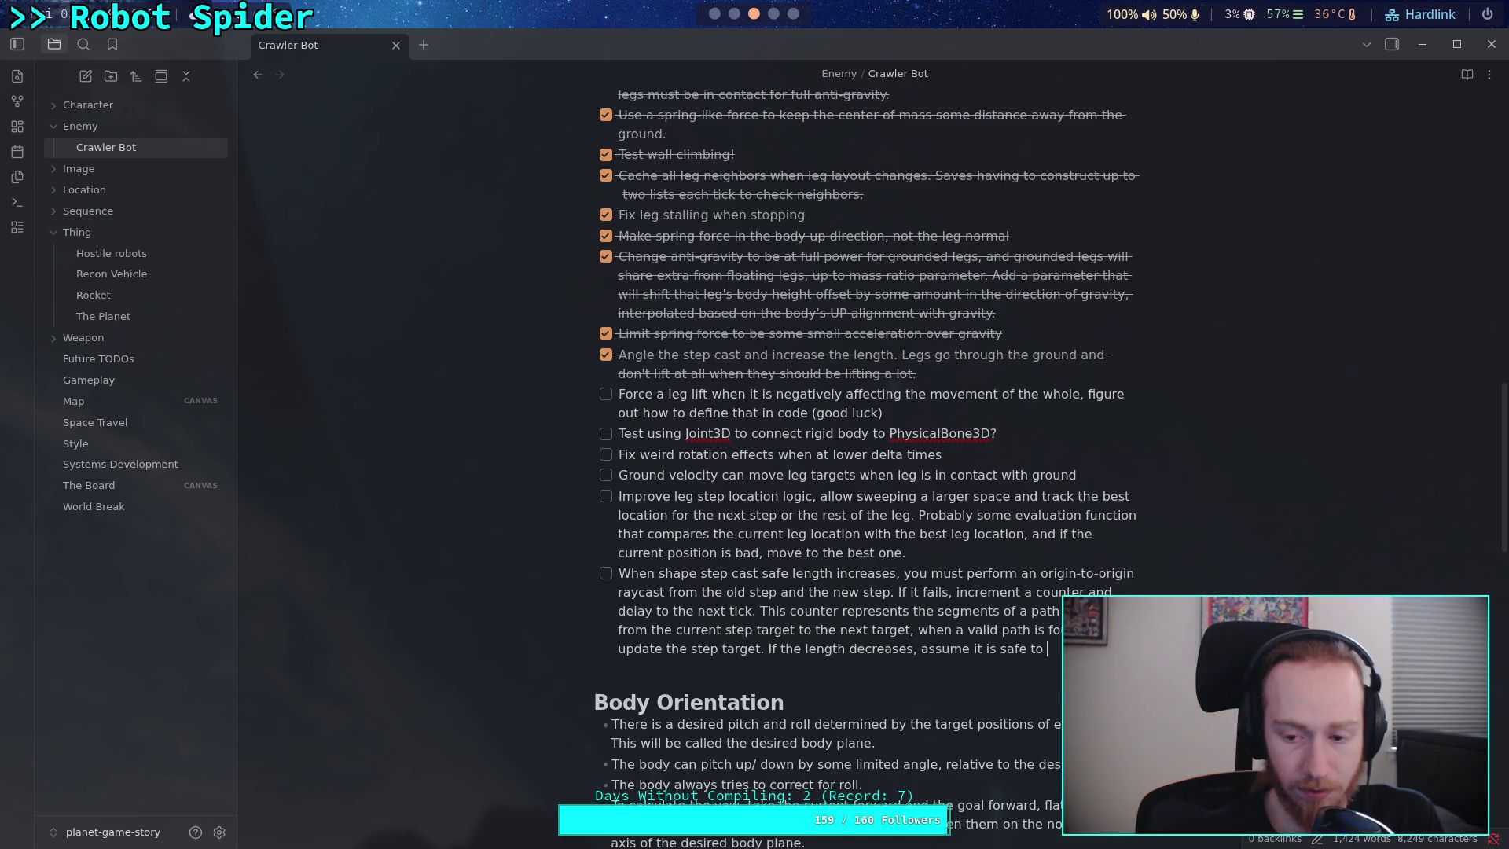
pyautogui.write('us ')
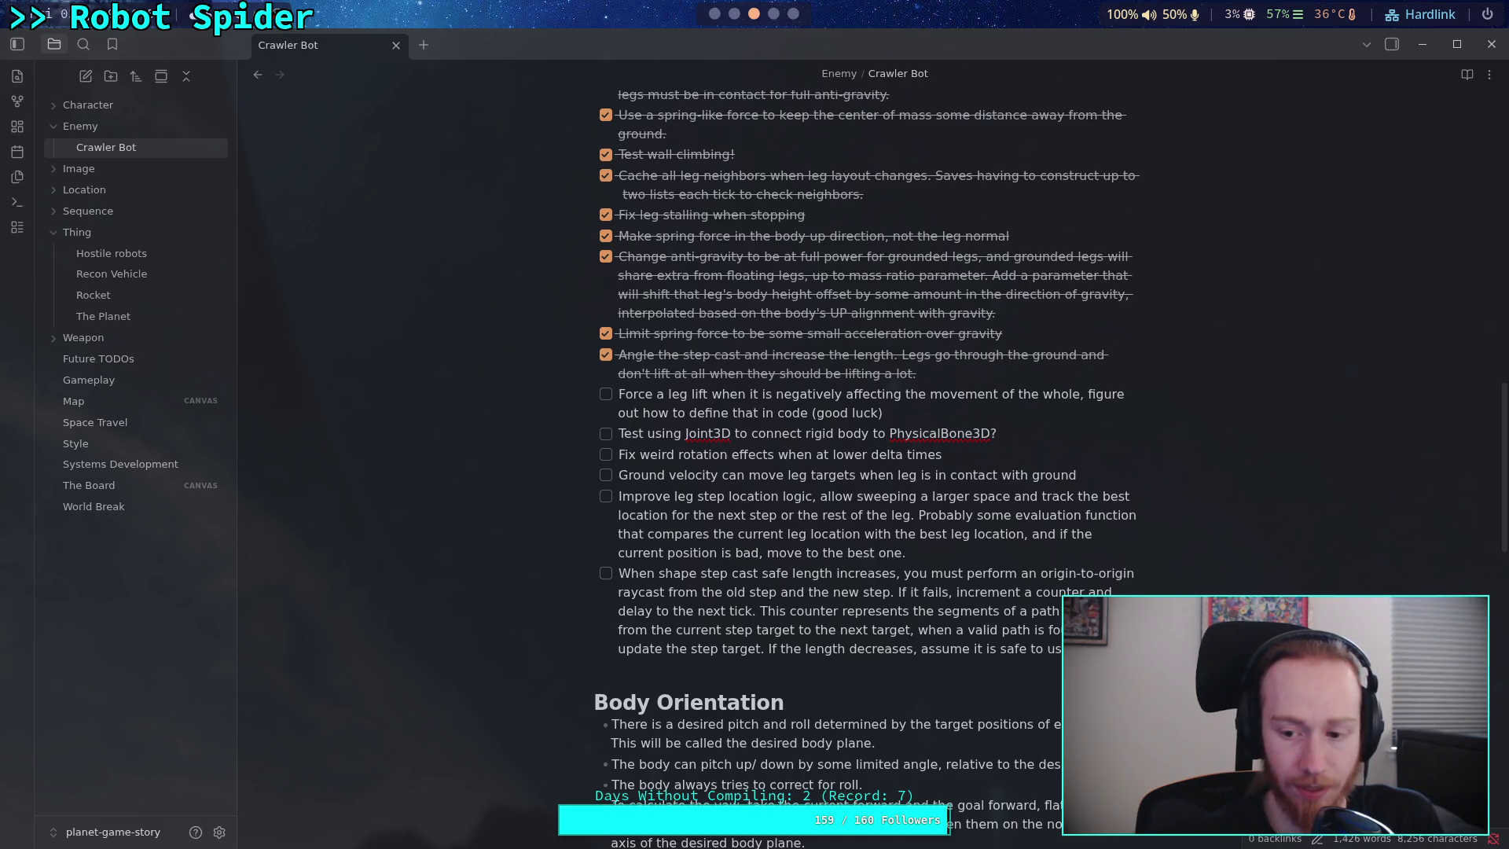
pyautogui.write('target')
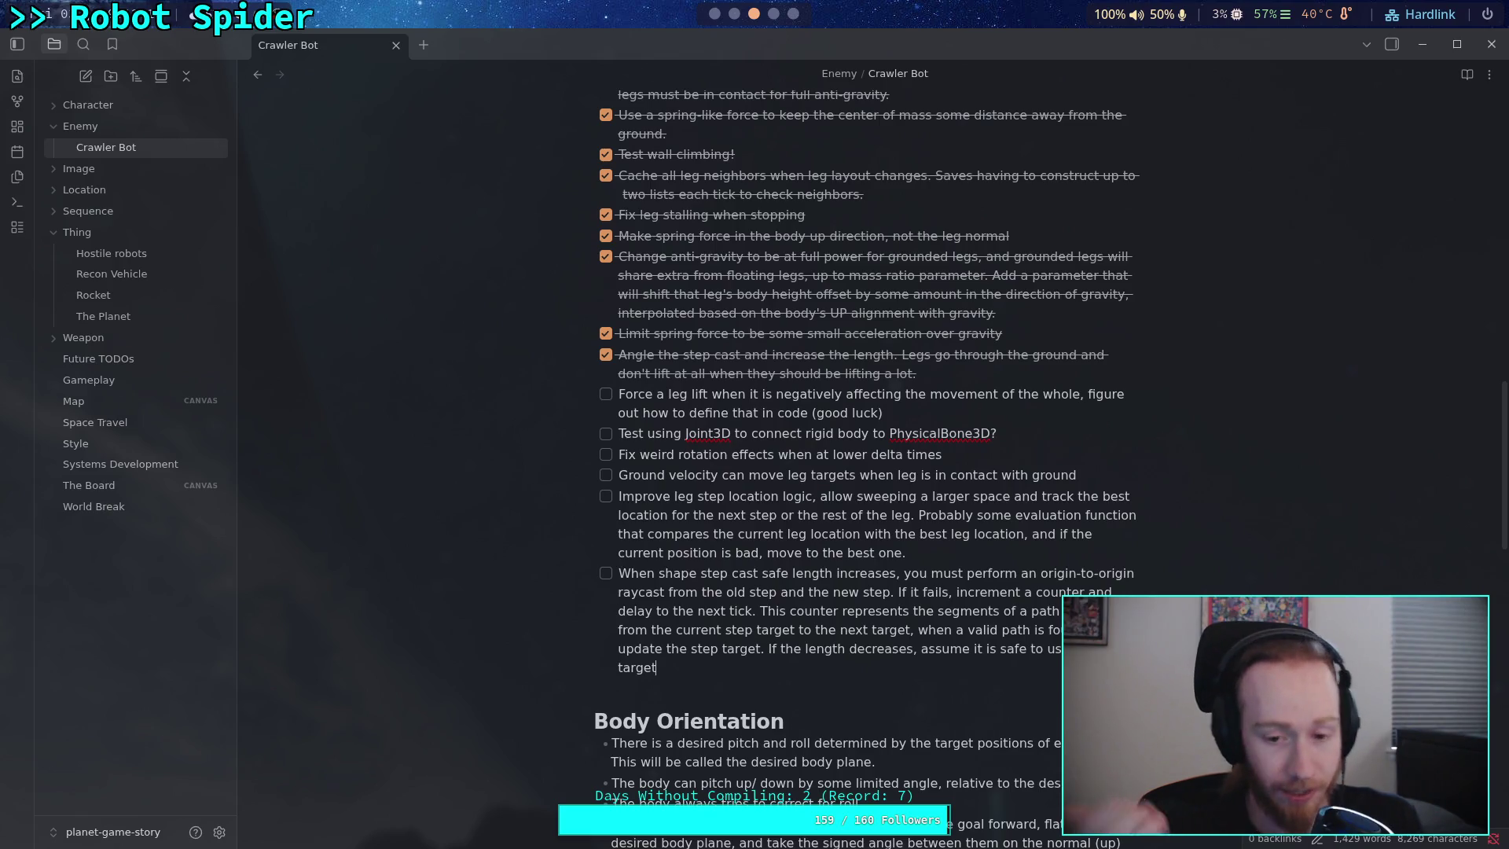
pyautogui.press('super+Right')
pyautogui.press('super+Right')
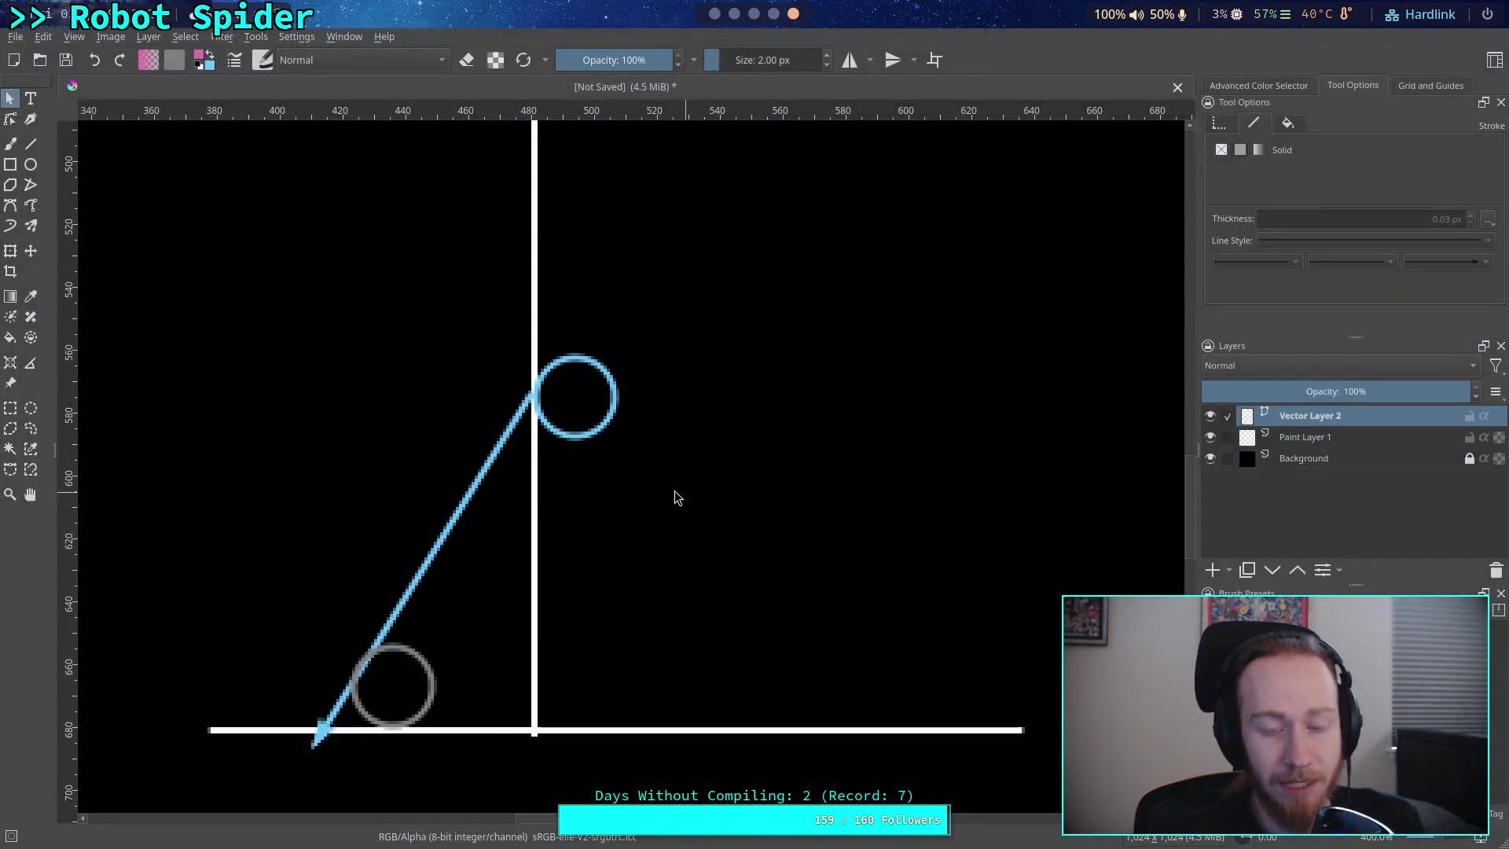
# - Clear space by moving the white vertical line far left, the blue arrow right and the grey circle aside
pyautogui.moveTo(480, 602); pyautogui.dragTo(559, 595)
pyautogui.click(633, 539)
pyautogui.moveTo(634, 539); pyautogui.dragTo(179, 597)
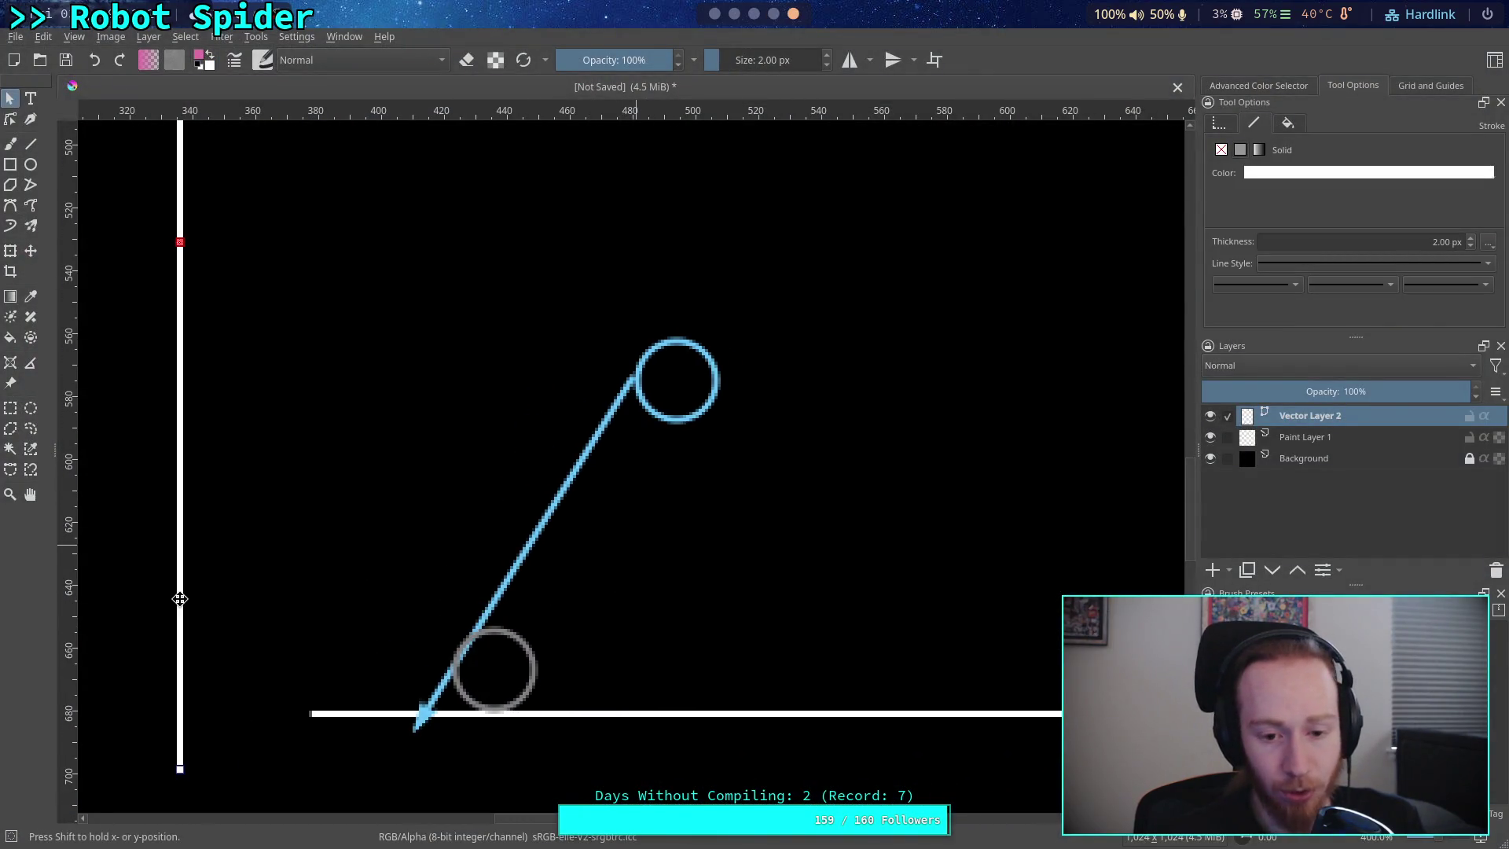
pyautogui.moveTo(601, 437); pyautogui.dragTo(649, 436)
pyautogui.moveTo(471, 638); pyautogui.dragTo(699, 513)
pyautogui.click(478, 645)
pyautogui.moveTo(478, 645); pyautogui.dragTo(869, 457)
# - Place the blue circle at the arrow's lower end, the white line above, and the grey circle on the arrow
pyautogui.moveTo(638, 391)
pyautogui.mouseDown()
pyautogui.moveTo(567, 474)
pyautogui.moveTo(475, 698)
pyautogui.moveTo(470, 678)
pyautogui.mouseUp()
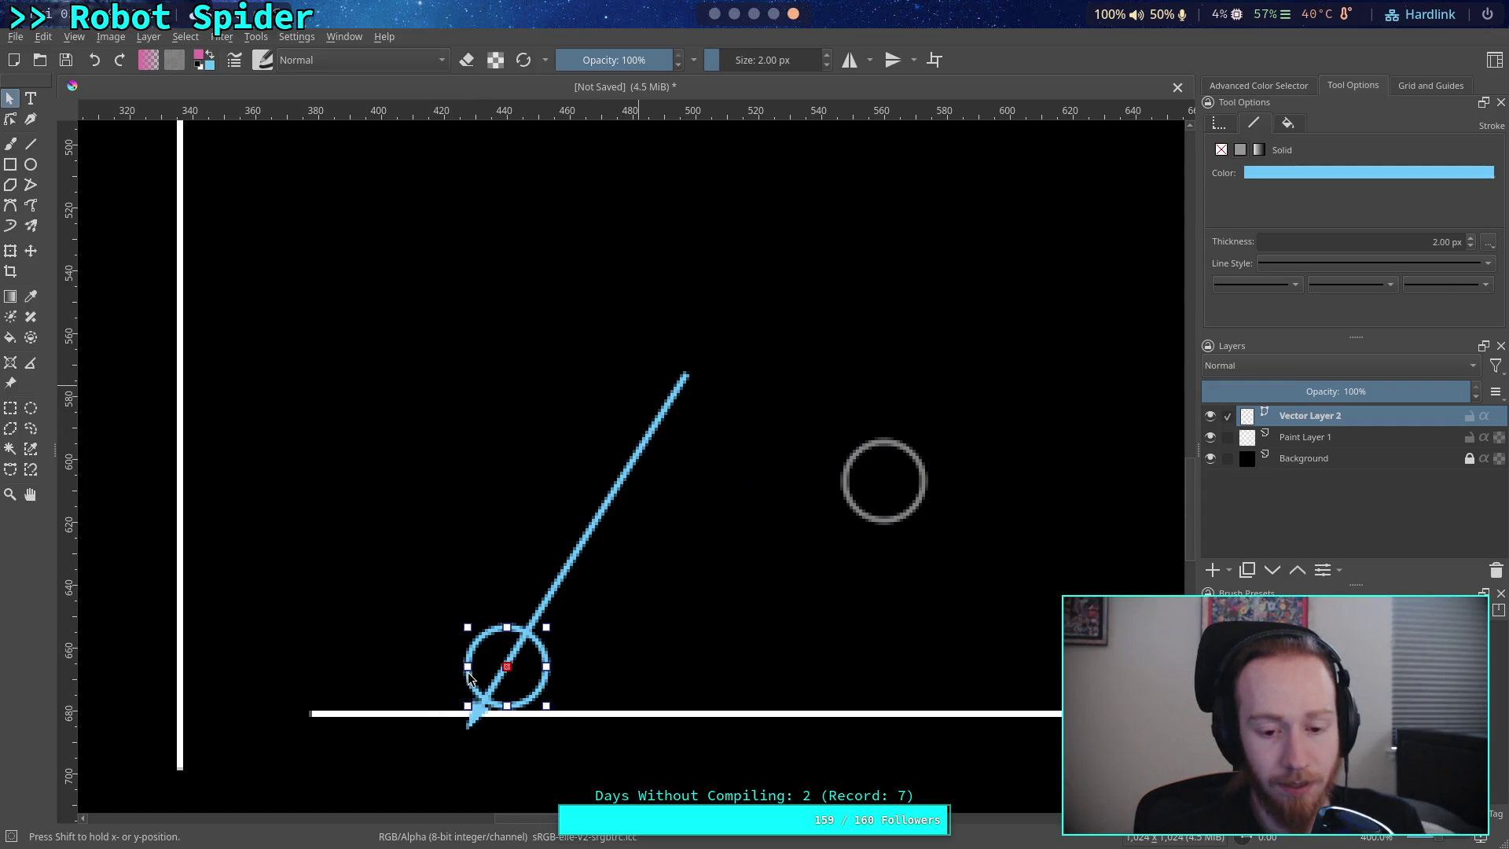
pyautogui.moveTo(186, 443)
pyautogui.mouseDown()
pyautogui.moveTo(574, 139)
pyautogui.moveTo(582, 237)
pyautogui.mouseUp()
pyautogui.click(853, 472)
pyautogui.moveTo(853, 453)
pyautogui.mouseDown()
pyautogui.moveTo(590, 499)
pyautogui.moveTo(592, 445)
pyautogui.mouseUp()
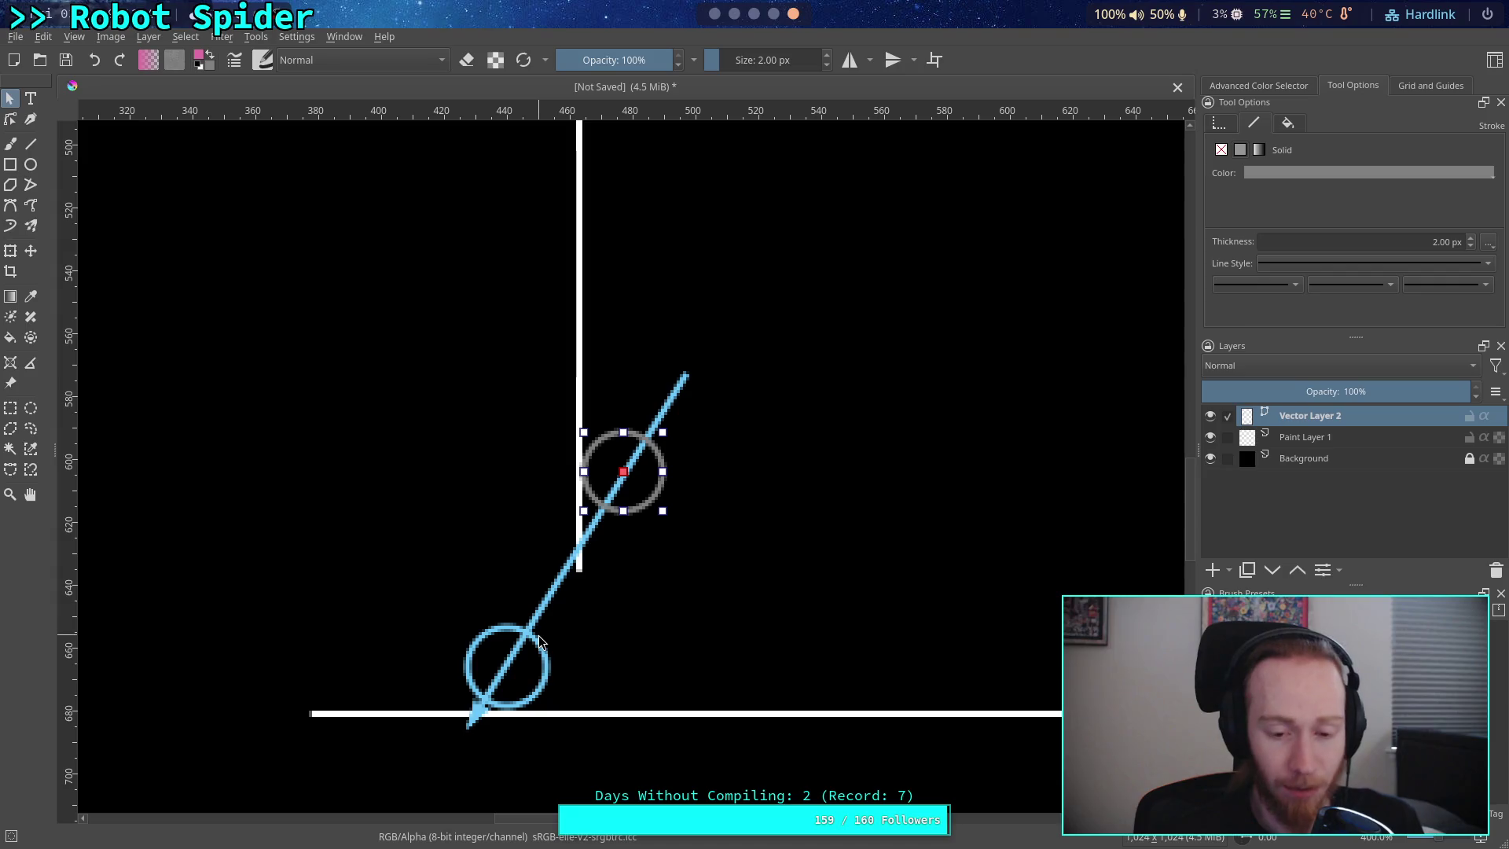
pyautogui.click(579, 293)
# - Lower and extend the white vertical line so it crosses the ground line beside the blue circle
pyautogui.moveTo(577, 293); pyautogui.dragTo(579, 374)
pyautogui.moveTo(512, 638)
pyautogui.mouseDown()
pyautogui.moveTo(678, 640)
pyautogui.moveTo(508, 620)
pyautogui.moveTo(496, 643)
pyautogui.mouseUp()
pyautogui.click(574, 264)
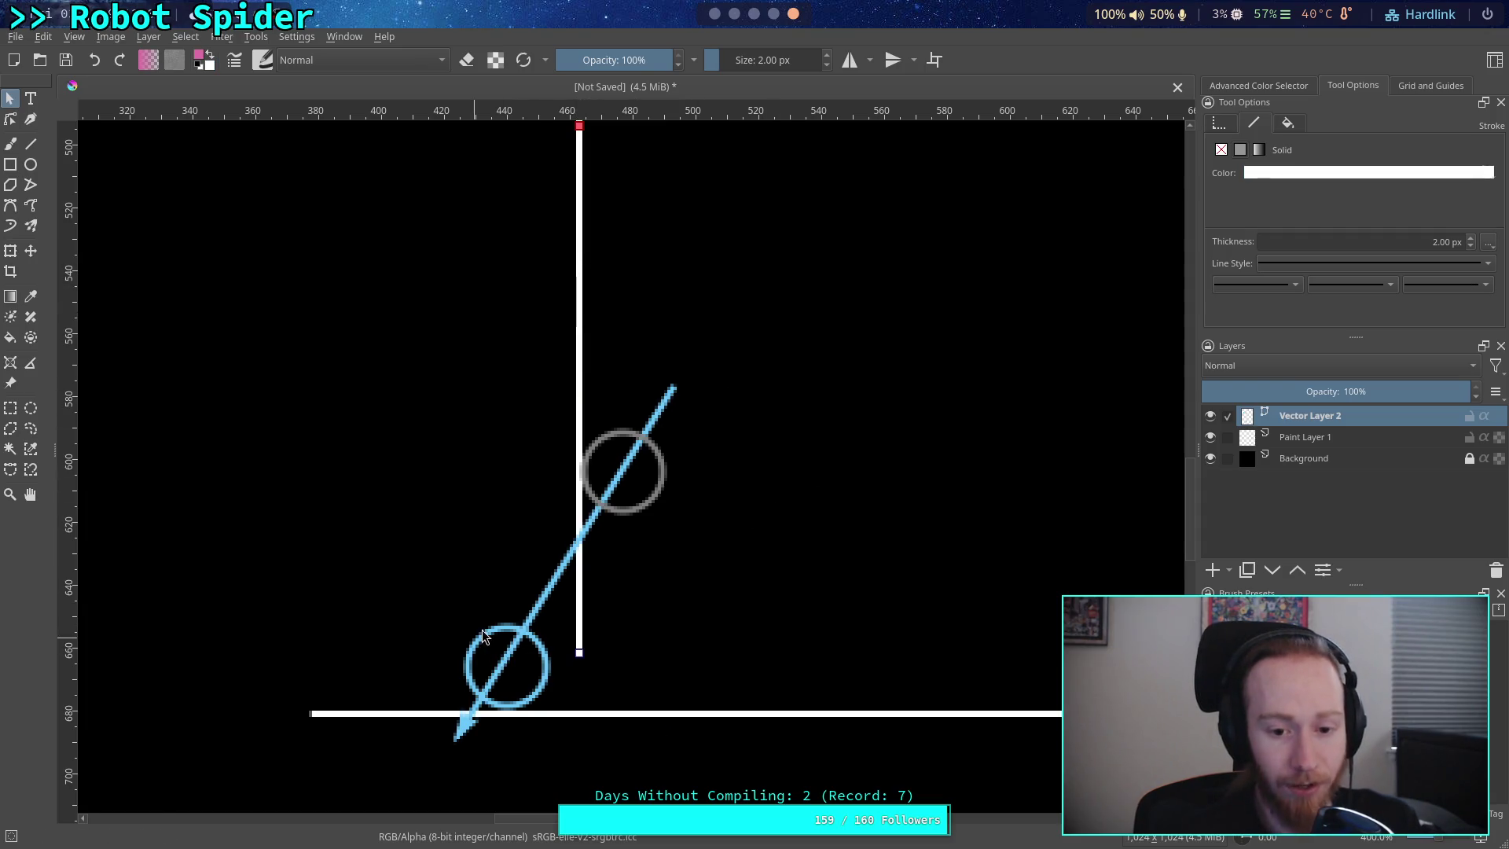
pyautogui.moveTo(581, 291)
pyautogui.mouseDown()
pyautogui.moveTo(573, 188)
pyautogui.moveTo(582, 273)
pyautogui.moveTo(306, 235)
pyautogui.moveTo(547, 233)
pyautogui.moveTo(559, 207)
pyautogui.mouseUp()
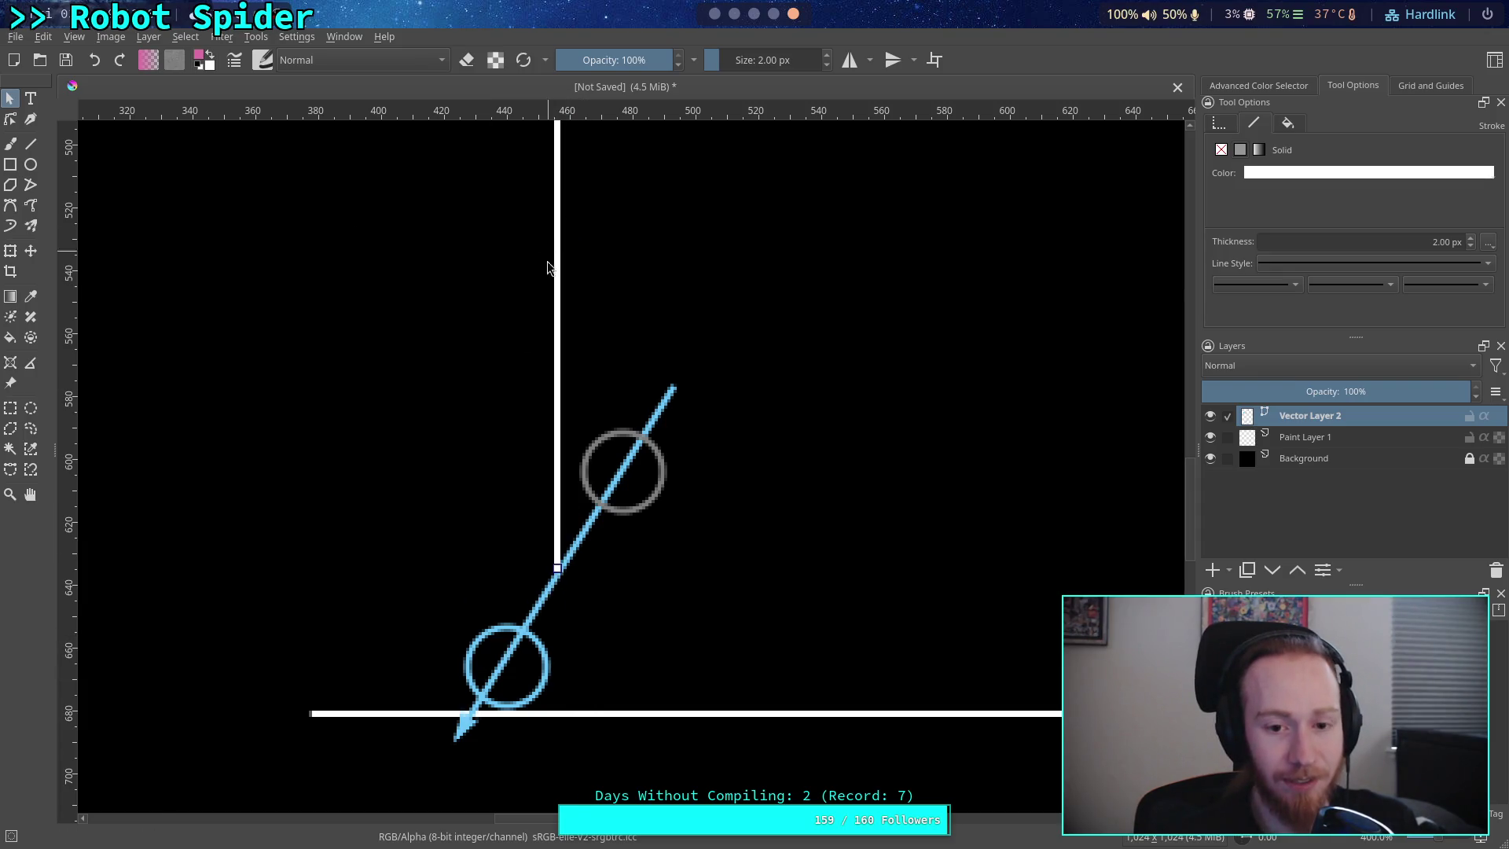
pyautogui.moveTo(559, 294)
pyautogui.mouseDown()
pyautogui.moveTo(559, 309)
pyautogui.moveTo(569, 270)
pyautogui.moveTo(573, 551)
pyautogui.mouseUp()
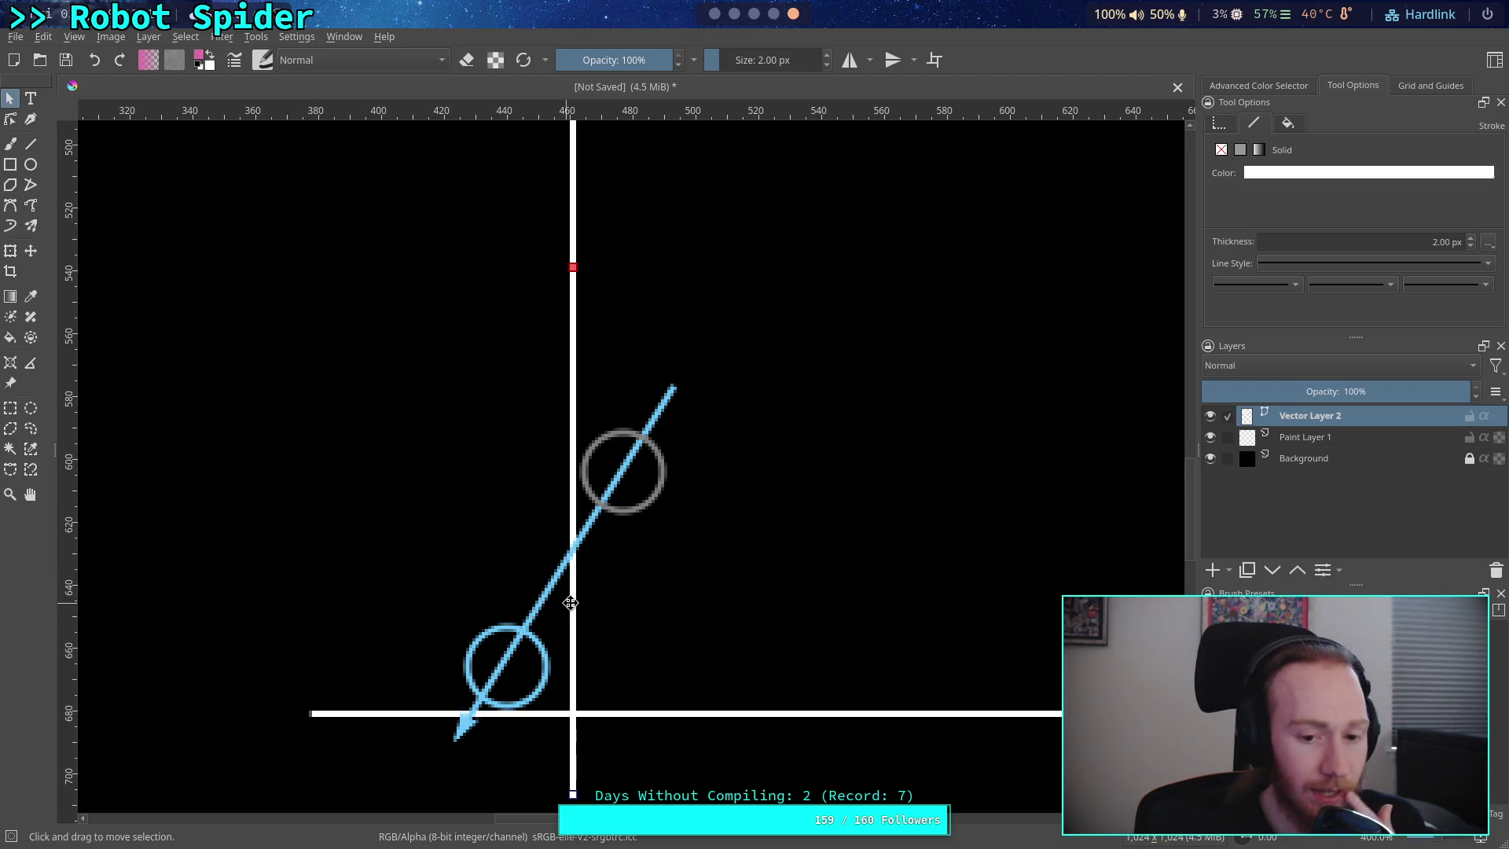
# - Nudge the lower blue circle near the ground, then return to the Crawler Bot note
pyautogui.click(539, 646)
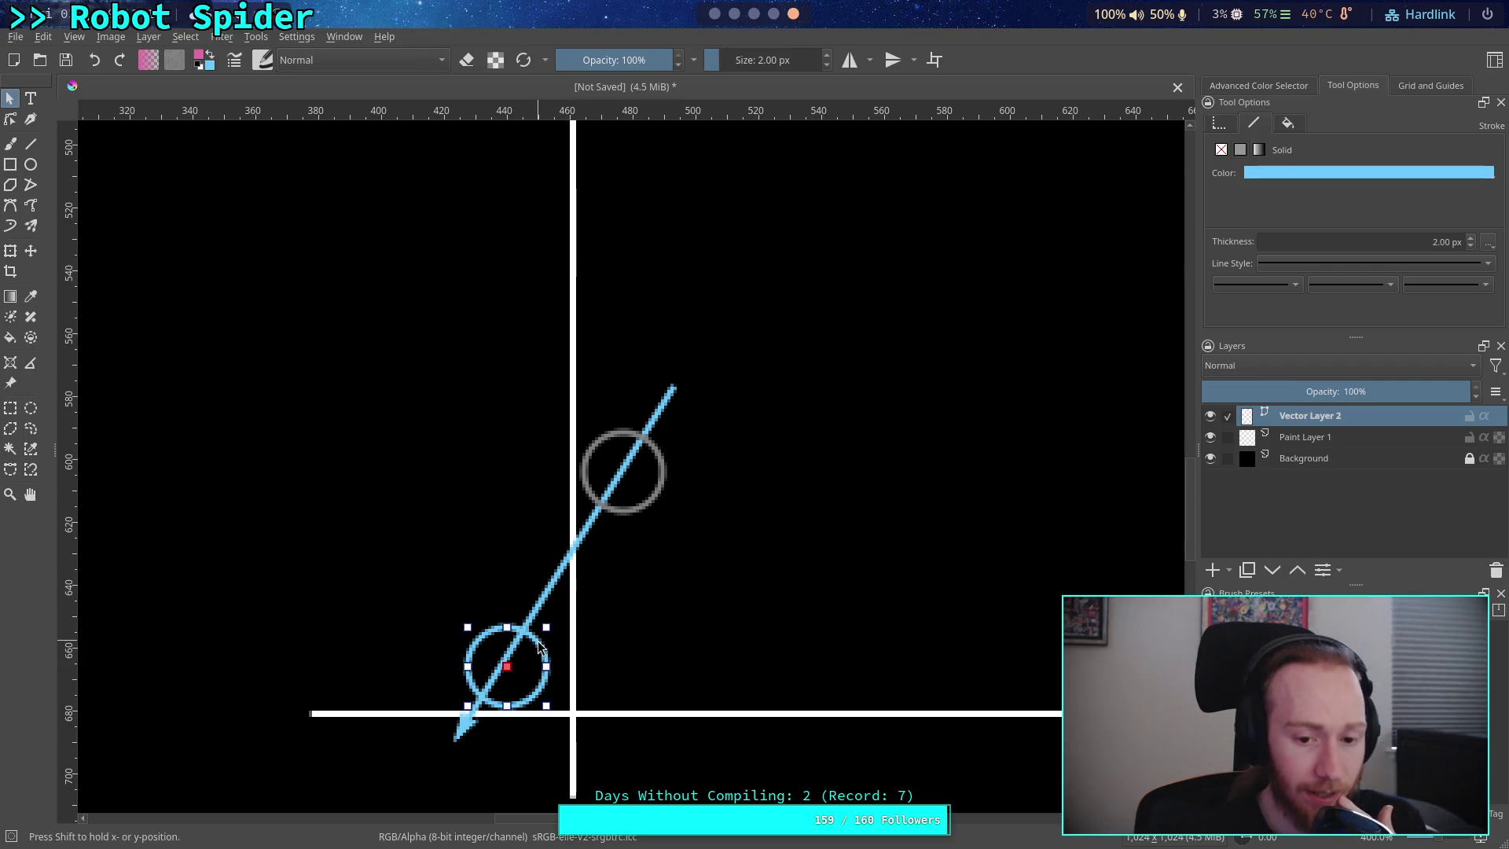
pyautogui.moveTo(539, 647)
pyautogui.mouseDown()
pyautogui.moveTo(669, 456)
pyautogui.moveTo(651, 452)
pyautogui.moveTo(550, 618)
pyautogui.moveTo(725, 412)
pyautogui.moveTo(535, 681)
pyautogui.moveTo(534, 642)
pyautogui.mouseUp()
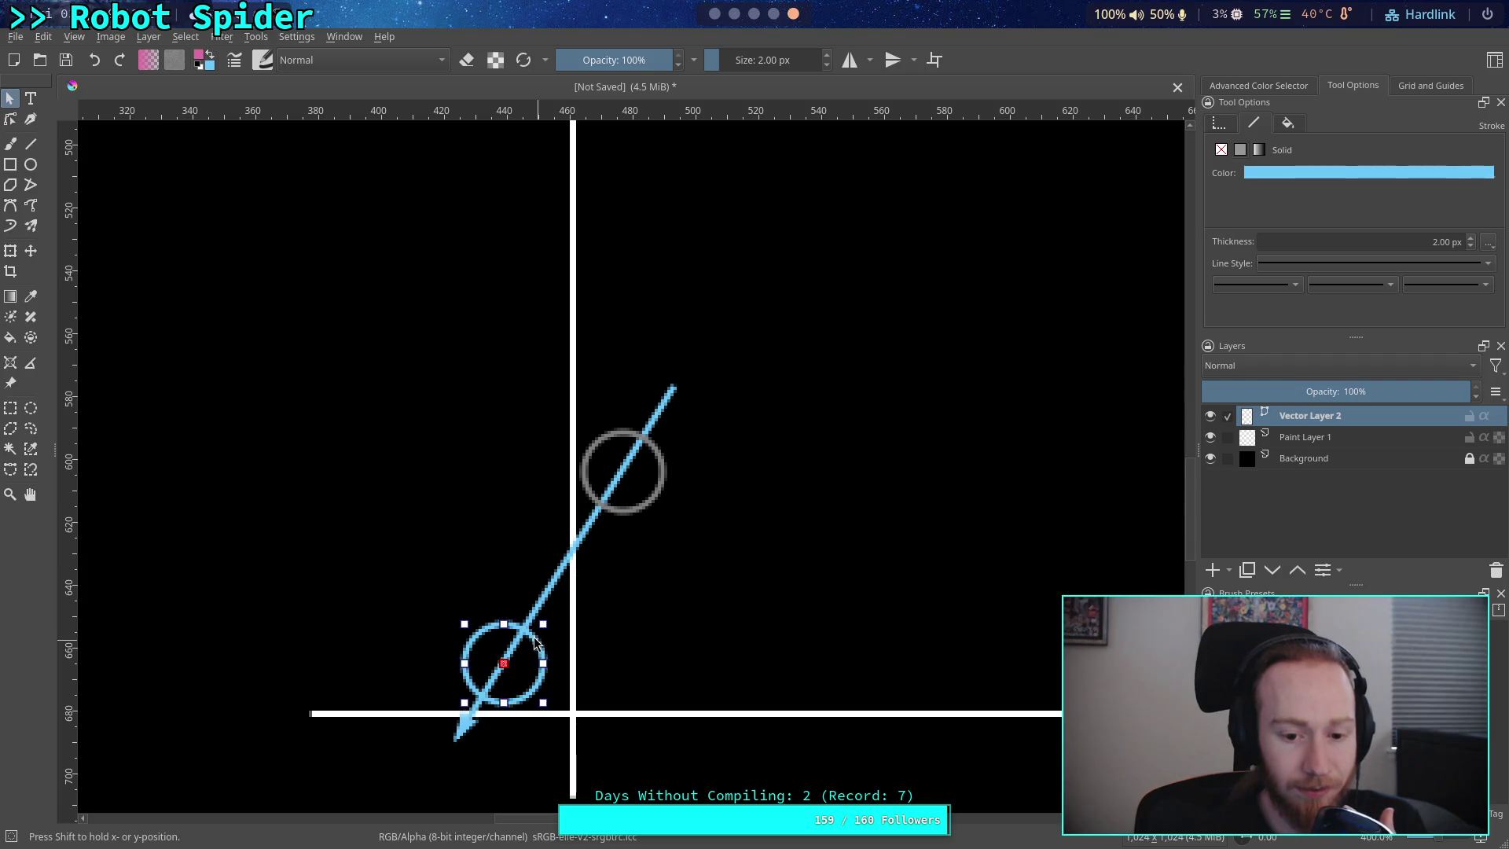
pyautogui.click(753, 18)
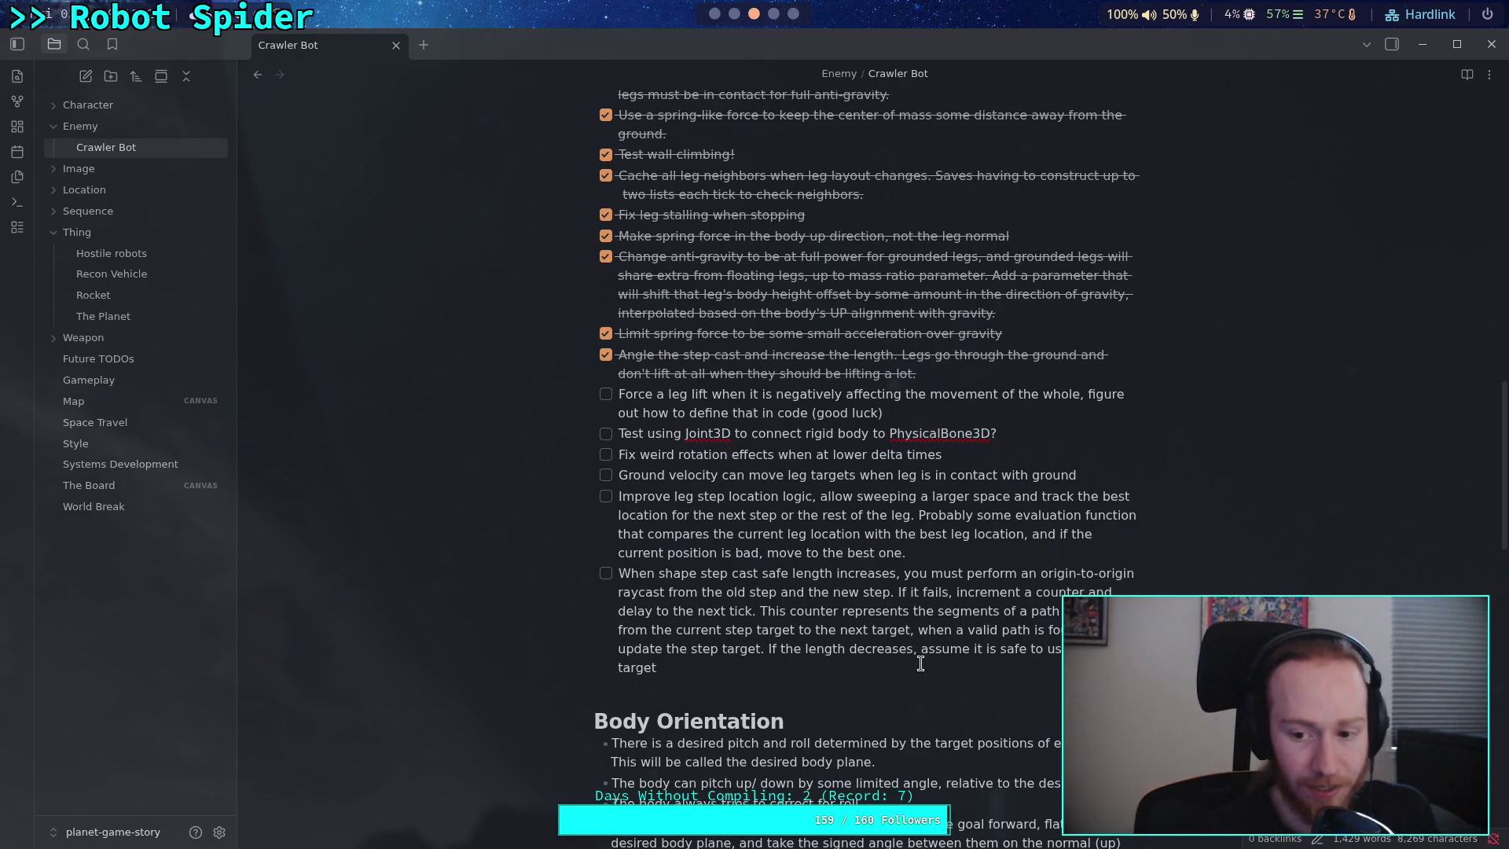
# - Add 'and' to the last todo and replace 'path' with 'raycasts to from'
pyautogui.write('and')
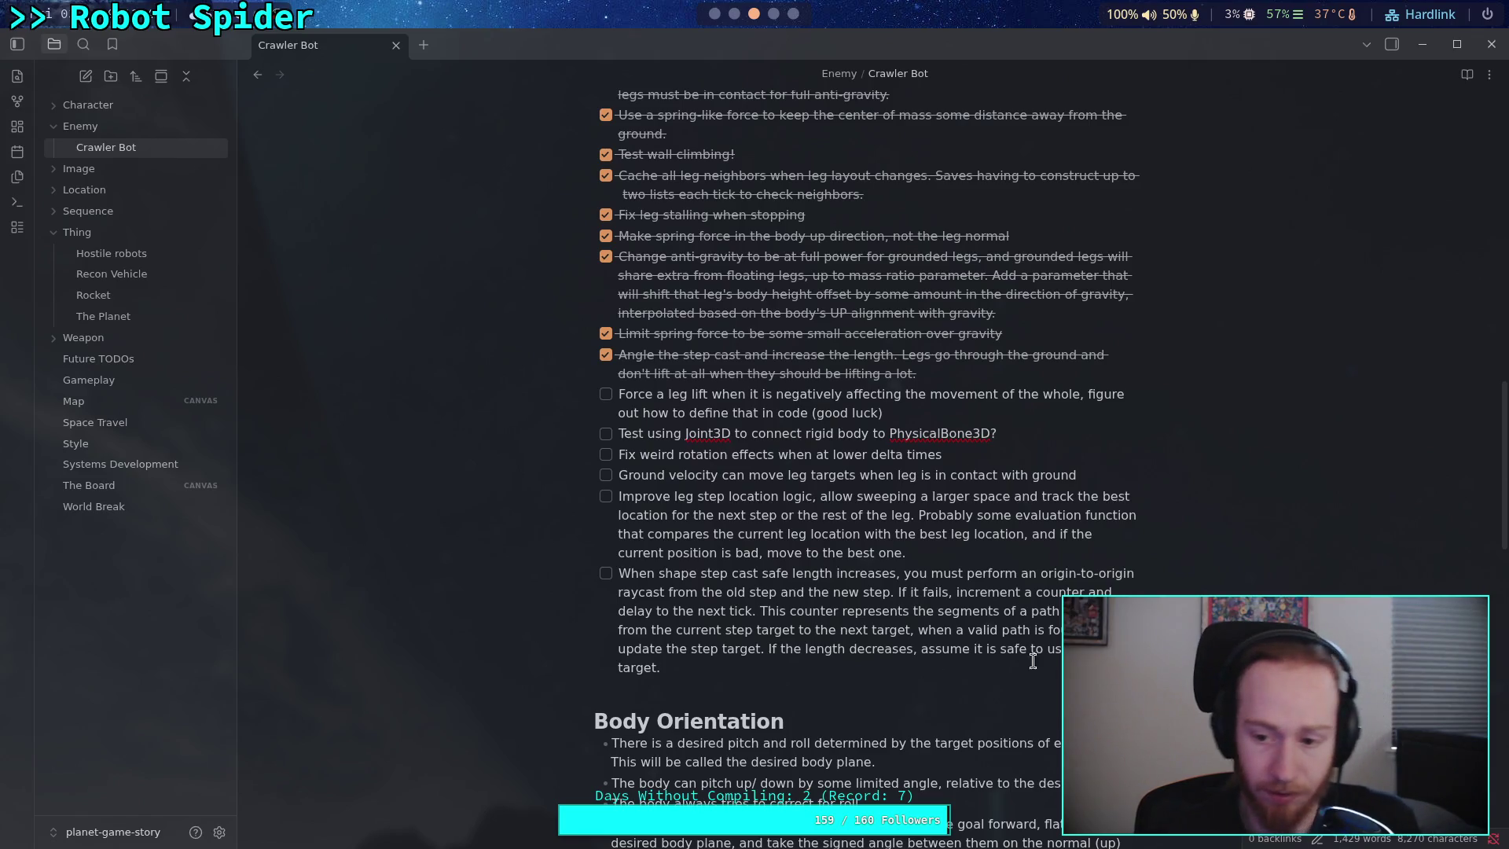
pyautogui.moveTo(1059, 607); pyautogui.dragTo(1033, 611)
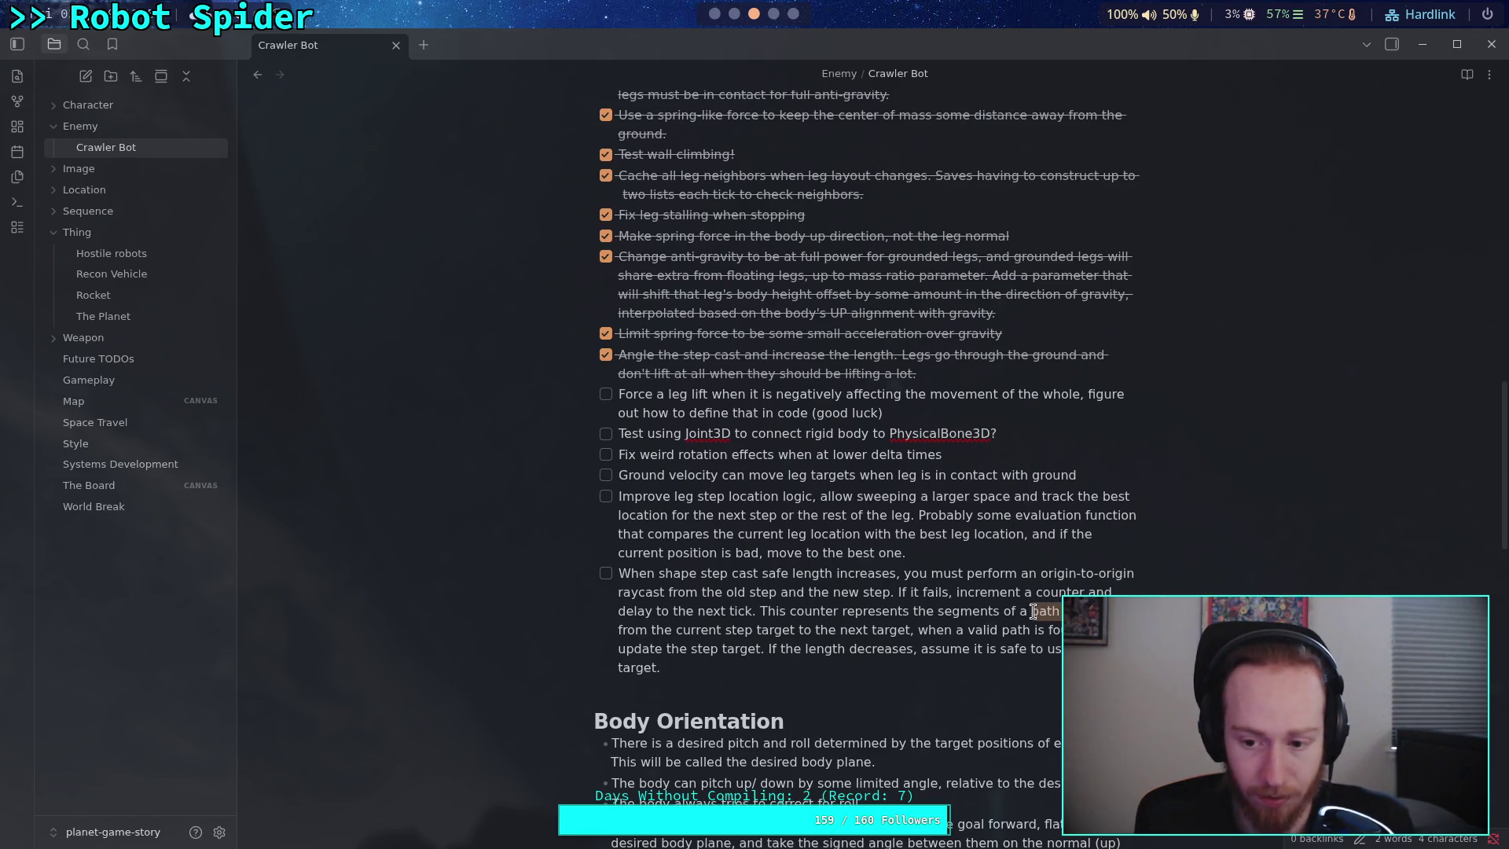
pyautogui.write('raycast')
pyautogui.write('s')
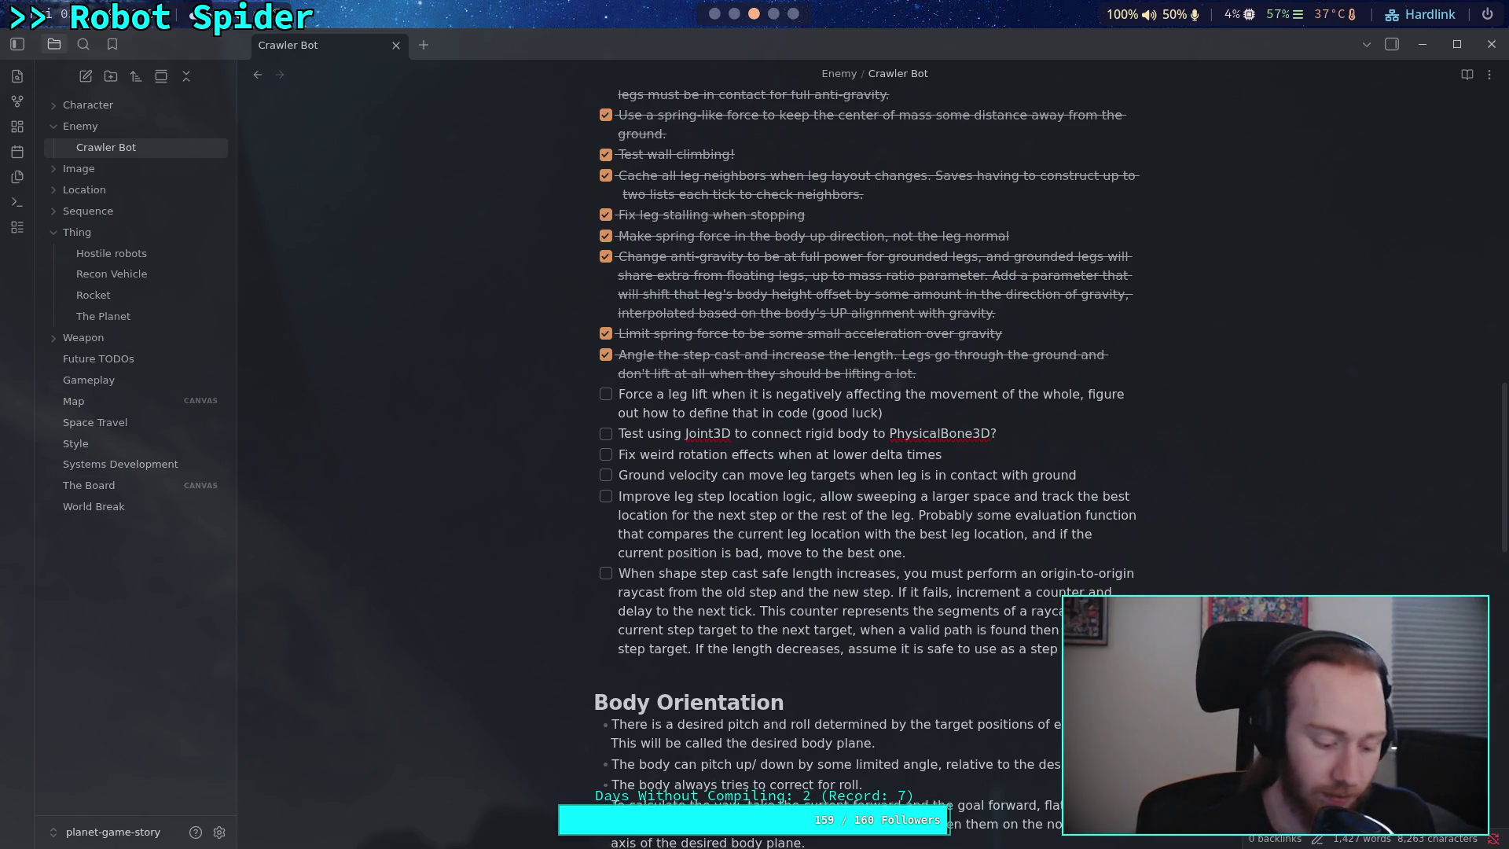
pyautogui.write(' to')
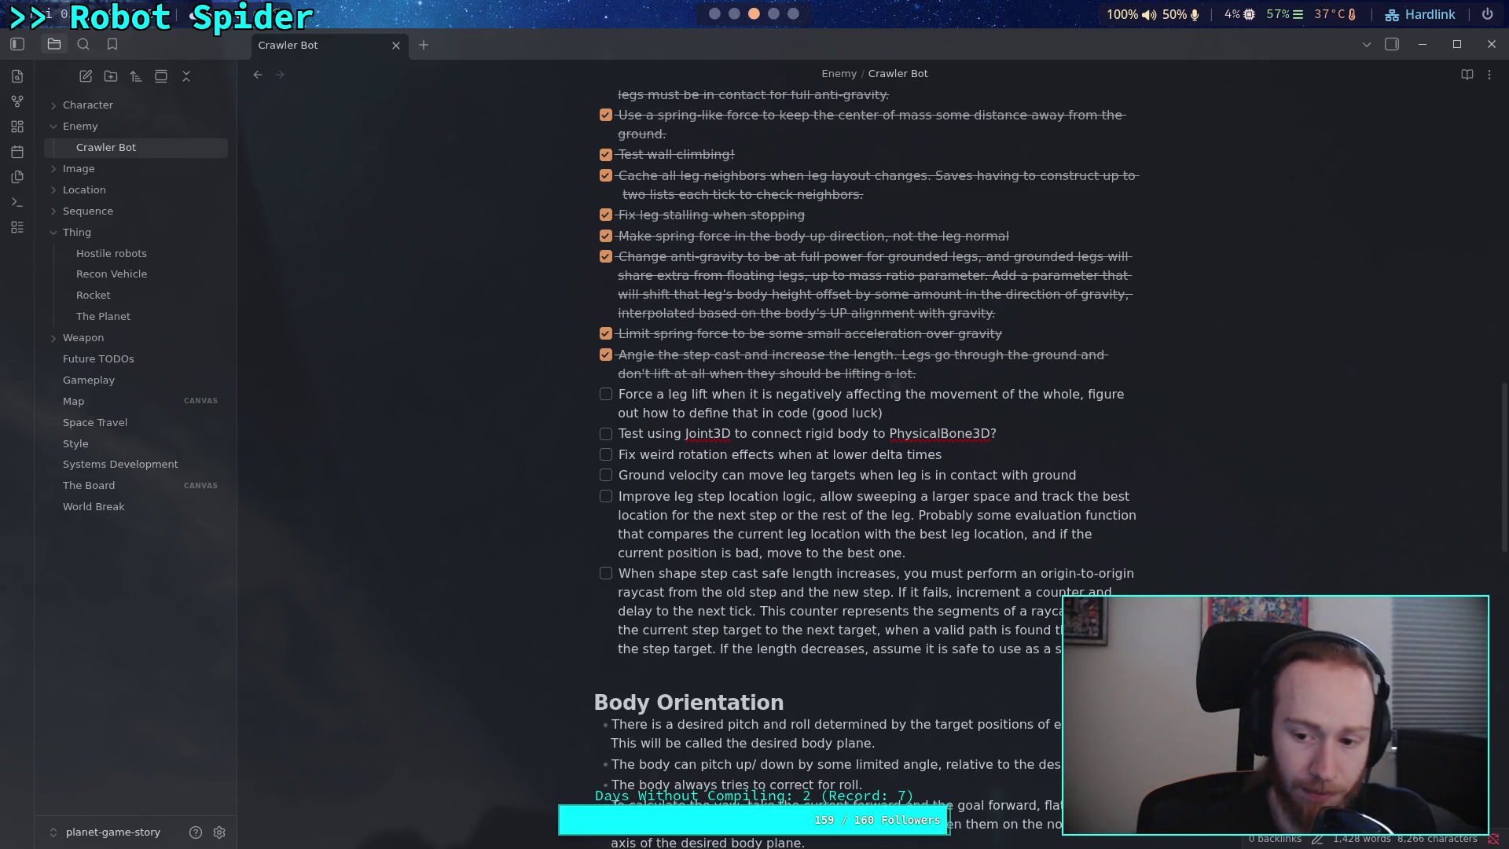
pyautogui.write(' from')
# - Insert 'following path the leg would take,' after 'next target' in the todo
pyautogui.click(813, 665)
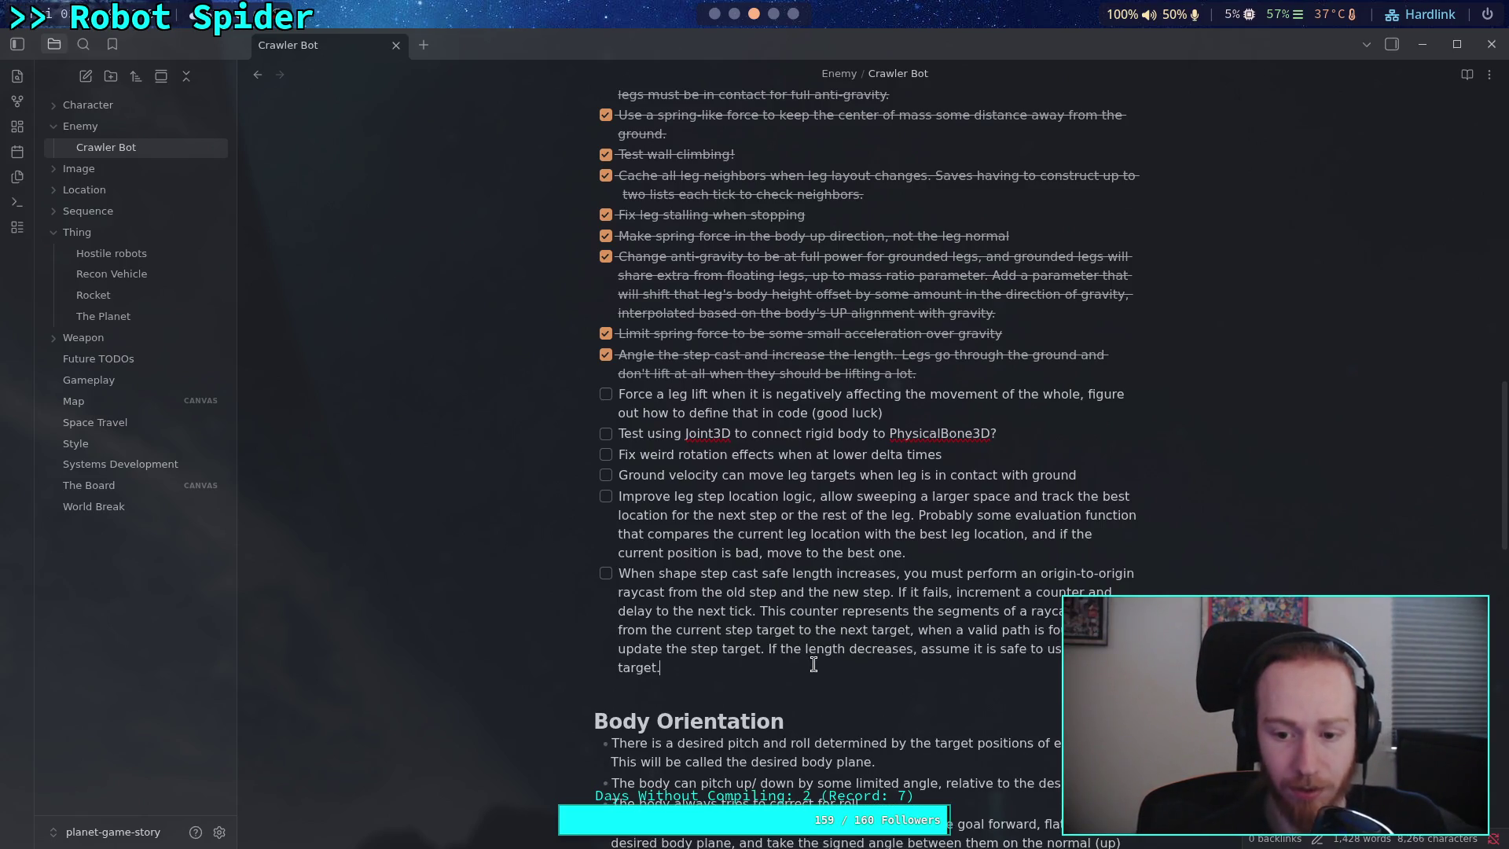
pyautogui.write('following')
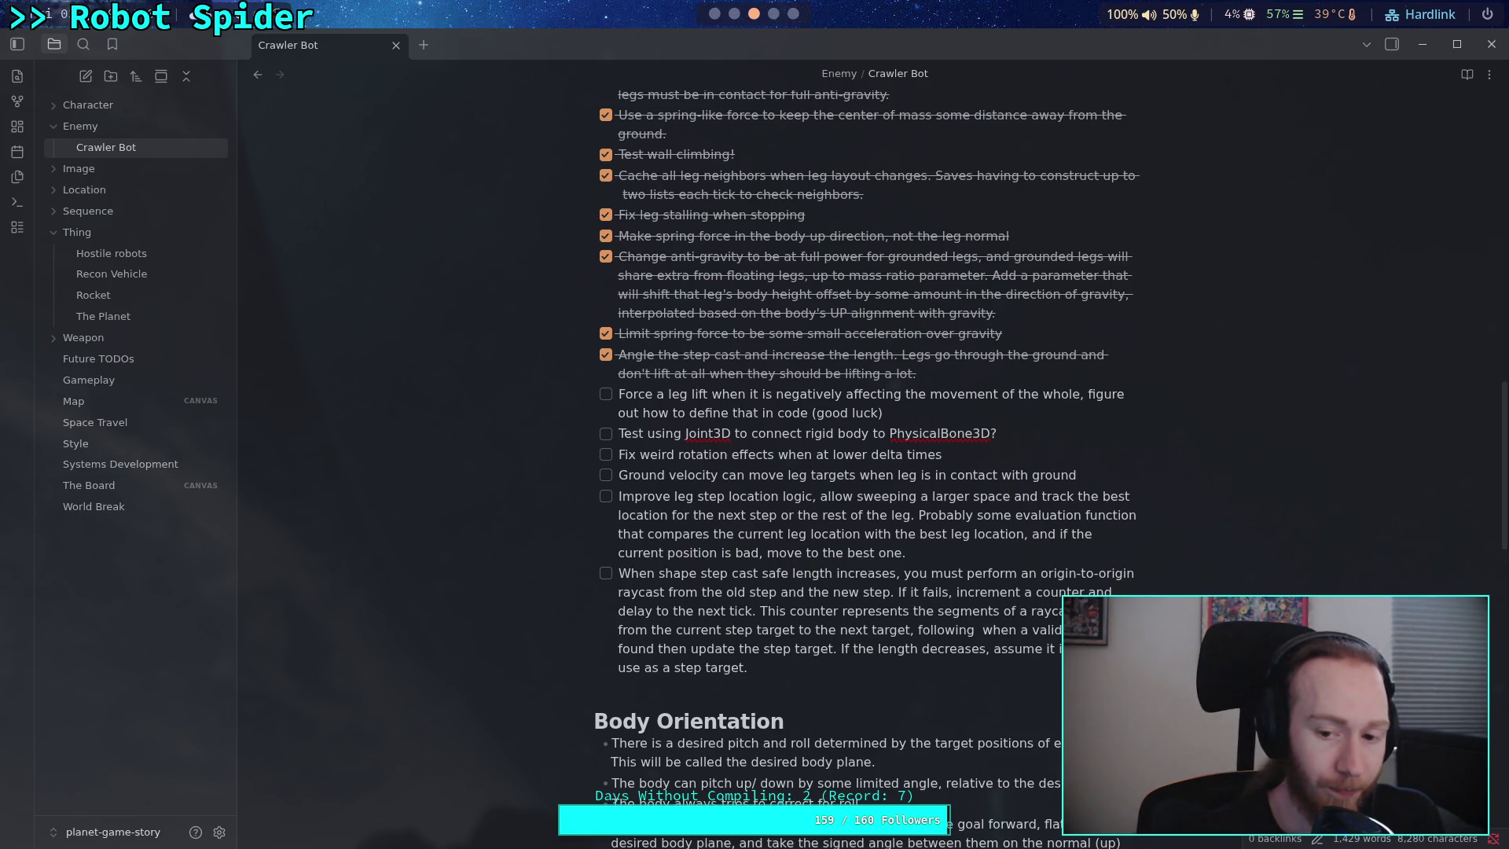
pyautogui.write(' what the l')
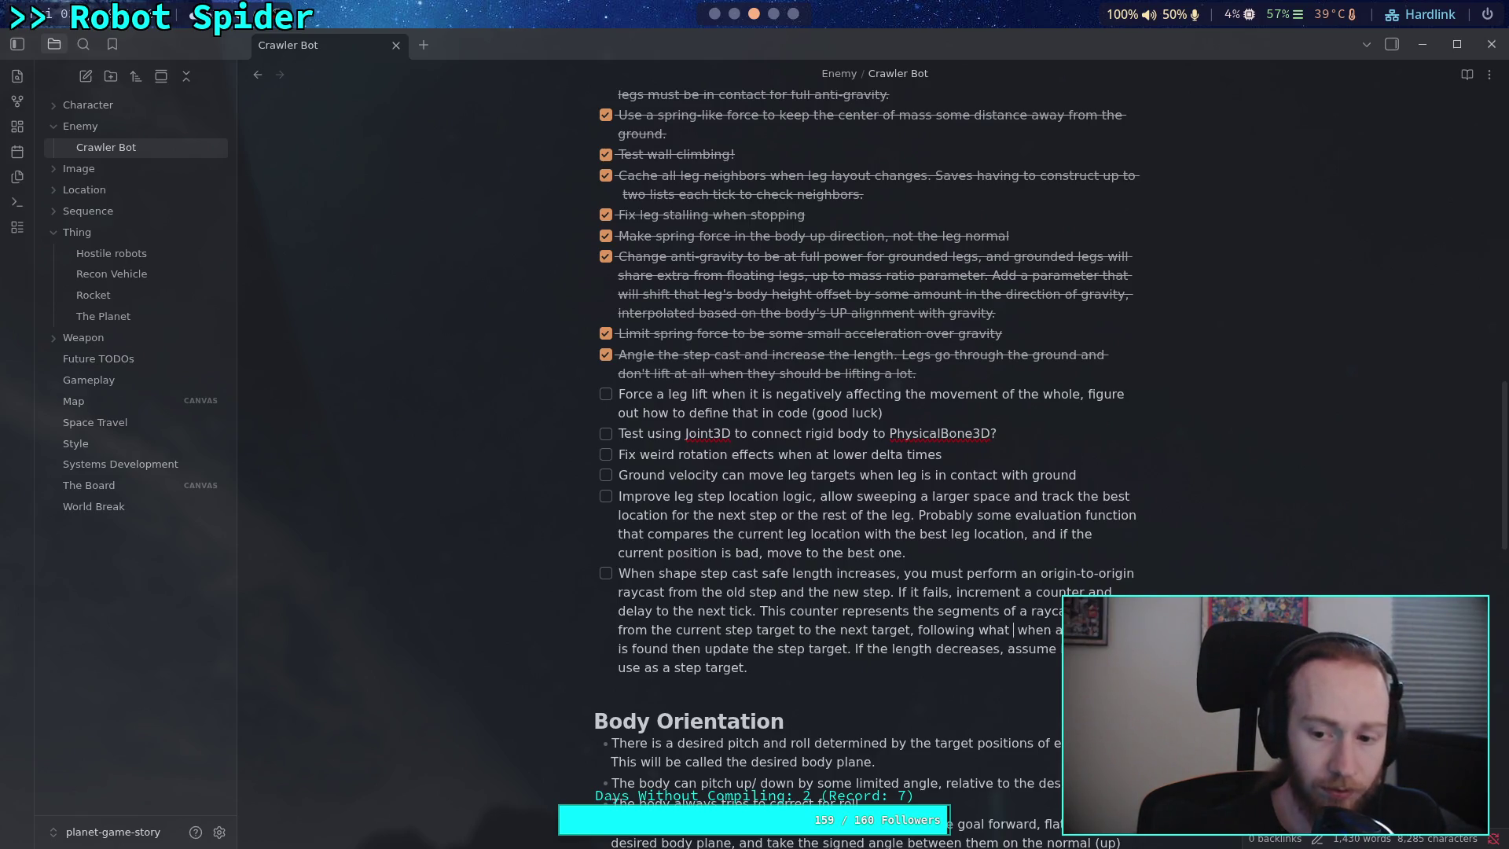
pyautogui.write('eg')
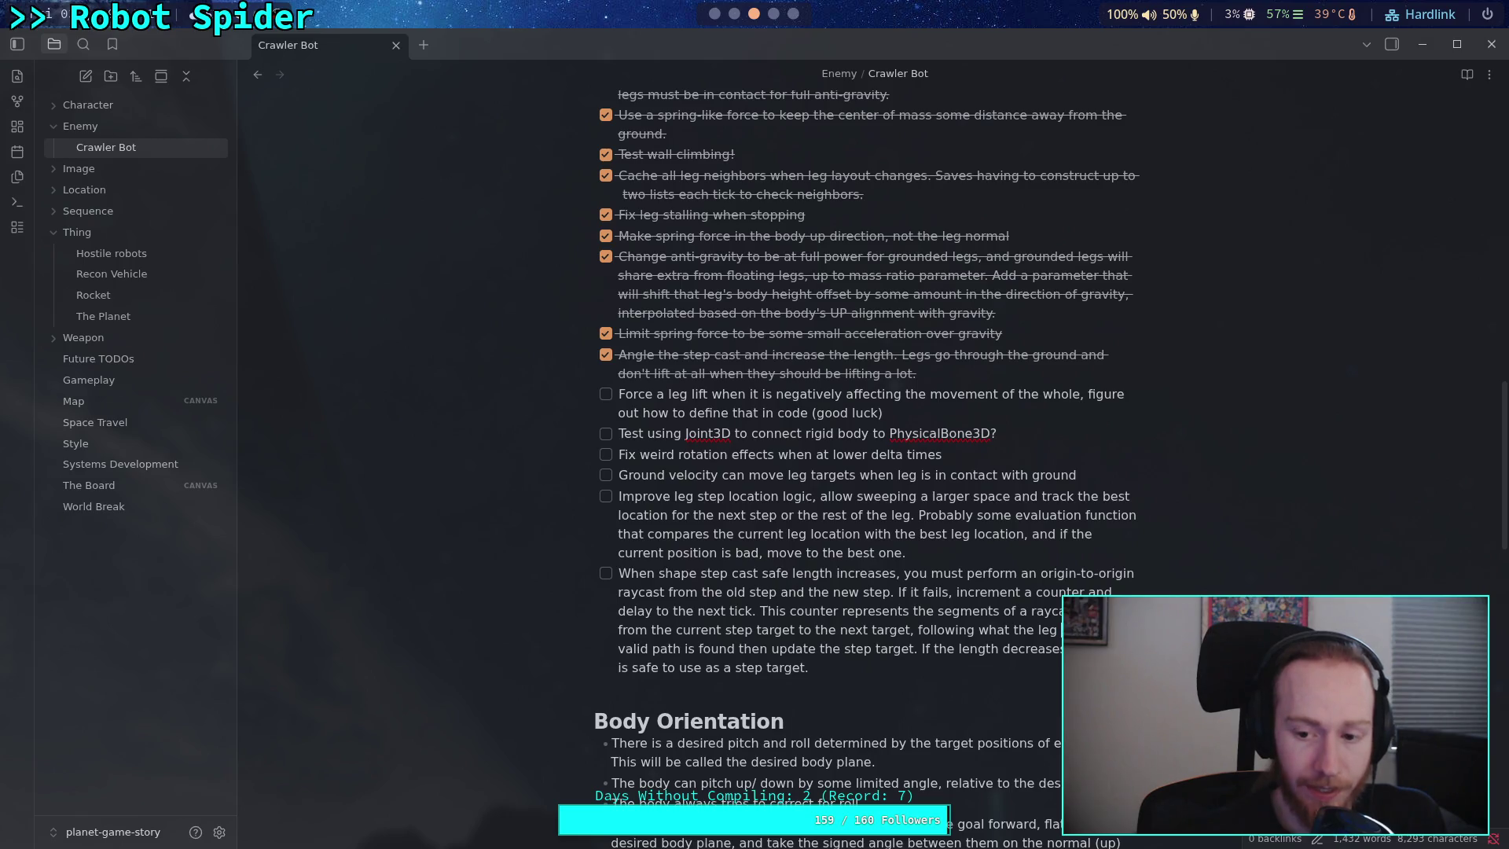
pyautogui.write('uld, ')
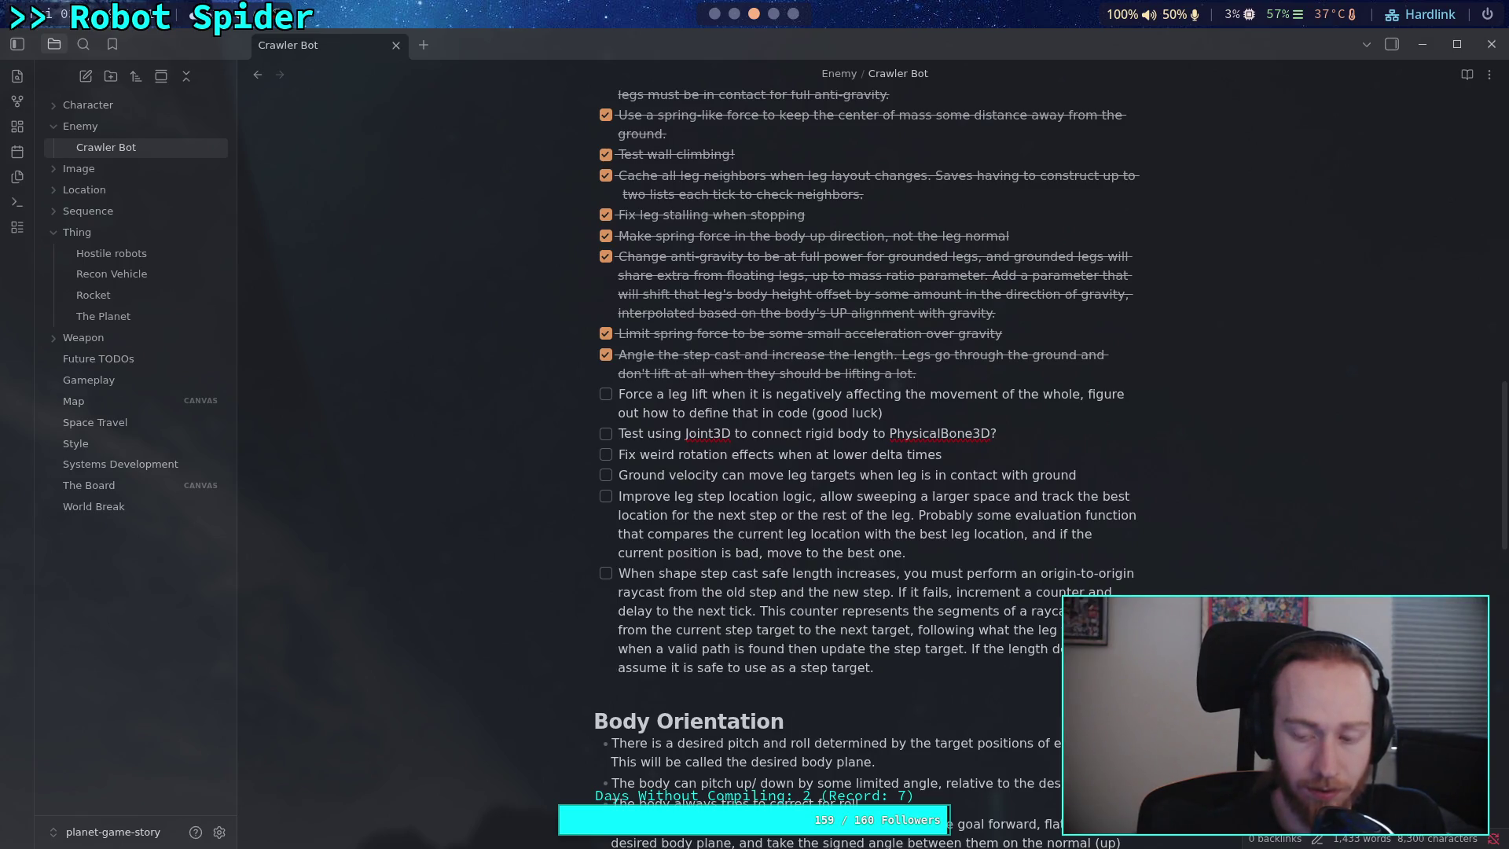
pyautogui.write(' take')
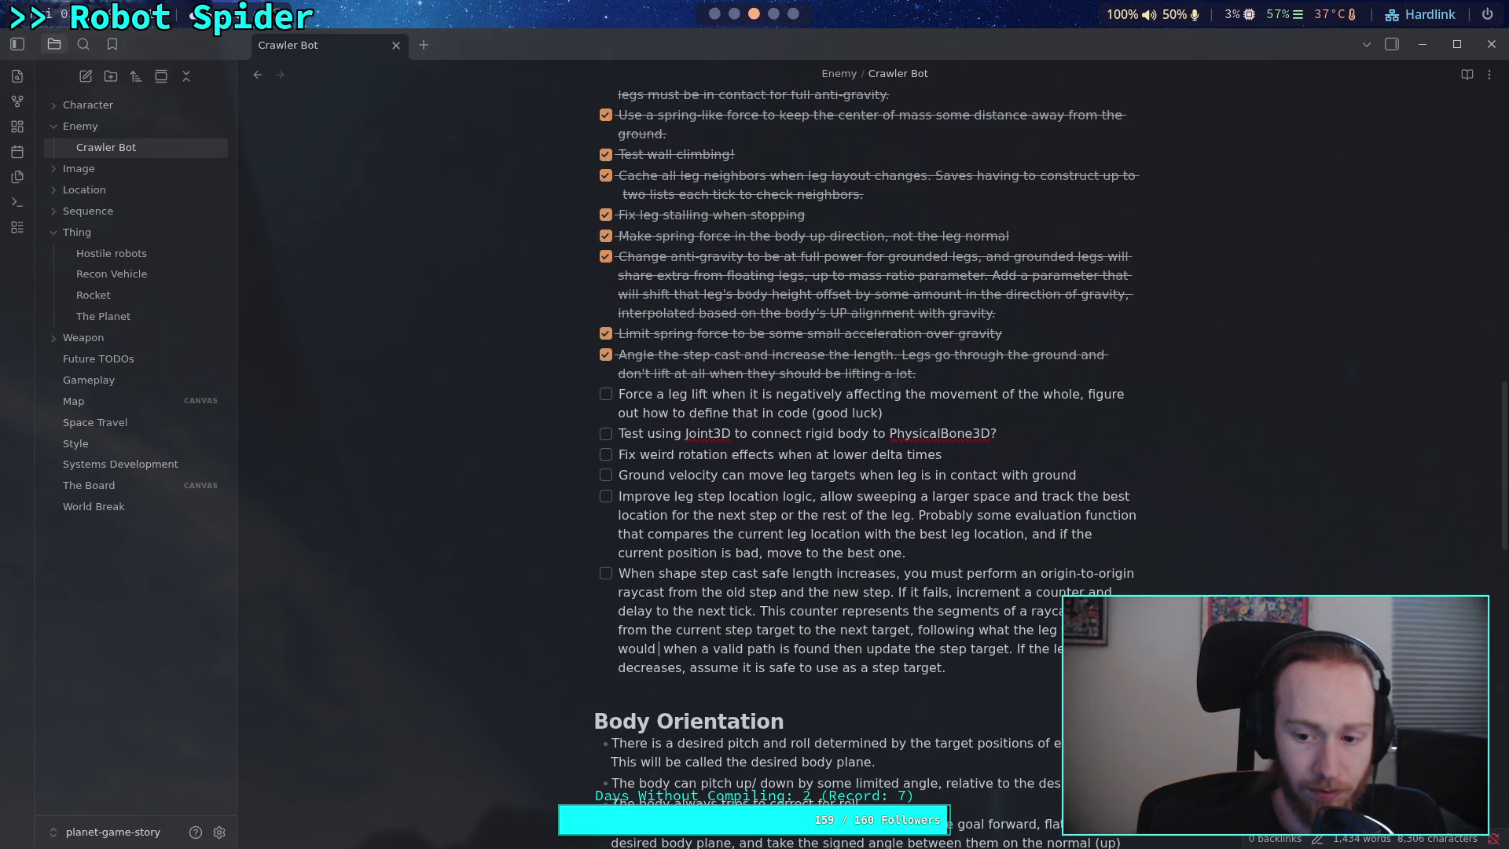
pyautogui.write(',')
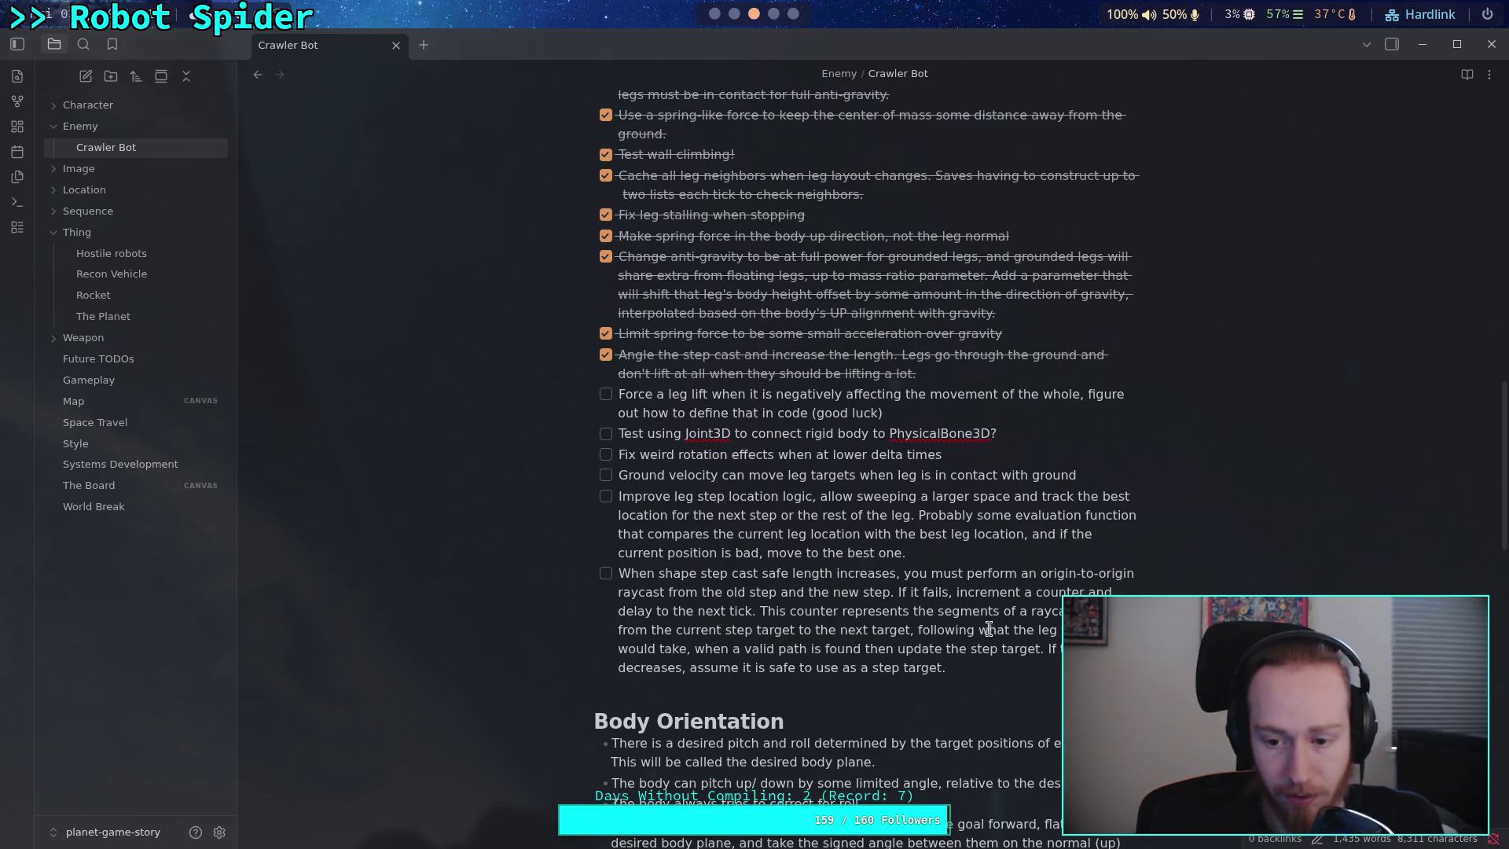
pyautogui.moveTo(979, 630); pyautogui.dragTo(1006, 626)
pyautogui.doubleClick(1006, 626)
pyautogui.write('path')
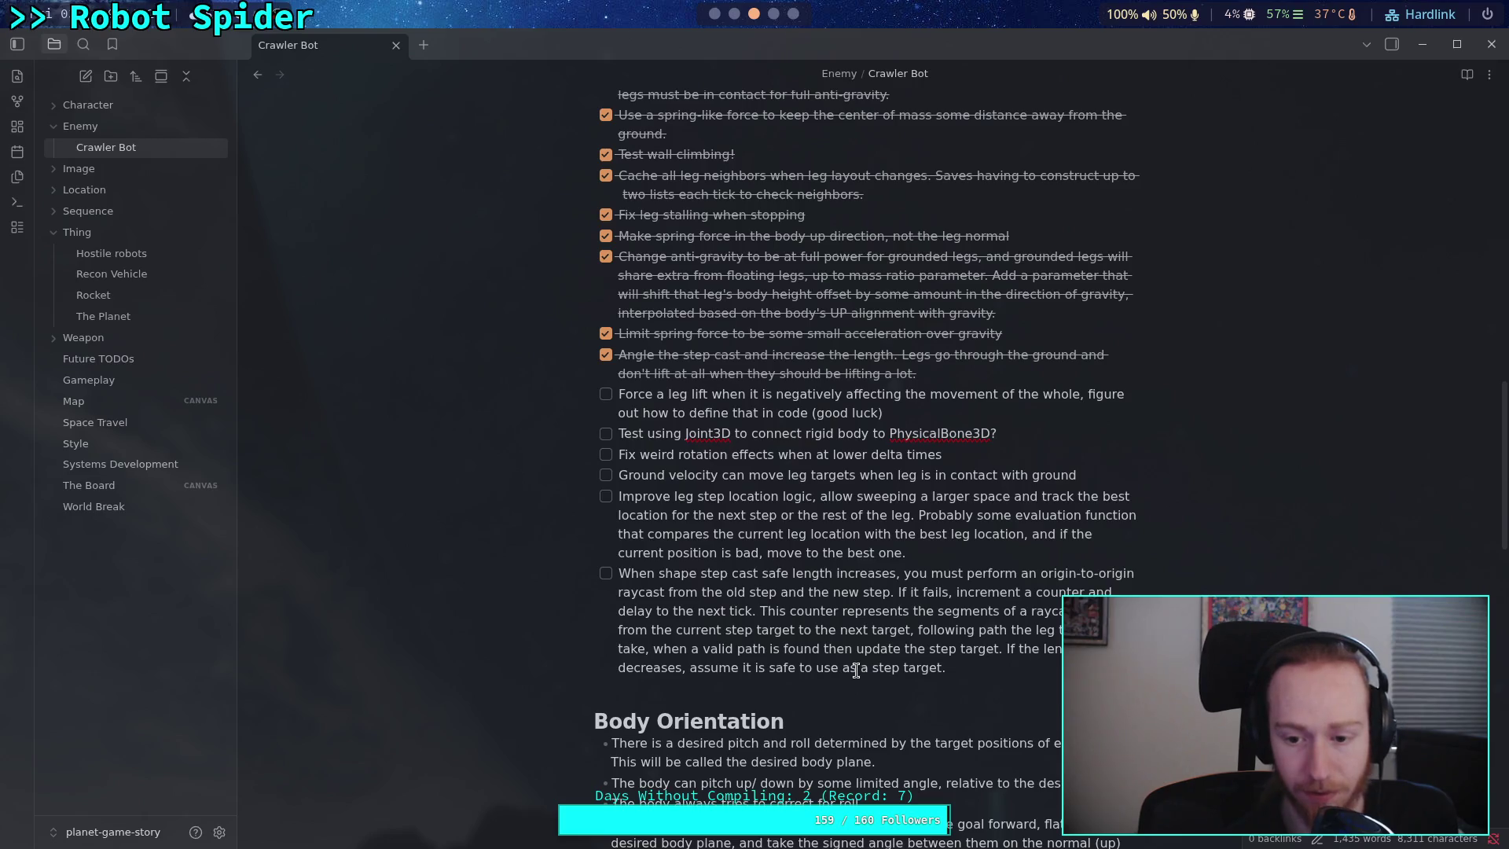
pyautogui.click(960, 670)
# - Replace the final period with '(a leg closer to the body is always better than a leg stuck on the wrong side of a wall).'
pyautogui.press('BackSpace')
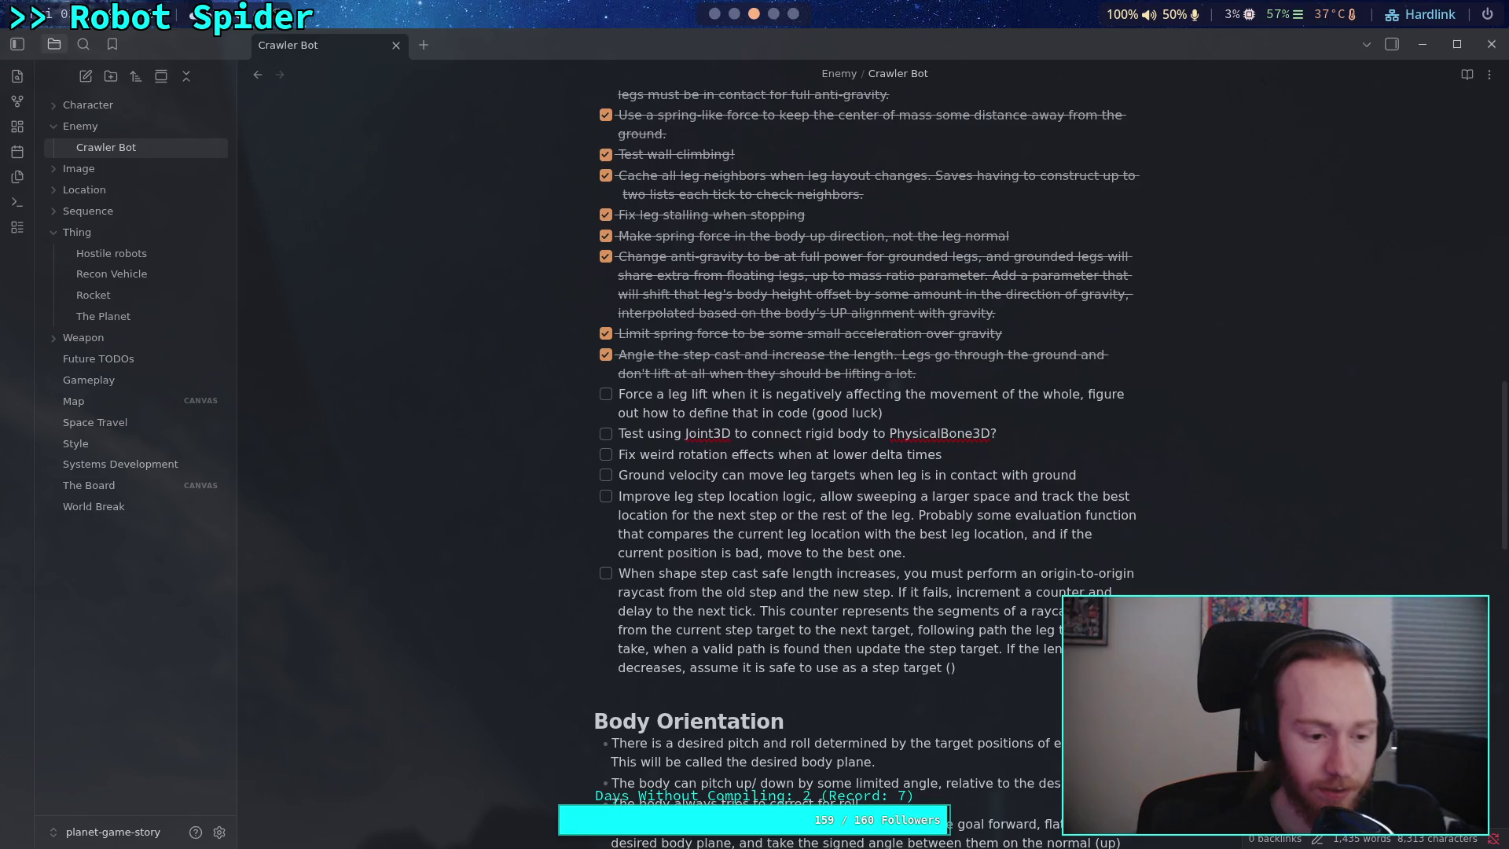
pyautogui.write('(')
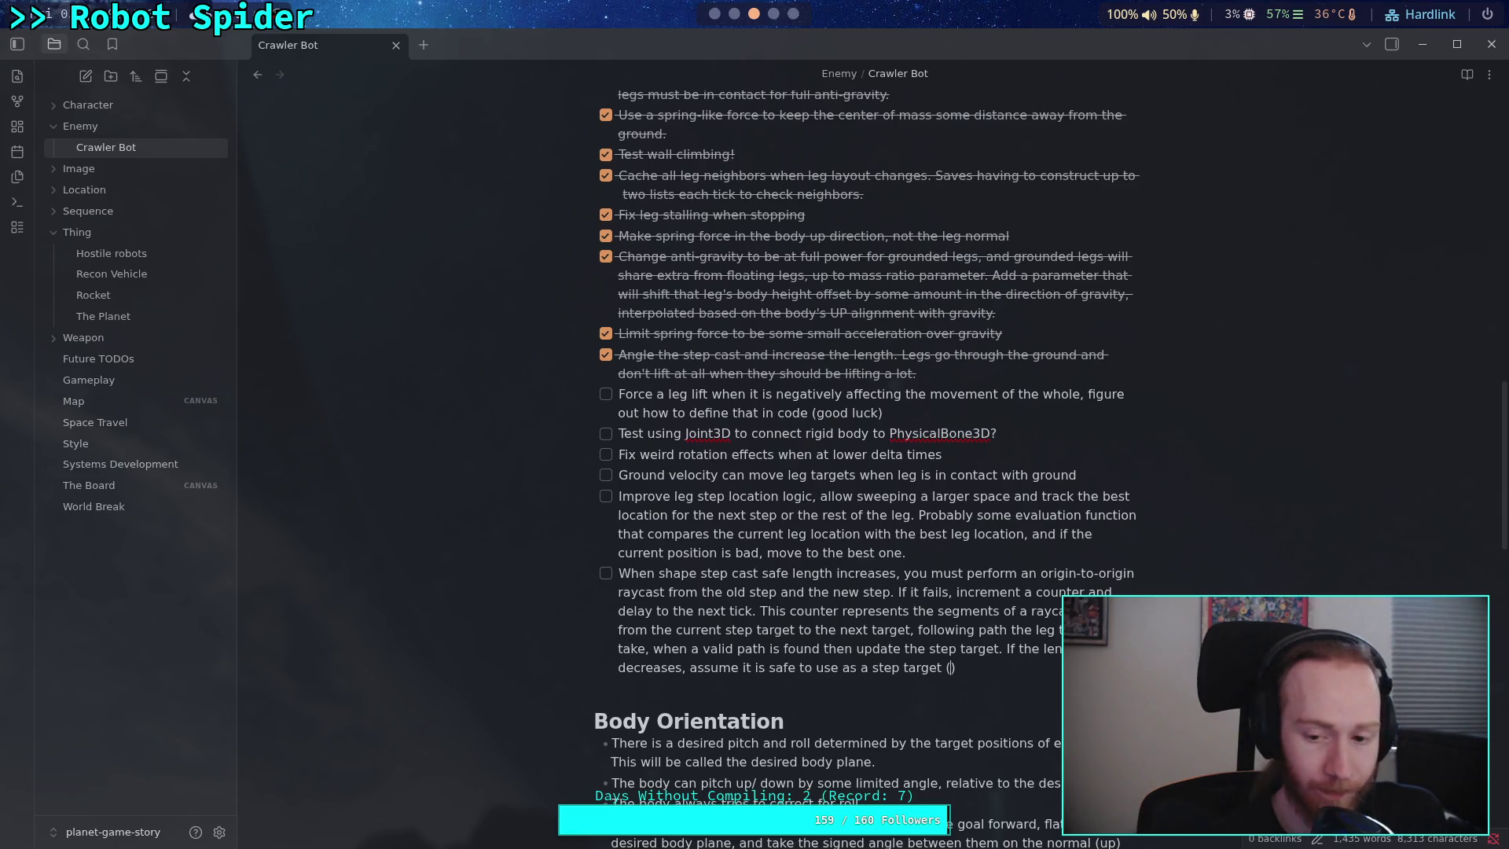
pyautogui.write('a leg clo')
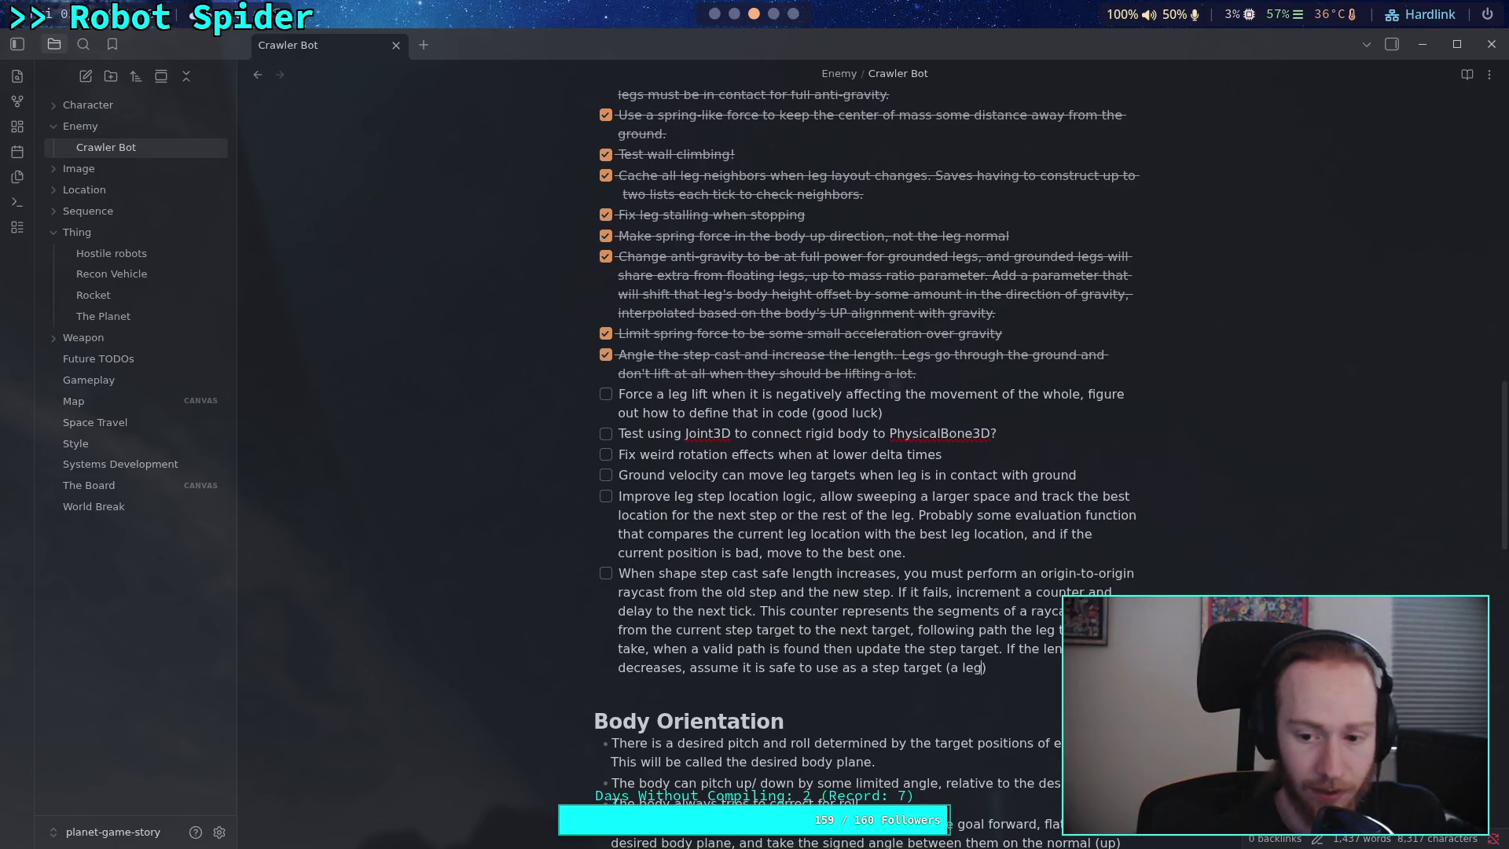
pyautogui.write('ser to the bo')
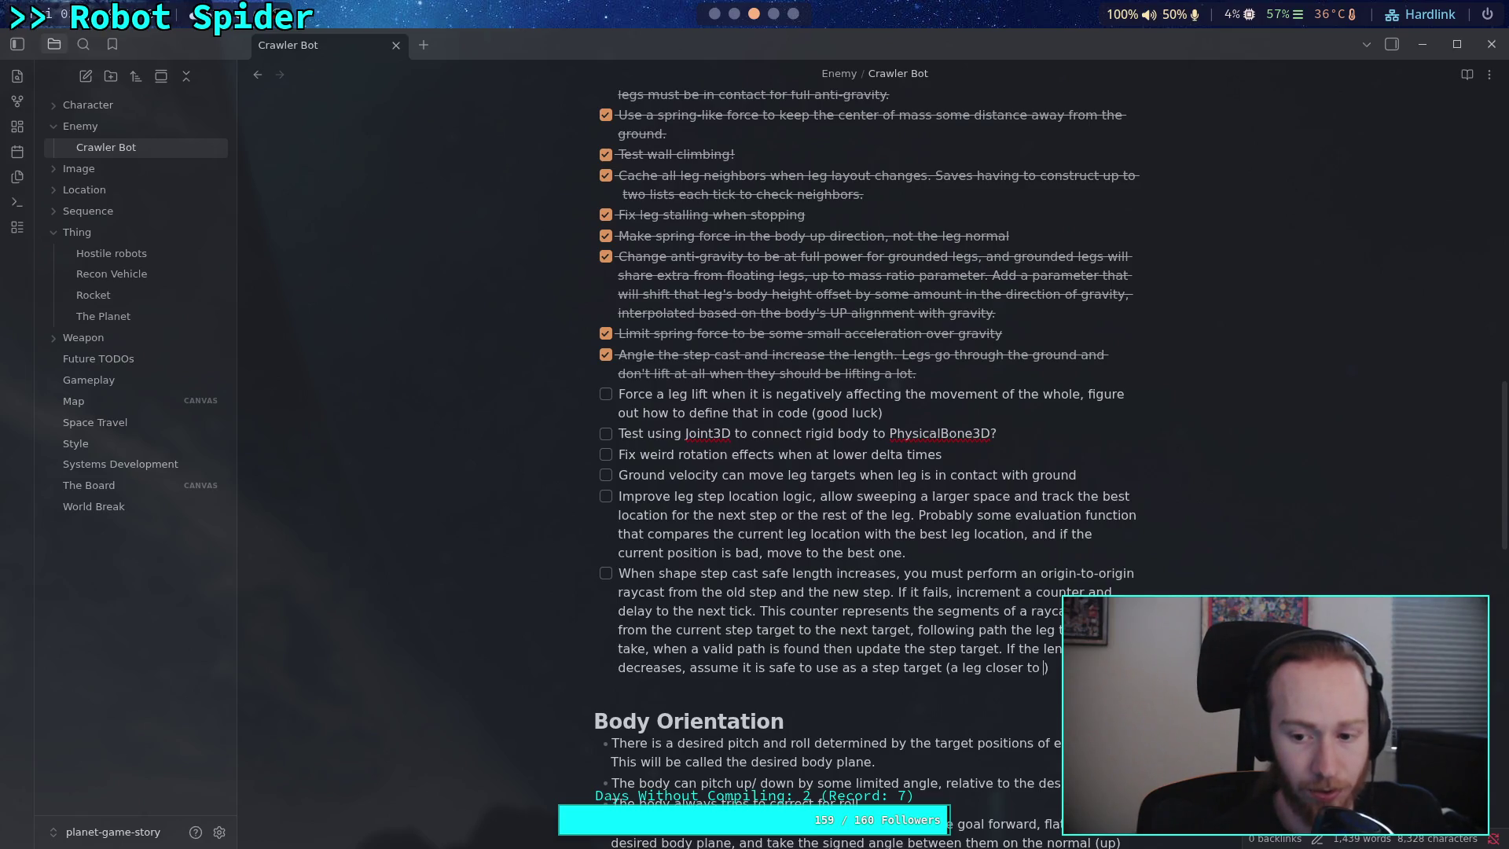
pyautogui.write('dy is alw')
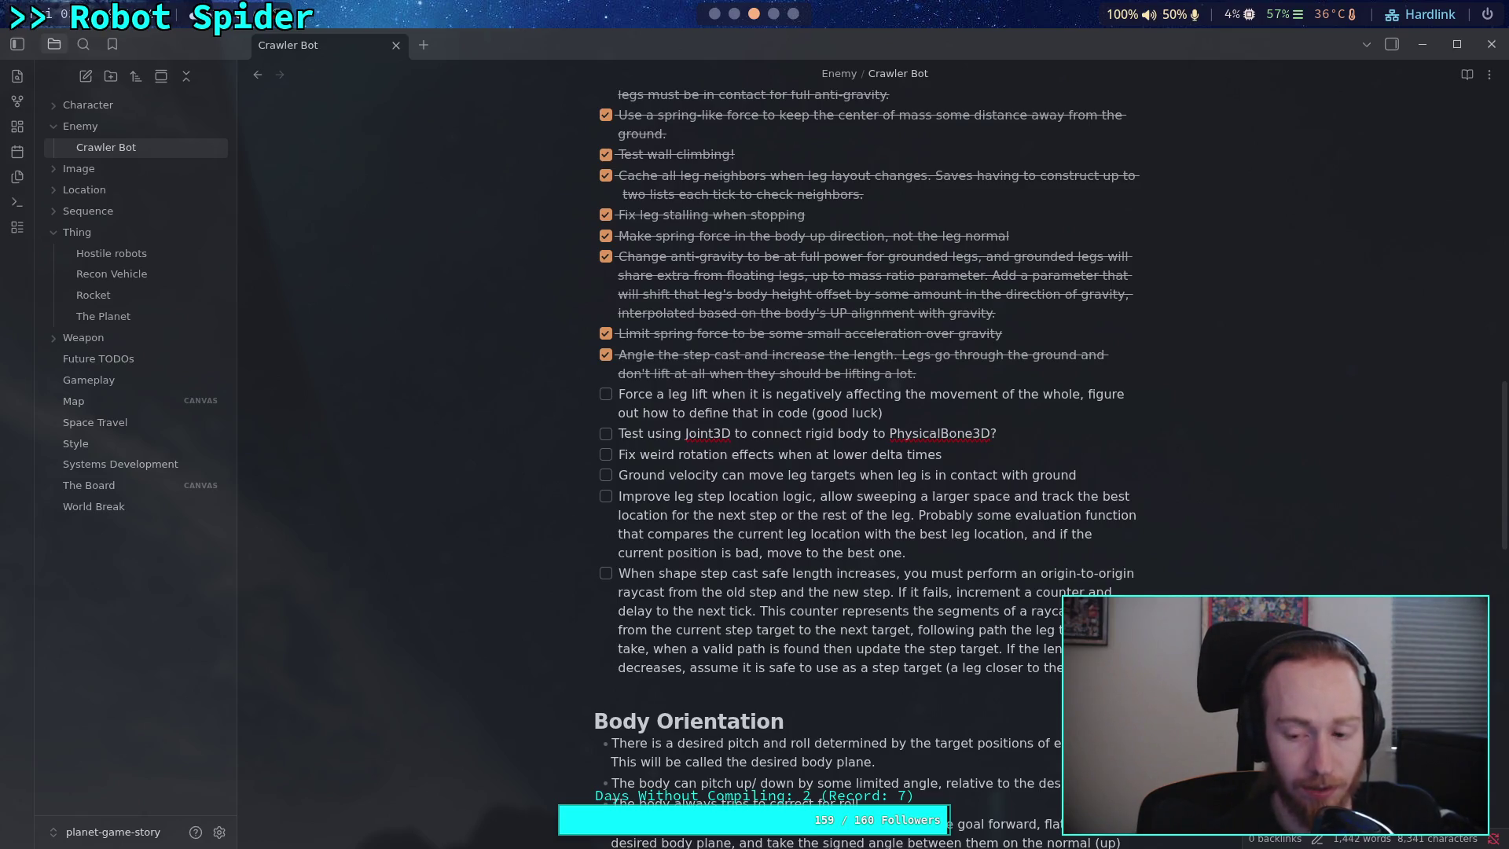
pyautogui.write('ays ')
pyautogui.write('better th')
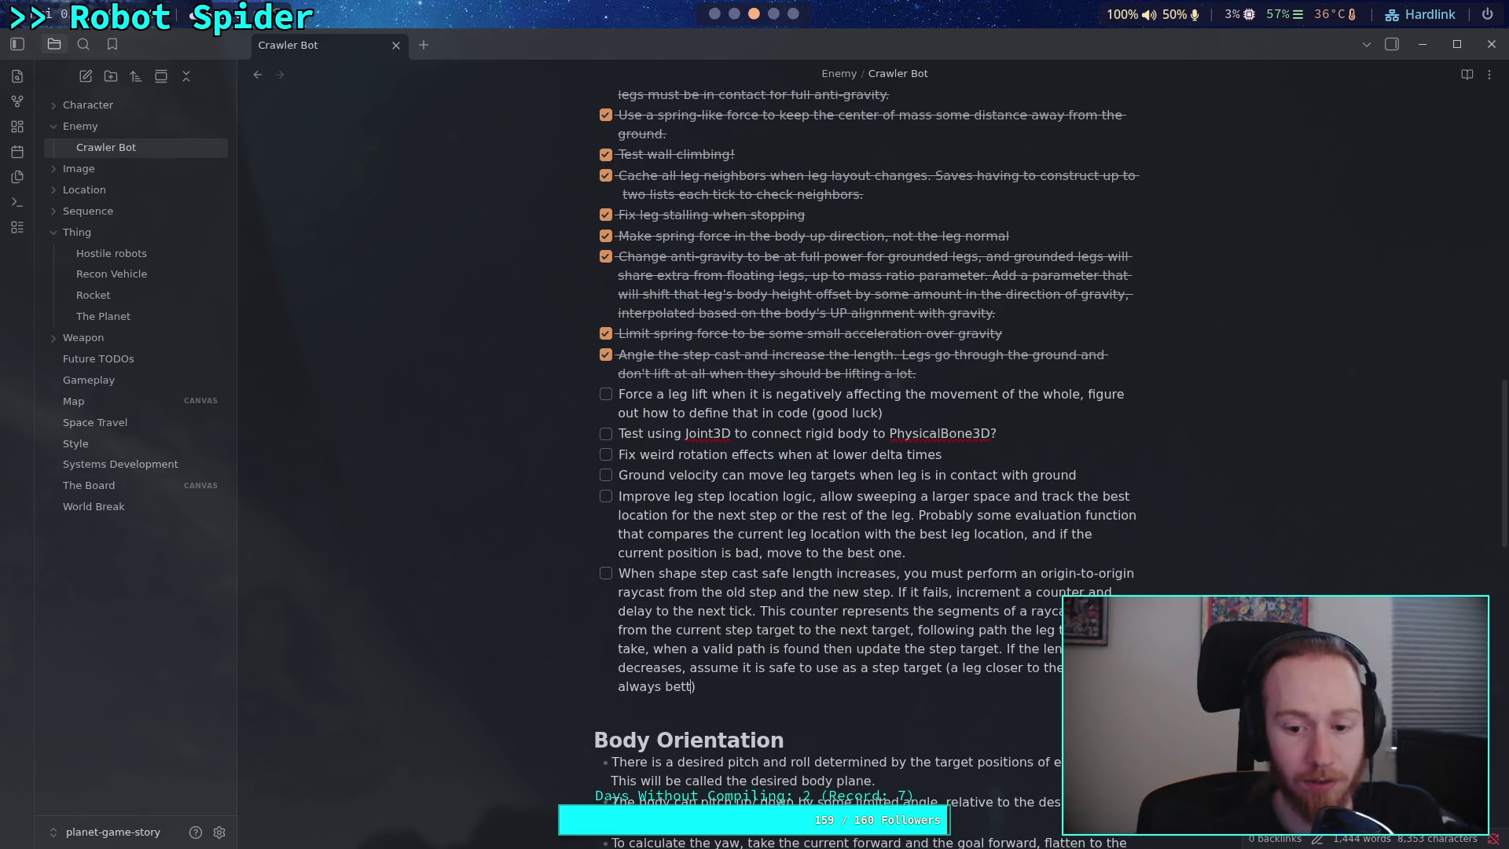
pyautogui.write('an ')
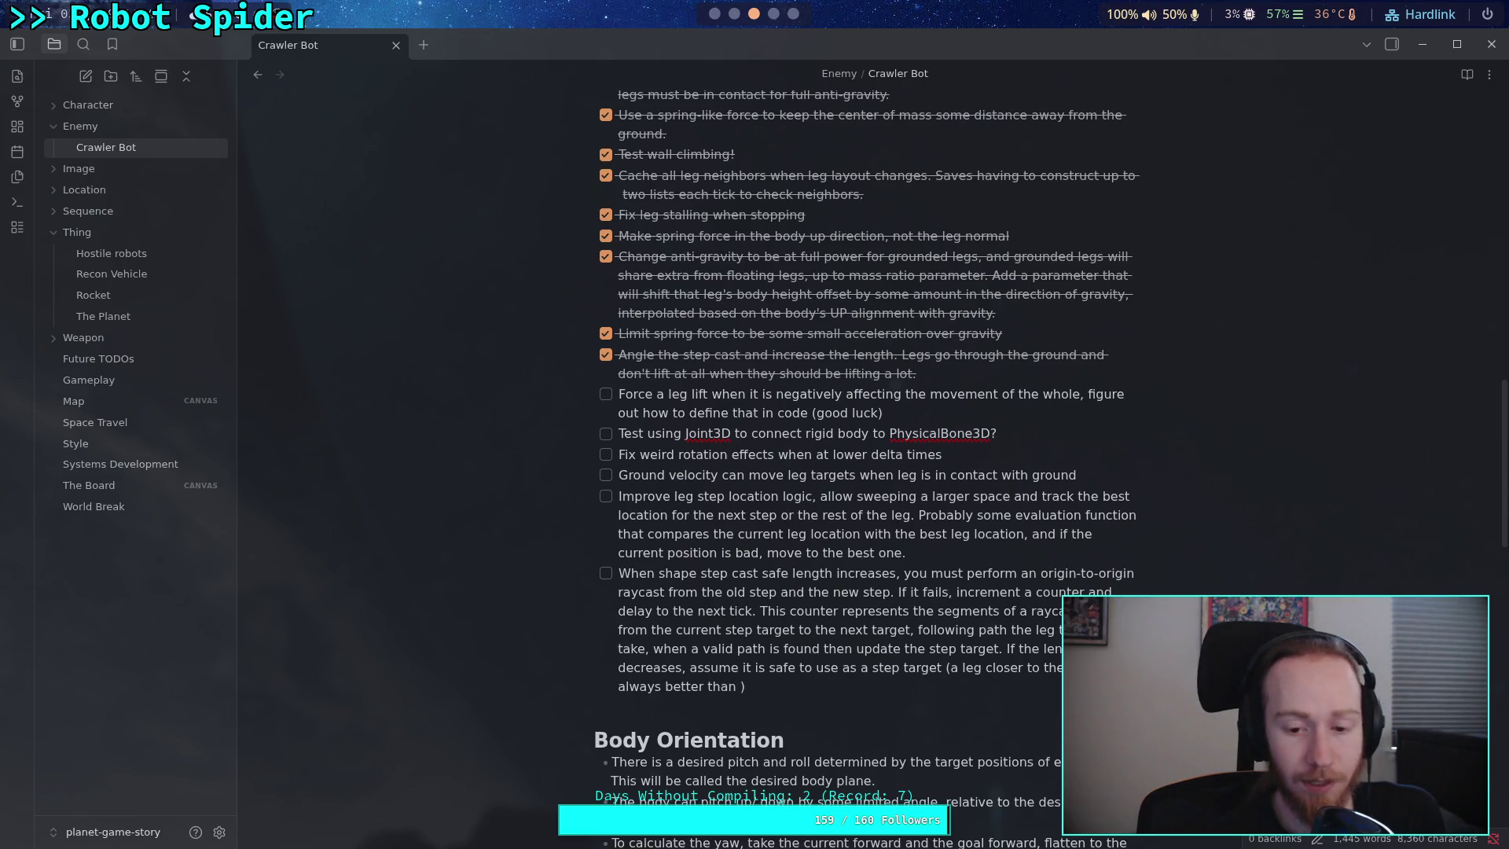
pyautogui.write('a leg beg')
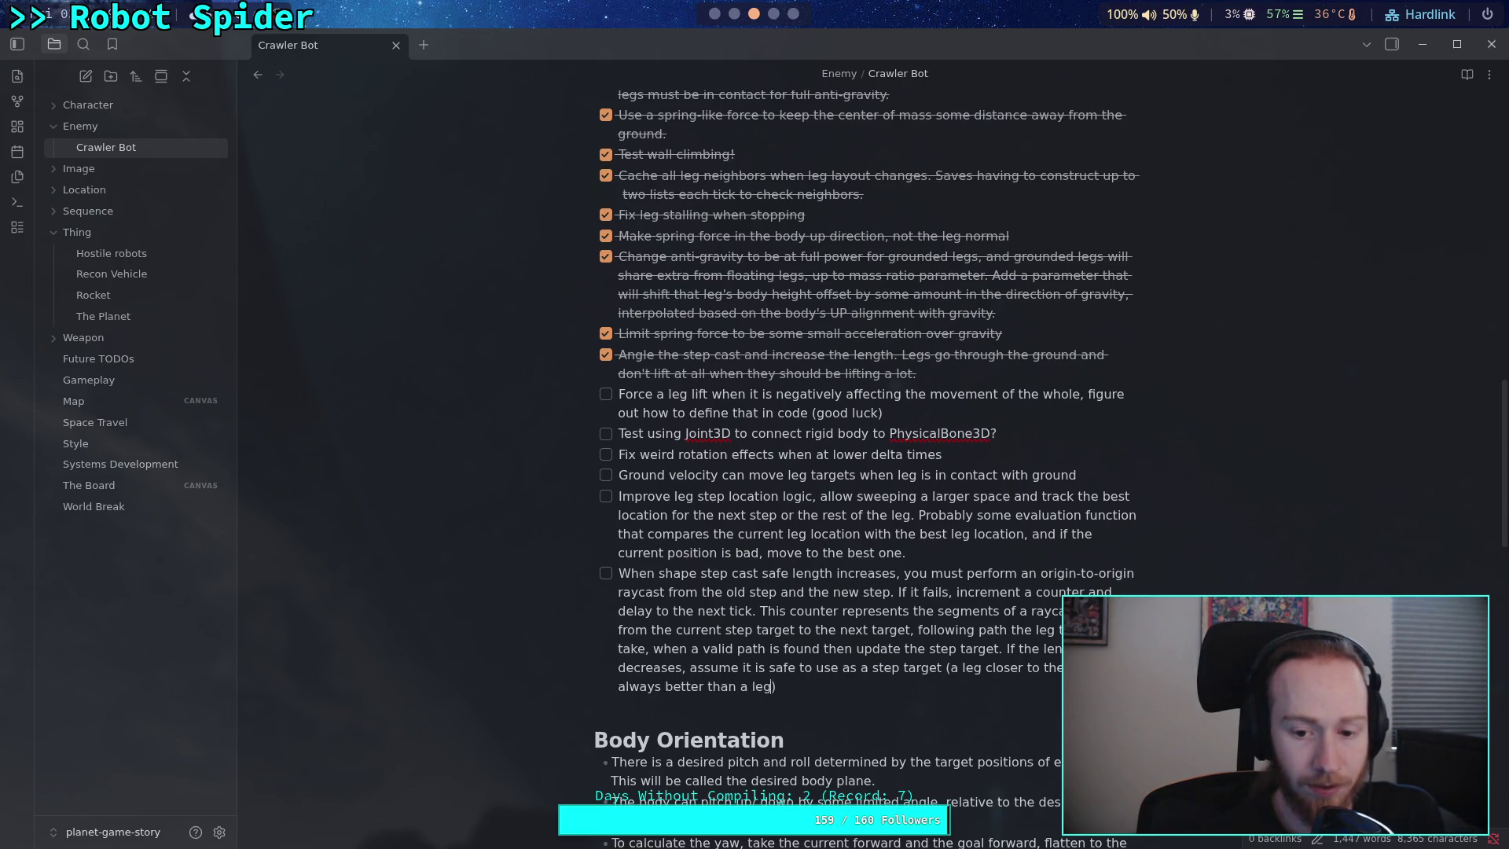
pyautogui.press('BackSpace')
pyautogui.write('hind')
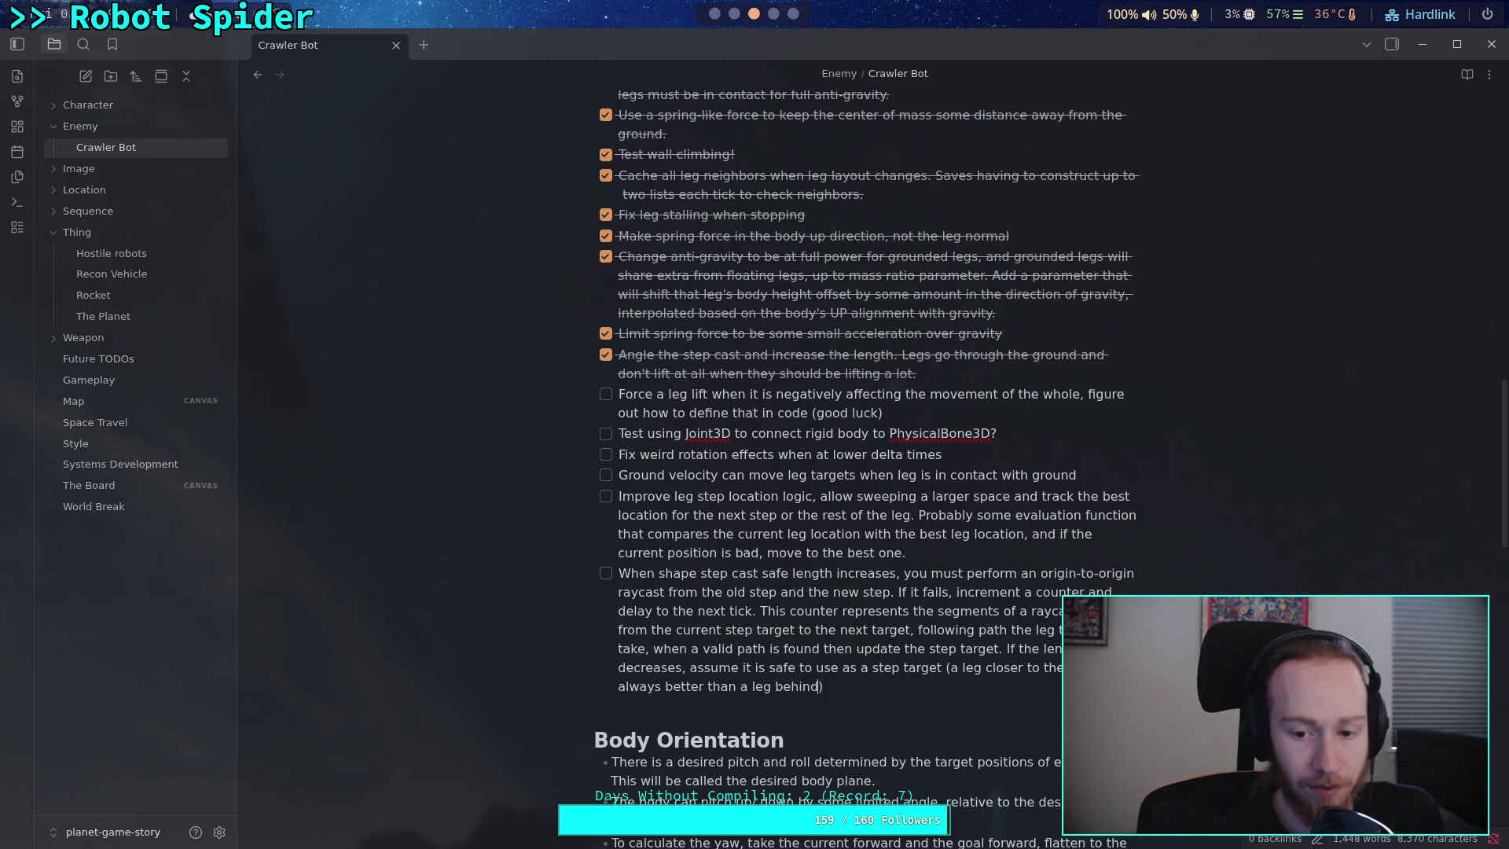
pyautogui.press('BackSpace')
pyautogui.press('BackSpace')
pyautogui.press('BackSpace')
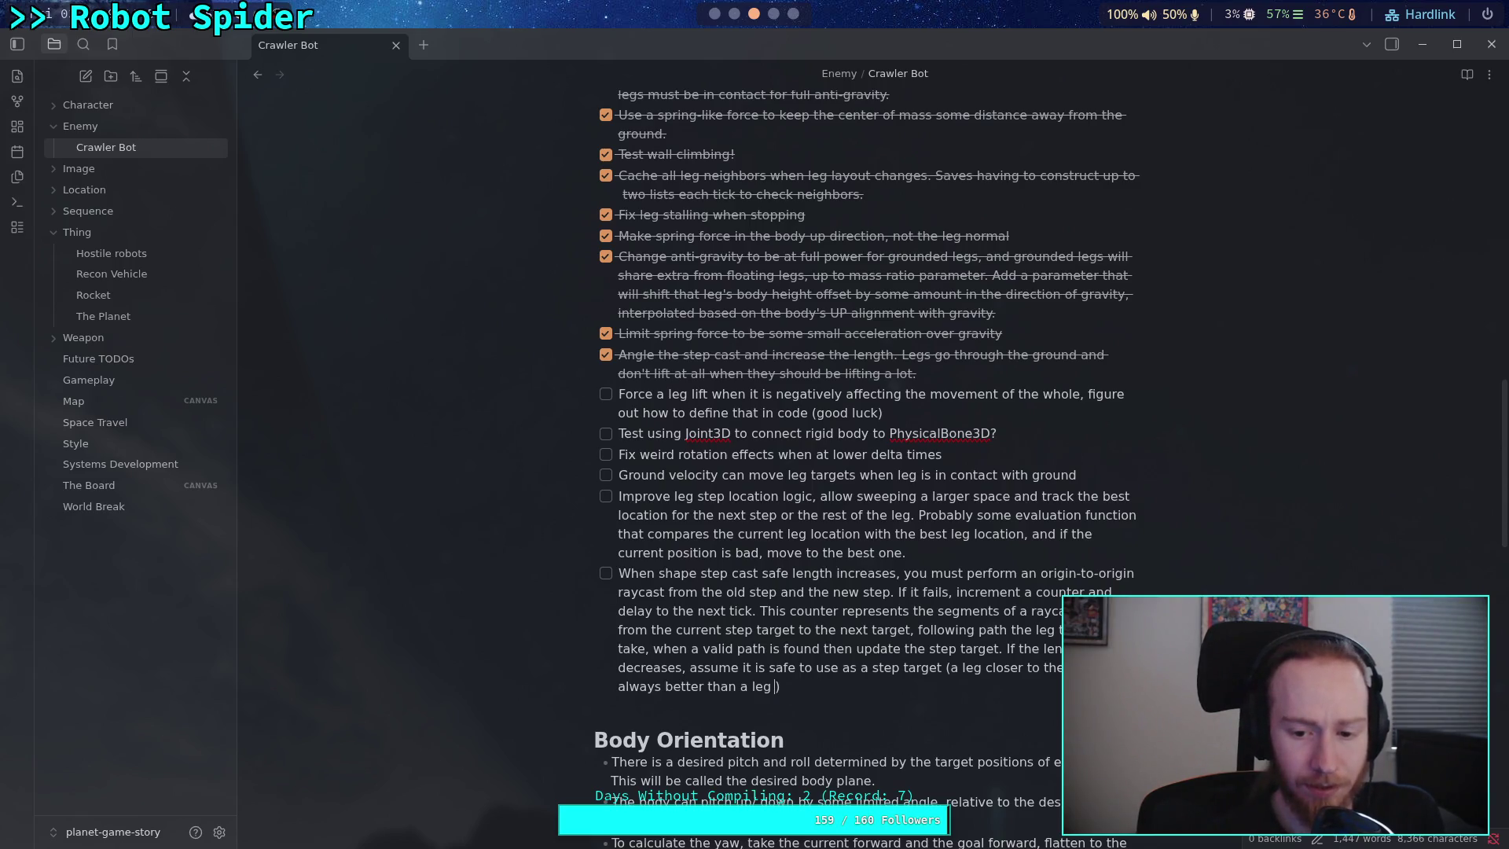
pyautogui.write('stuck on the wrong side of a wall')
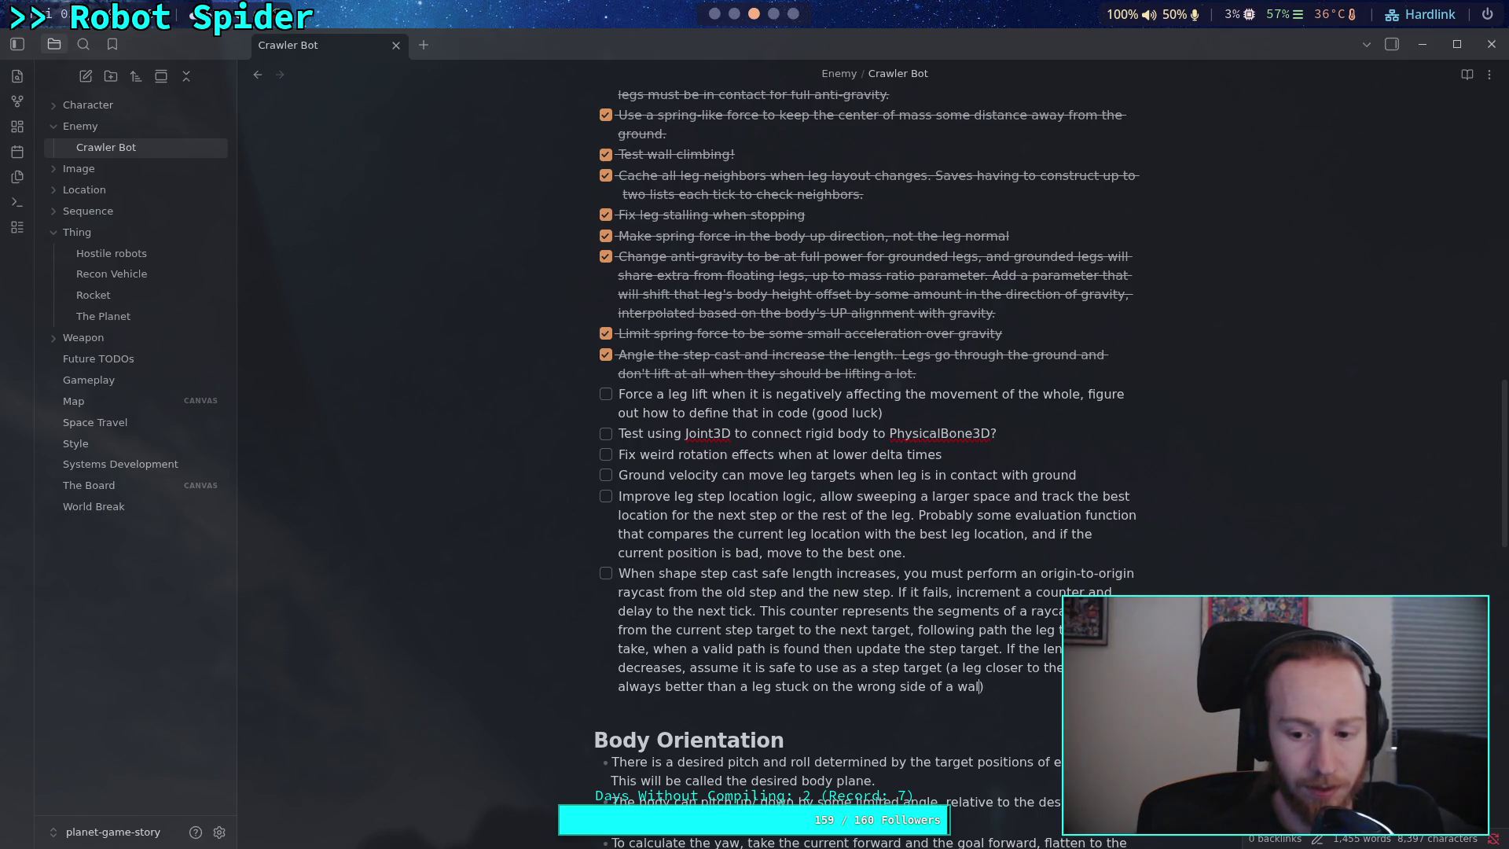
pyautogui.write(').')
pyautogui.click(911, 727)
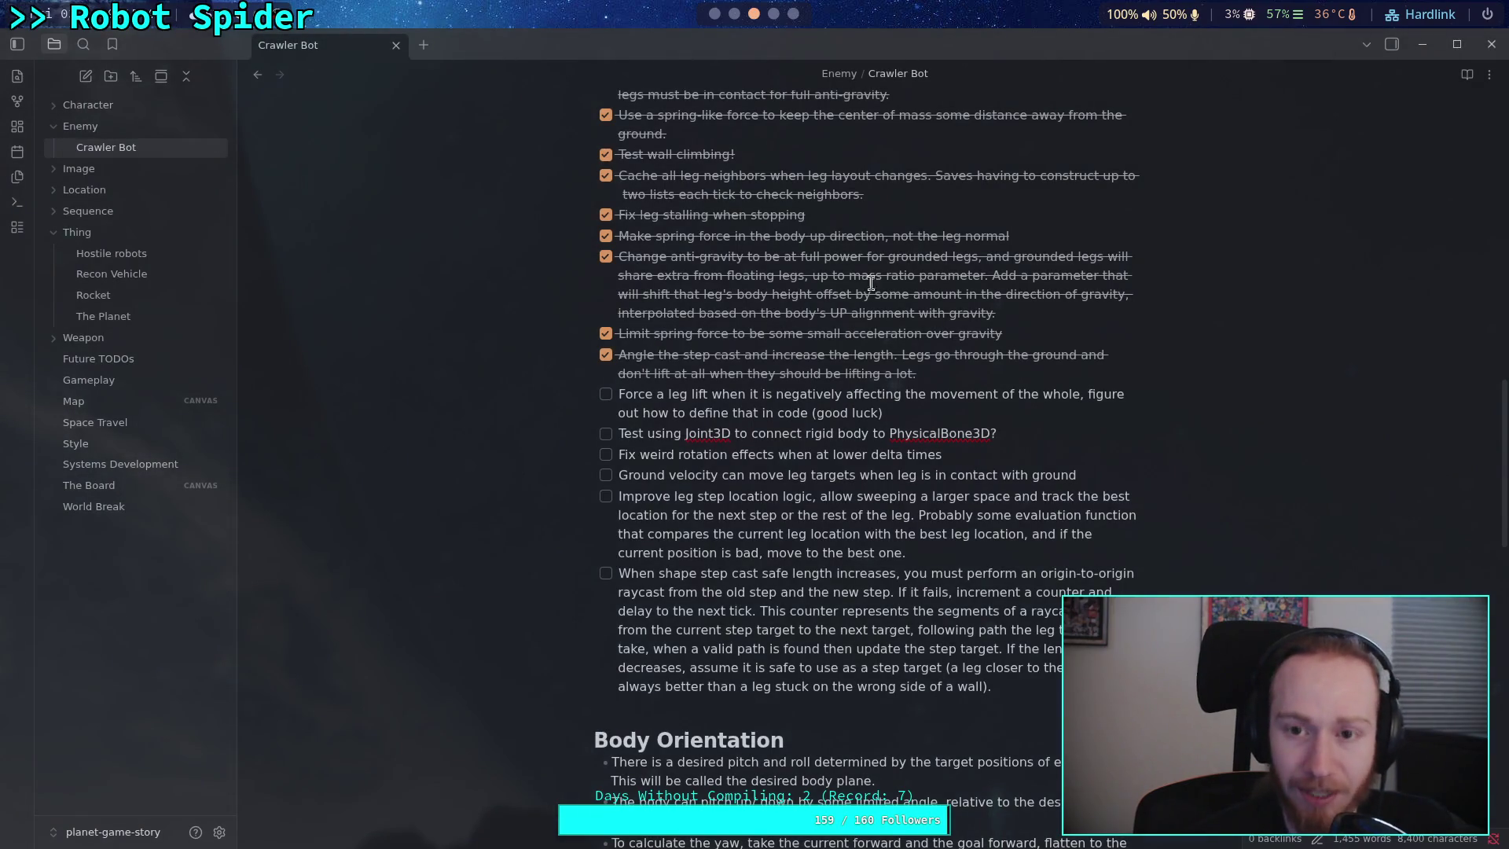
pyautogui.click(793, 14)
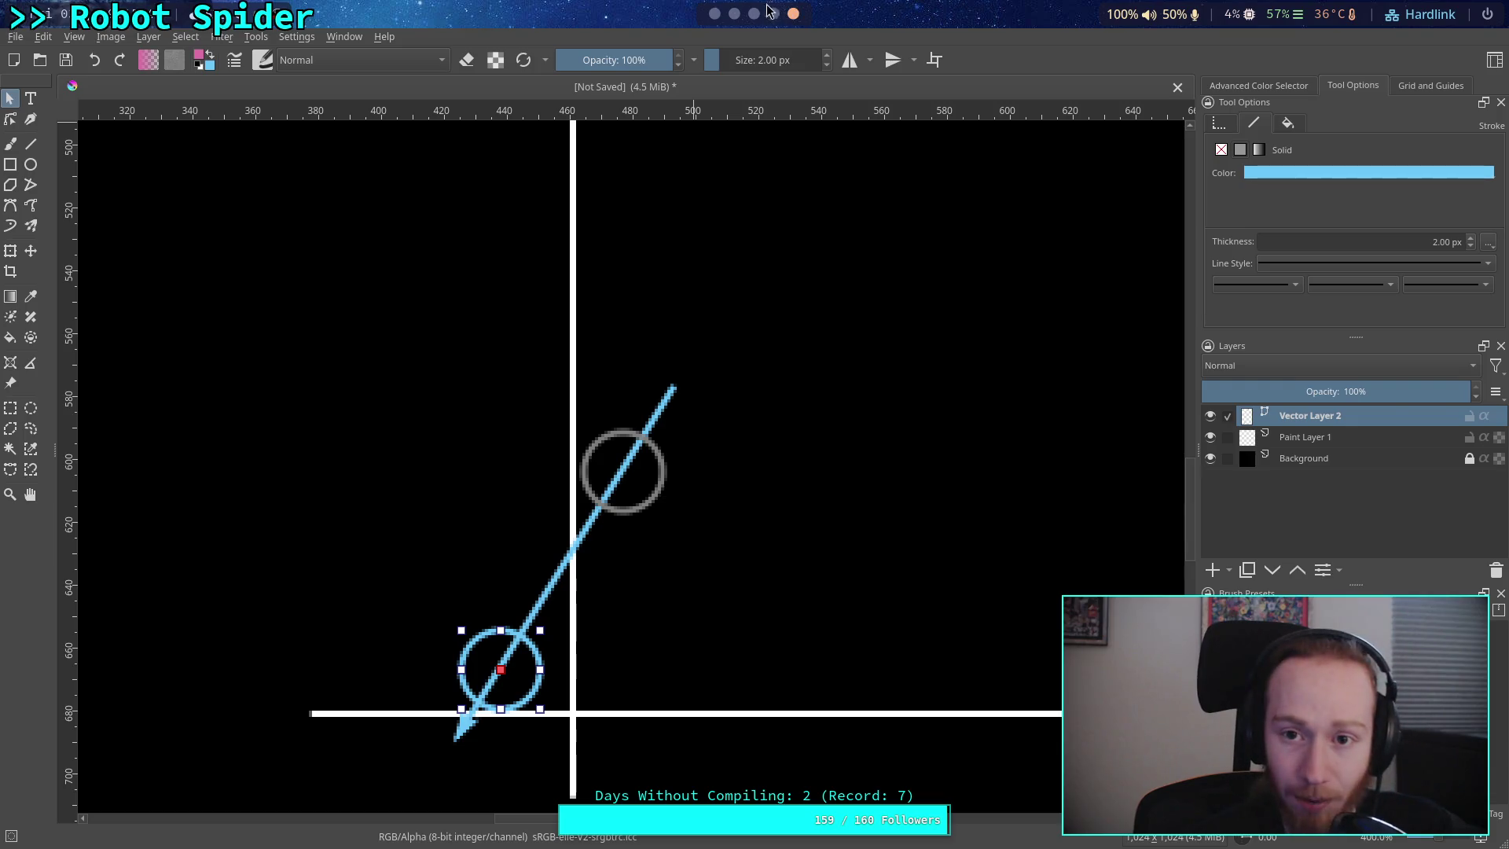
# - Cycle through the workspaces from Krita over to the terminal
pyautogui.click(773, 15)
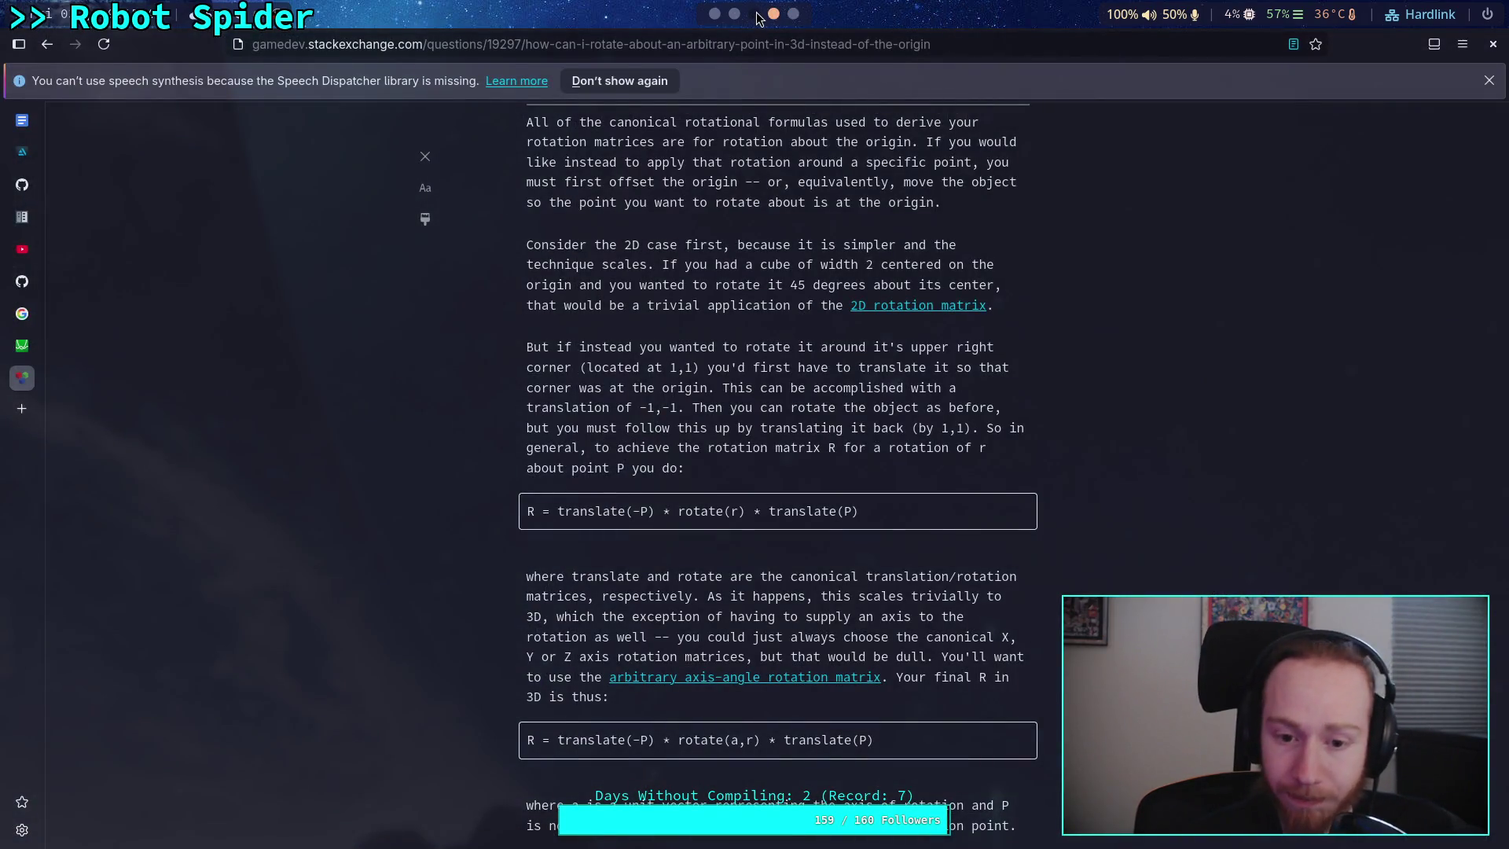
pyautogui.click(754, 14)
pyautogui.click(734, 14)
pyautogui.click(754, 14)
pyautogui.click(731, 14)
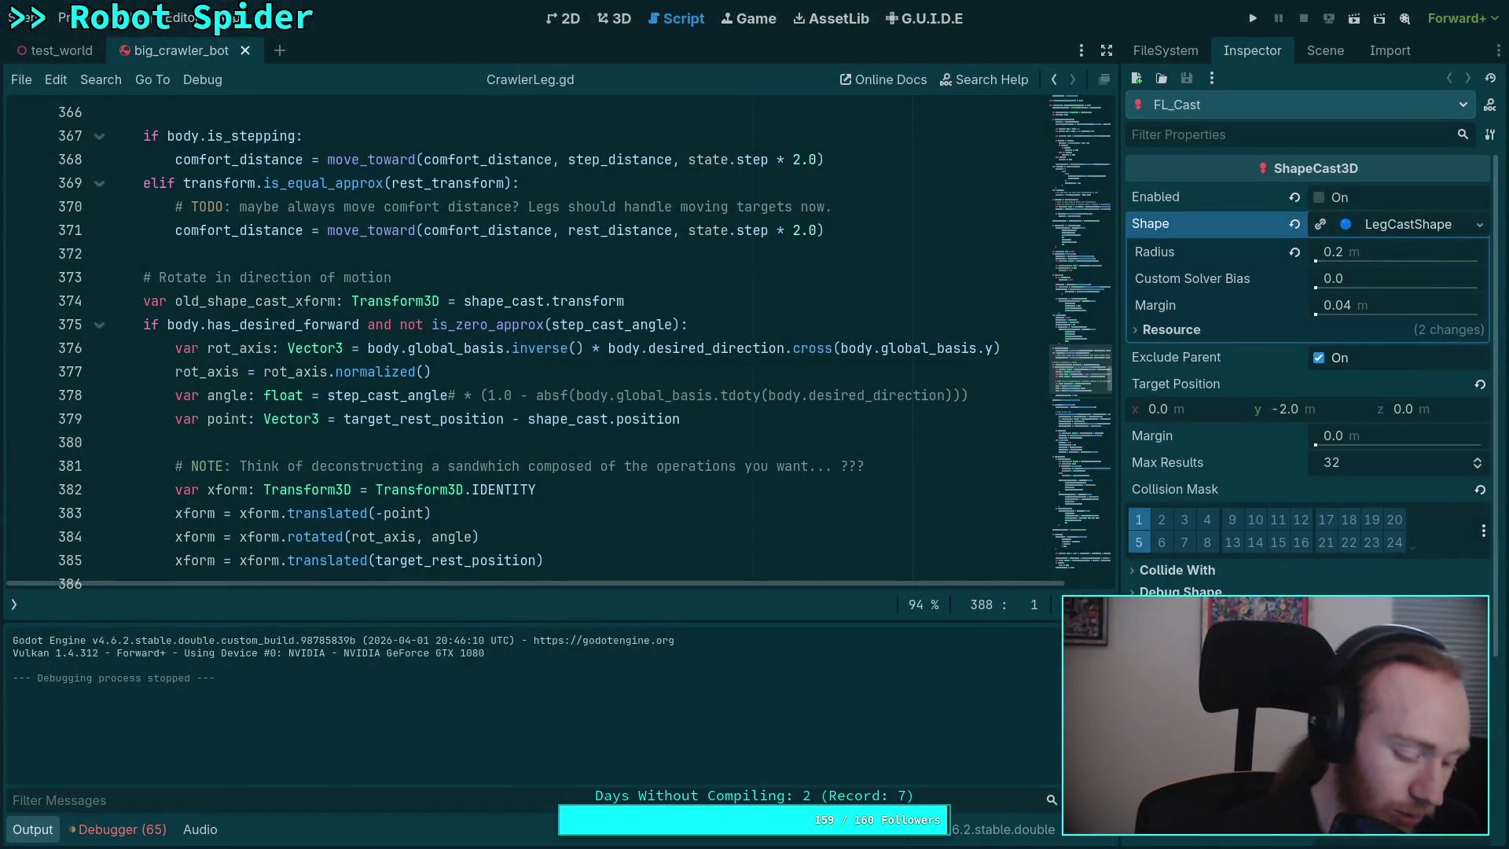
pyautogui.press('super+2')
# - Run git status and git diff in the terminal
pyautogui.write('git status')
pyautogui.press('Return')
pyautogui.write('git diff')
pyautogui.press('Return')
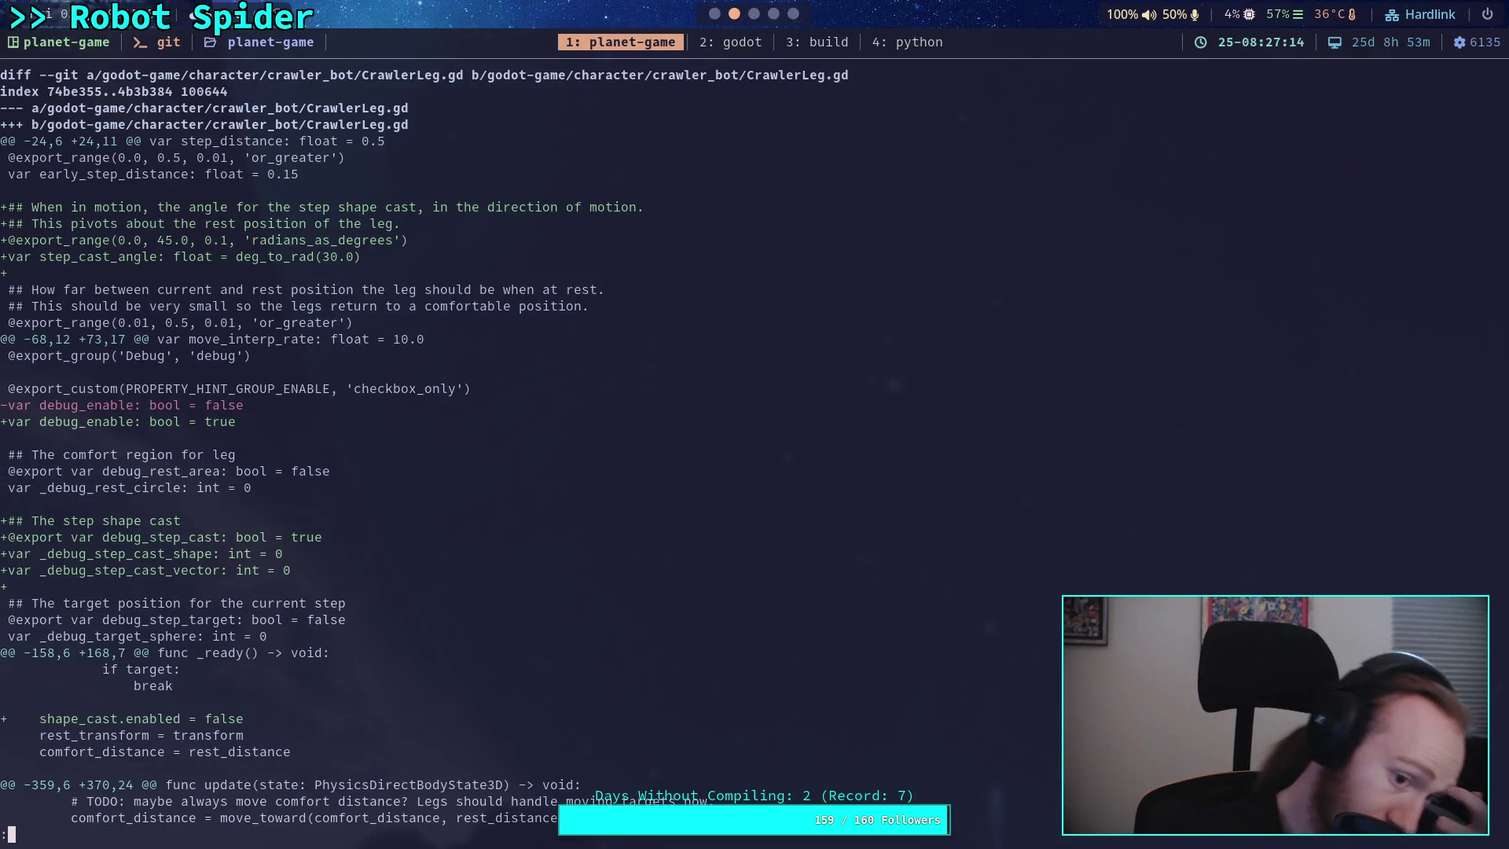
# - Page through the CrawlerLeg.gd diff, then run the Godot project with F5
pyautogui.press('j')
pyautogui.press('j')
pyautogui.press('j')
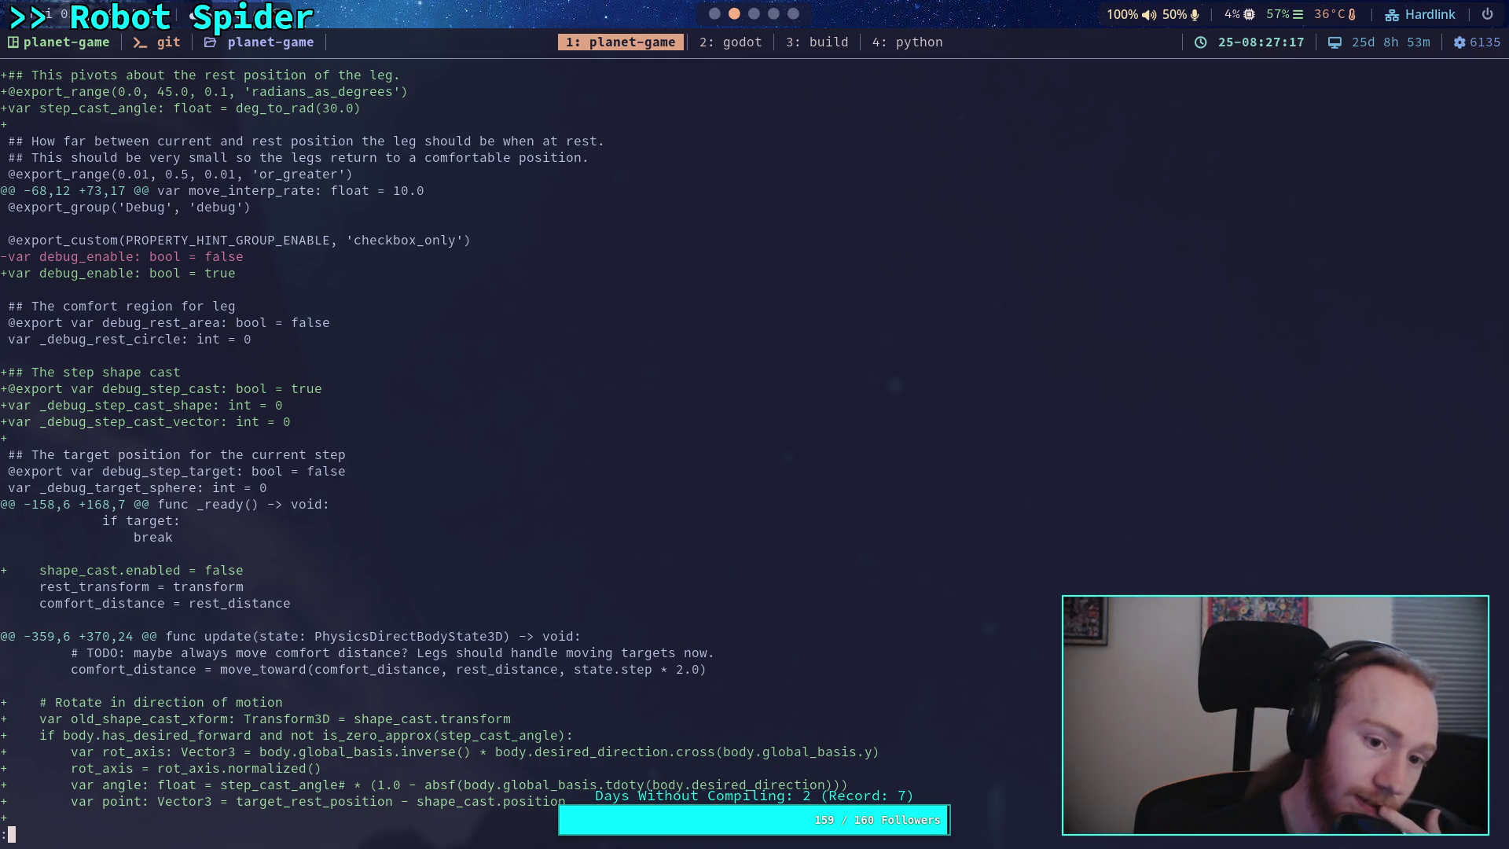
pyautogui.press('j')
pyautogui.press('j')
pyautogui.press('j')
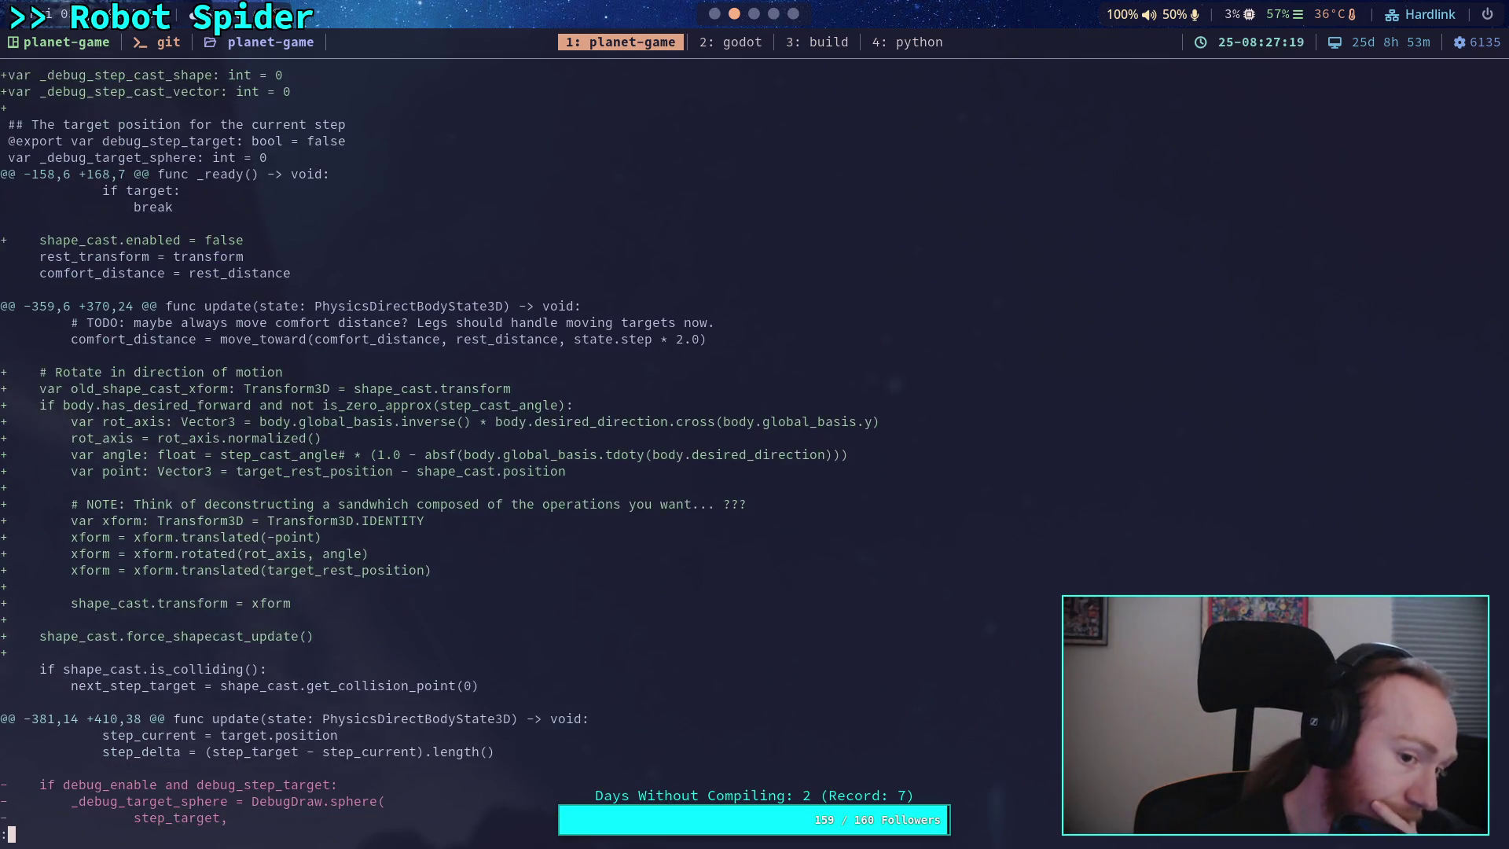
pyautogui.press('j')
pyautogui.press('j')
pyautogui.press('j')
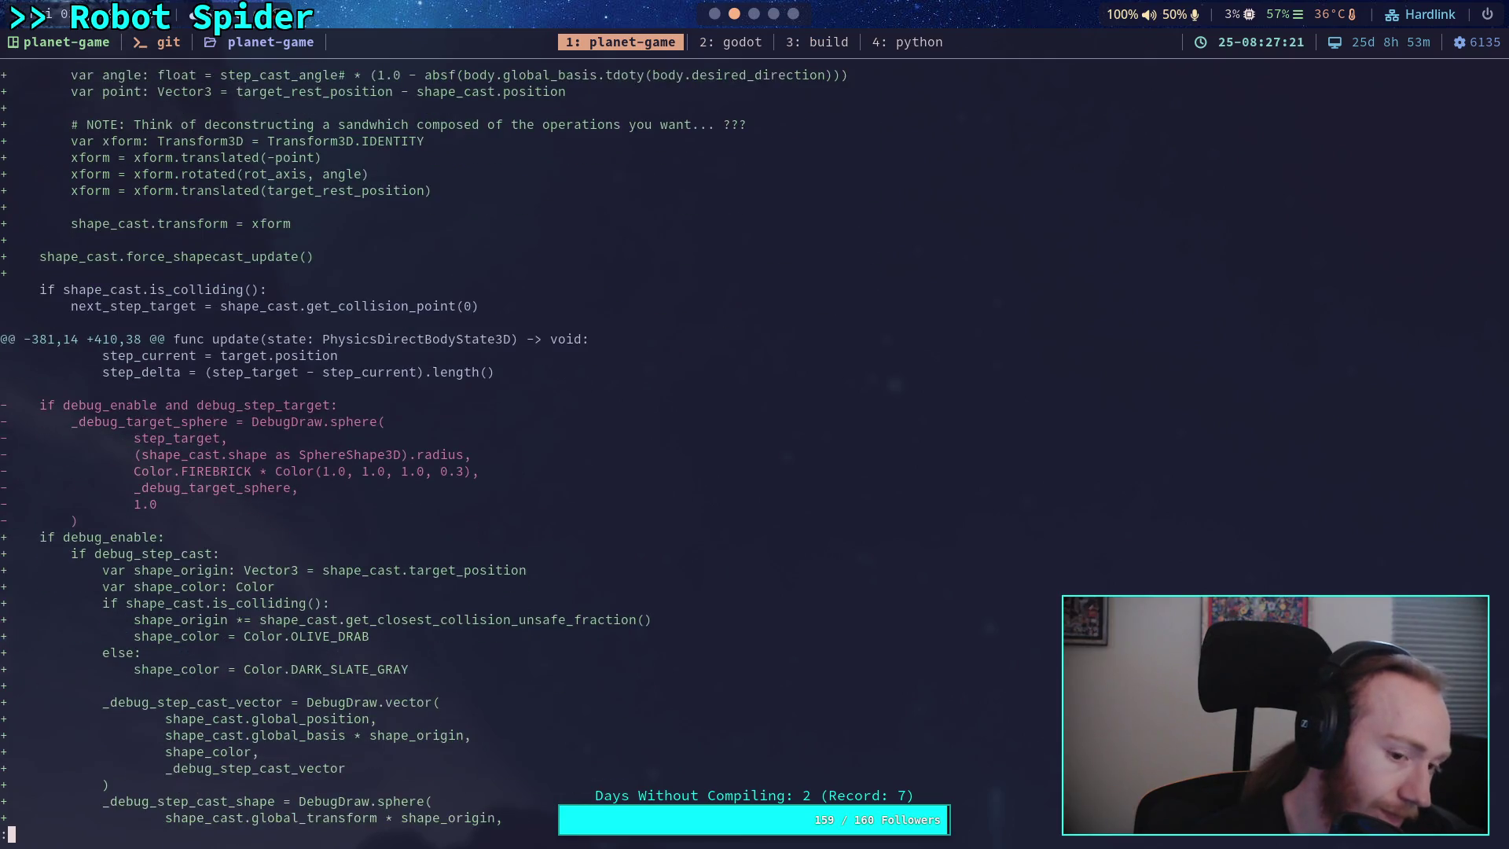
pyautogui.press('j')
pyautogui.press('j')
pyautogui.press('j')
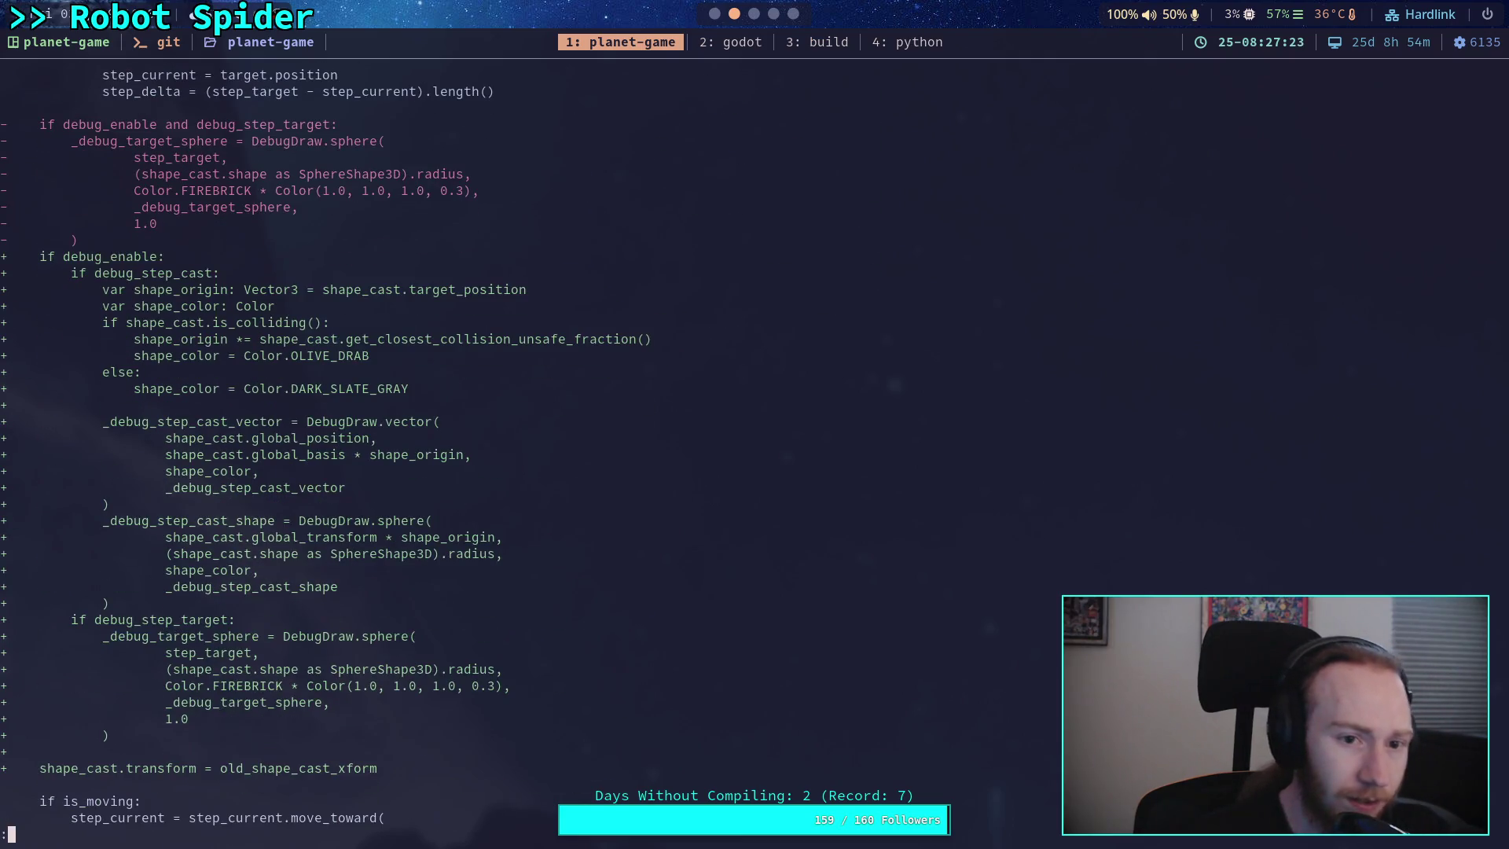
pyautogui.press('k')
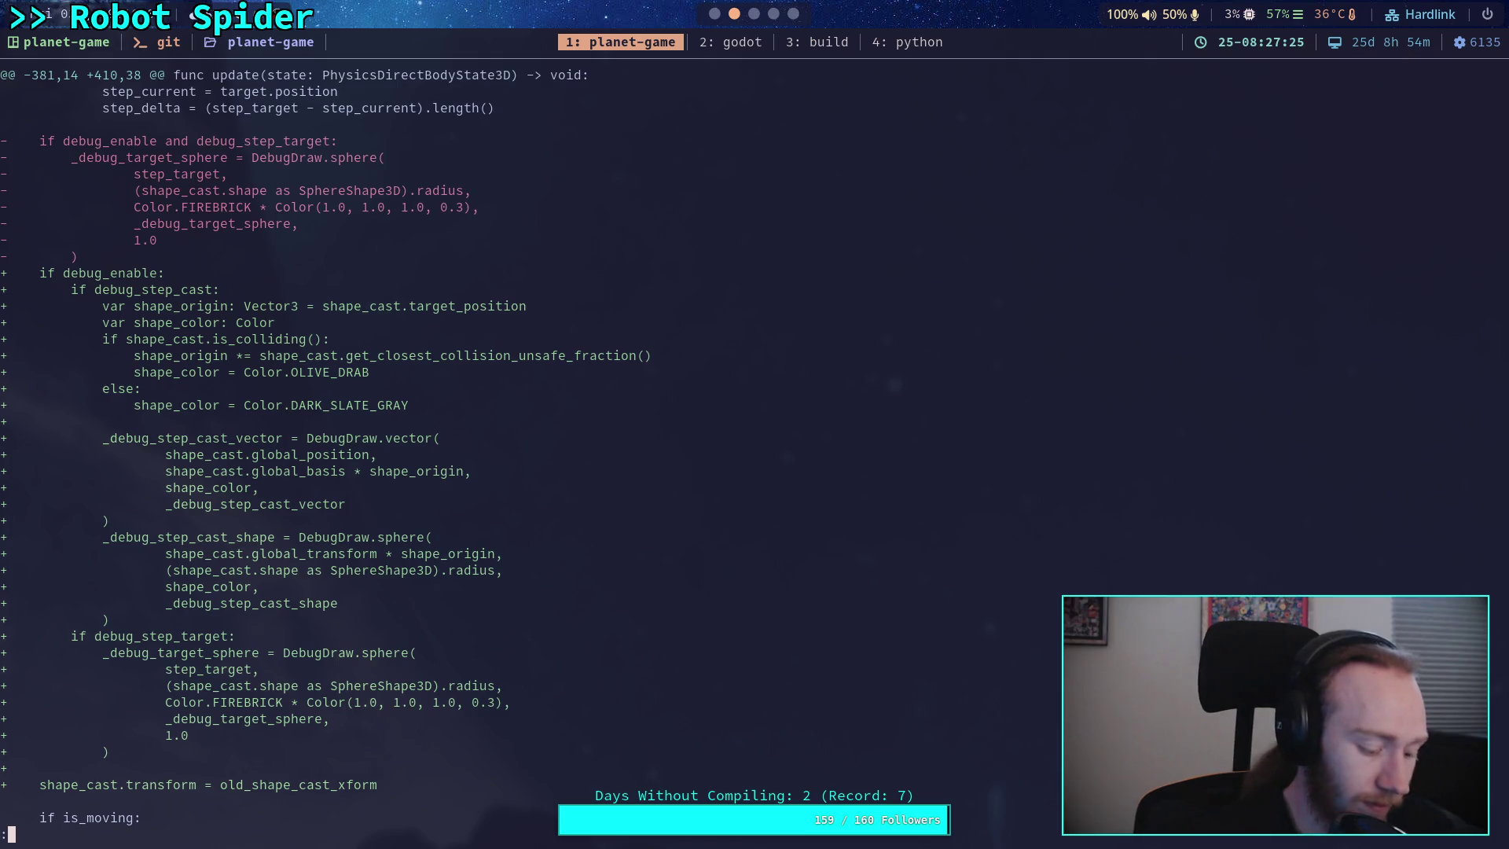
pyautogui.press('super+2')
pyautogui.press('F5')
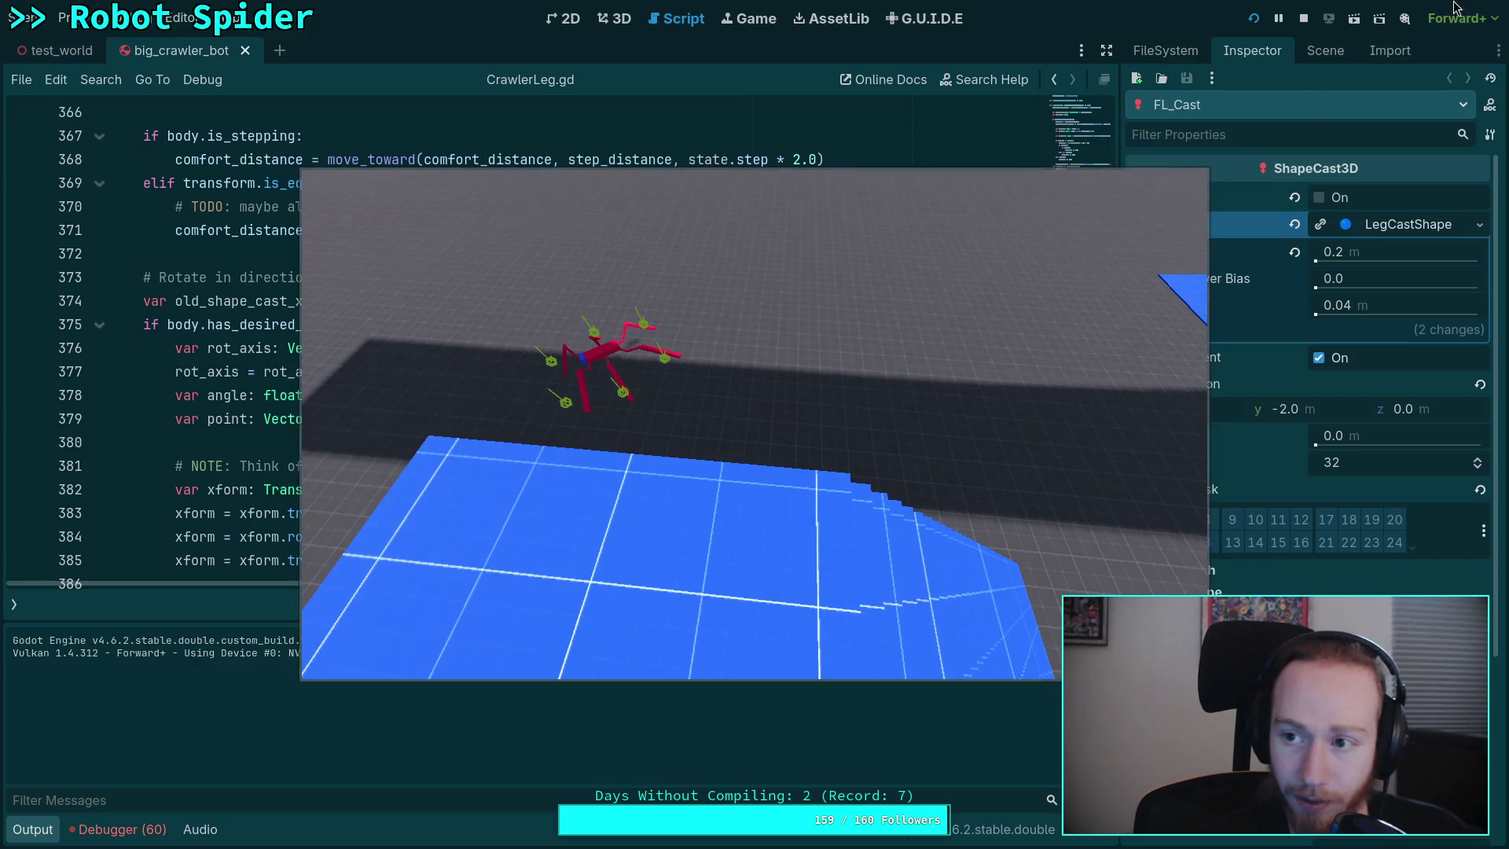
# - Stop the running game and scroll CrawlerLeg.gd up to its debug export variables
pyautogui.click(1304, 18)
pyautogui.press('super+1')
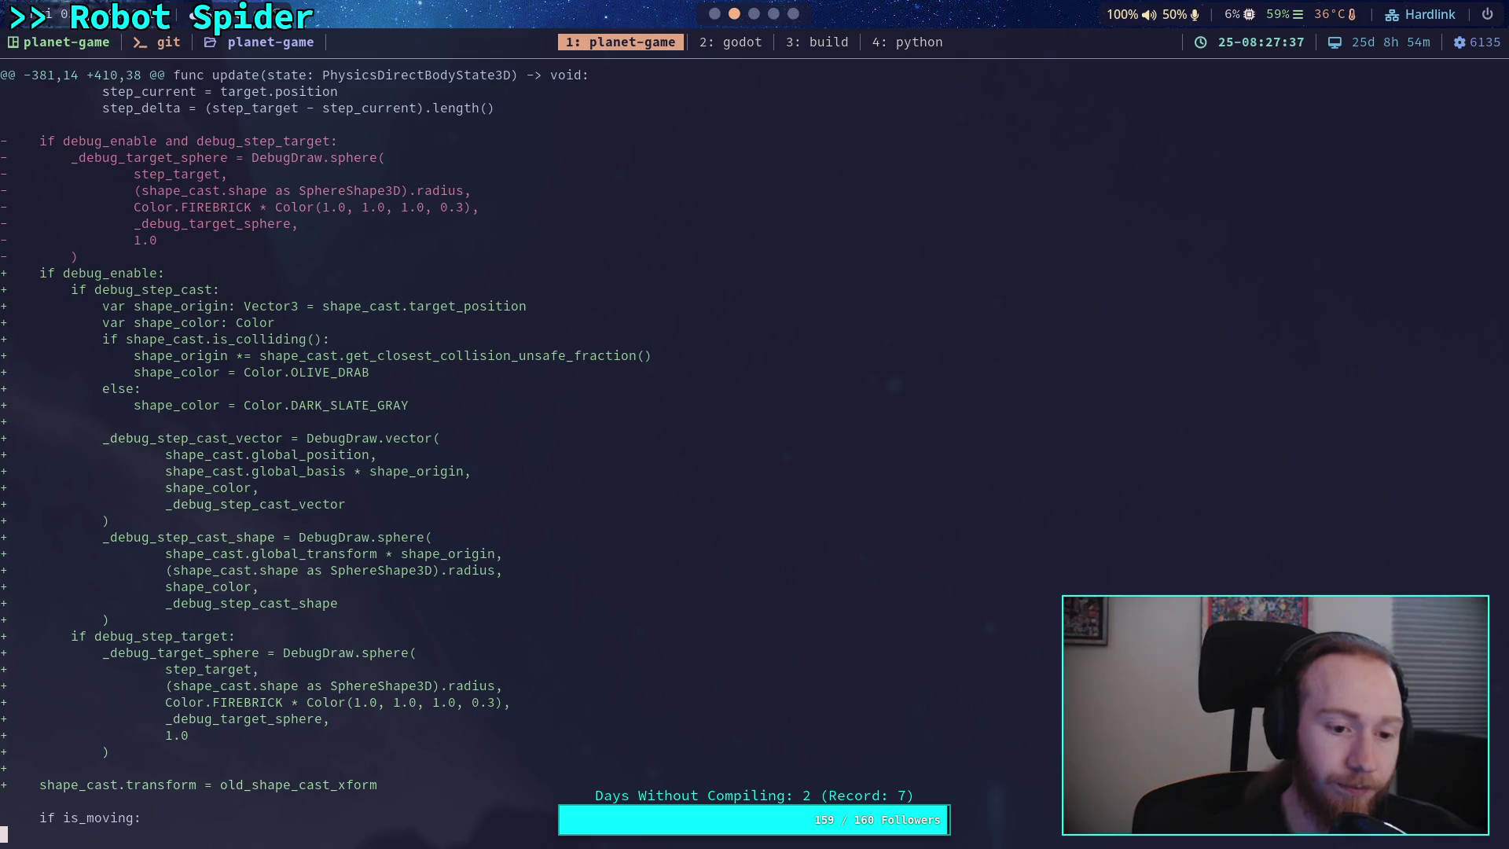
pyautogui.scroll(5, 550, 440)
pyautogui.press('super+2')
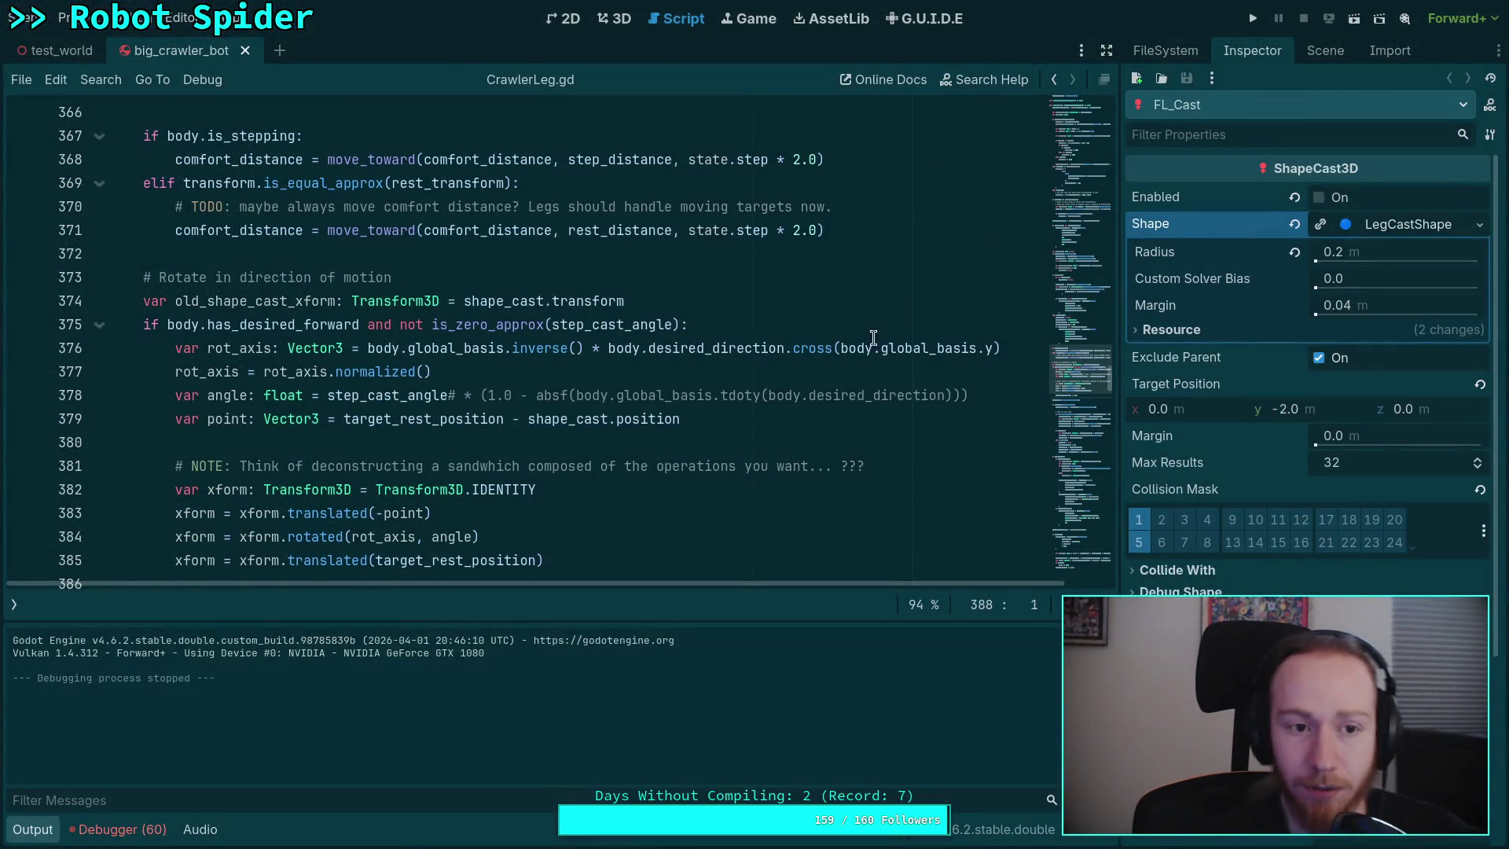
pyautogui.click(47, 831)
pyautogui.scroll(6, 1100, 457)
pyautogui.moveTo(1100, 458)
pyautogui.mouseDown()
pyautogui.moveTo(1105, 263)
pyautogui.moveTo(1119, 303)
pyautogui.mouseUp()
pyautogui.scroll(10, 1100, 302)
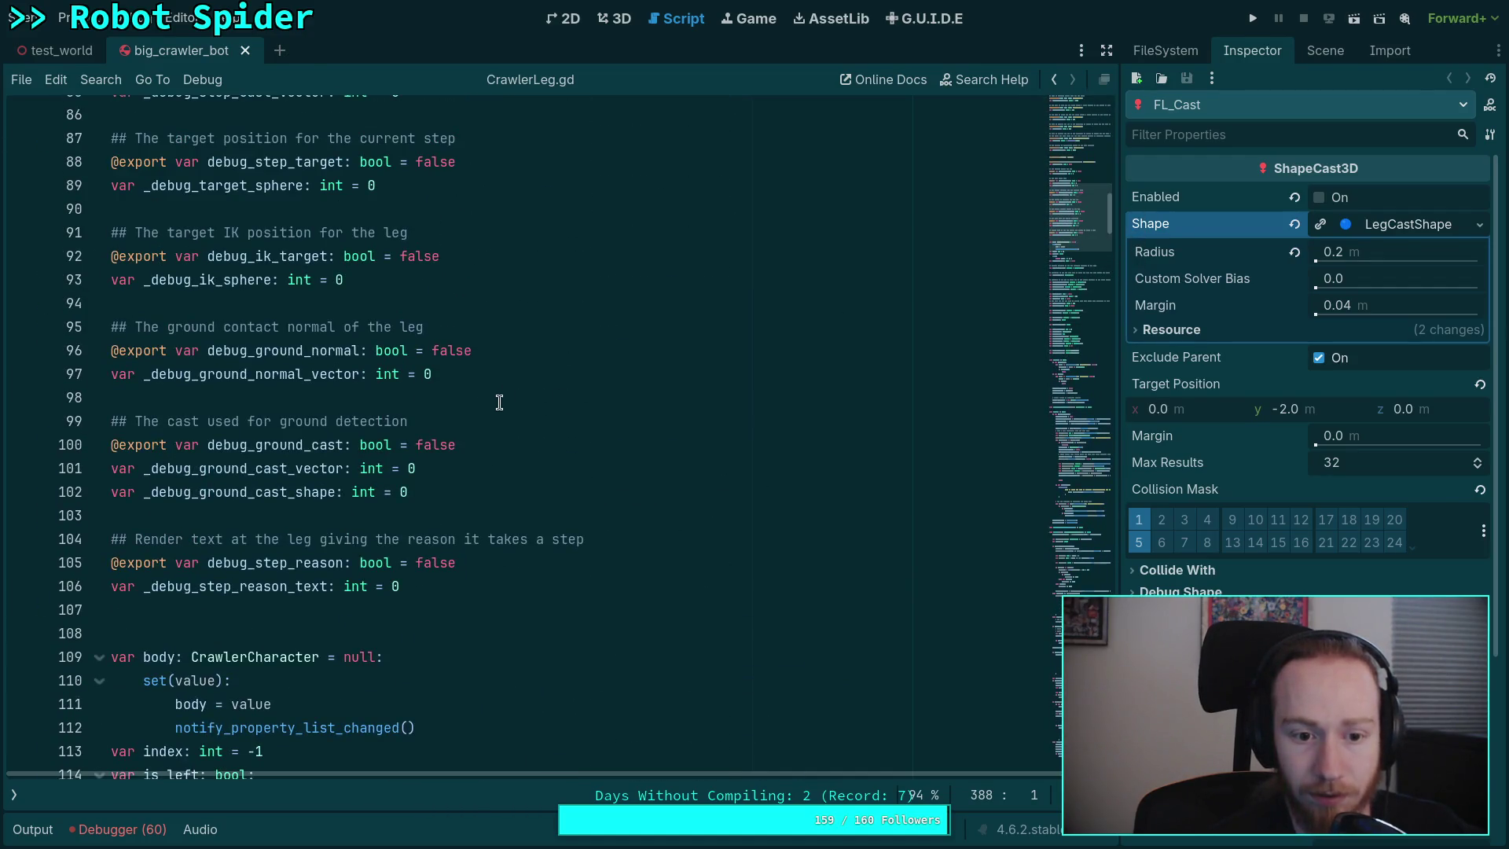
pyautogui.scroll(4, 475, 417)
# - Change debug_enable and debug_step_cast from true to false and save CrawlerLeg.gd
pyautogui.doubleClick(416, 327)
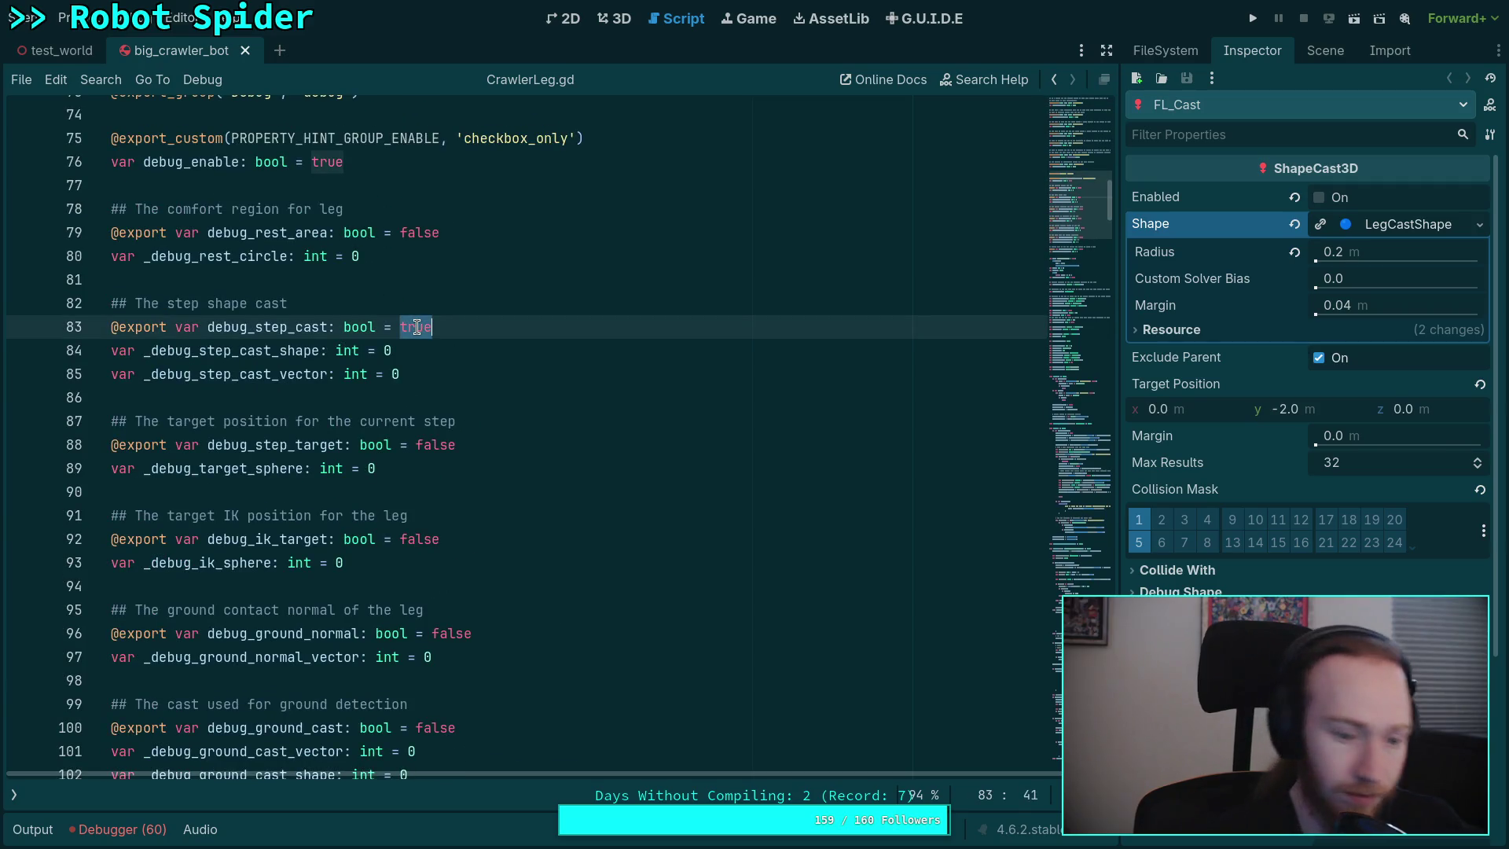
pyautogui.doubleClick(327, 162)
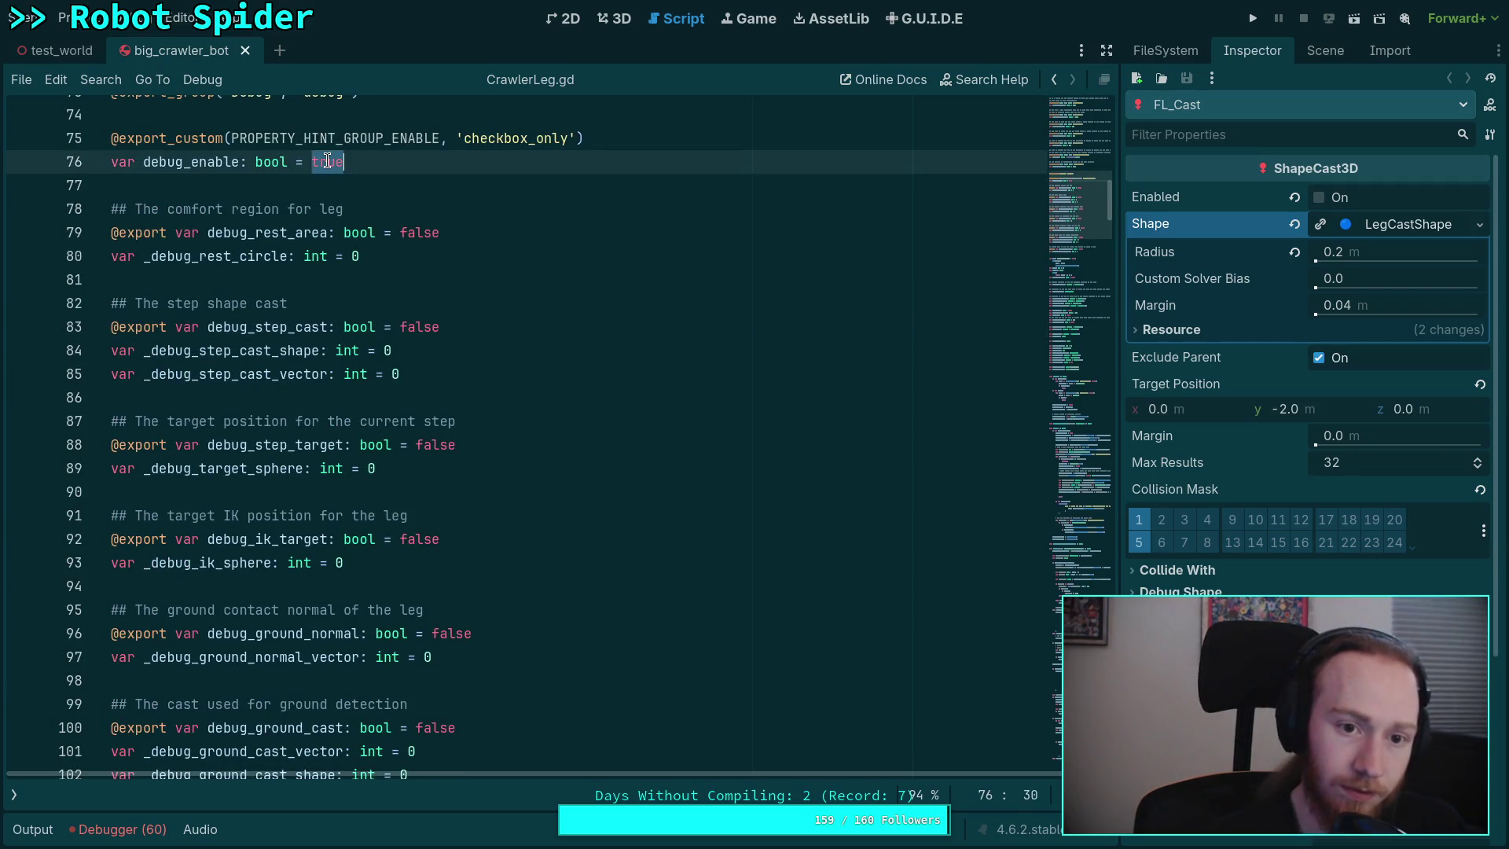
pyautogui.write('fals')
pyautogui.write('e')
pyautogui.hotkey('ctrl', 's')
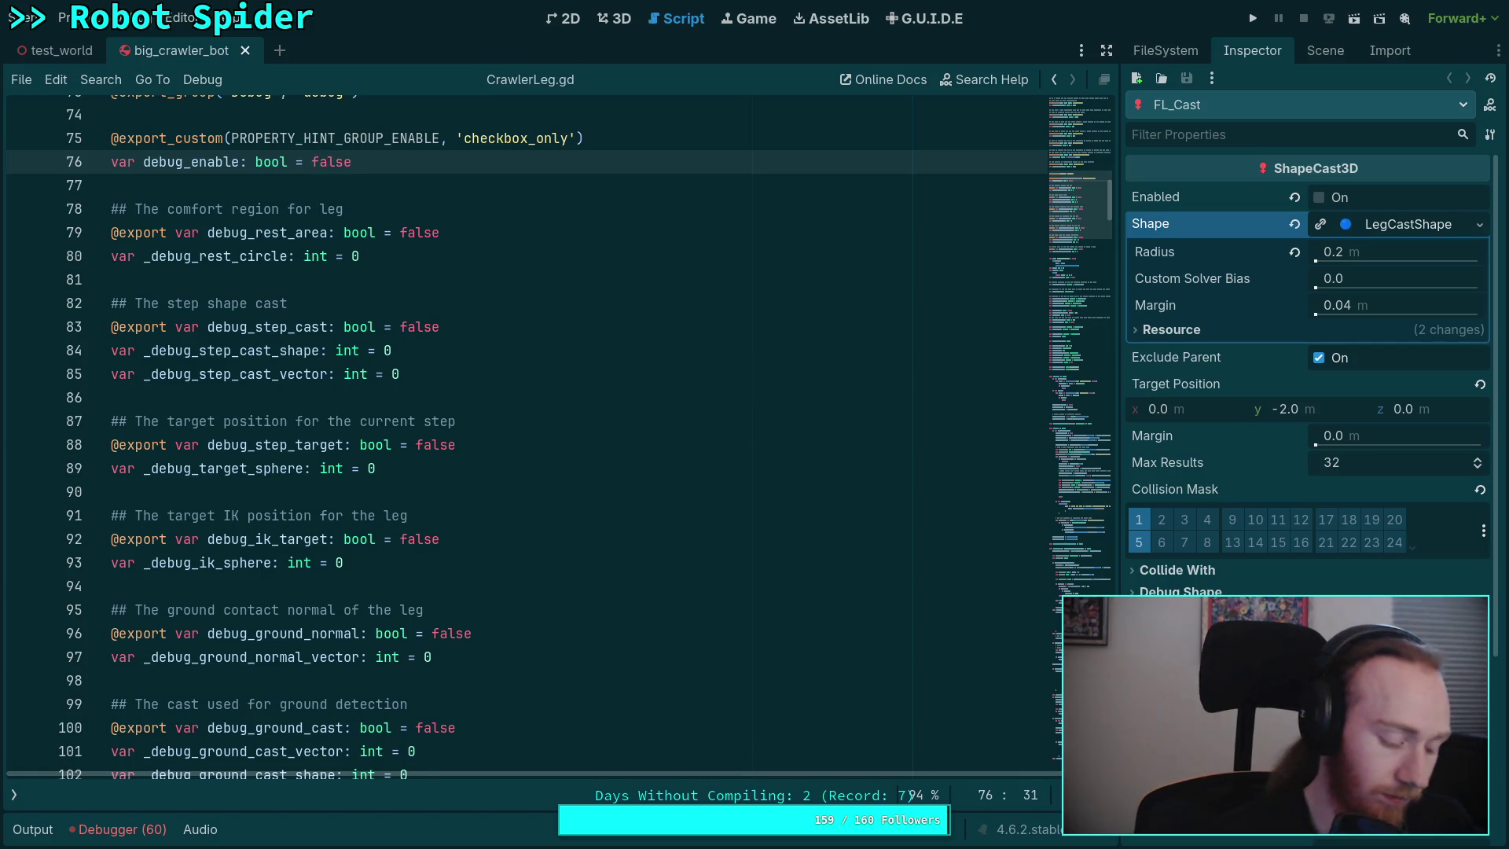
pyautogui.moveTo(1058, 381)
pyautogui.mouseDown()
pyautogui.moveTo(1031, 564)
pyautogui.moveTo(1047, 366)
pyautogui.mouseUp()
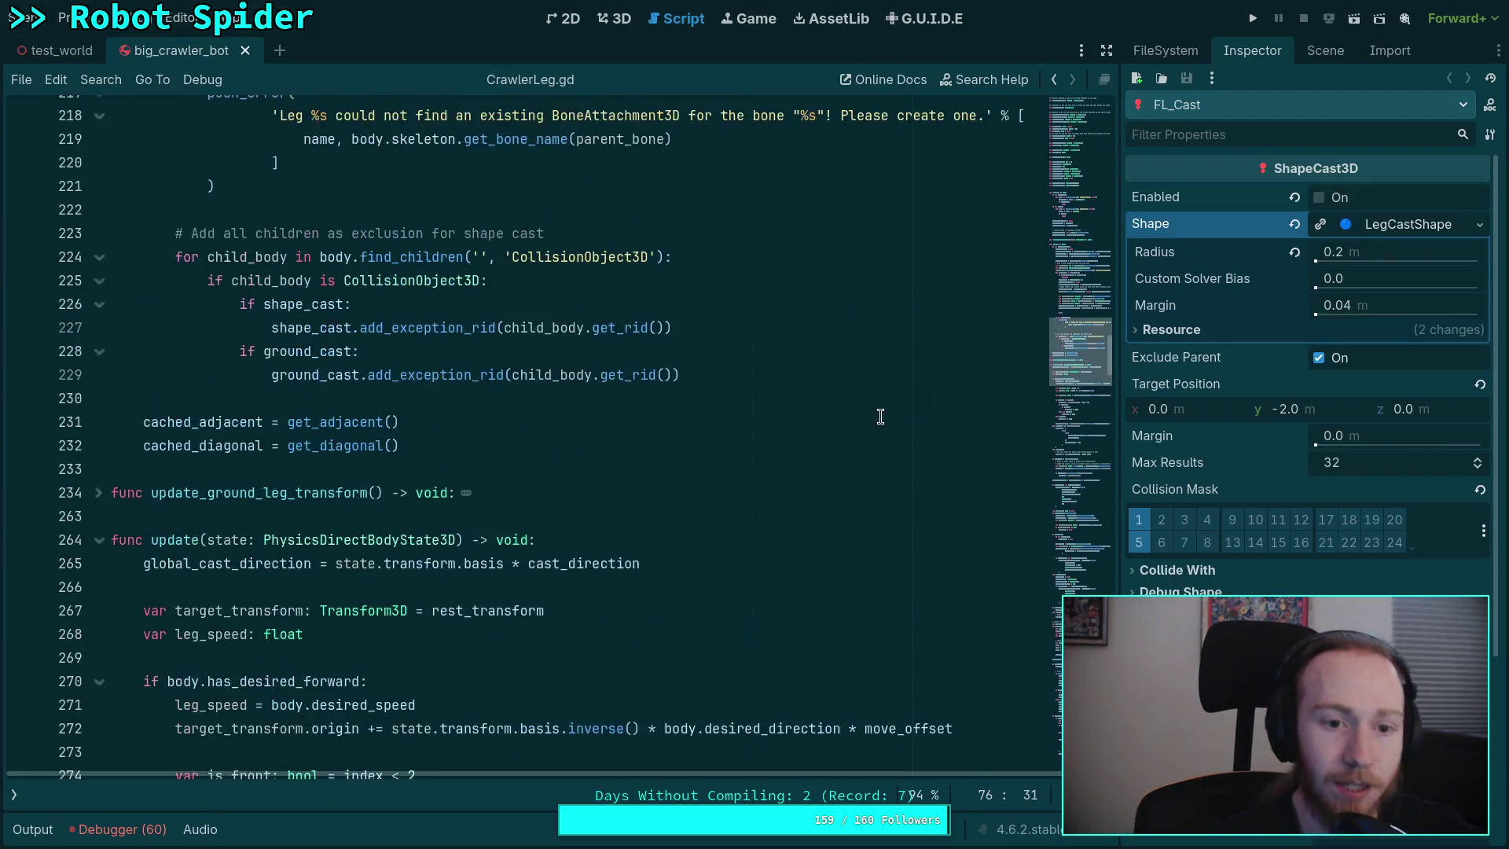
pyautogui.scroll(7, 852, 438)
pyautogui.scroll(6, 767, 452)
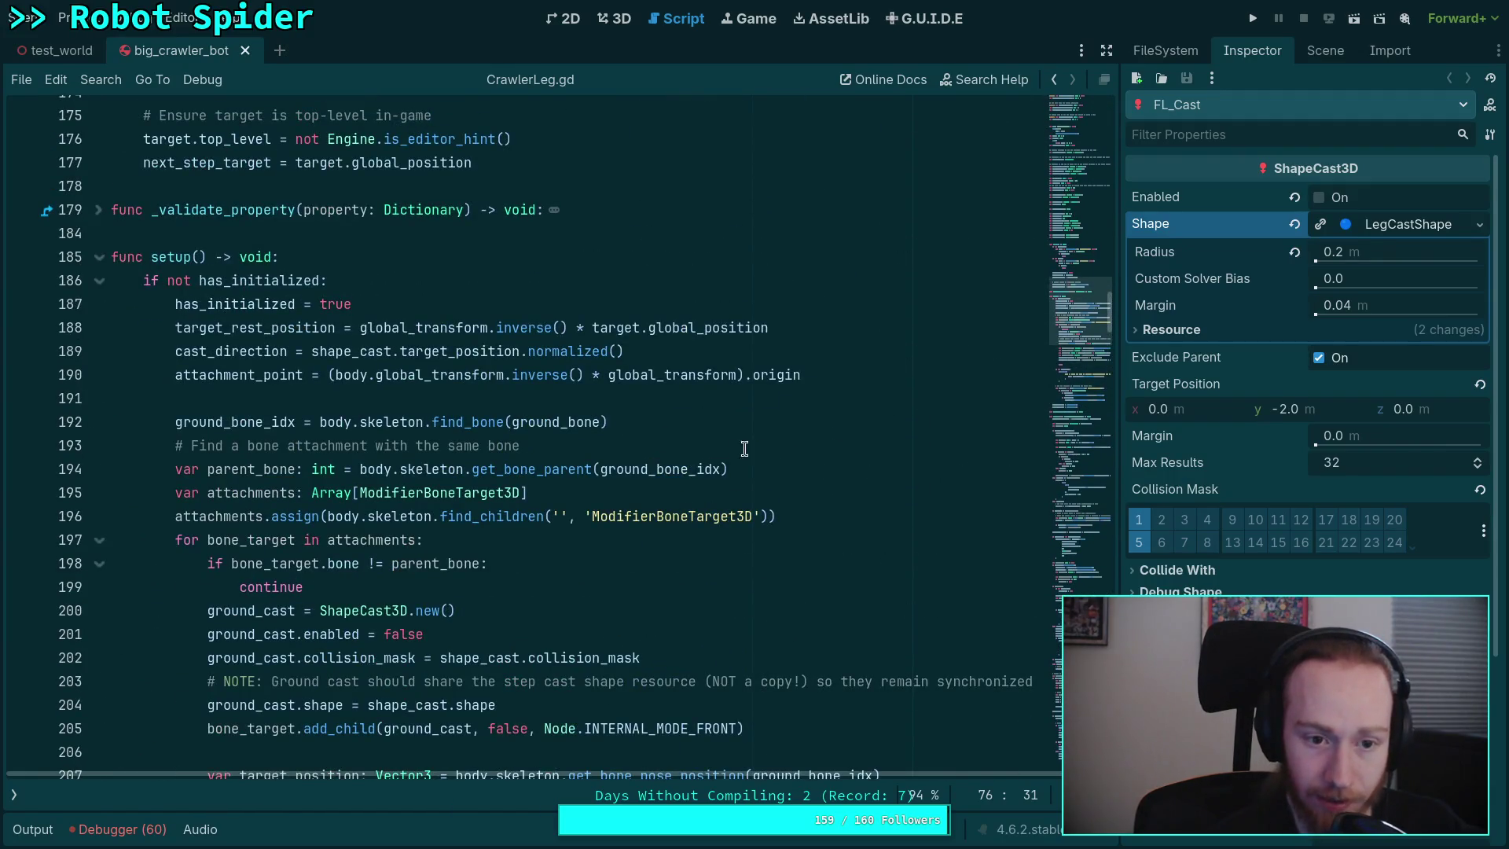
pyautogui.scroll(-3, 429, 392)
pyautogui.scroll(6, 195, 247)
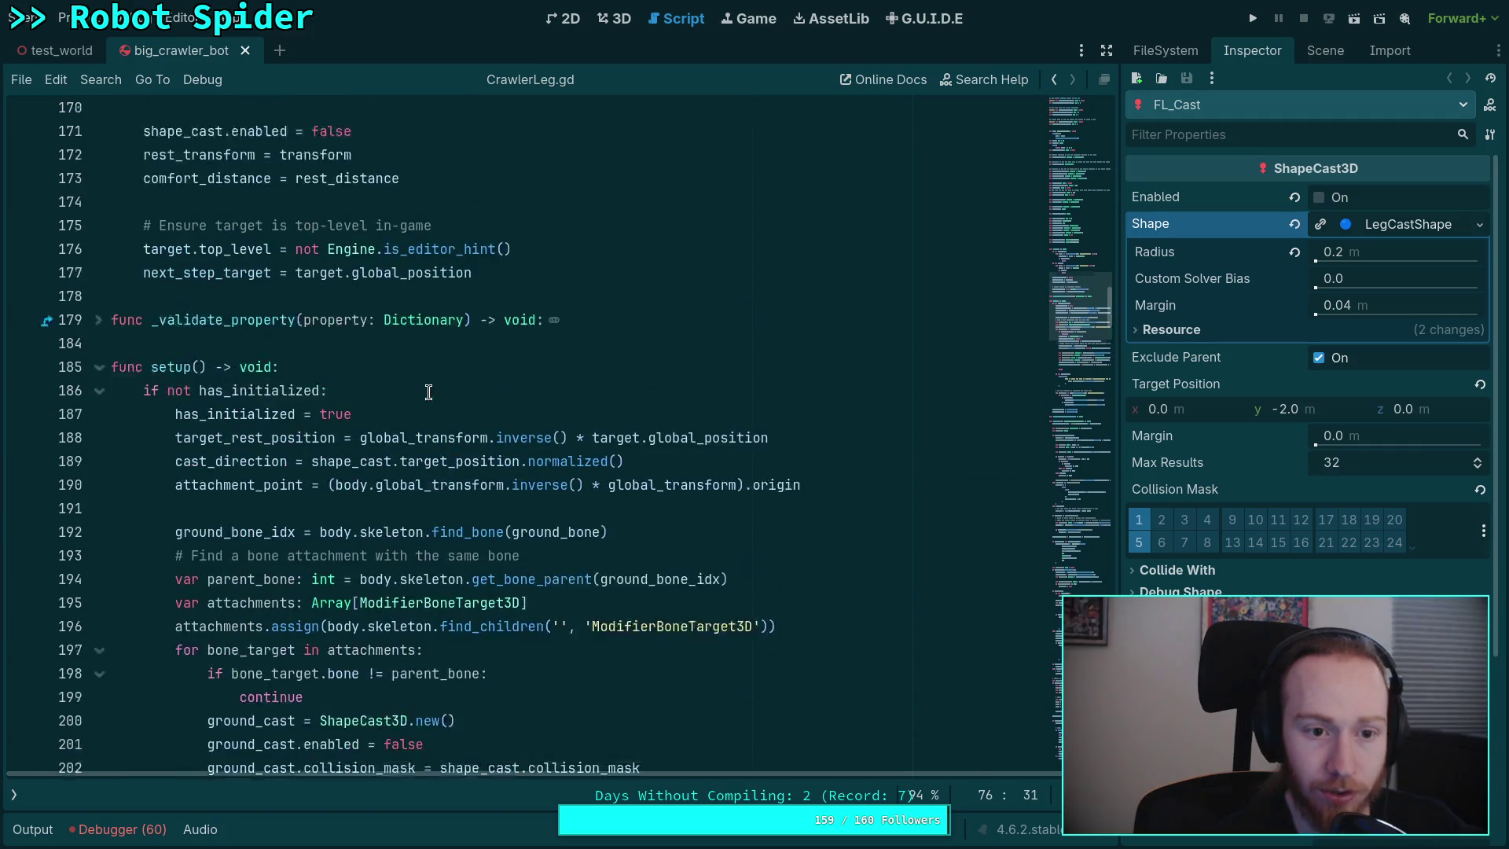
pyautogui.doubleClick(196, 236)
pyautogui.moveTo(1108, 295)
pyautogui.mouseDown()
pyautogui.moveTo(1087, 409)
pyautogui.moveTo(1105, 483)
pyautogui.mouseUp()
pyautogui.tripleClick(442, 277)
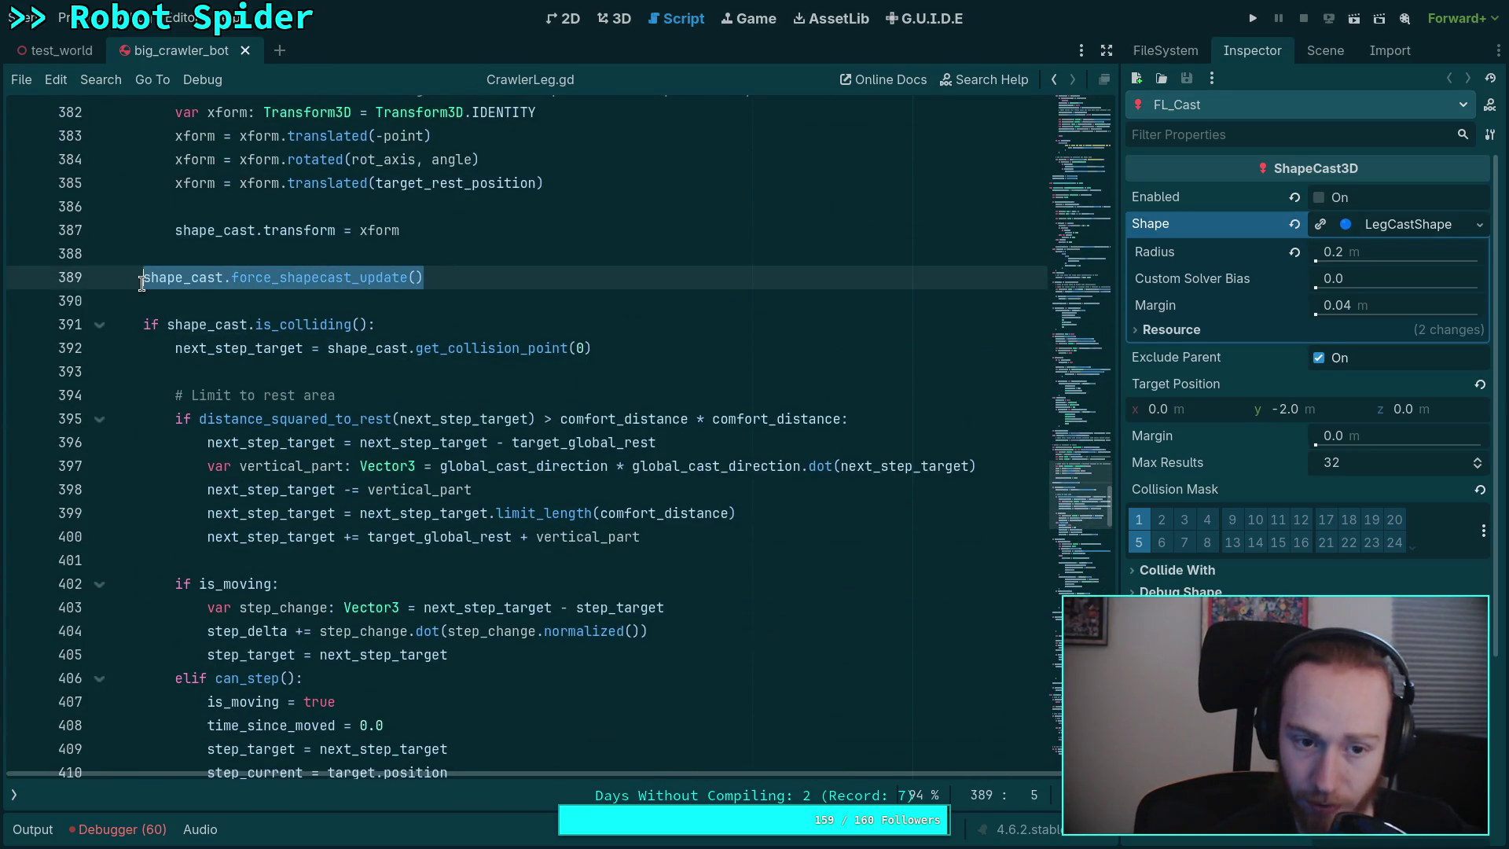
pyautogui.scroll(4, 579, 488)
pyautogui.click(580, 488)
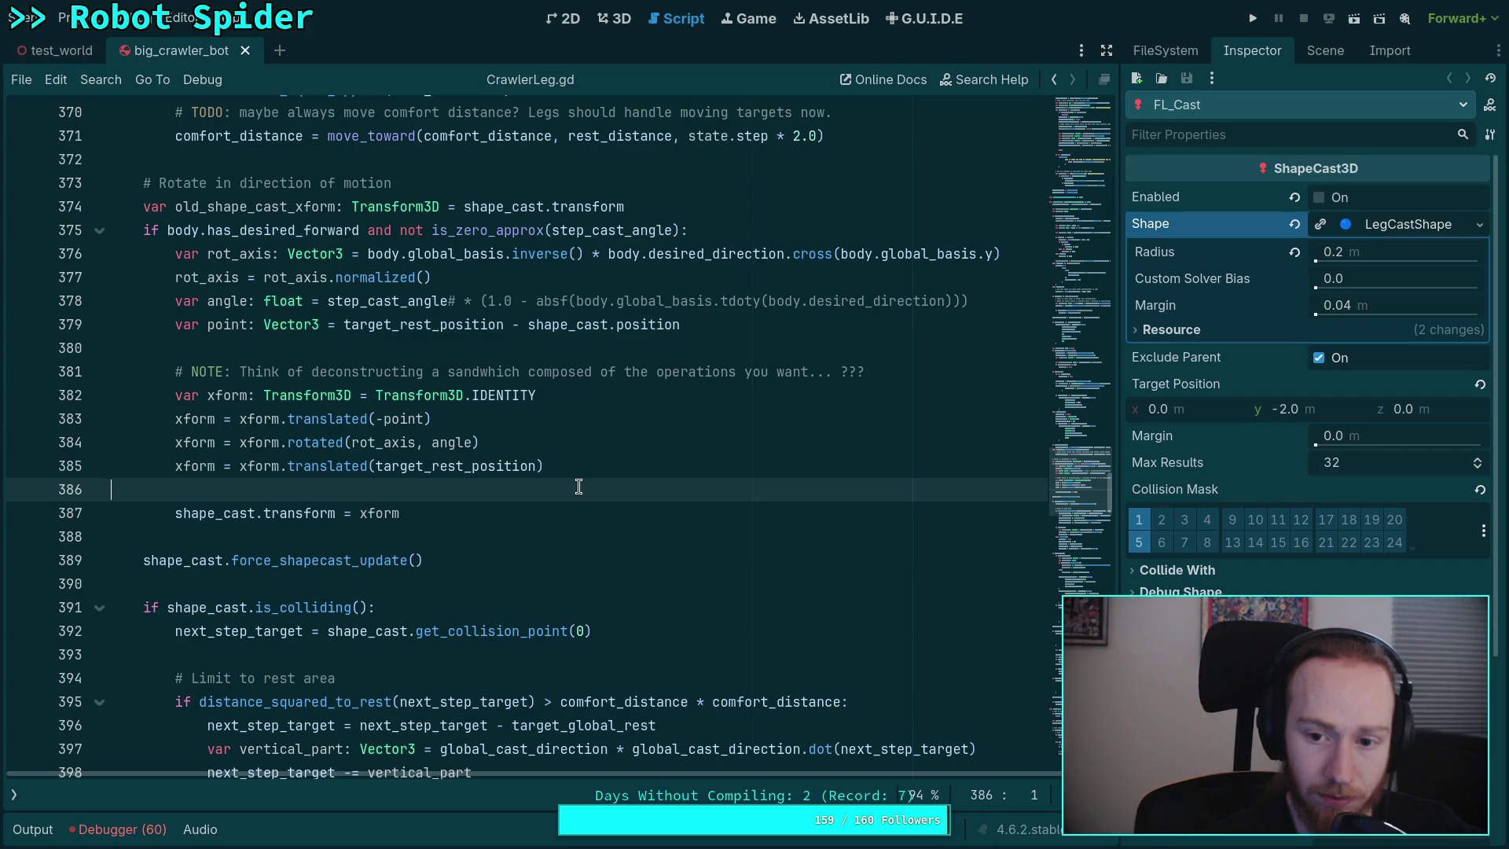
pyautogui.click(910, 376)
pyautogui.click(679, 415)
pyautogui.moveTo(679, 463); pyautogui.dragTo(253, 372)
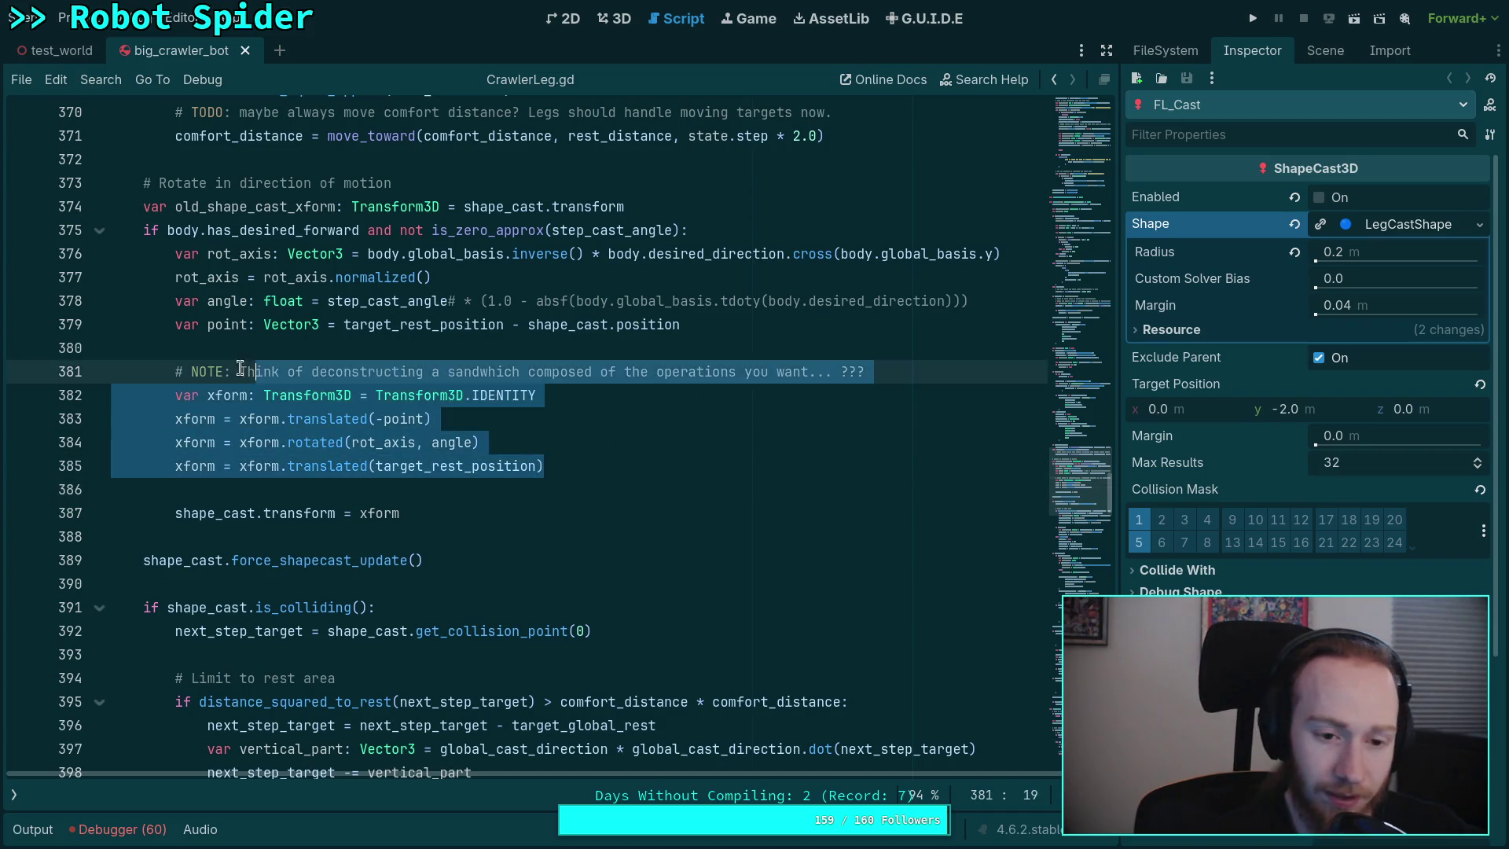
pyautogui.click(507, 440)
pyautogui.click(316, 467)
pyautogui.click(358, 501)
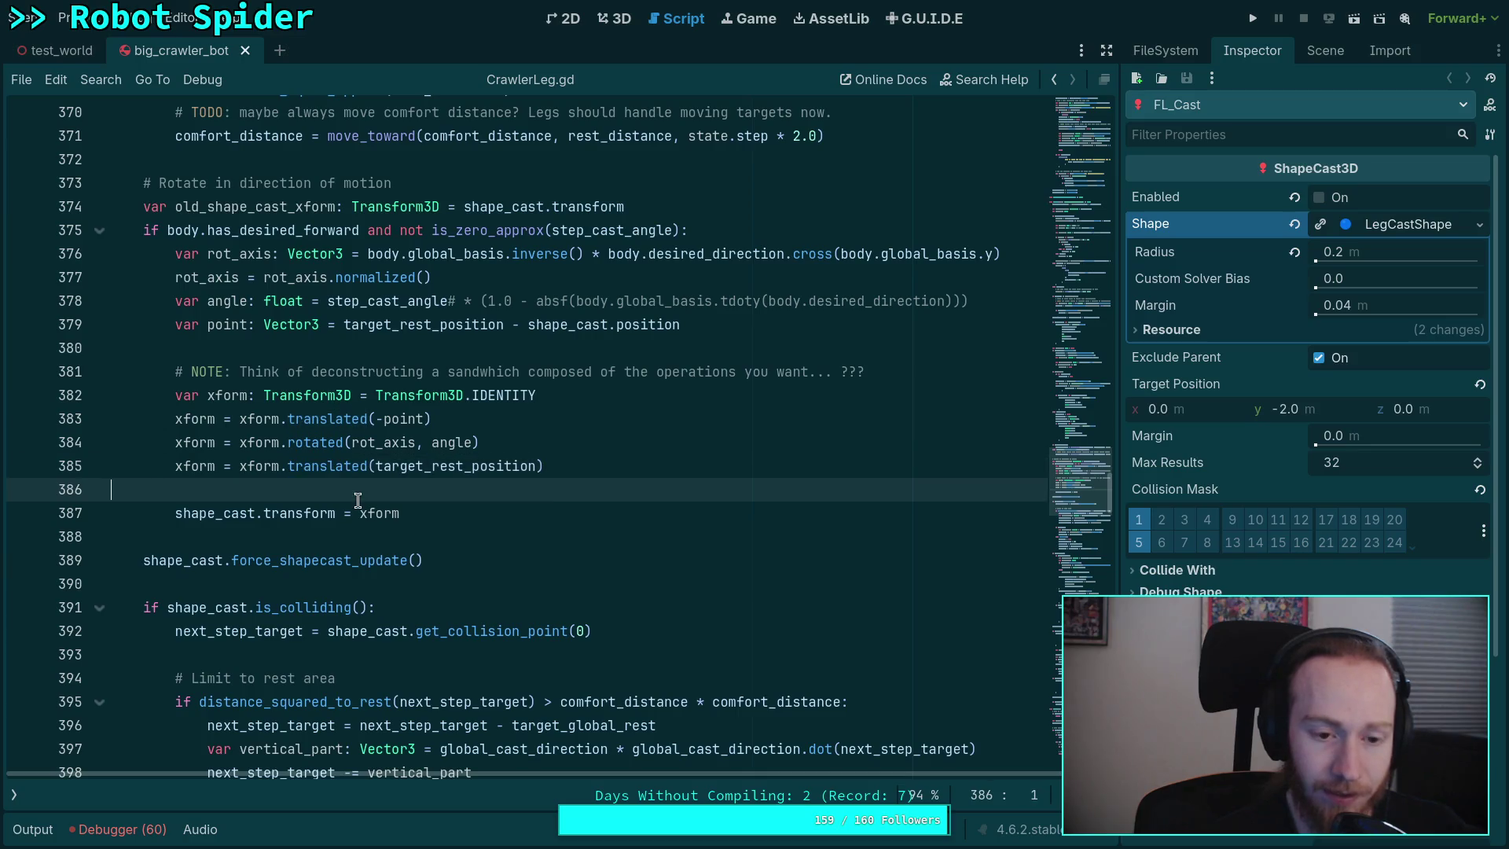
pyautogui.moveTo(348, 471)
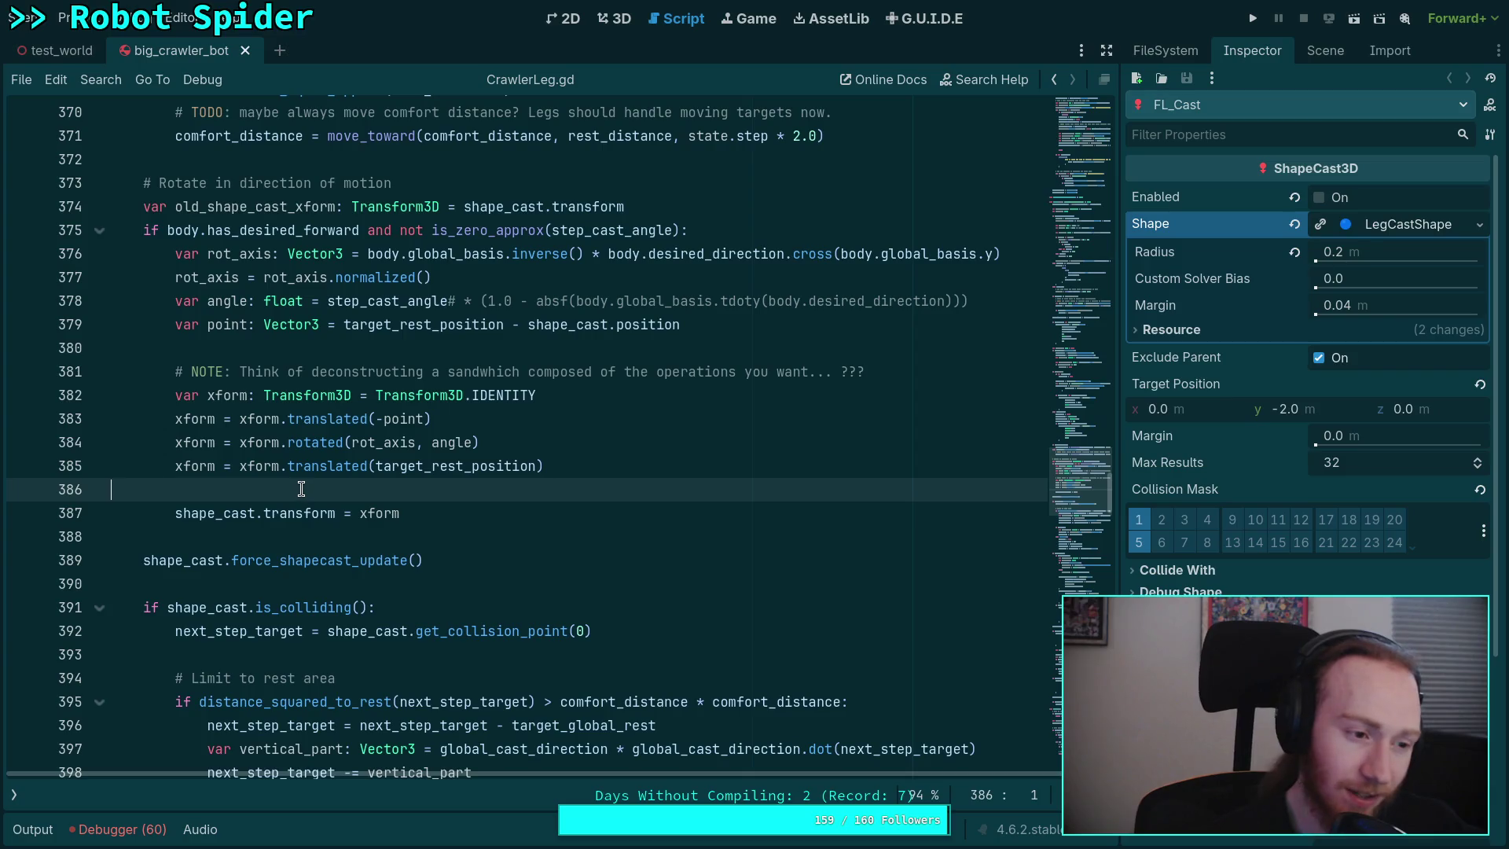
pyautogui.click(375, 469)
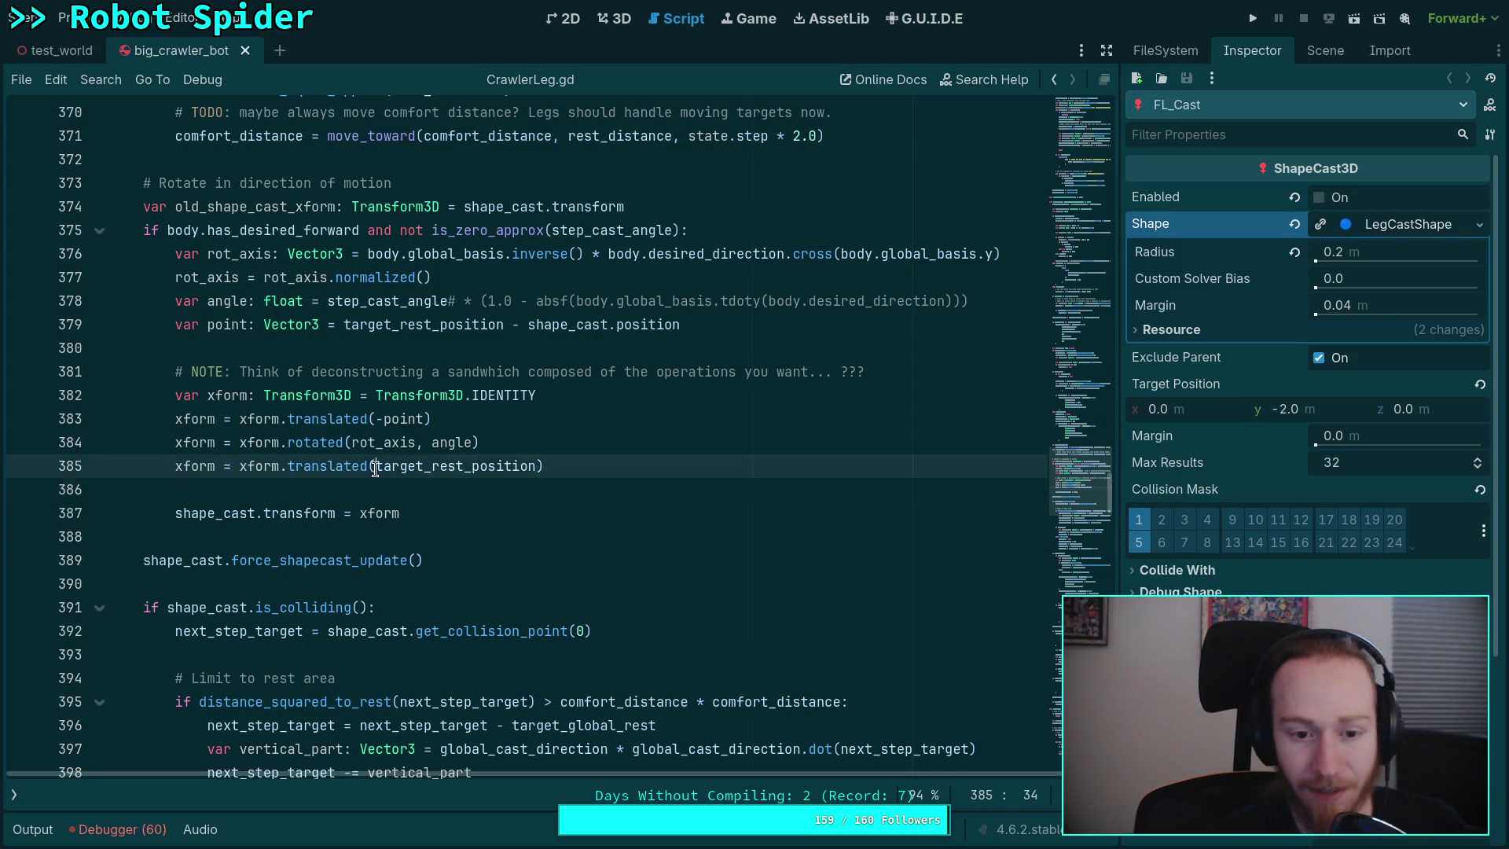
pyautogui.moveTo(375, 470); pyautogui.dragTo(539, 469)
pyautogui.moveTo(352, 443); pyautogui.dragTo(472, 443)
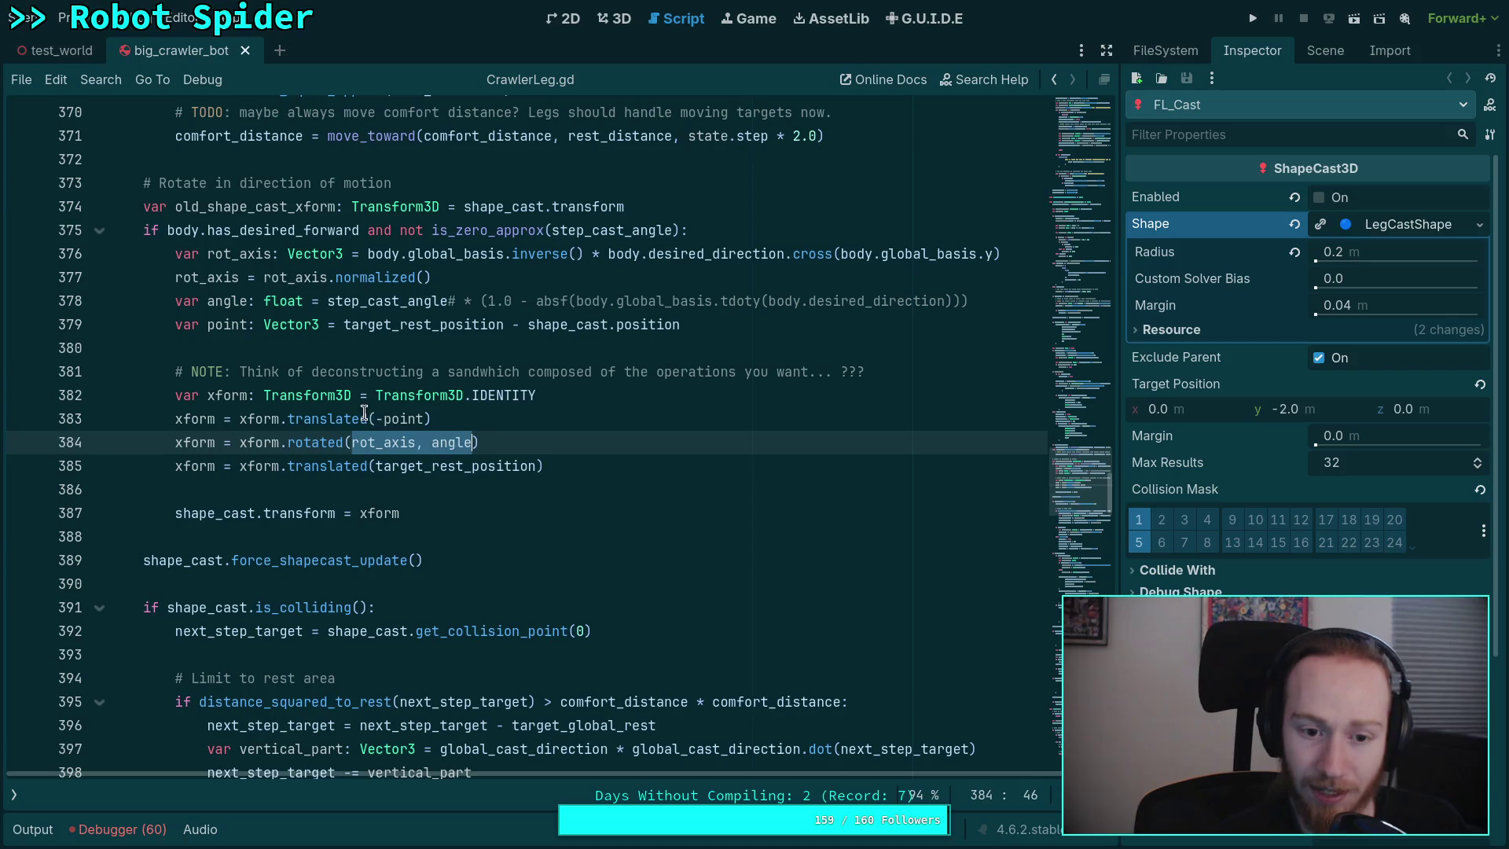
pyautogui.click(673, 370)
pyautogui.moveTo(901, 369); pyautogui.dragTo(312, 370)
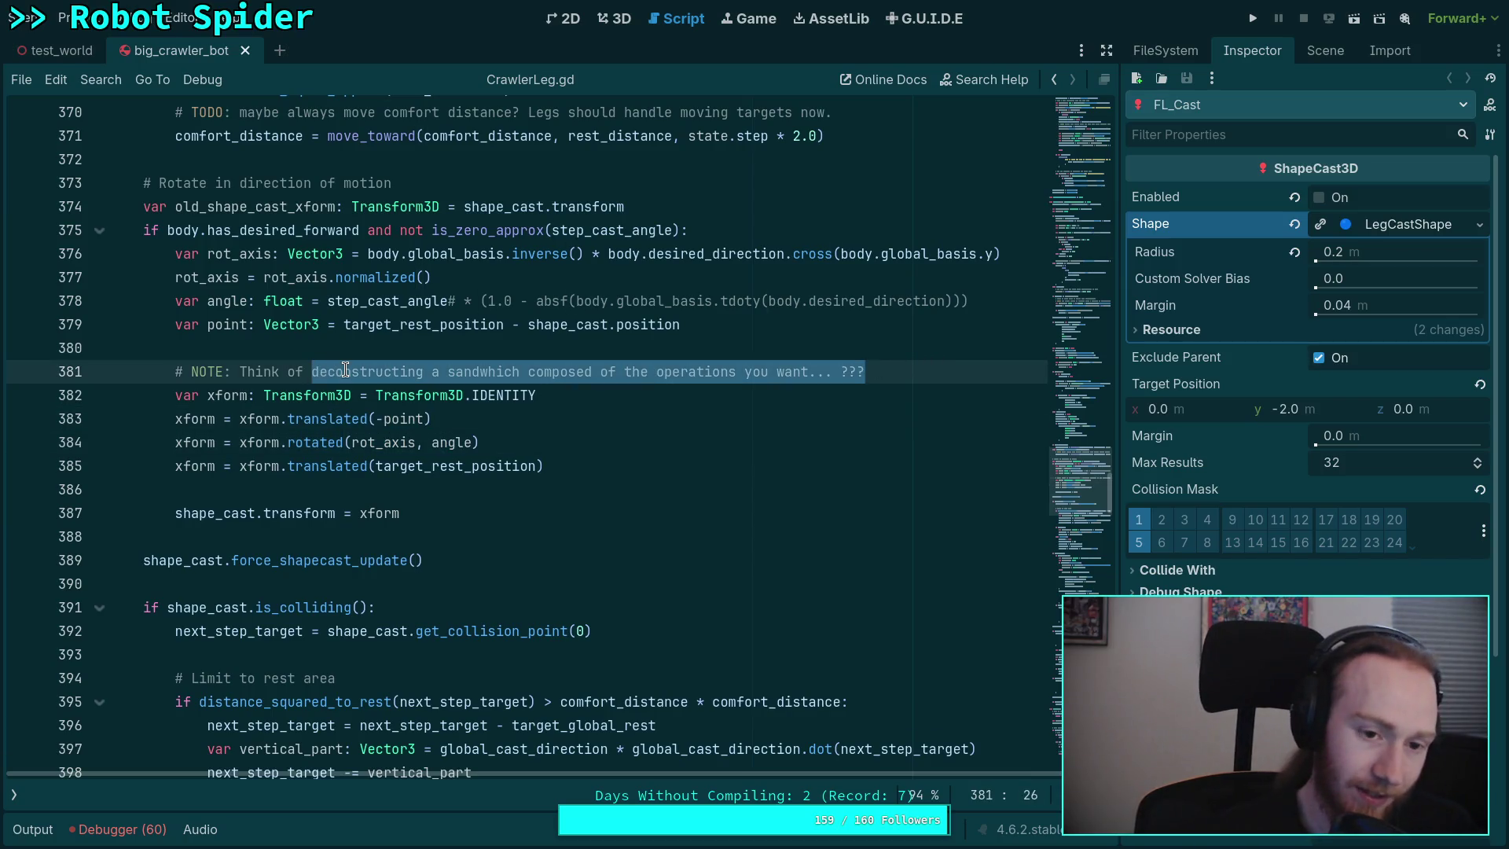
# - Reword the line 381 NOTE about making a "transform sandwich" to end 'as if you are looking at'
pyautogui.write('making ')
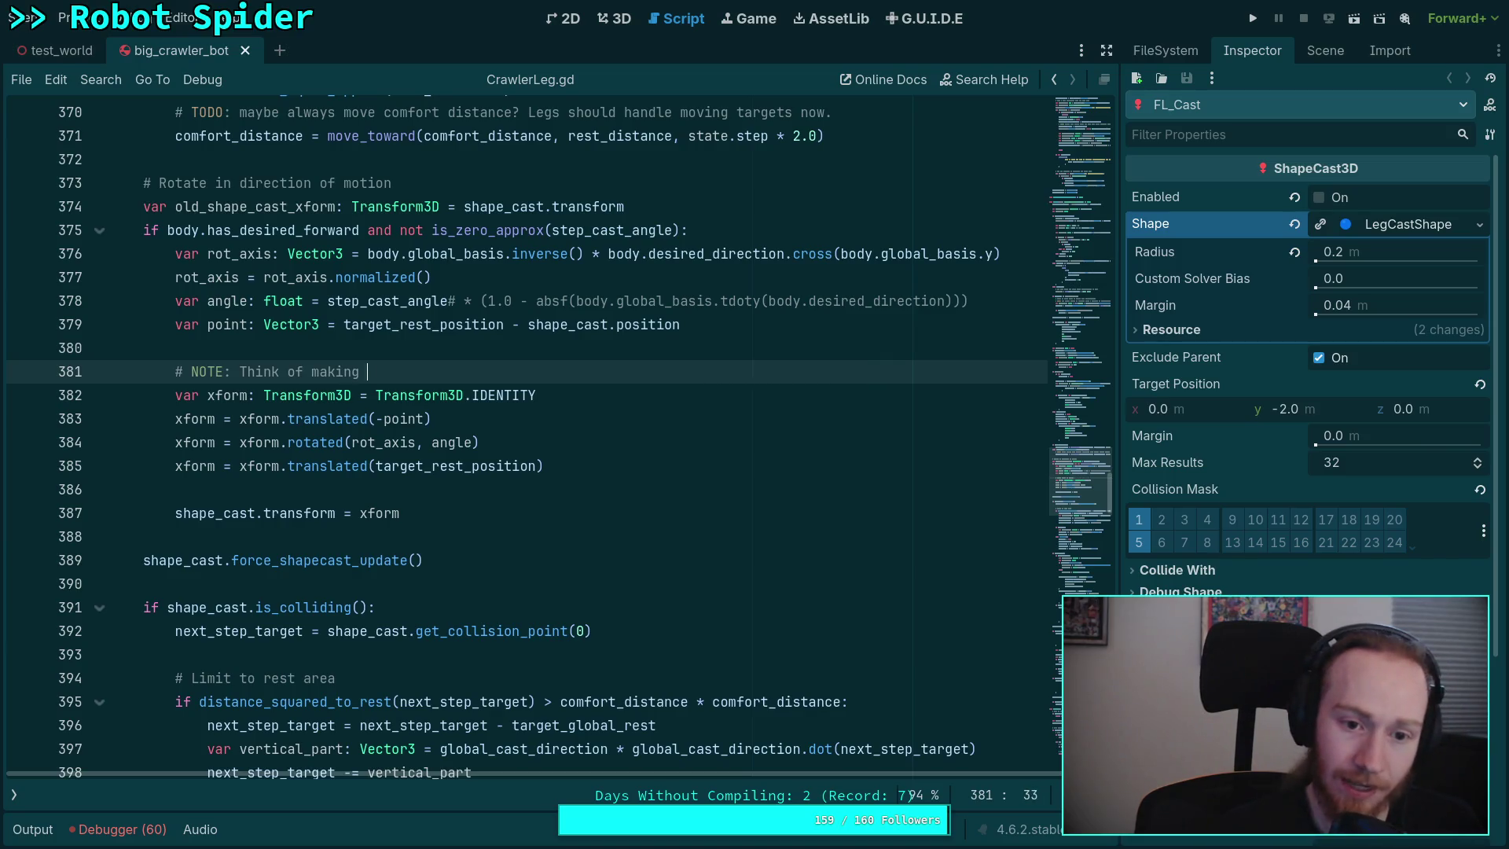
pyautogui.write('a "transform ')
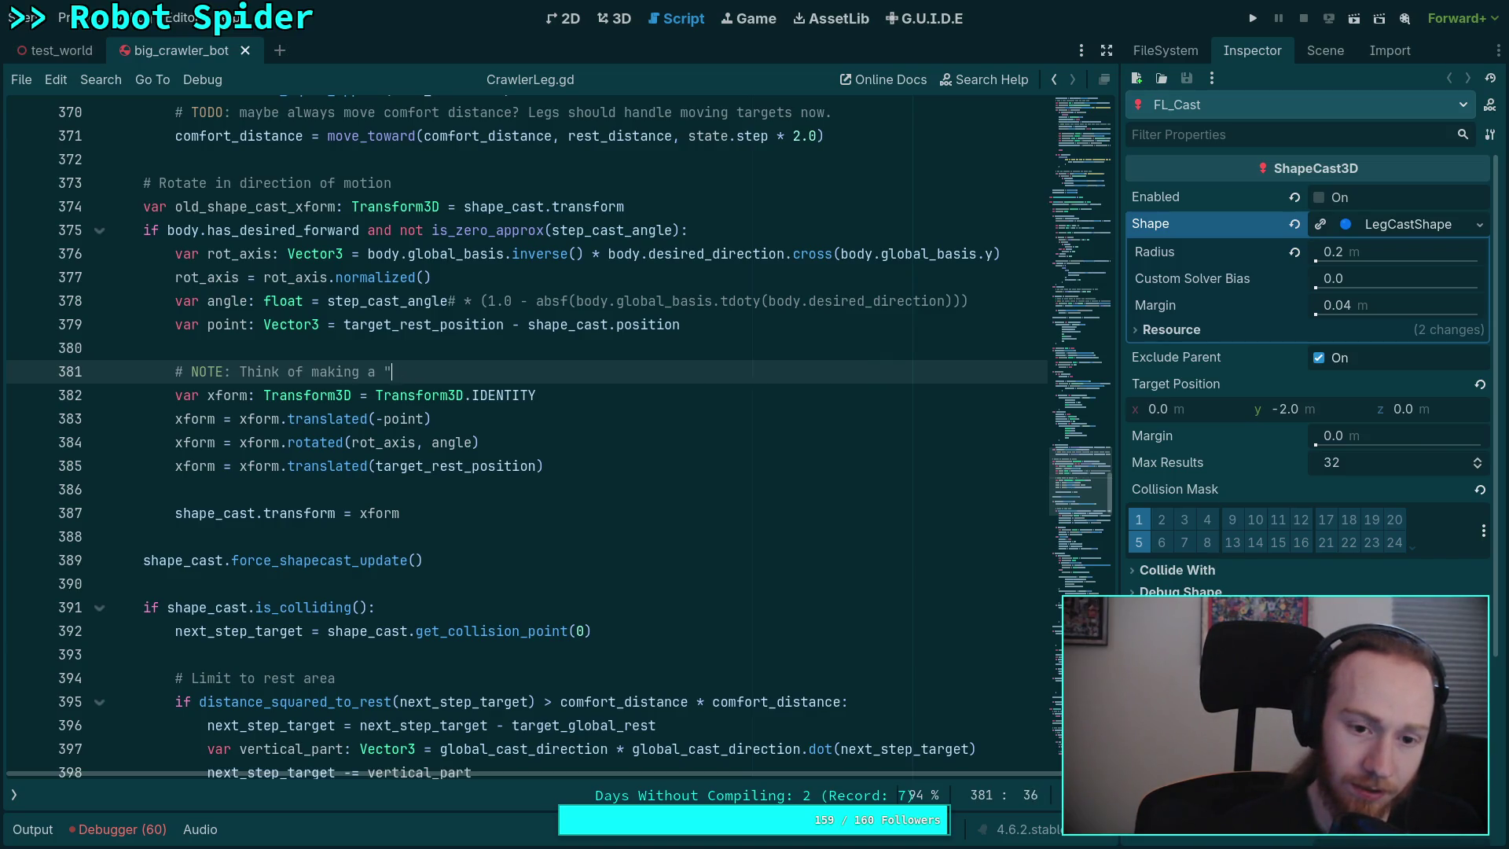
pyautogui.write('sa')
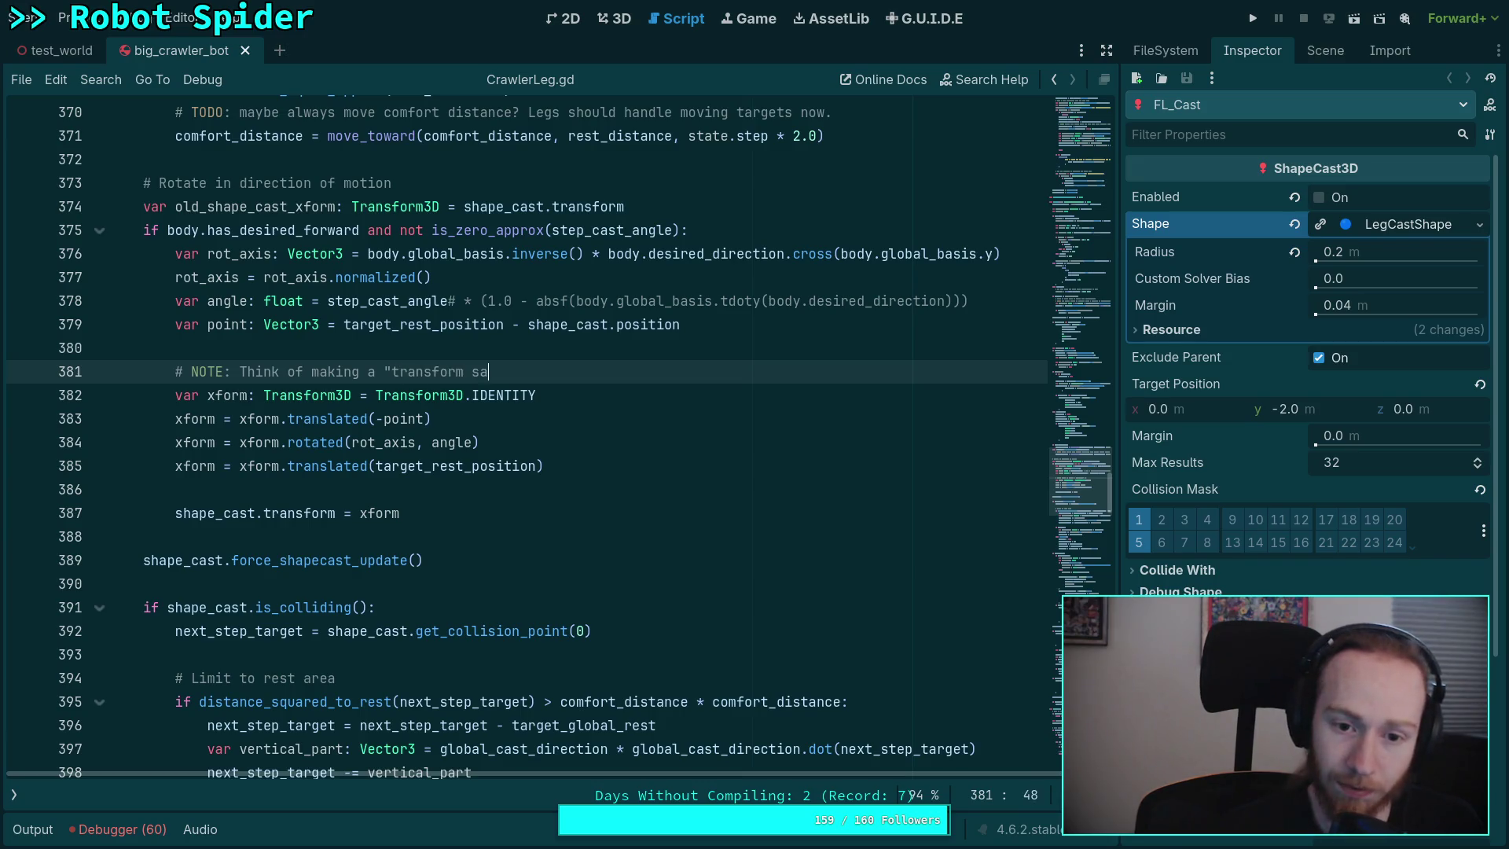
pyautogui.write('ndwich", ')
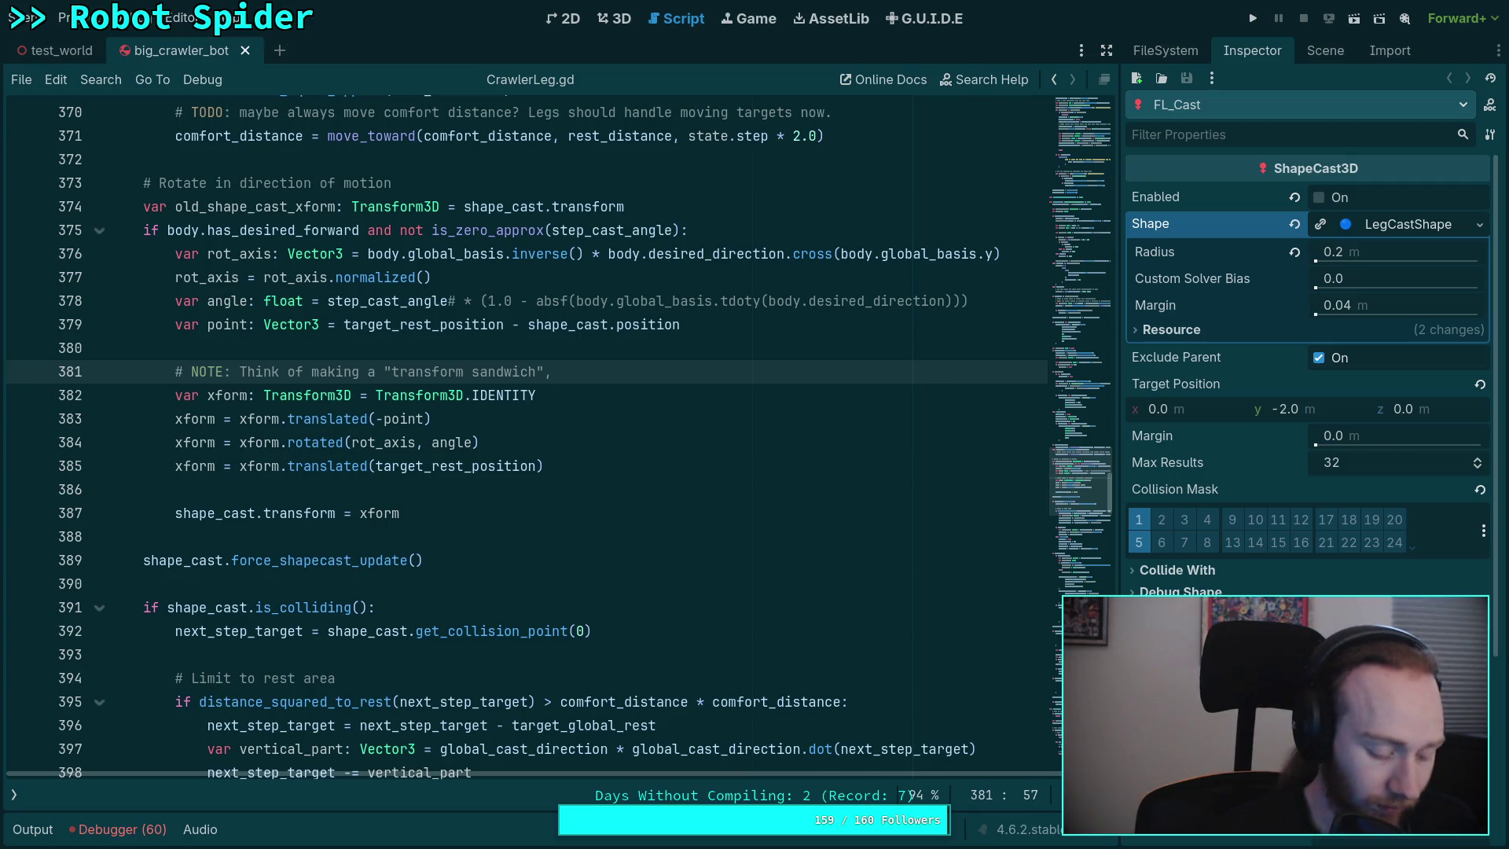
pyautogui.write('stack the ')
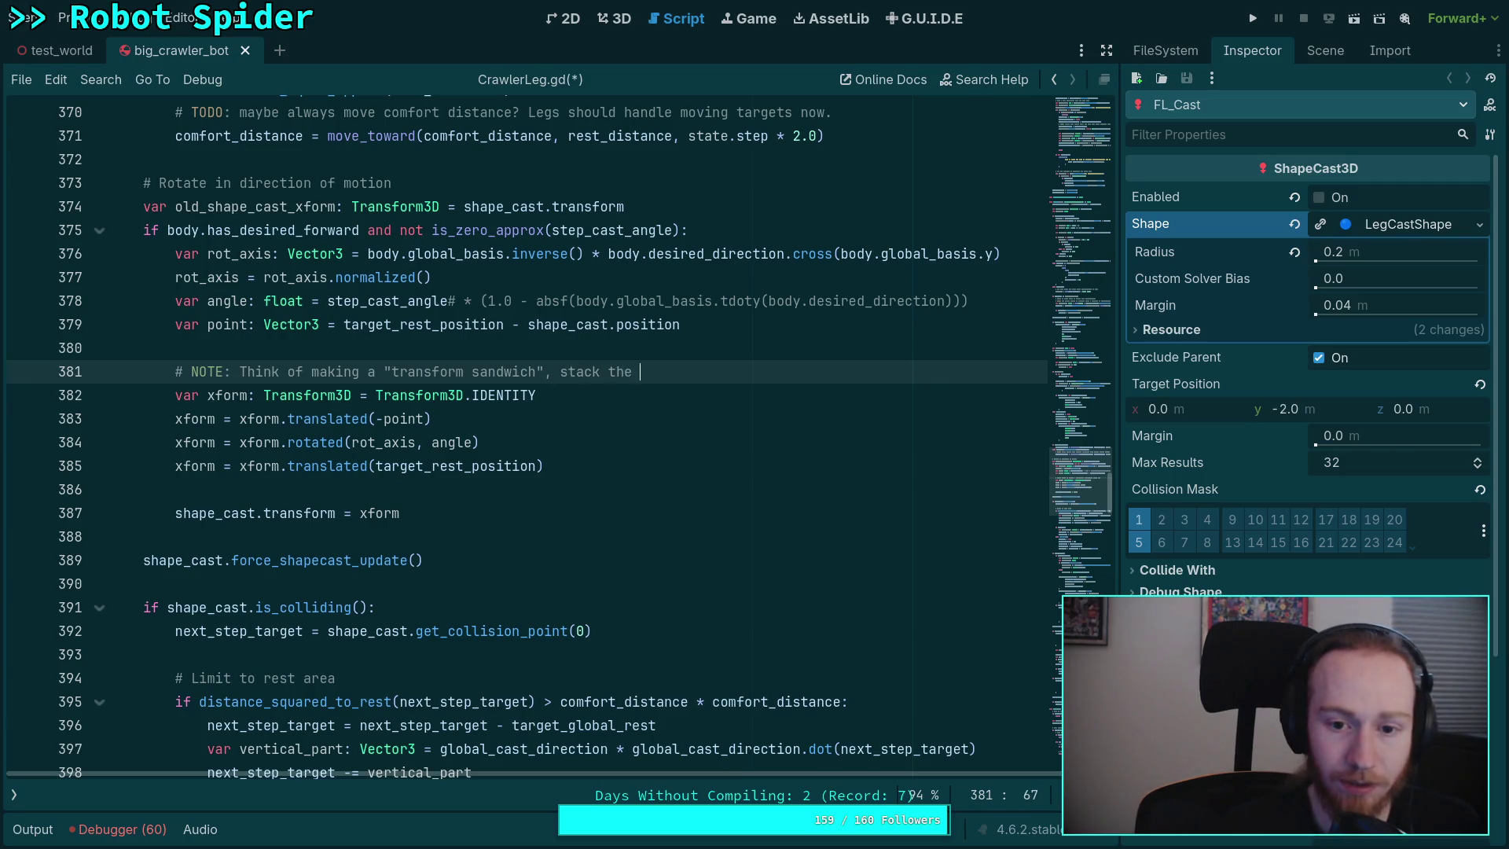
pyautogui.write('order in the order you would')
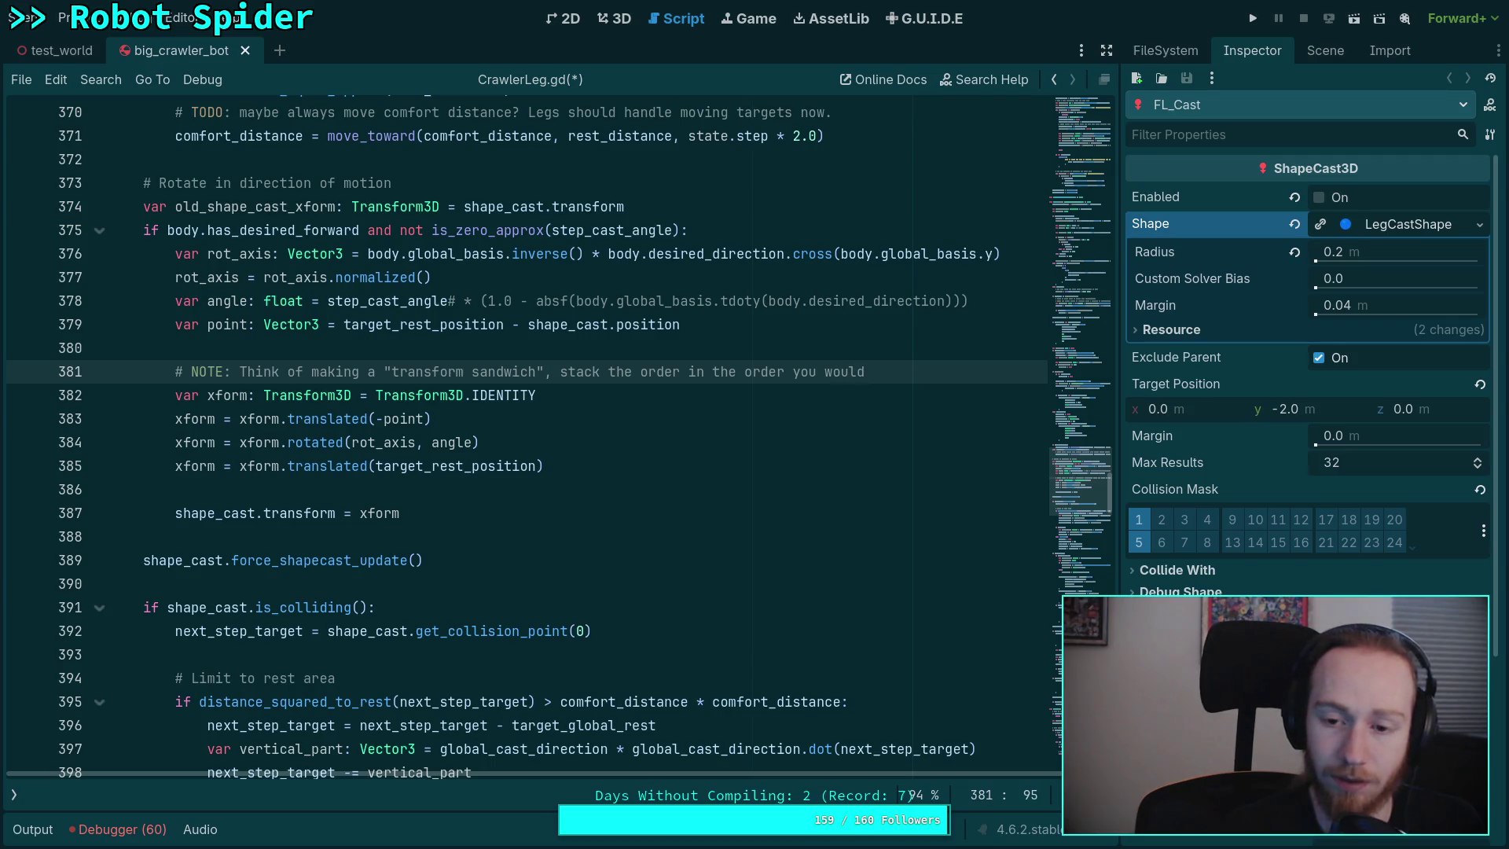
pyautogui.press('Return')
pyautogui.press('BackSpace')
pyautogui.press('BackSpace')
pyautogui.press('BackSpace')
pyautogui.press('BackSpace')
pyautogui.press('BackSpace')
pyautogui.press('BackSpace')
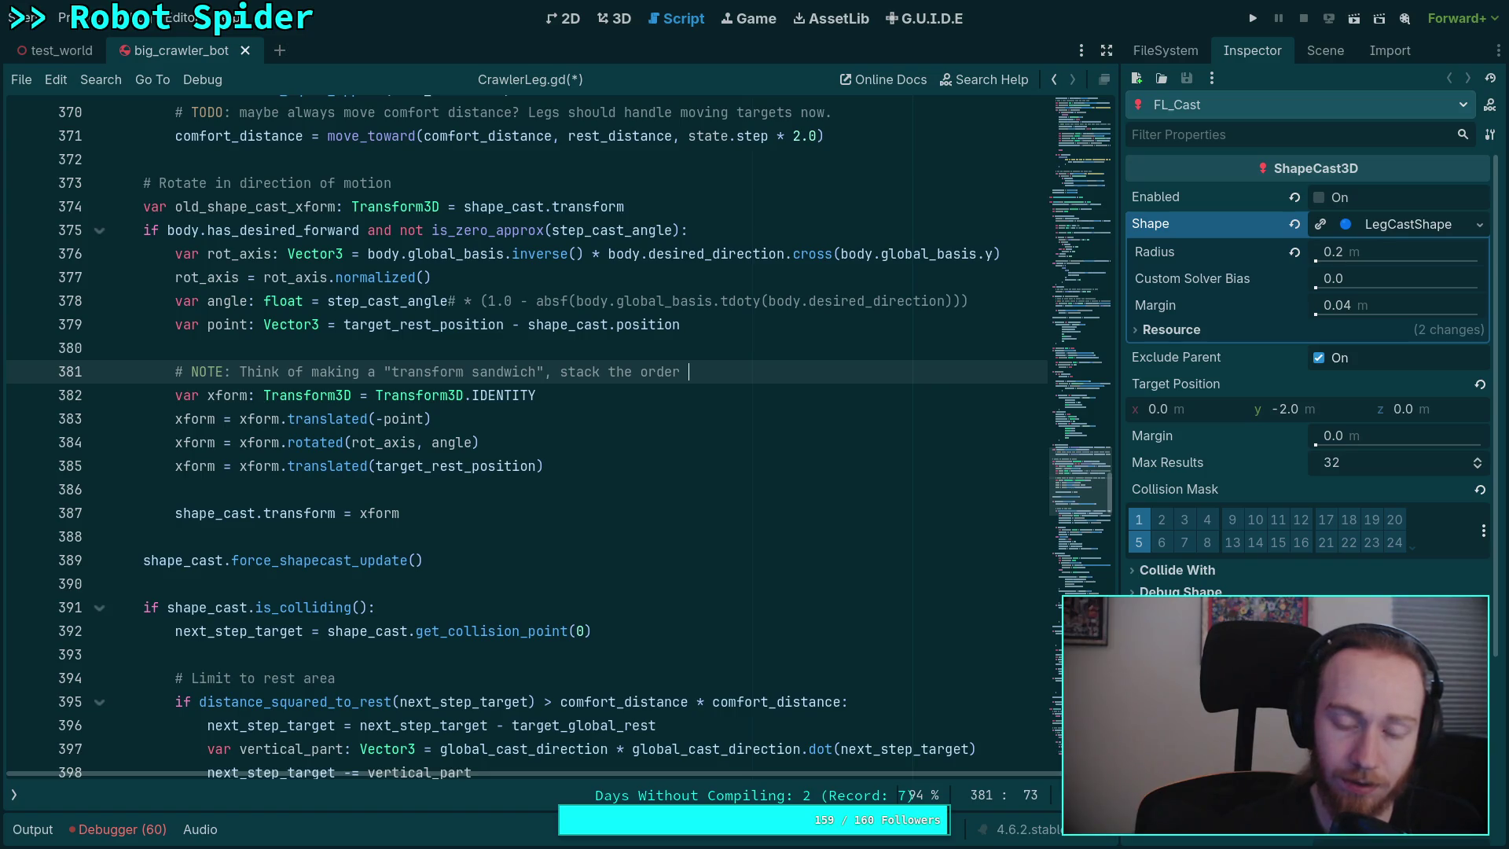
pyautogui.write('like')
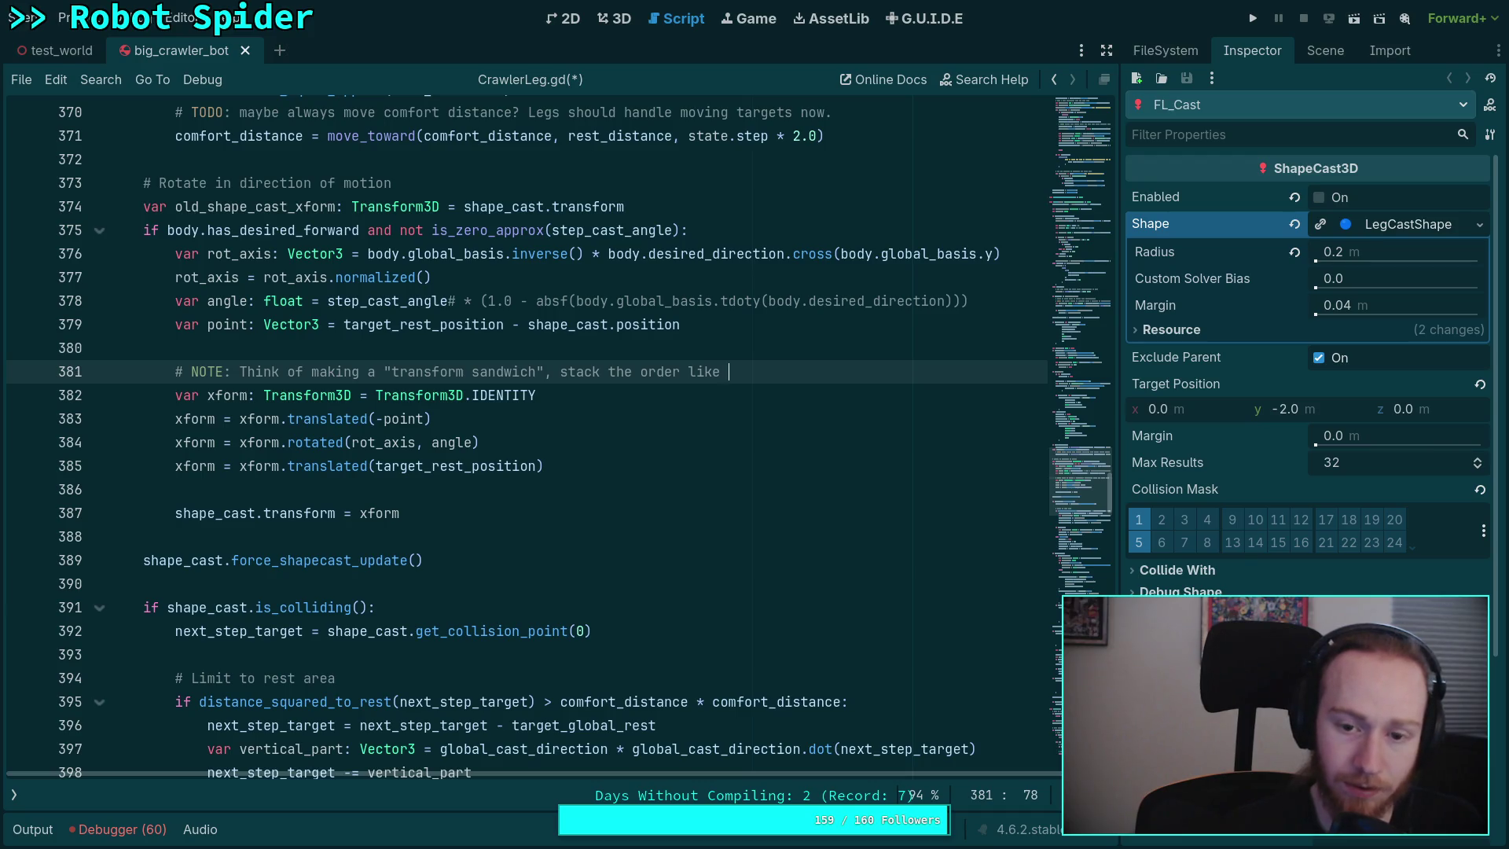
pyautogui.press('BackSpace')
pyautogui.press('BackSpace')
pyautogui.press('BackSpace')
pyautogui.write('o')
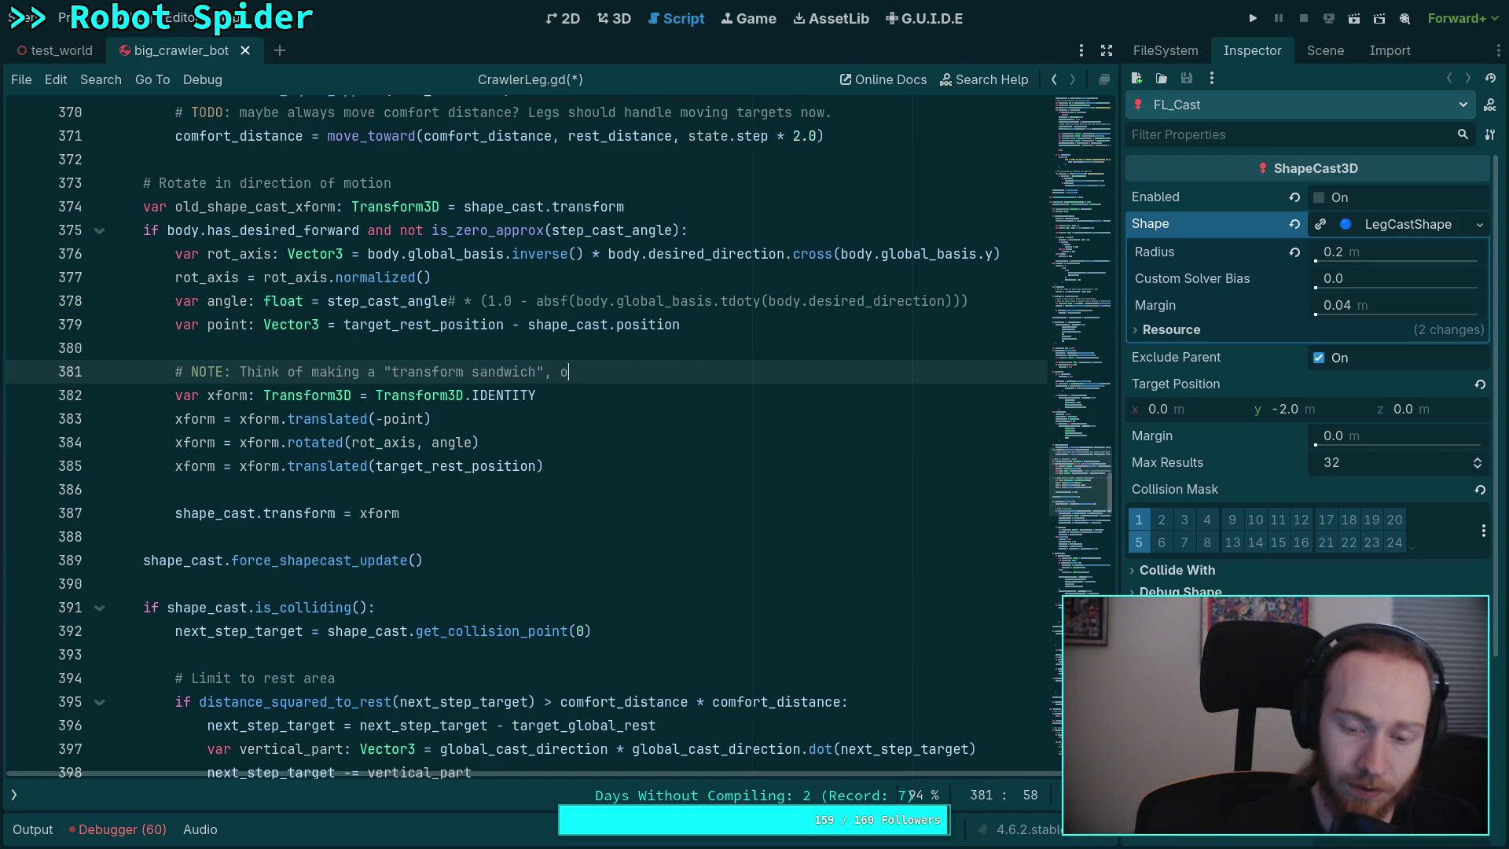
pyautogui.write('rder tho ')
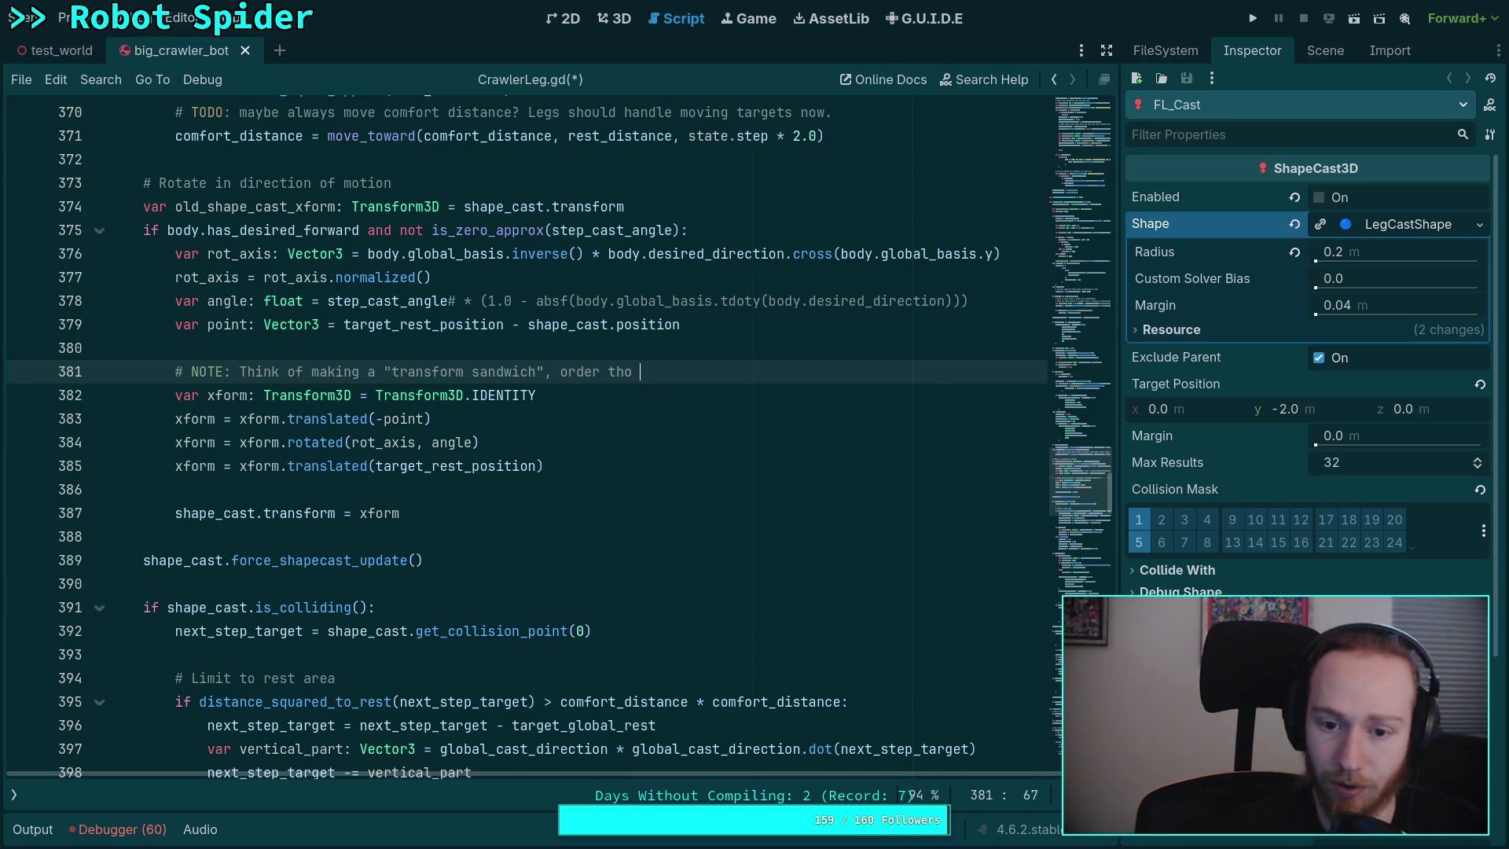
pyautogui.press('BackSpace')
pyautogui.press('BackSpace')
pyautogui.write('e lins')
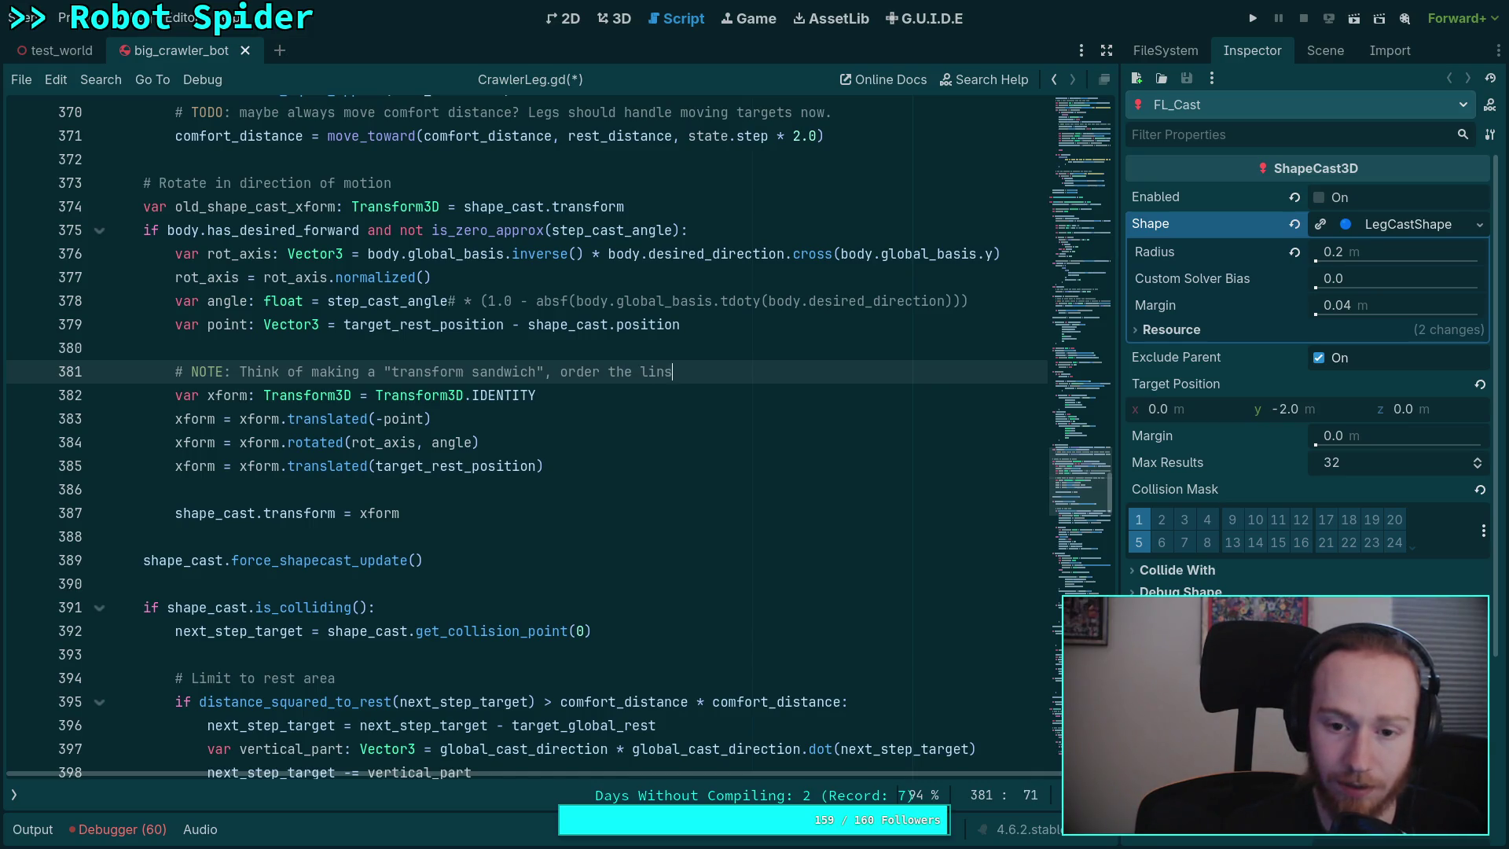
pyautogui.write('ike')
pyautogui.press('BackSpace')
pyautogui.press('BackSpace')
pyautogui.write('as if you are looking ')
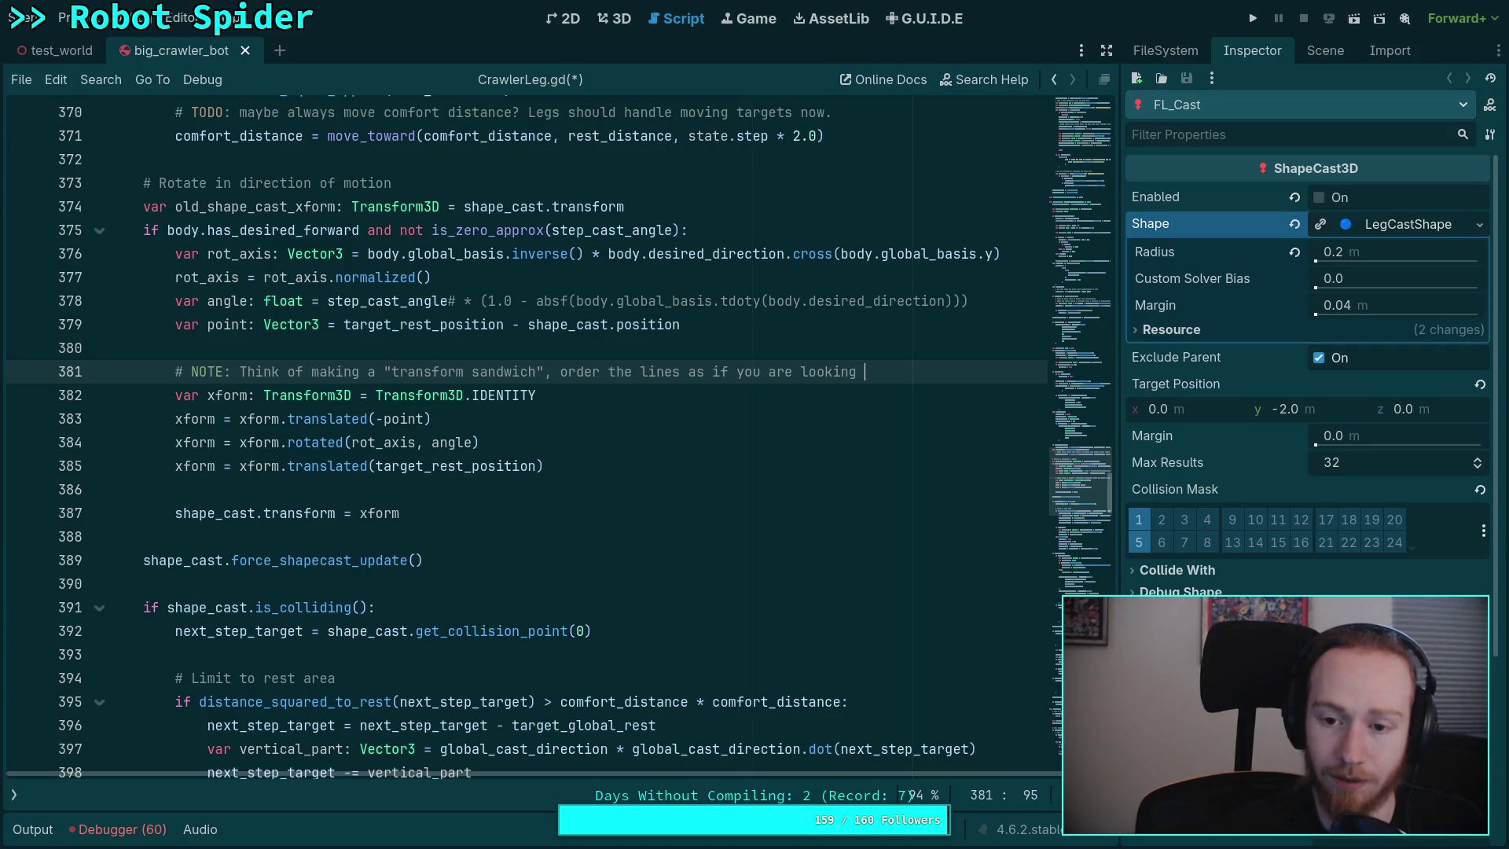
pyautogui.write('at#')
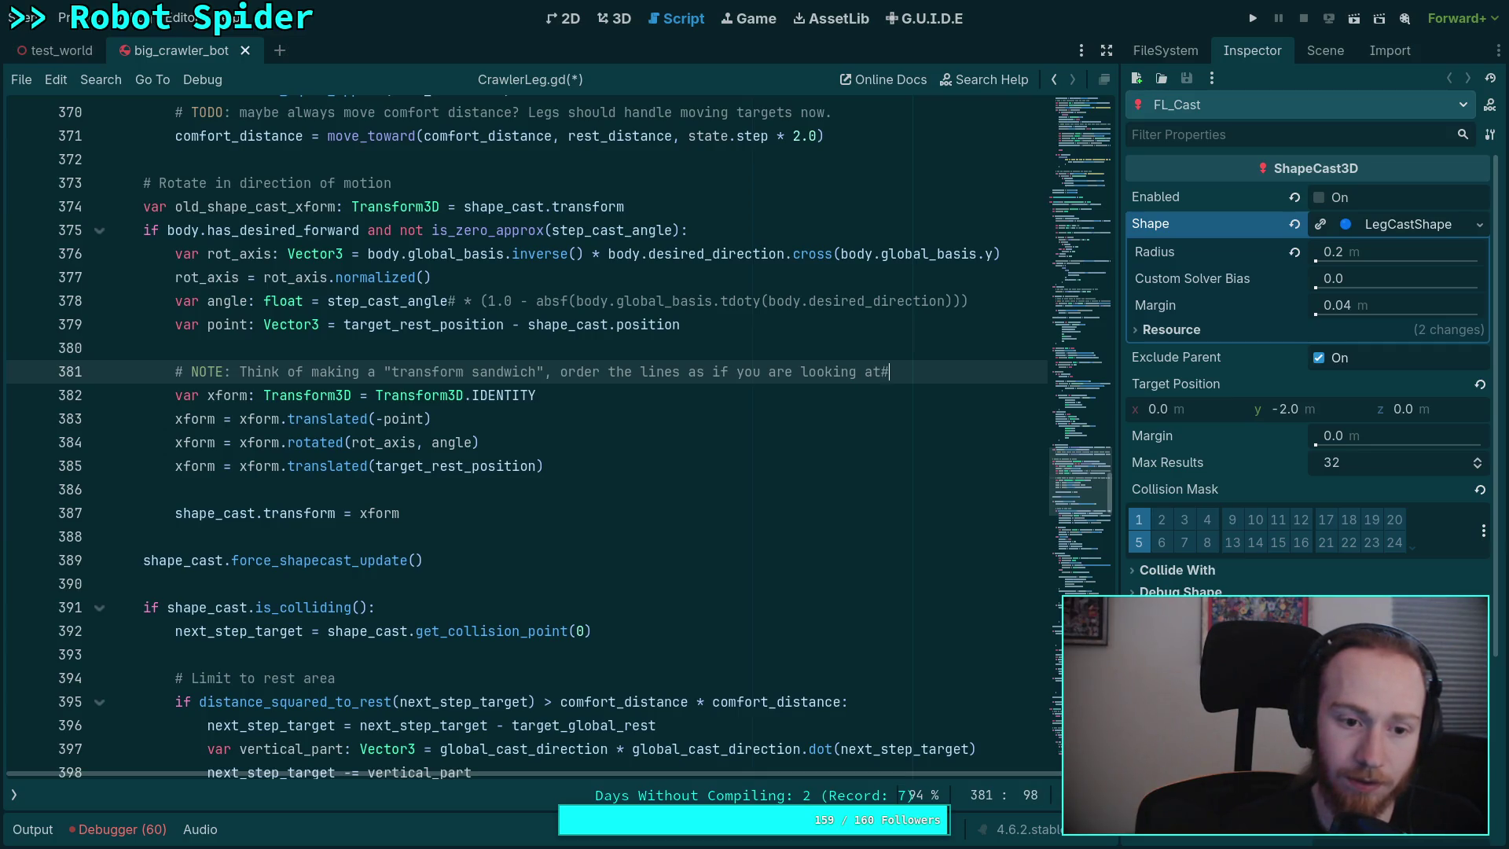
# - Continue the comment on line 382 with 'the side profile of a "transform sandwich".' and save
pyautogui.press('Return')
pyautogui.write('#       ')
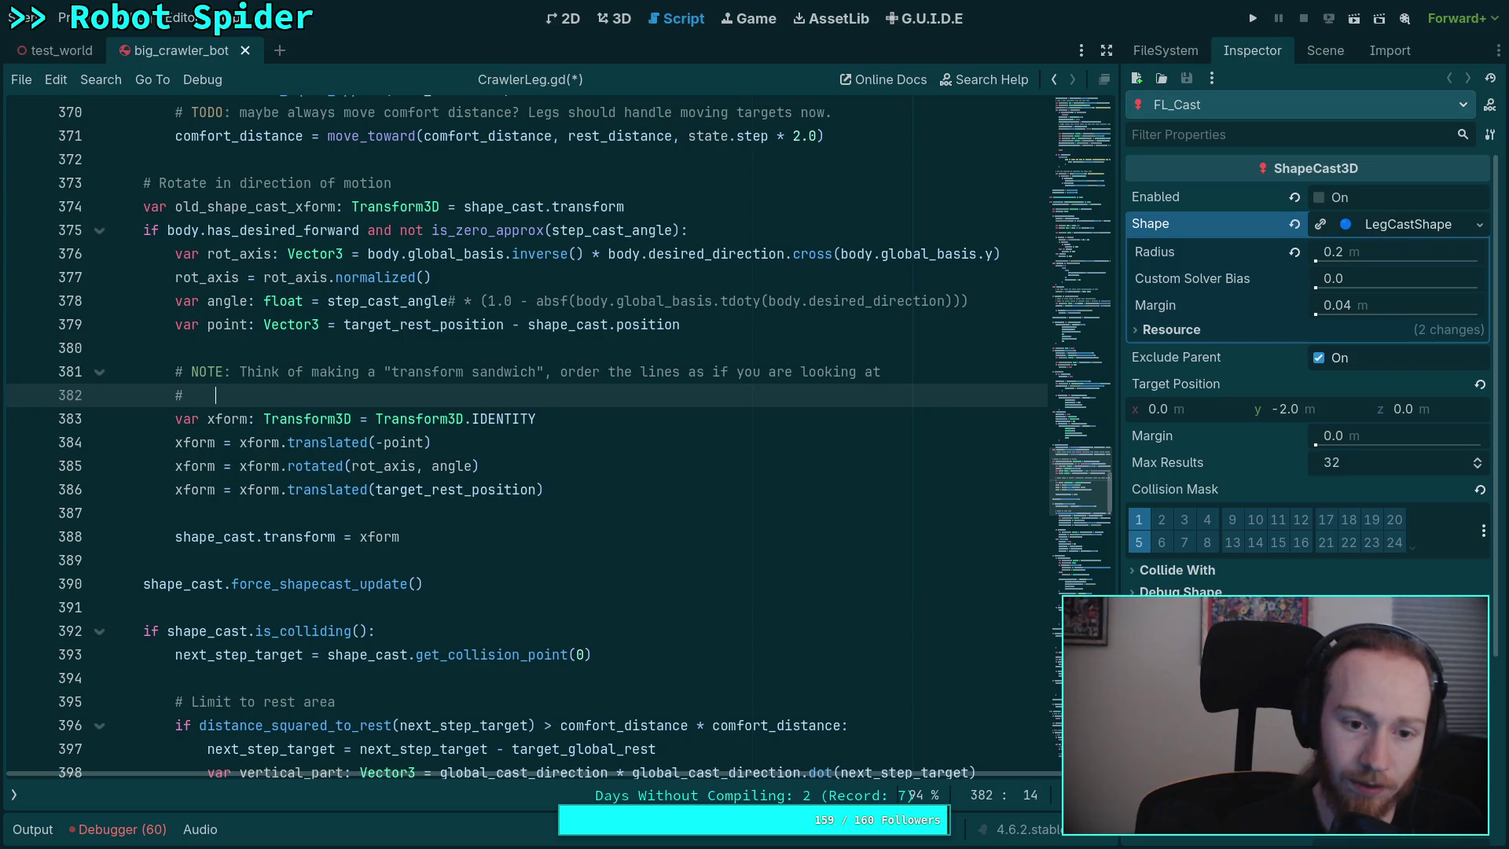
pyautogui.write('the ')
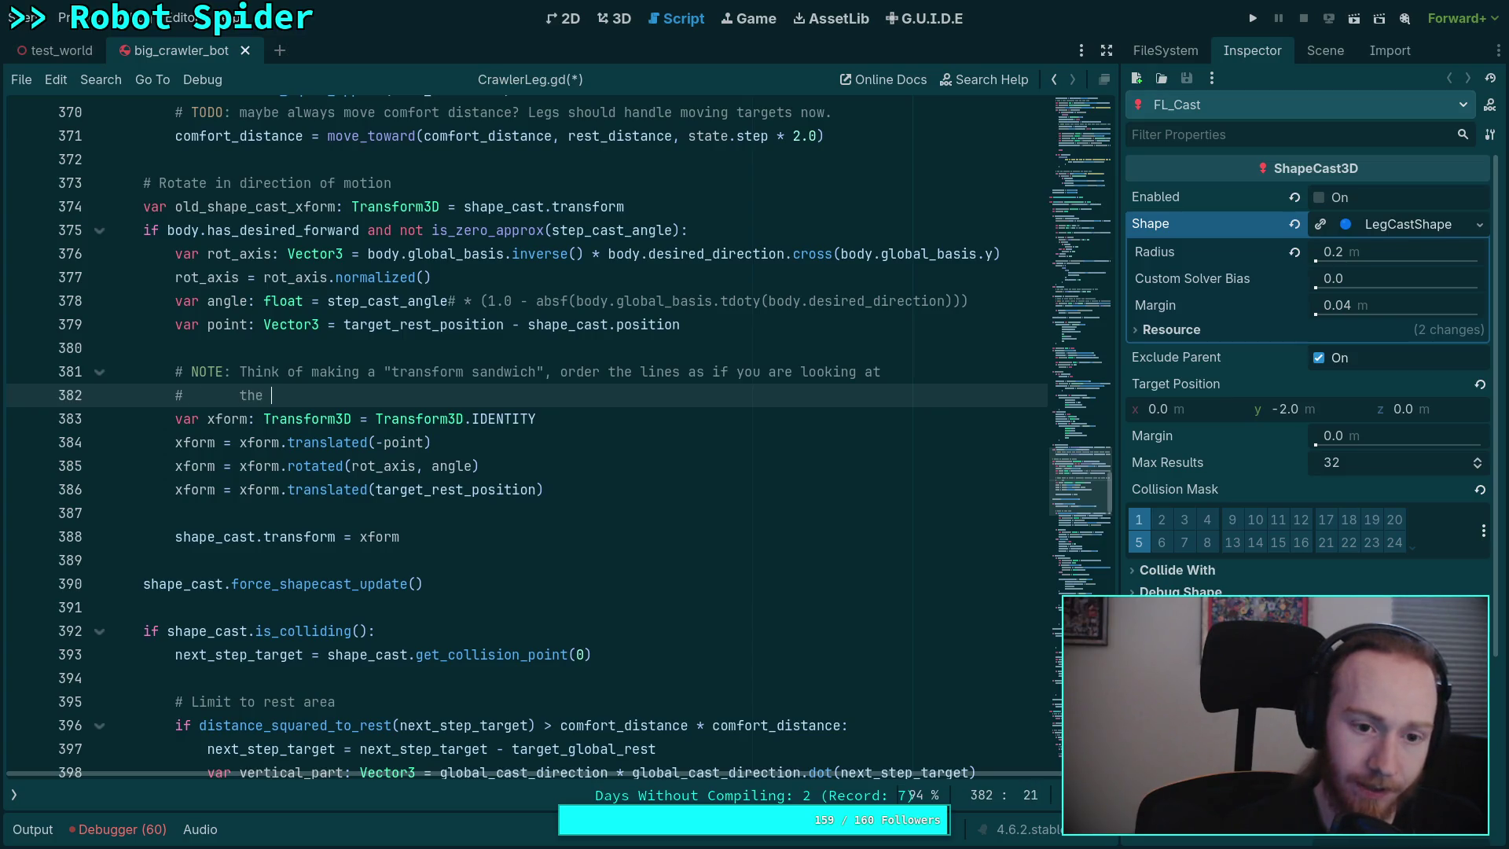
pyautogui.write('side profile of a ')
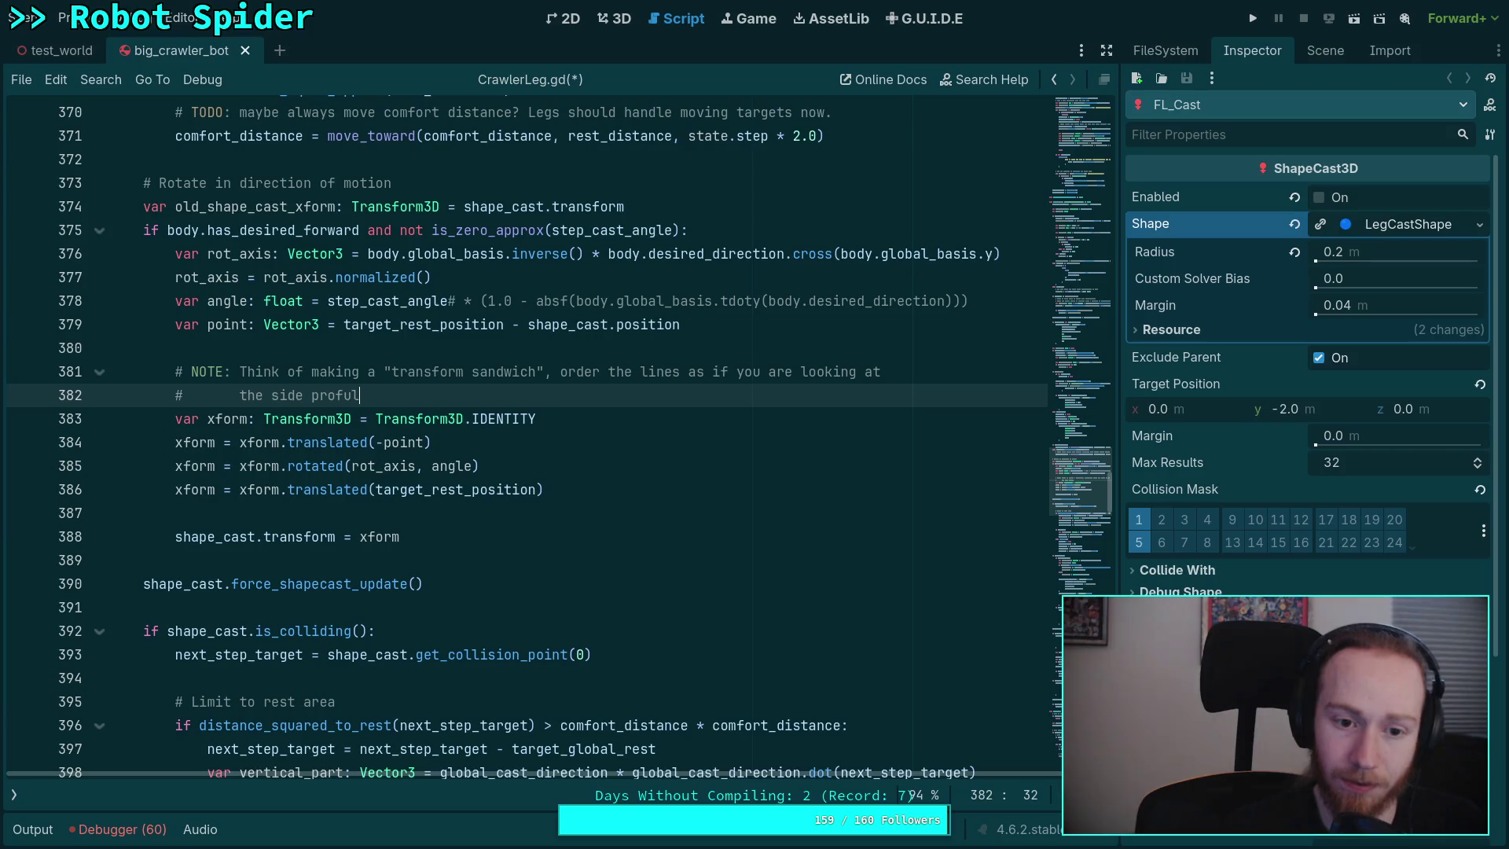
pyautogui.write('sand')
pyautogui.press('BackSpace')
pyautogui.press('BackSpace')
pyautogui.press('BackSpace')
pyautogui.write('"transform sandw')
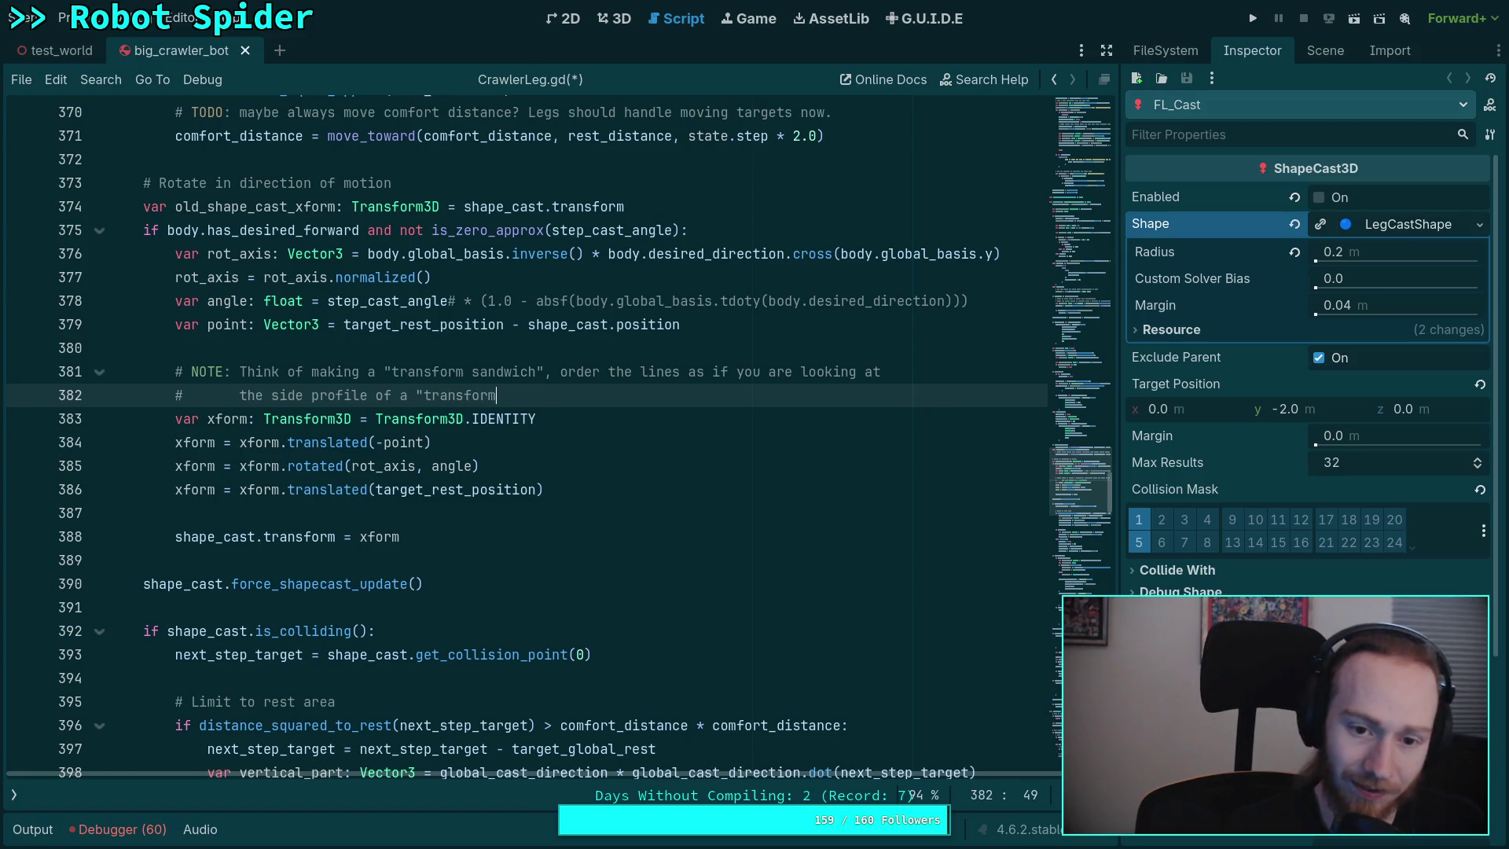
pyautogui.write('ich')
pyautogui.press('BackSpace')
pyautogui.write('.')
pyautogui.hotkey('ctrl', 's')
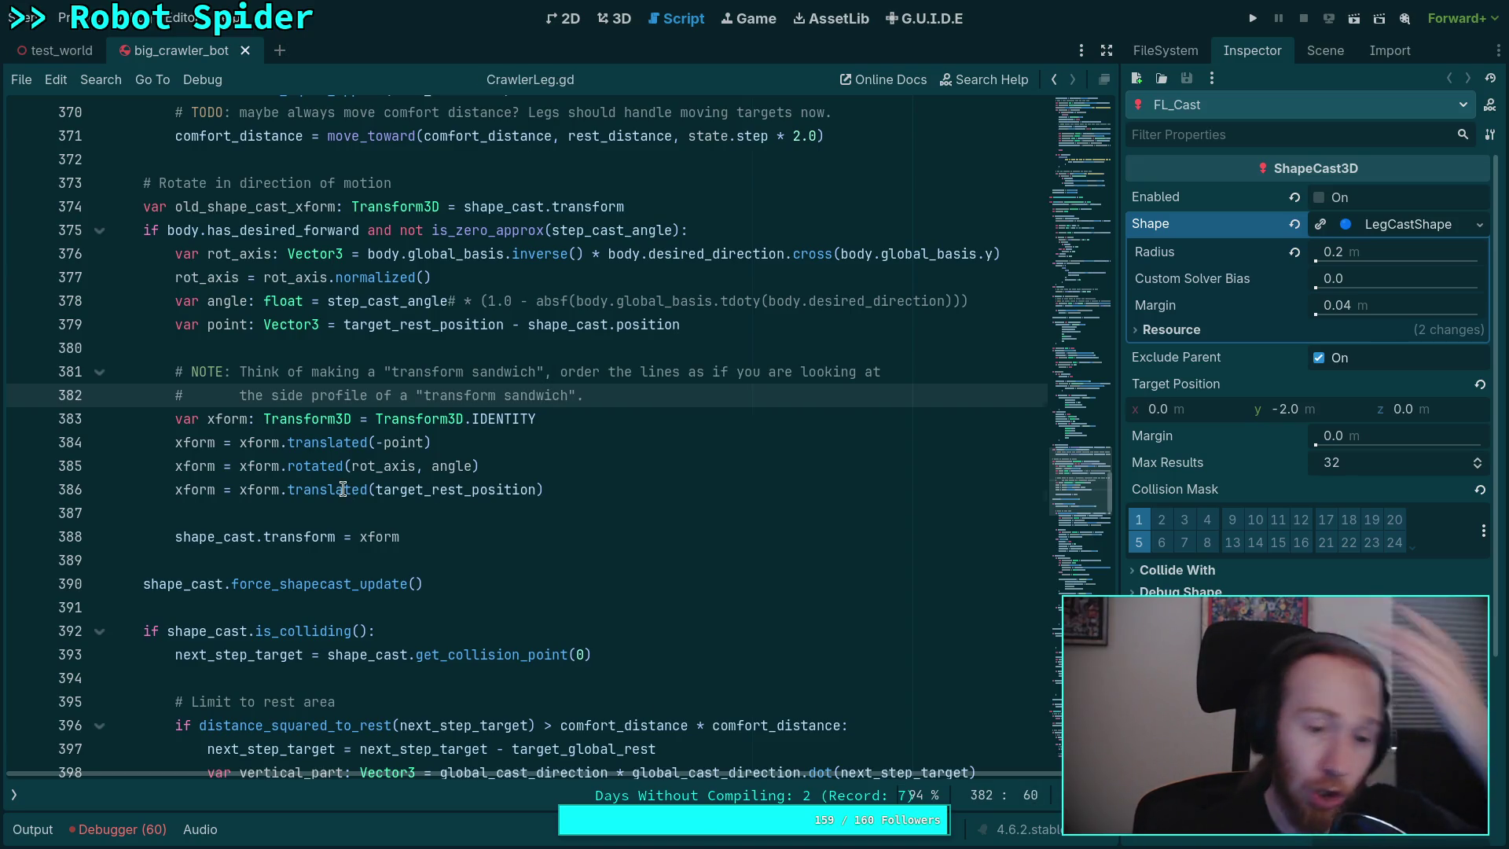
# - Review the rotate-in-direction-of-motion xform lines 383–387 in CrawlerLeg.gd
pyautogui.click(439, 499)
pyautogui.moveTo(176, 494); pyautogui.dragTo(588, 490)
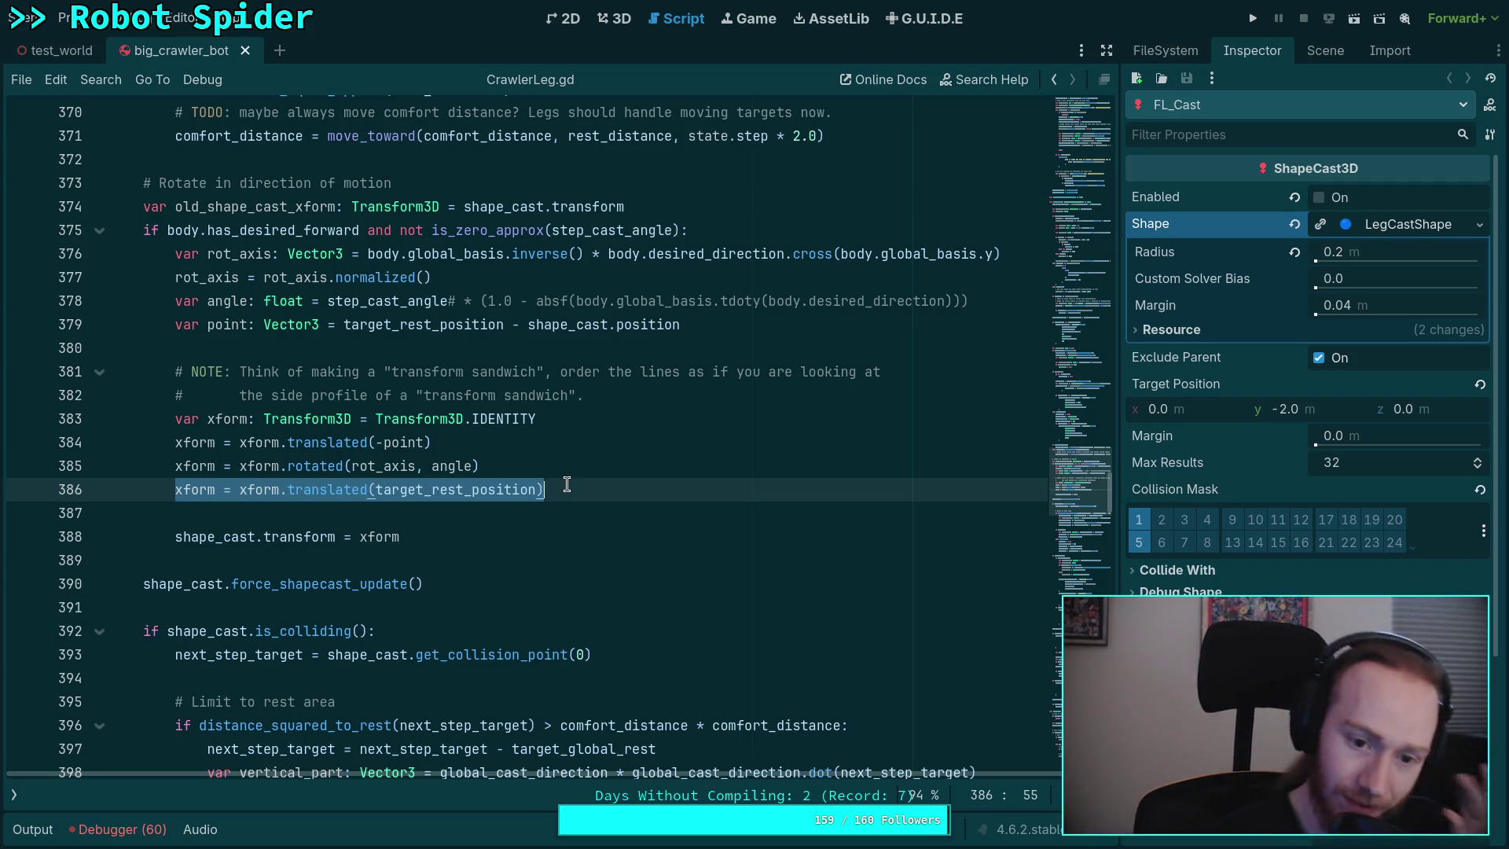
pyautogui.click(578, 489)
pyautogui.click(528, 466)
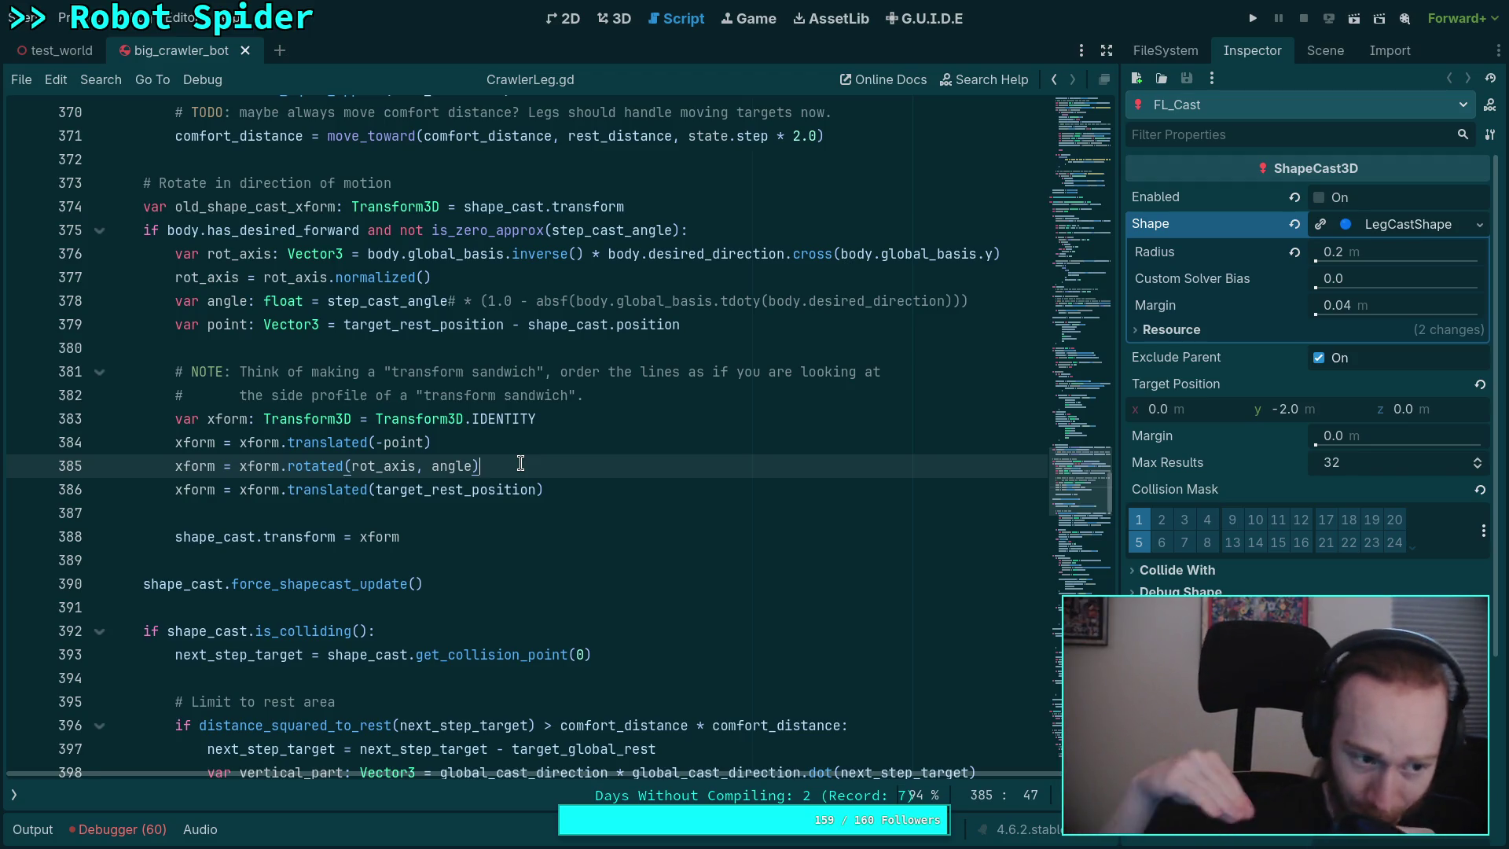
pyautogui.moveTo(432, 443)
pyautogui.mouseDown()
pyautogui.moveTo(378, 419)
pyautogui.moveTo(238, 442)
pyautogui.mouseUp()
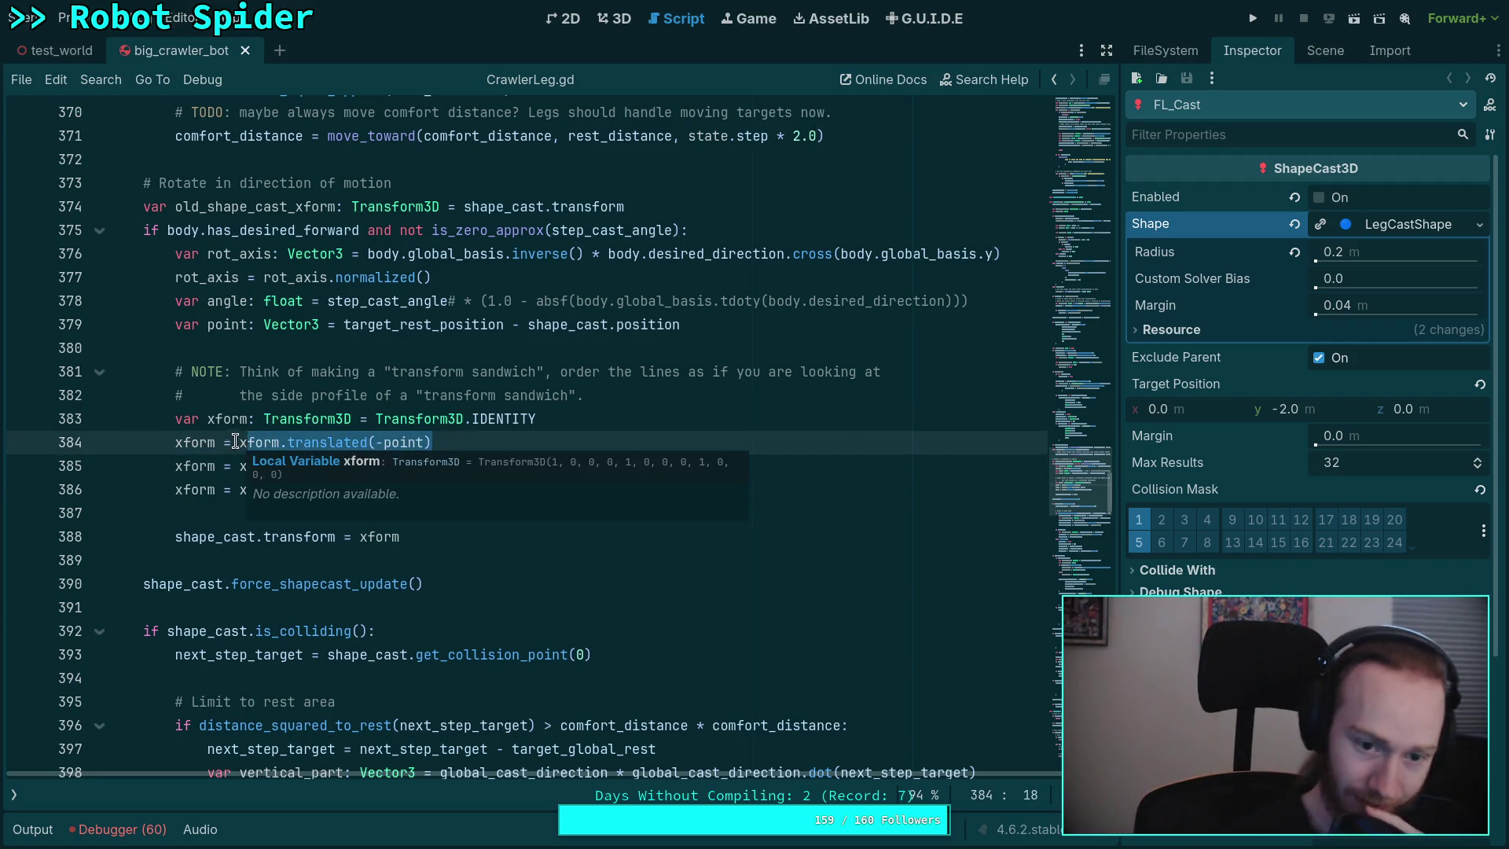
pyautogui.click(229, 419)
pyautogui.click(500, 508)
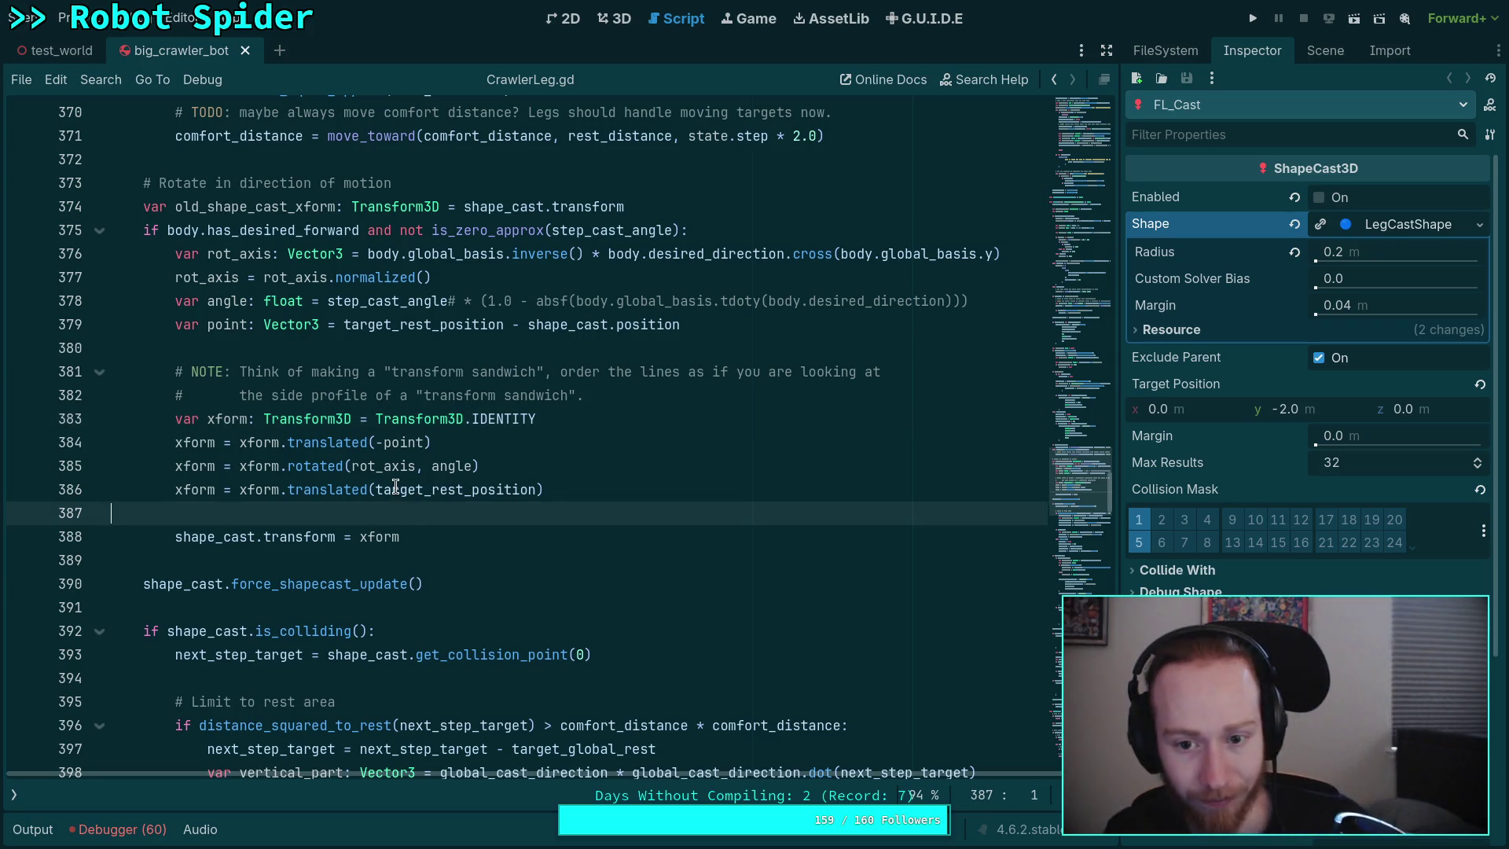
pyautogui.moveTo(396, 487)
pyautogui.click(374, 536)
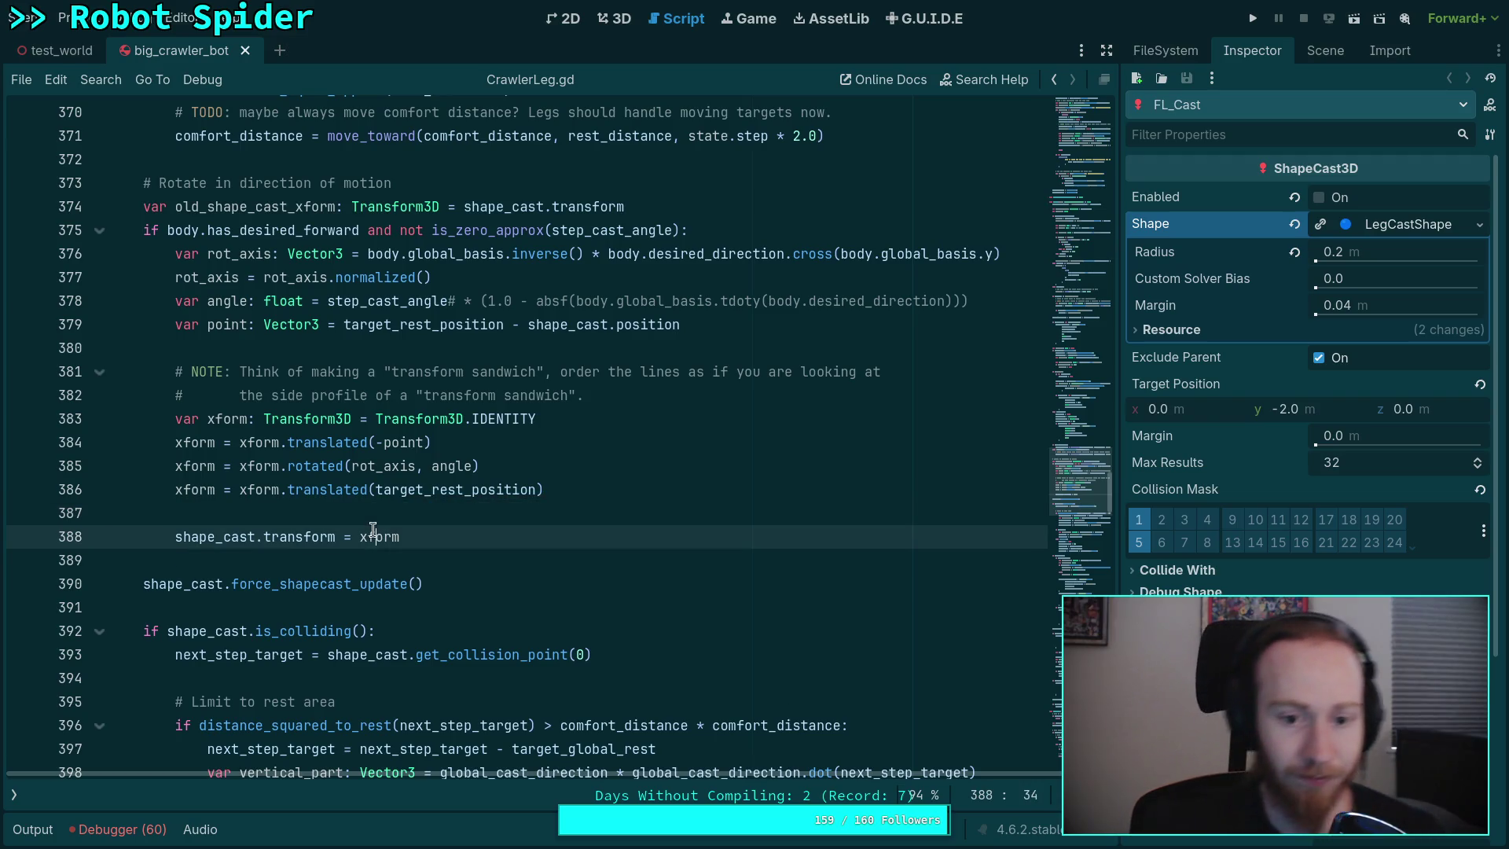
# - Save the scene and switch to the terminal showing git diff
pyautogui.hotkey('ctrl', 's')
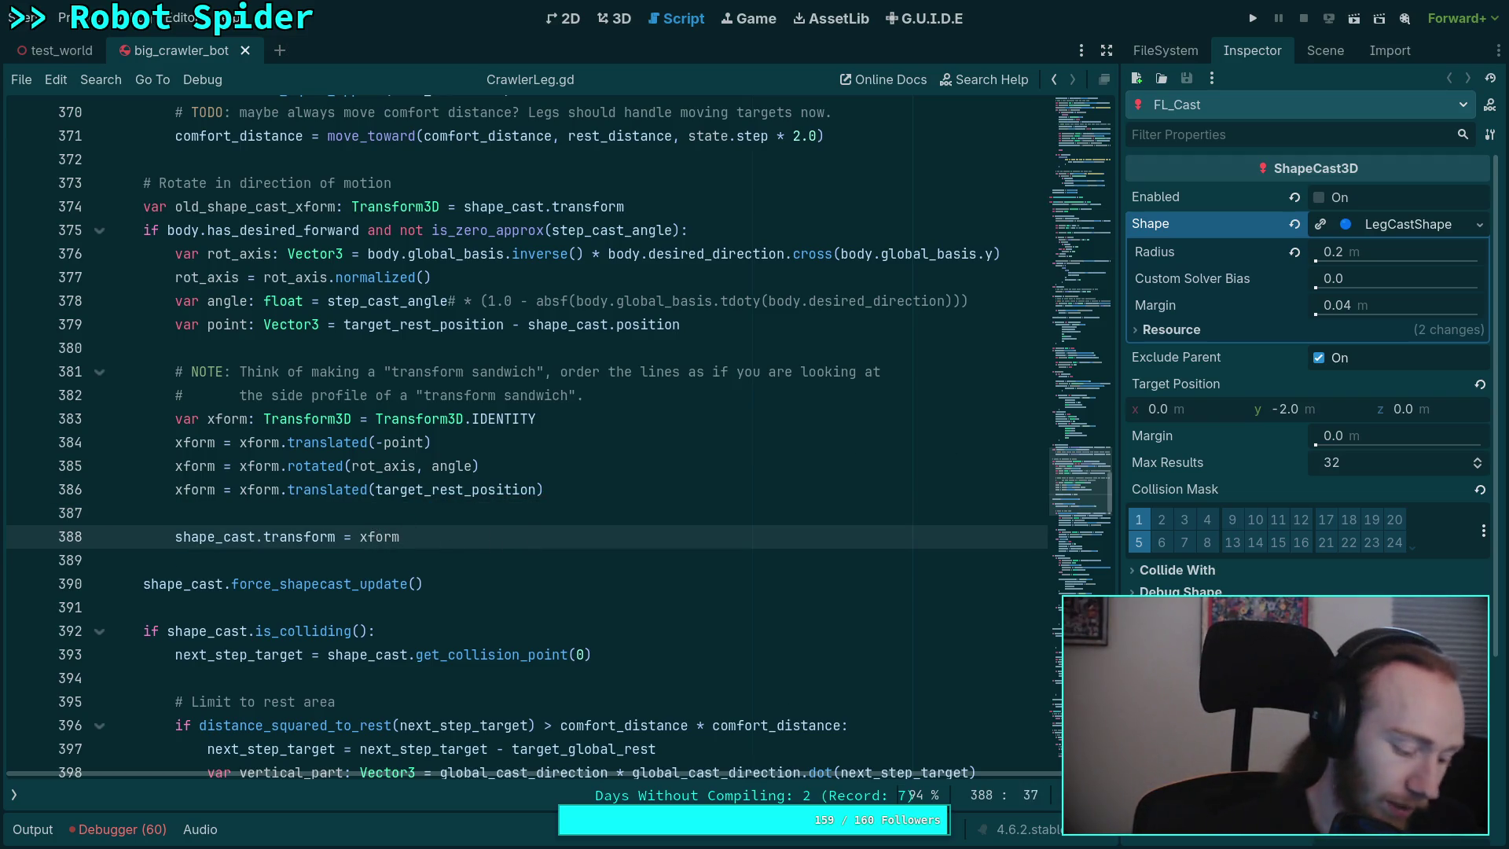
pyautogui.hotkey('alt', 'Tab')
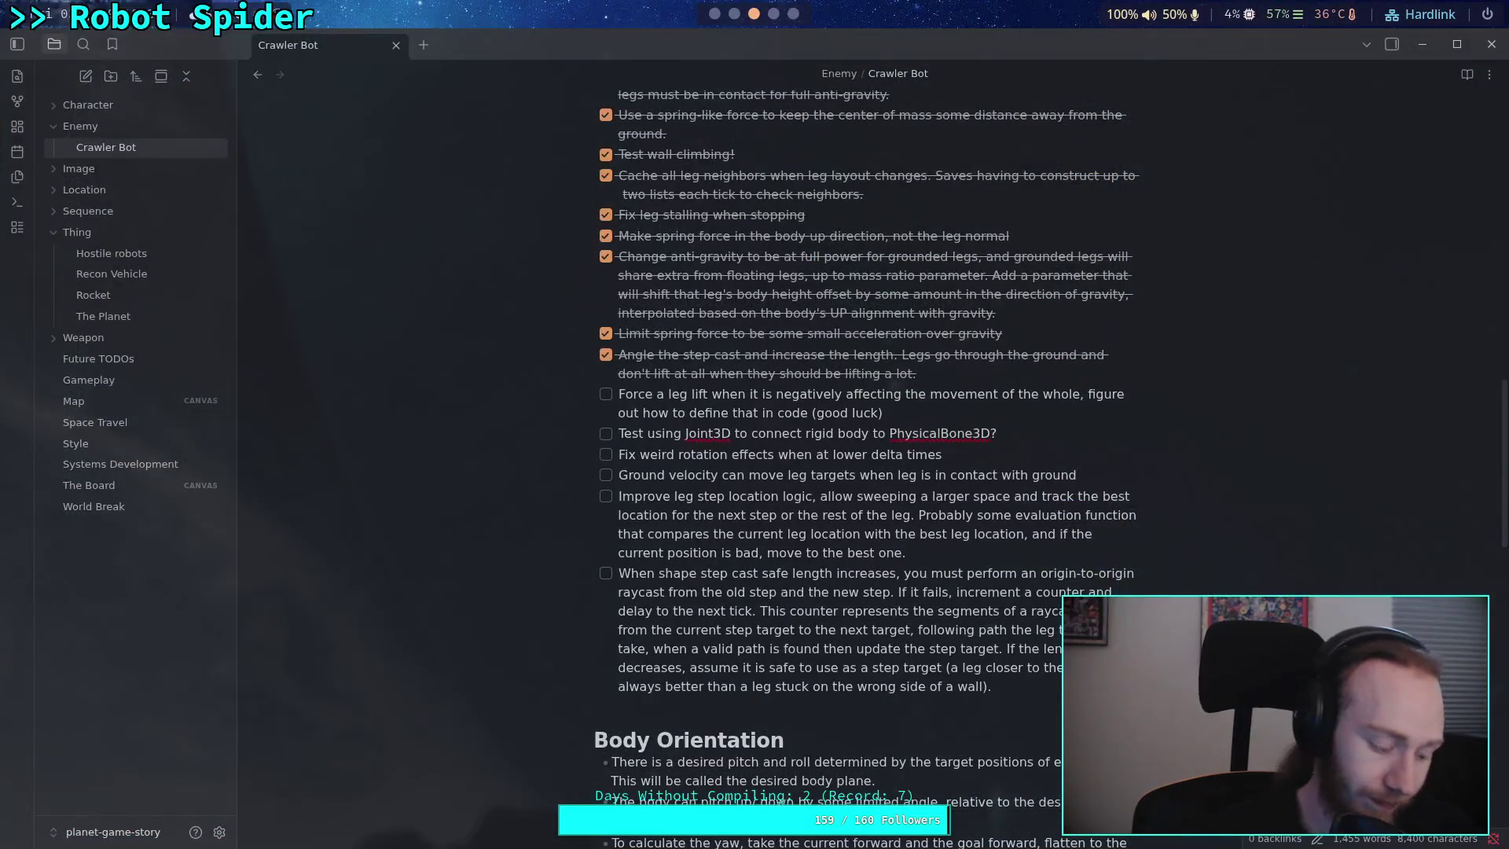
pyautogui.hotkey('alt', 'Tab')
pyautogui.press('super+2')
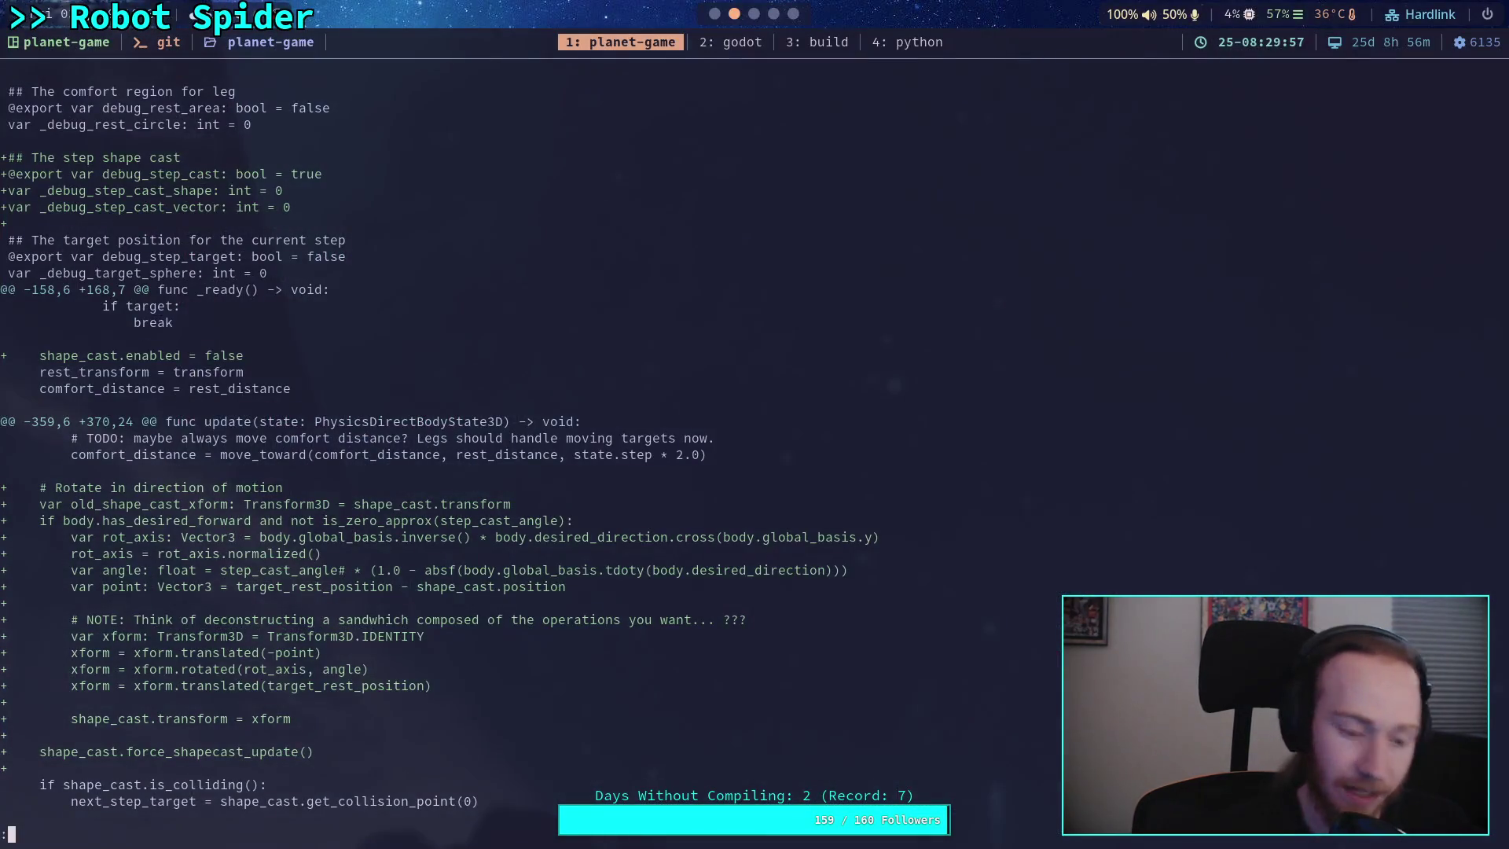
# - Rerun git diff on CrawlerLeg.gd, then return to the script in Godot and scroll it up
pyautogui.press('q')
pyautogui.press('Up')
pyautogui.press('Return')
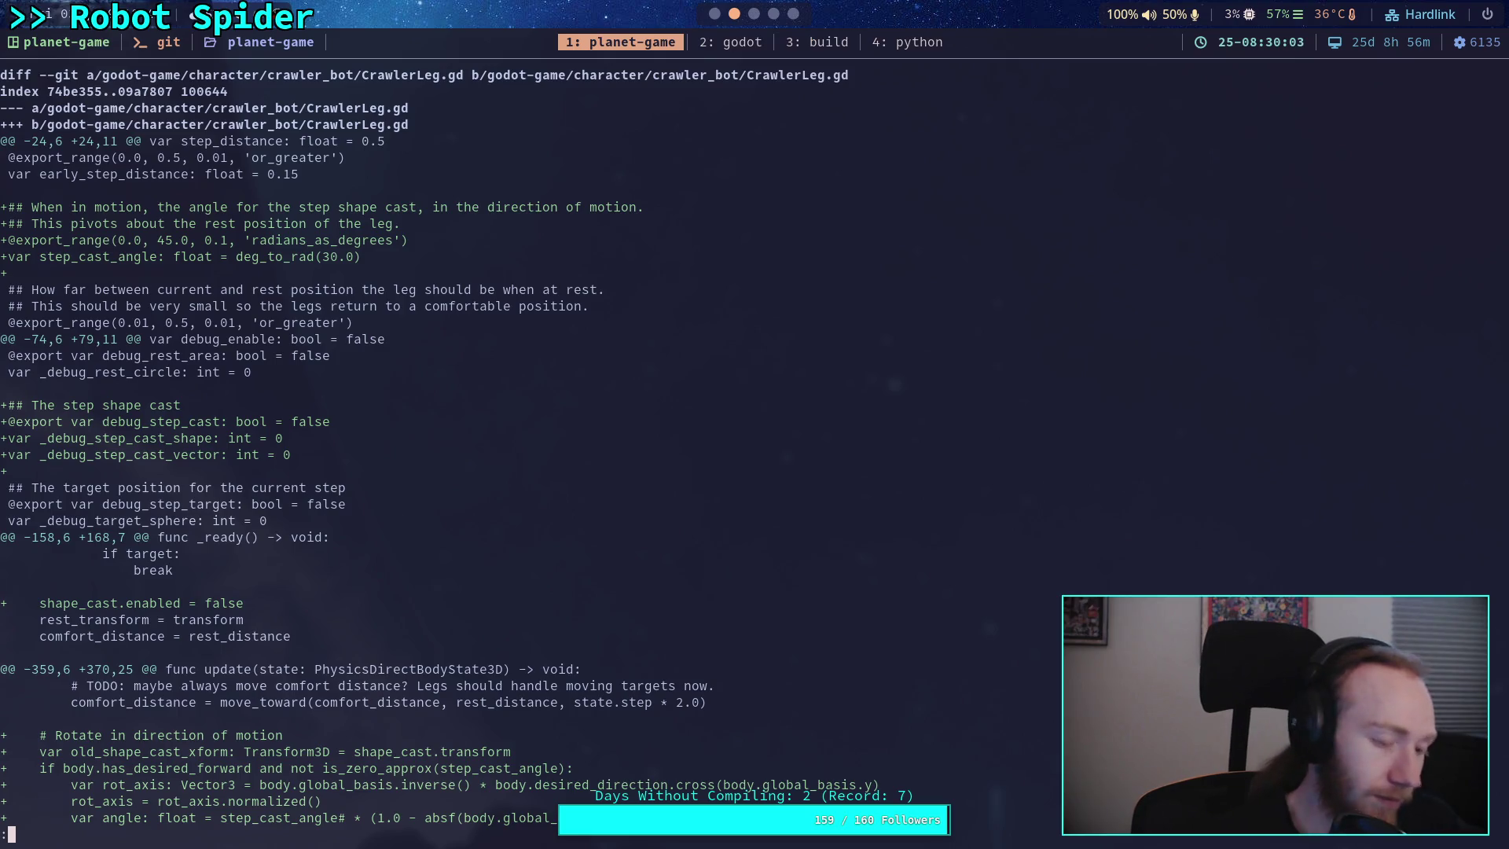
pyautogui.press('super+2')
pyautogui.moveTo(1115, 440)
pyautogui.mouseDown()
pyautogui.moveTo(1117, 125)
pyautogui.moveTo(1105, 253)
pyautogui.moveTo(1097, 148)
pyautogui.mouseUp()
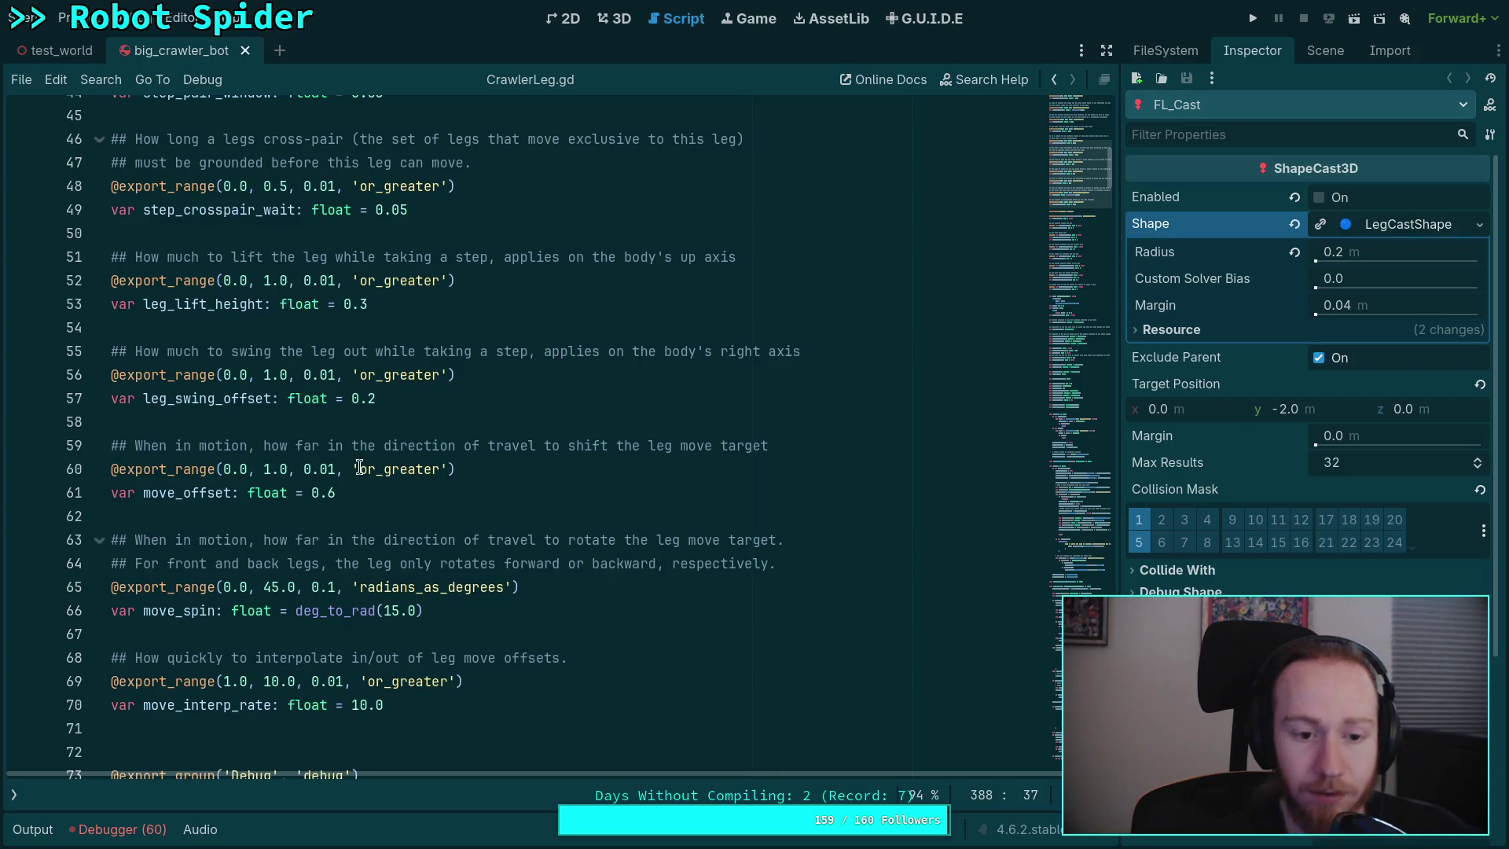
# - Change step_cast_angle from deg_to_rad(30.0) to deg_to_rad(20.0) in CrawlerLeg.gd
pyautogui.scroll(8, 361, 472)
pyautogui.click(439, 331)
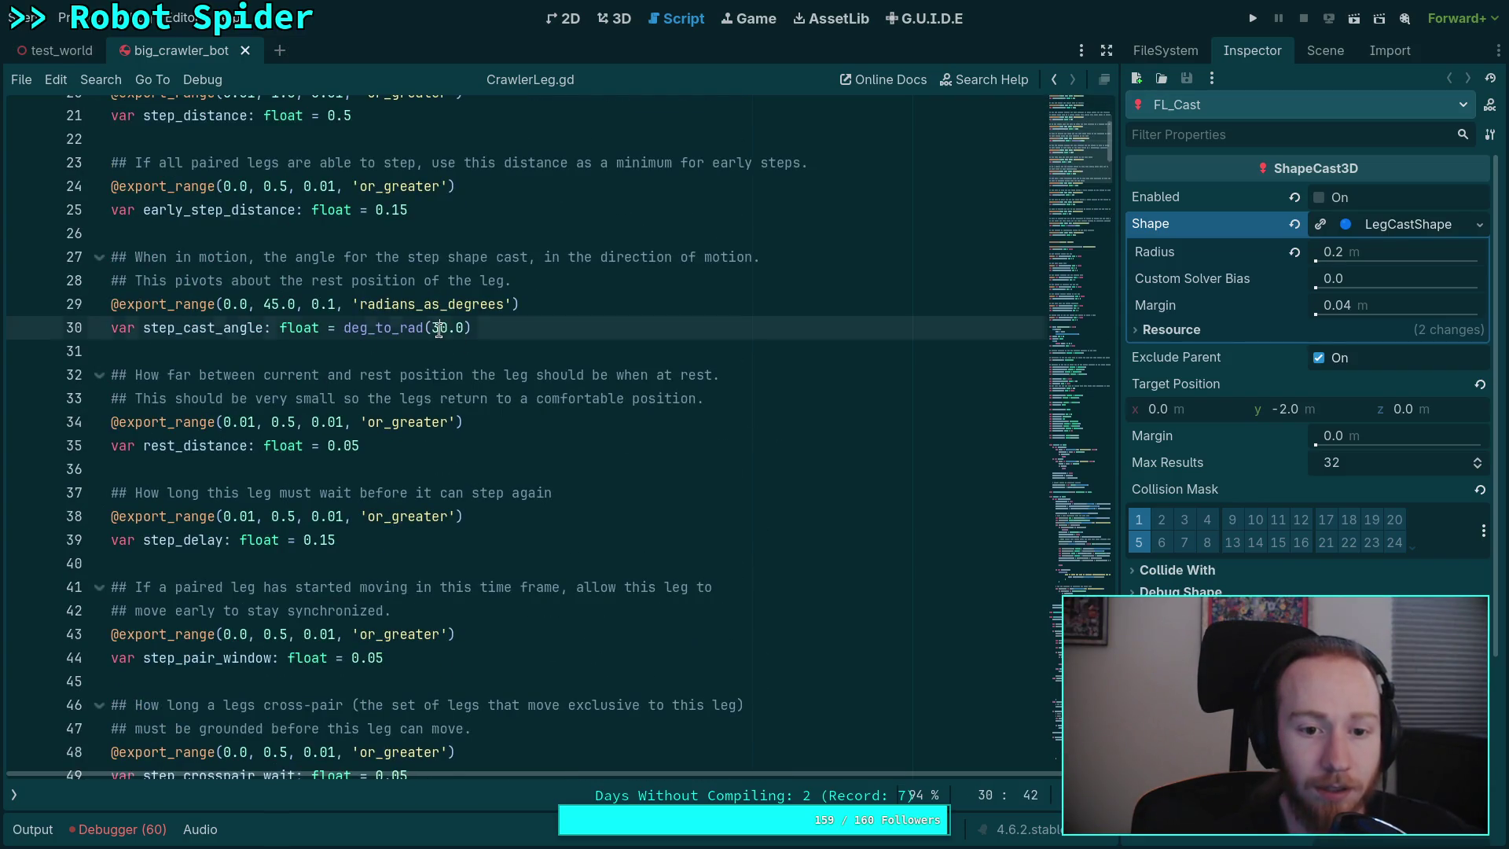
pyautogui.press('BackSpace')
pyautogui.write('2')
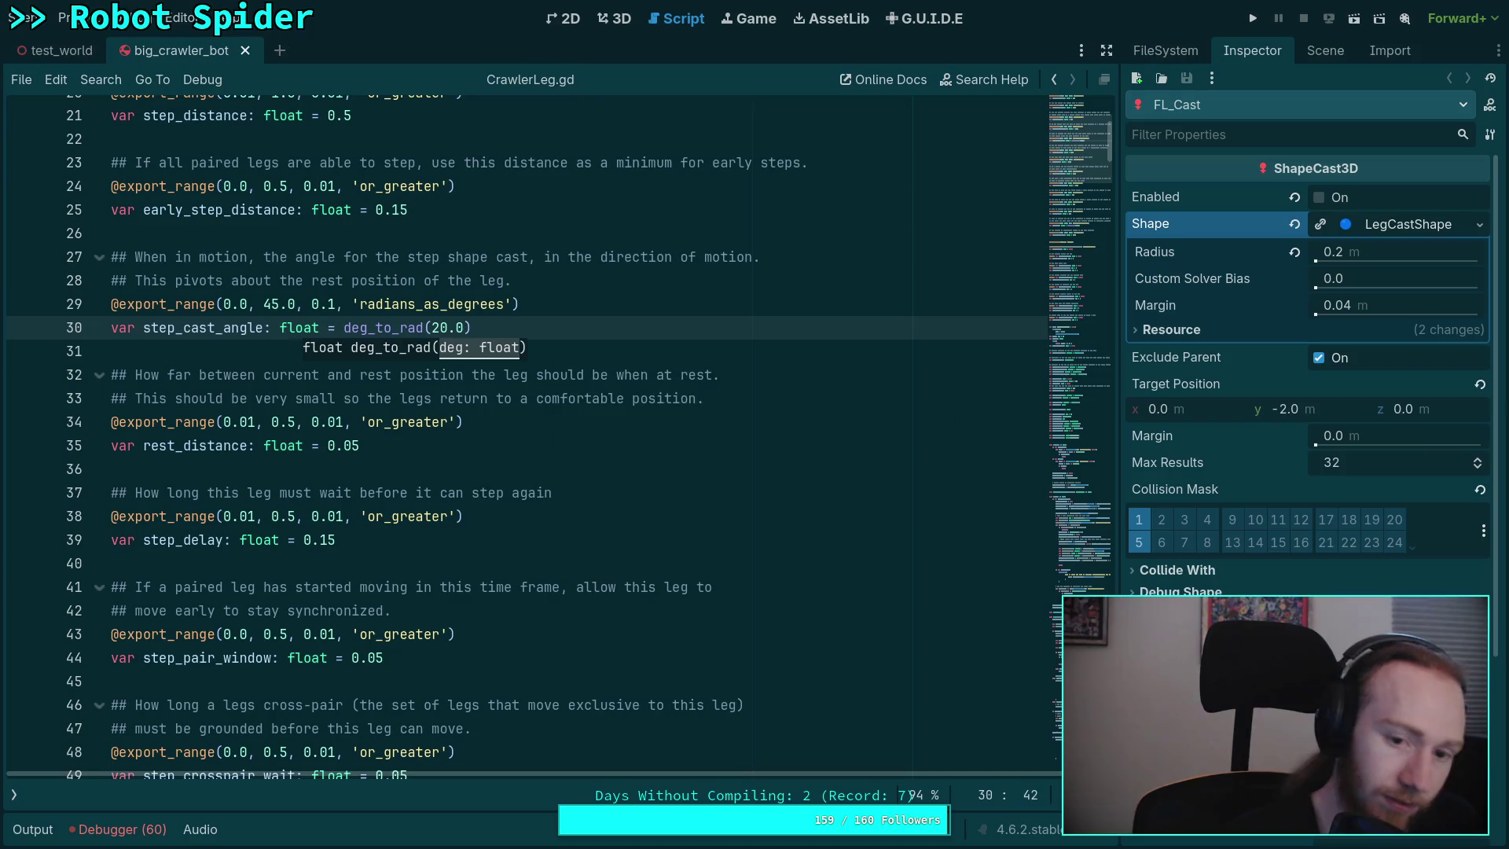
pyautogui.click(778, 331)
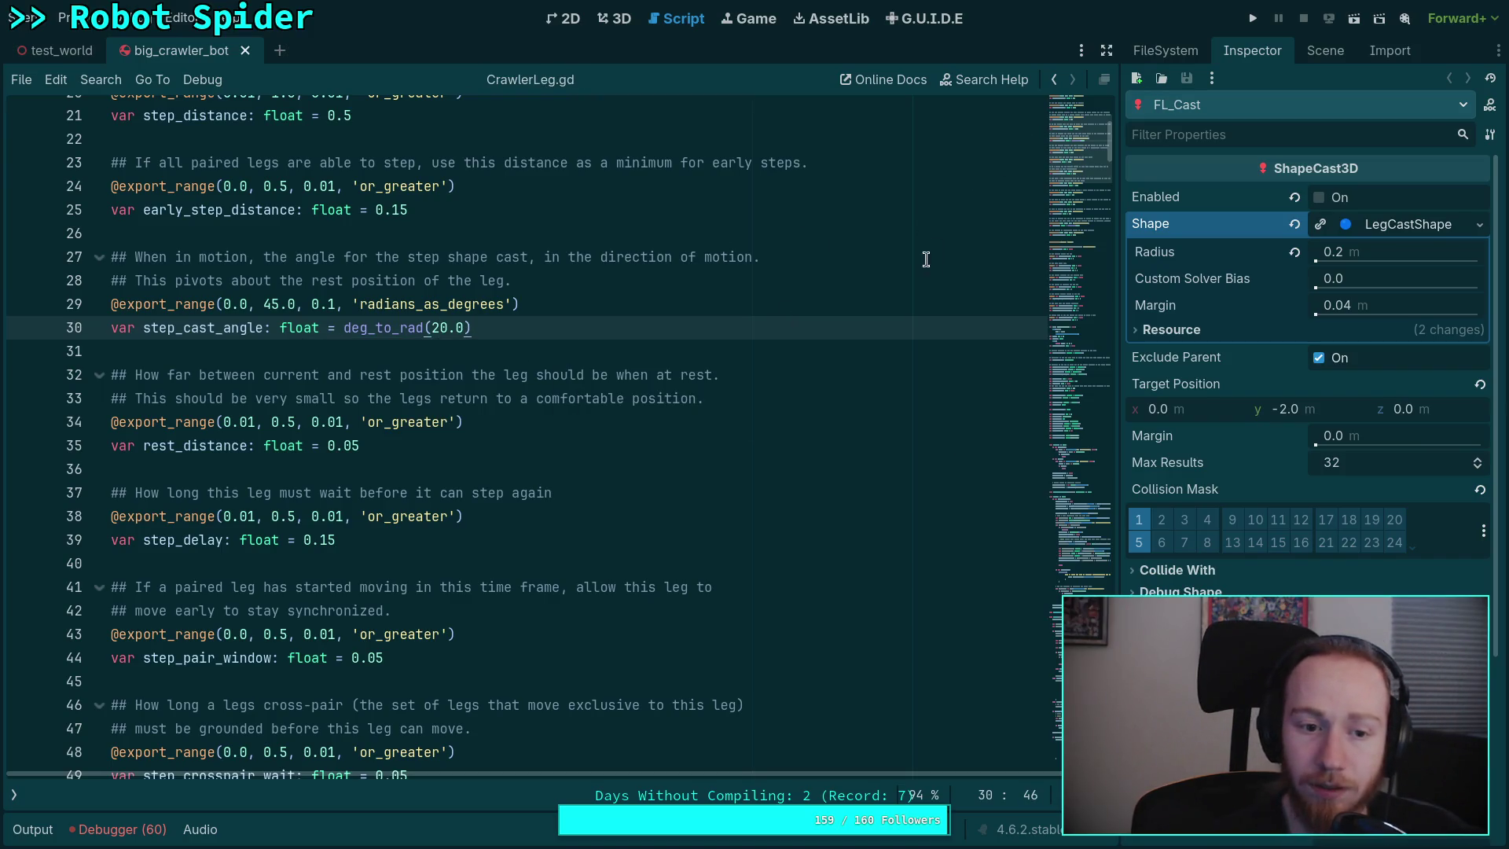
# - Rerun git diff in the terminal to check the new 20.0 angle
pyautogui.press('super+1')
pyautogui.write('qgit diff')
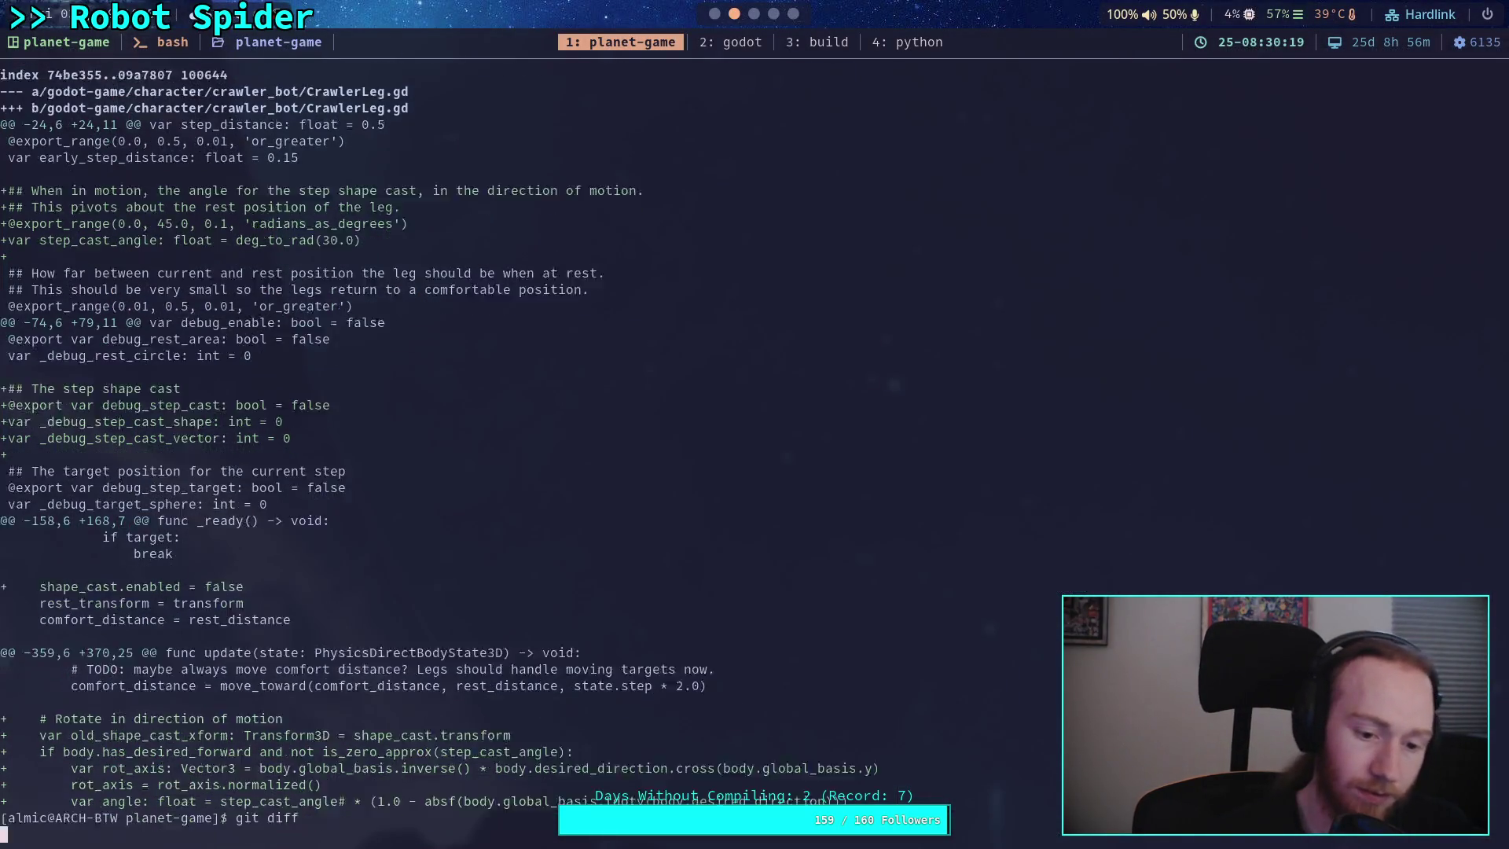
pyautogui.press('Return')
pyautogui.press('j')
pyautogui.press('j')
pyautogui.press('j')
pyautogui.press('j')
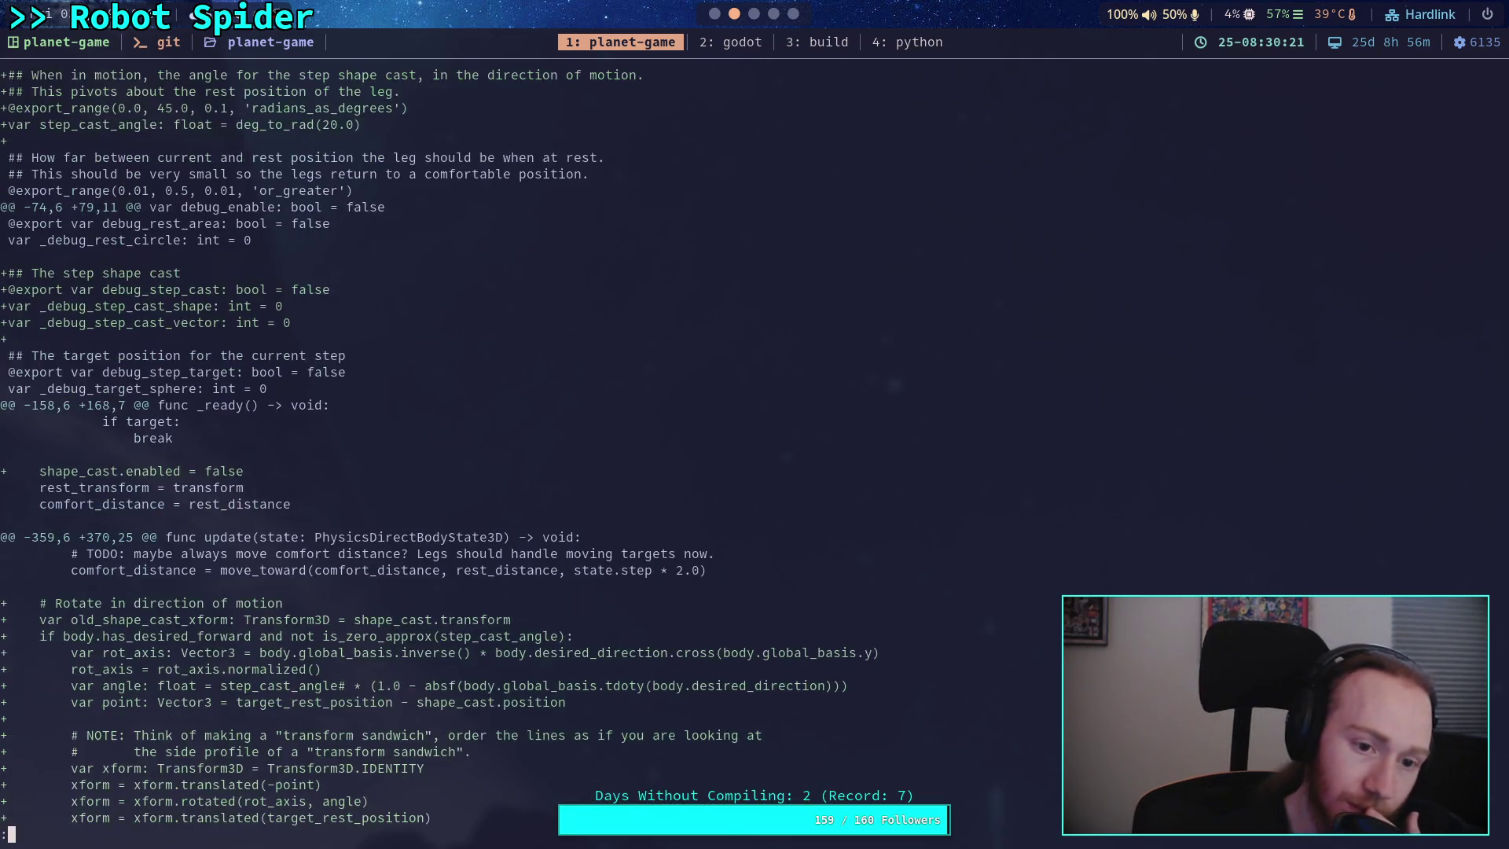
pyautogui.press('j')
pyautogui.press('j')
pyautogui.press('j')
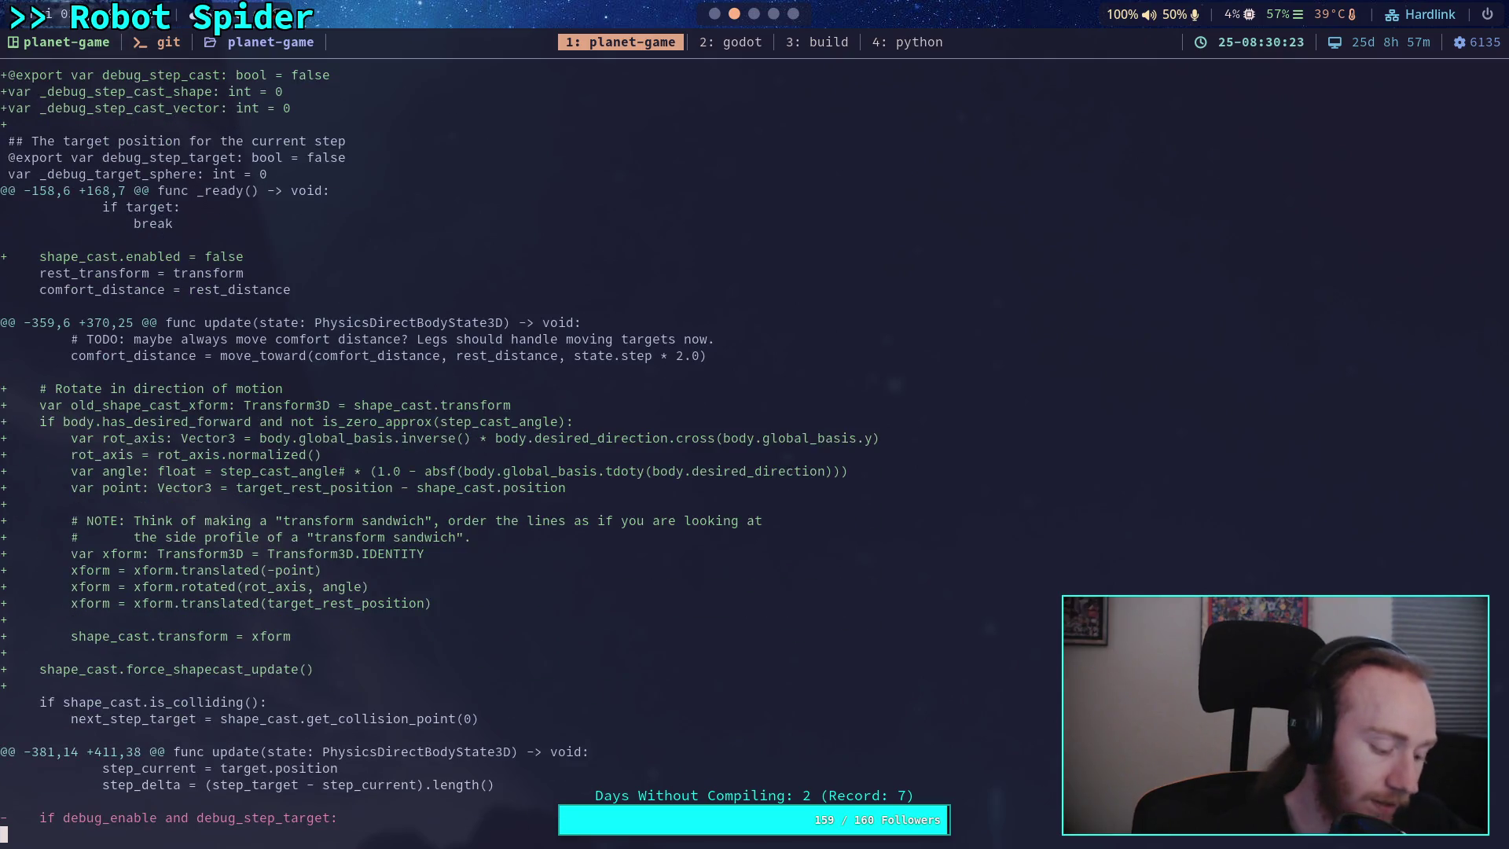
# - Close the big_crawler_bot scene tab in Godot and return to the terminal
pyautogui.press('super+2')
pyautogui.hotkey('alt', 'Tab')
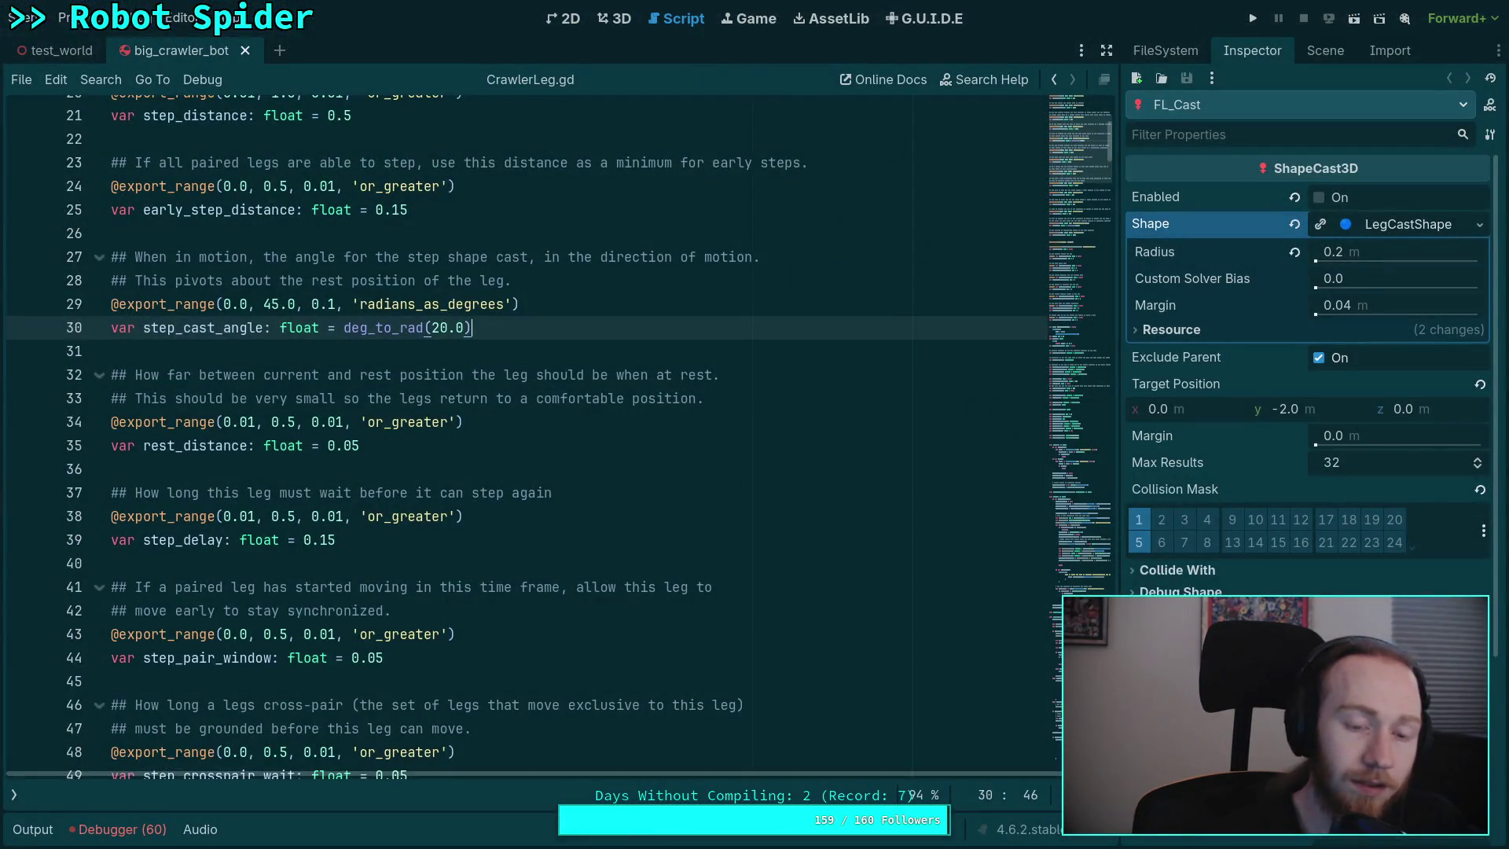
pyautogui.click(246, 51)
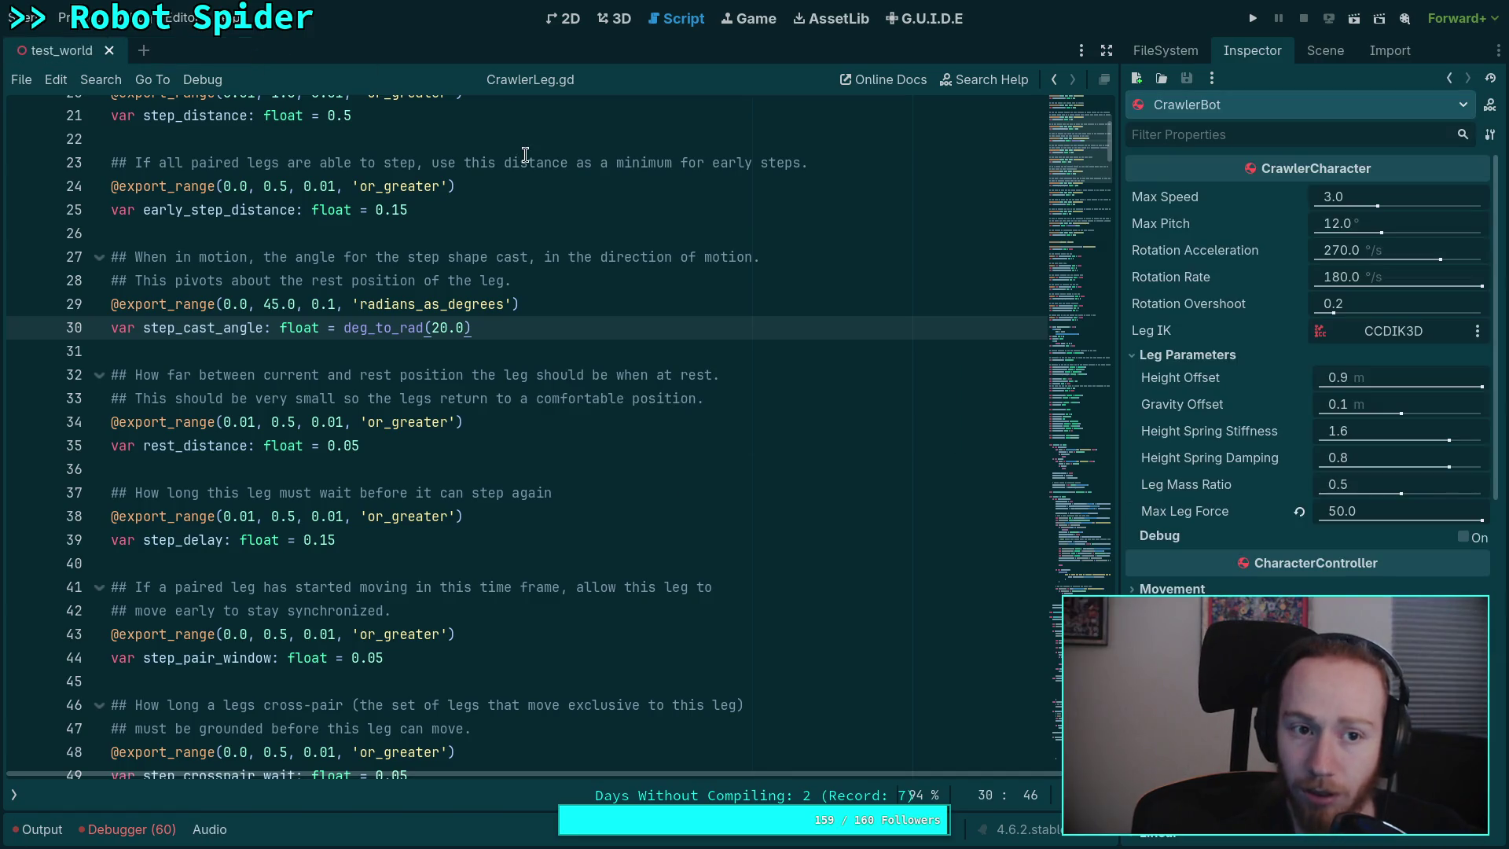
pyautogui.press('super+1')
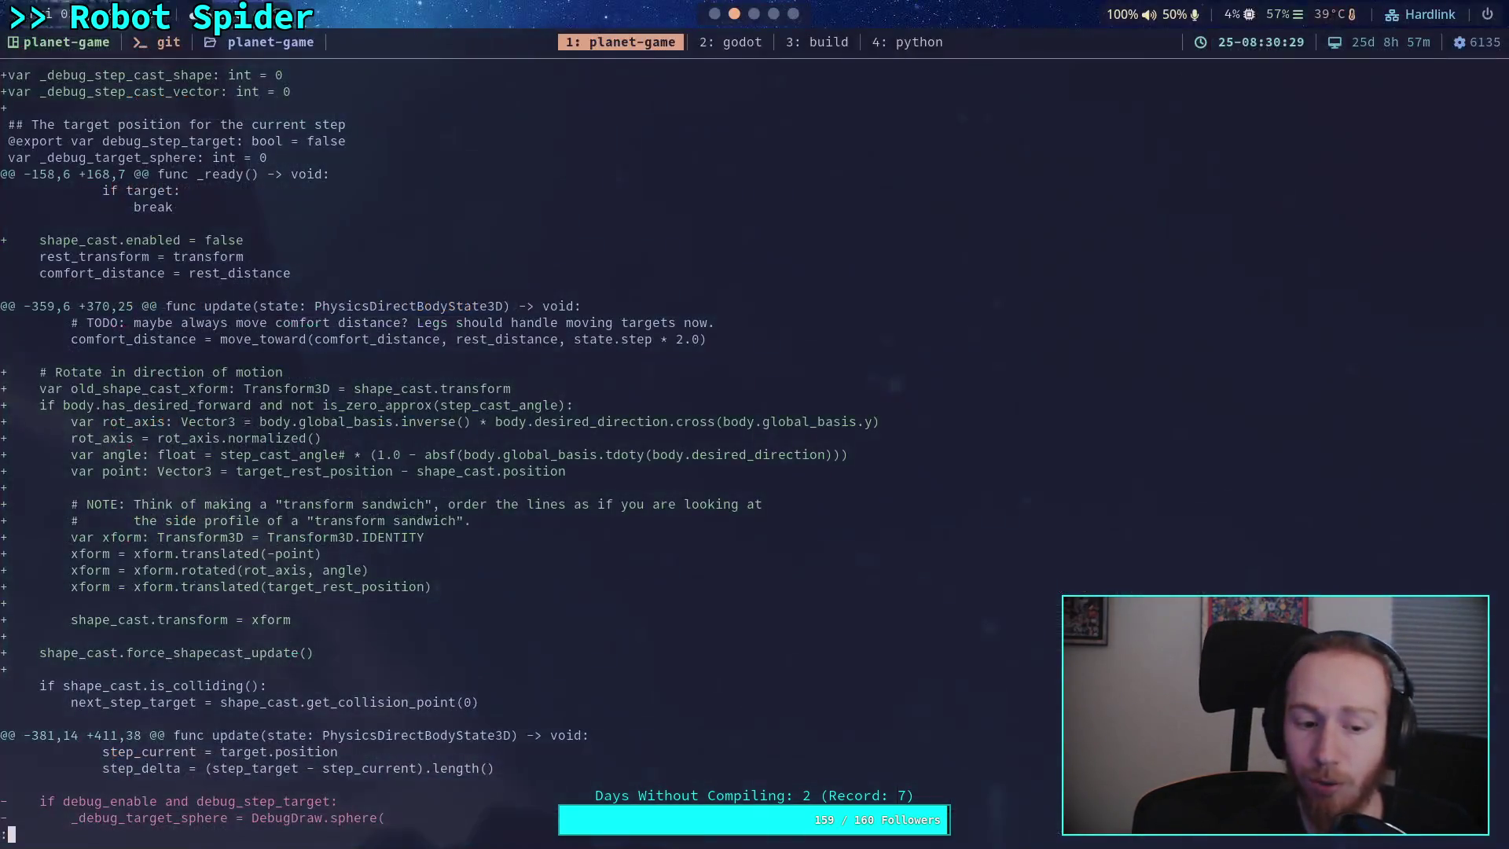
# - Check git status and discard changes to godot-game/character/crawler_bot/big_crawler_bot.tscn with git restore
pyautogui.write('qgit status')
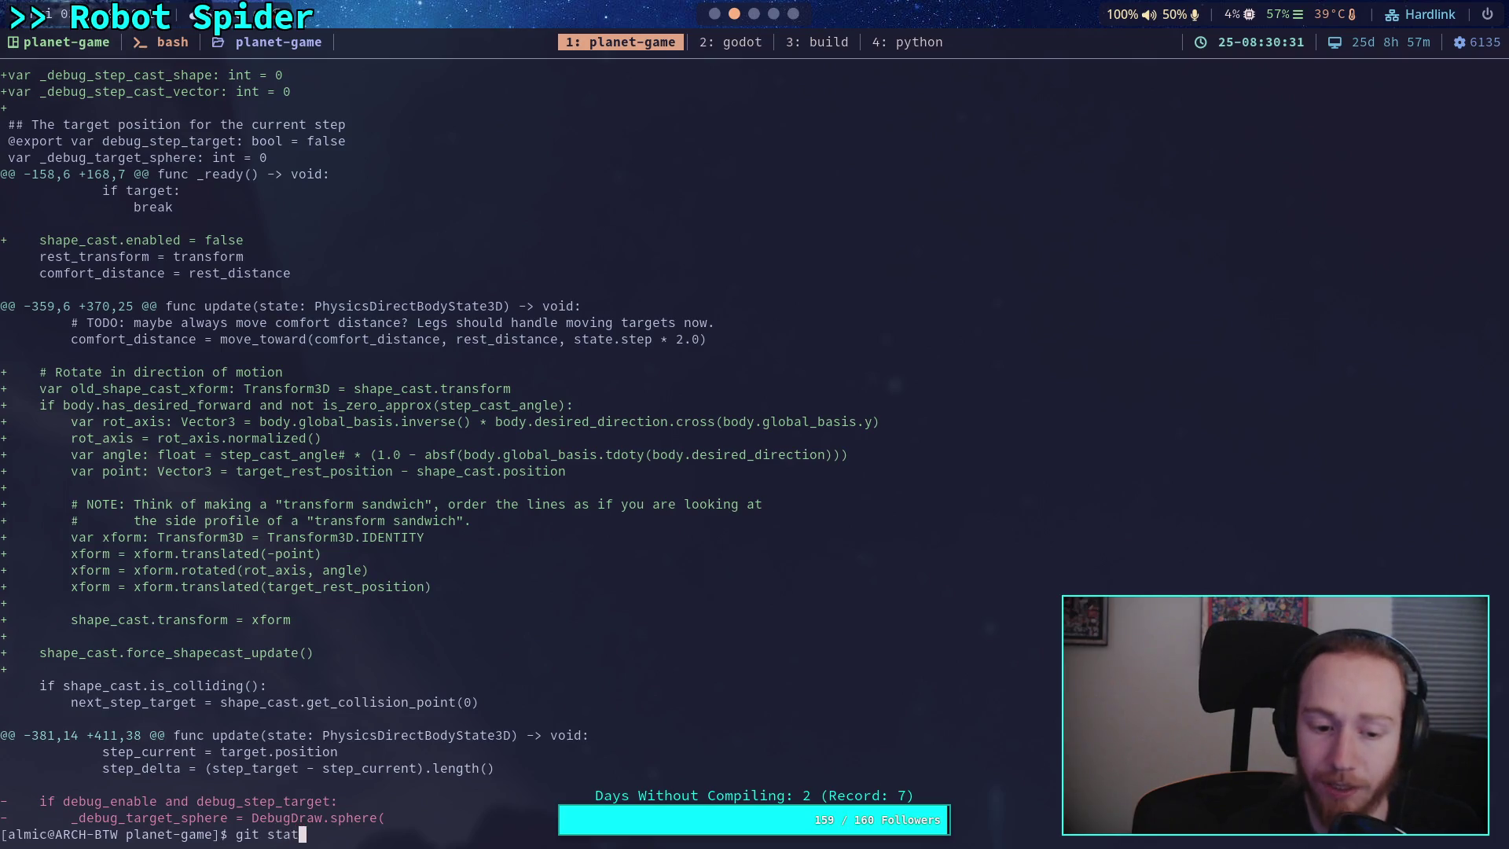
pyautogui.press('Return')
pyautogui.write('git restore ')
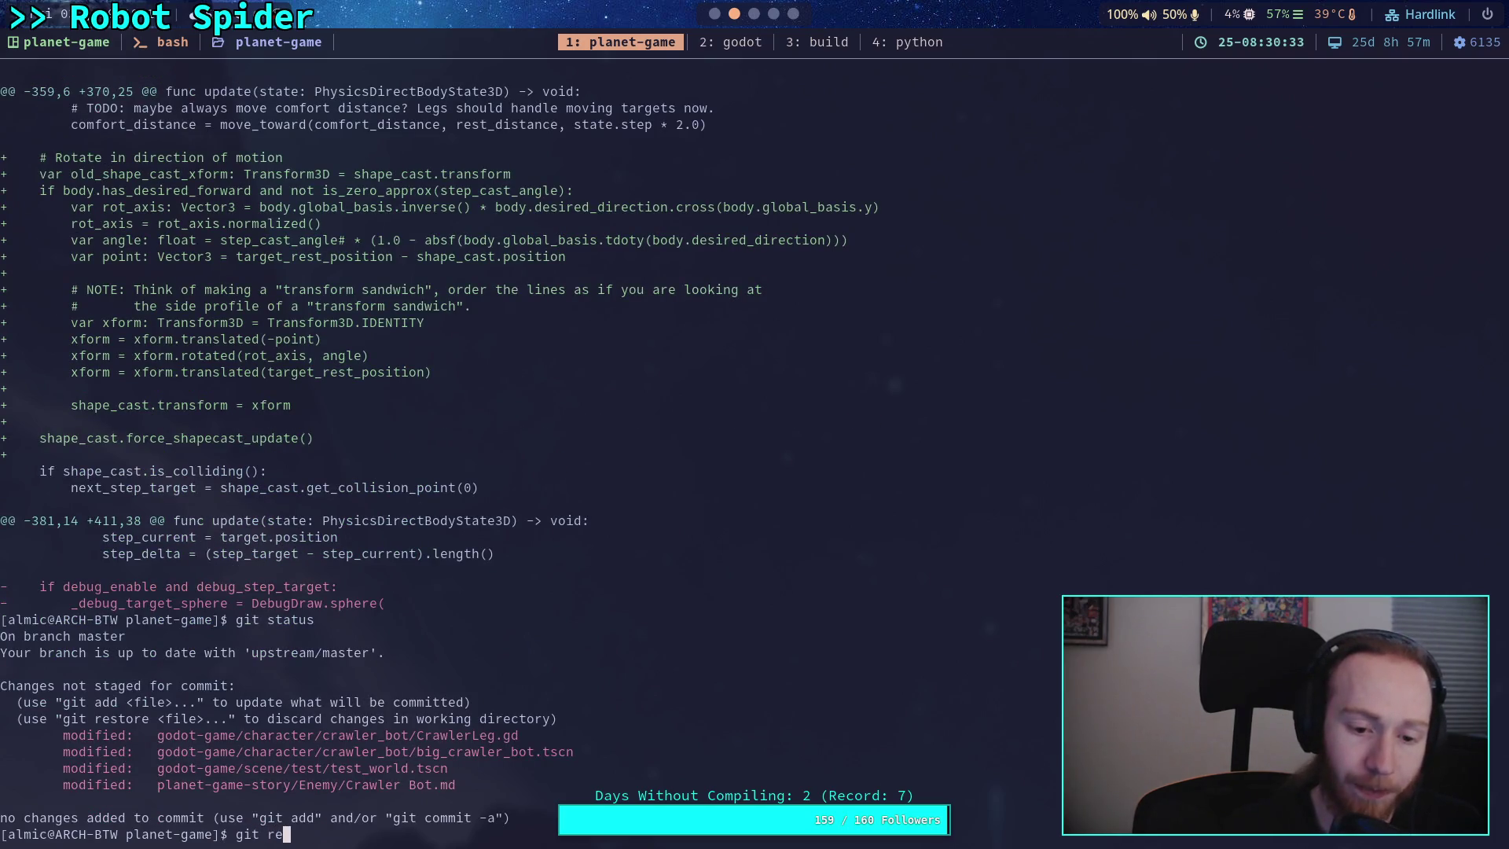
pyautogui.write('go')
pyautogui.press('Tab')
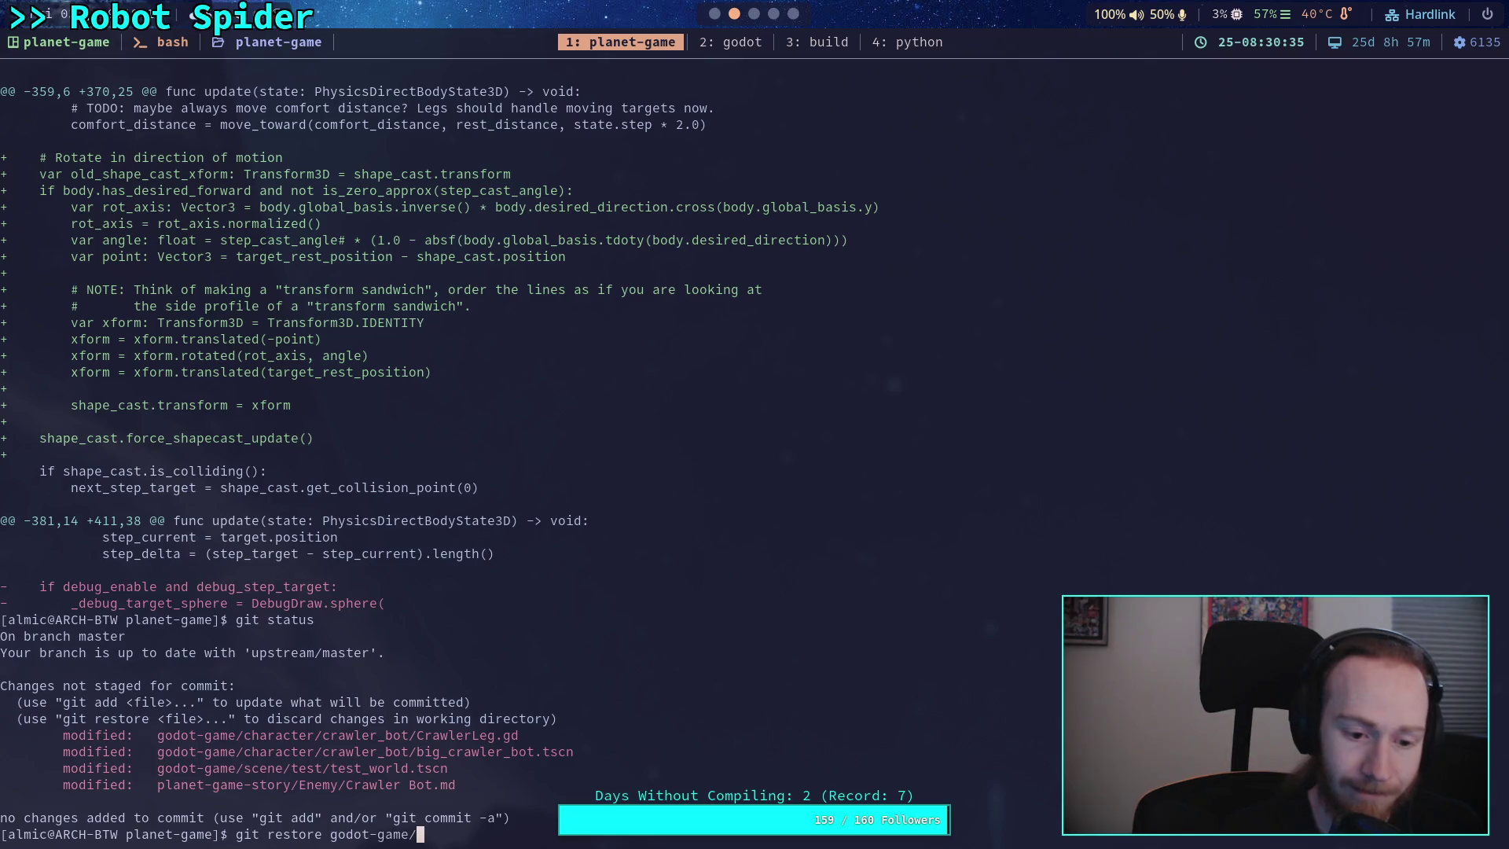
pyautogui.write('ch')
pyautogui.press('Tab')
pyautogui.write('cr')
pyautogui.press('Tab')
pyautogui.write('b')
pyautogui.press('Tab')
pyautogui.write('_bo')
pyautogui.press('Tab')
pyautogui.press('Return')
# - Run git diff to review the remaining changes
pyautogui.write('git st')
pyautogui.press('BackSpace')
pyautogui.press('BackSpace')
pyautogui.write('diff')
pyautogui.press('Return')
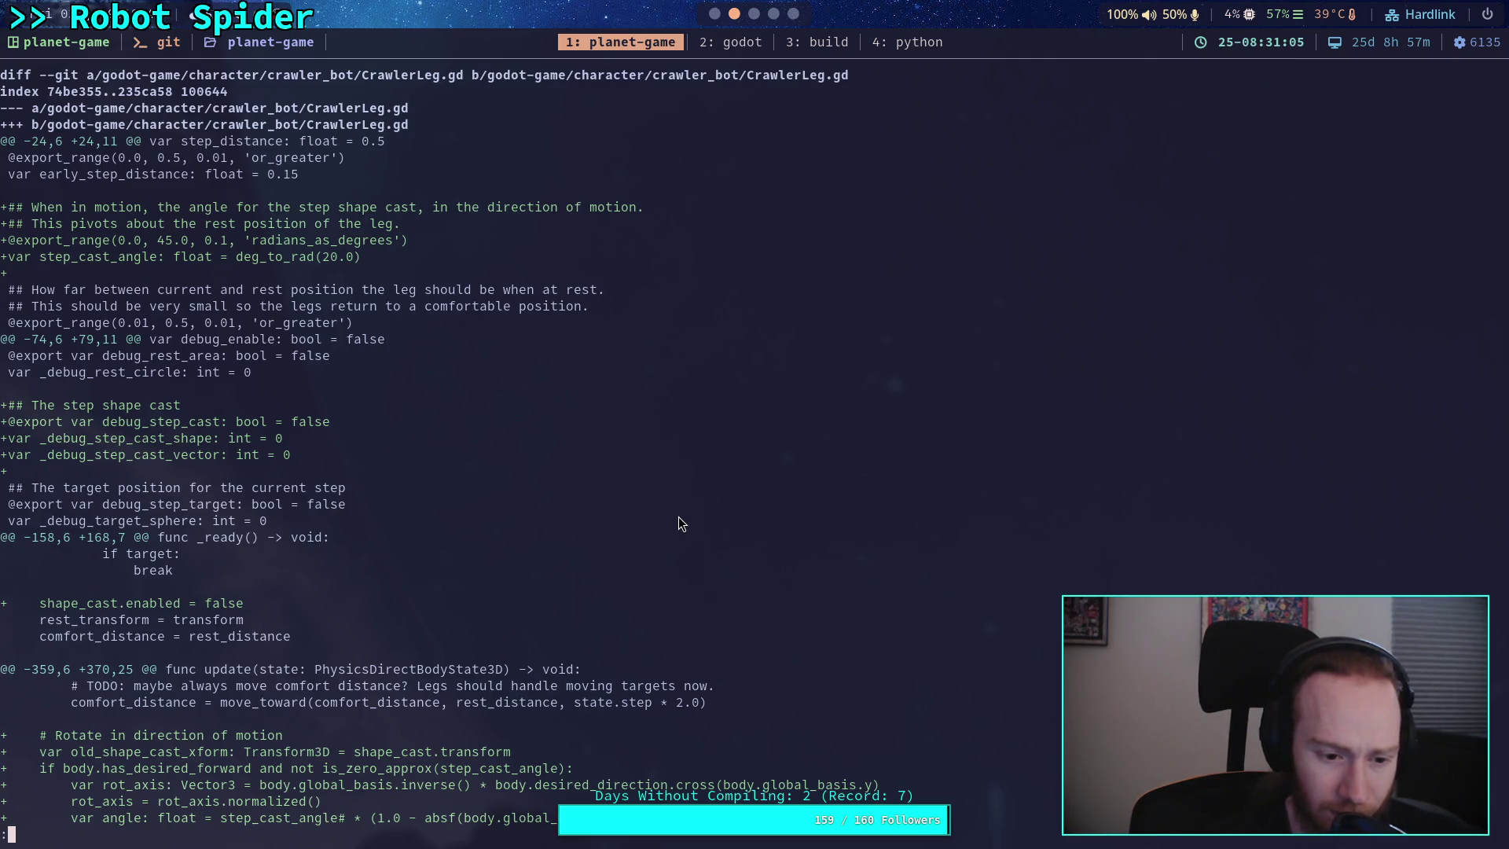
# - Page through the diff of CrawlerLeg.gd, test_world.tscn and the Crawler Bot.md checklist
pyautogui.press('space')
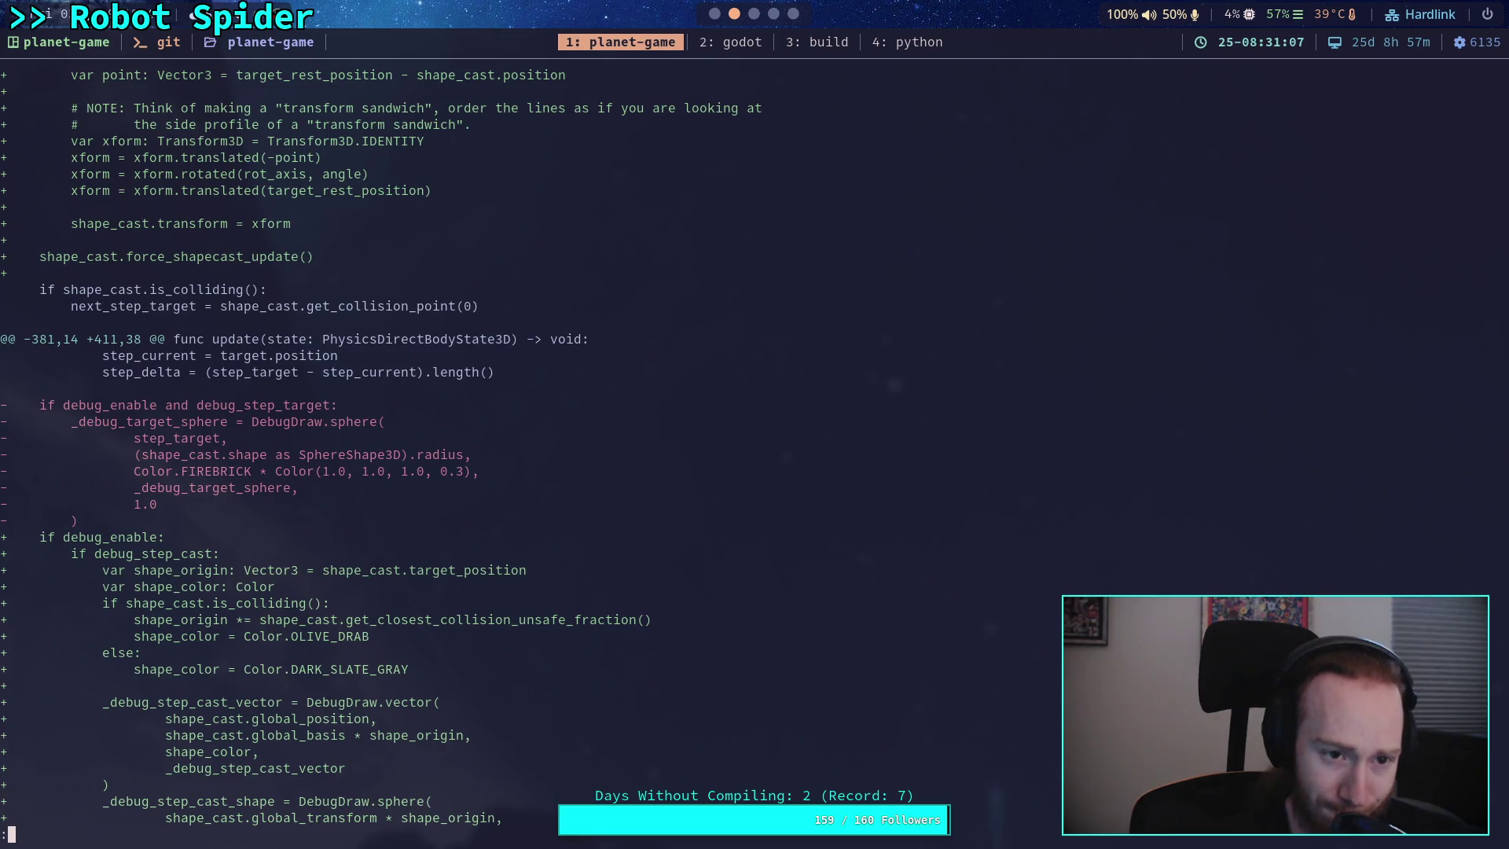
pyautogui.press('Up')
pyautogui.press('Up')
pyautogui.press('Down')
pyautogui.press('Down')
pyautogui.press('Down')
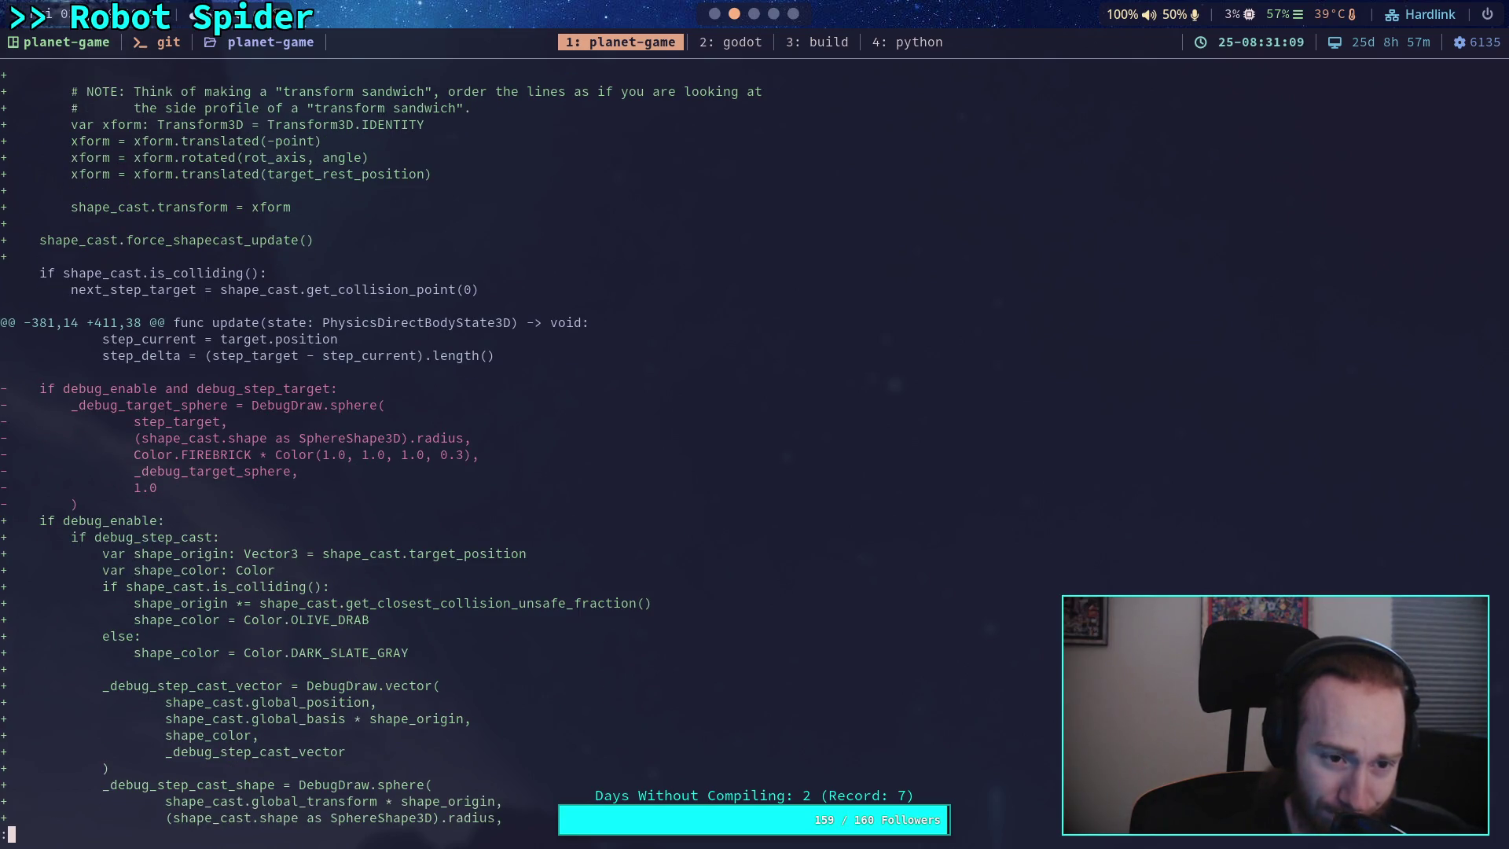
pyautogui.press('Down')
pyautogui.press('Down')
pyautogui.press('Down')
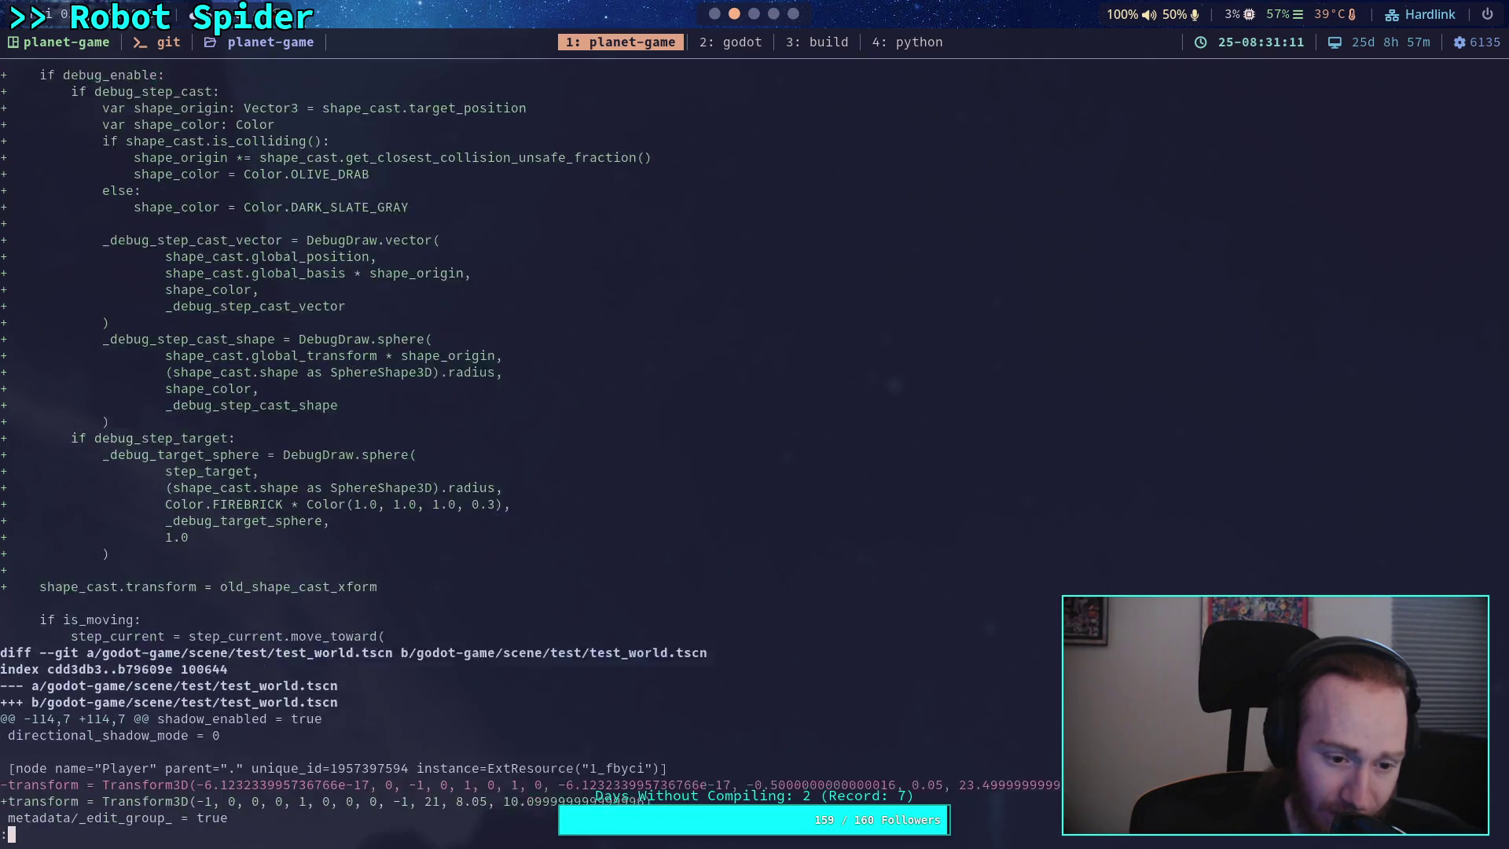
pyautogui.press('Down')
pyautogui.press('Down')
pyautogui.press('Down')
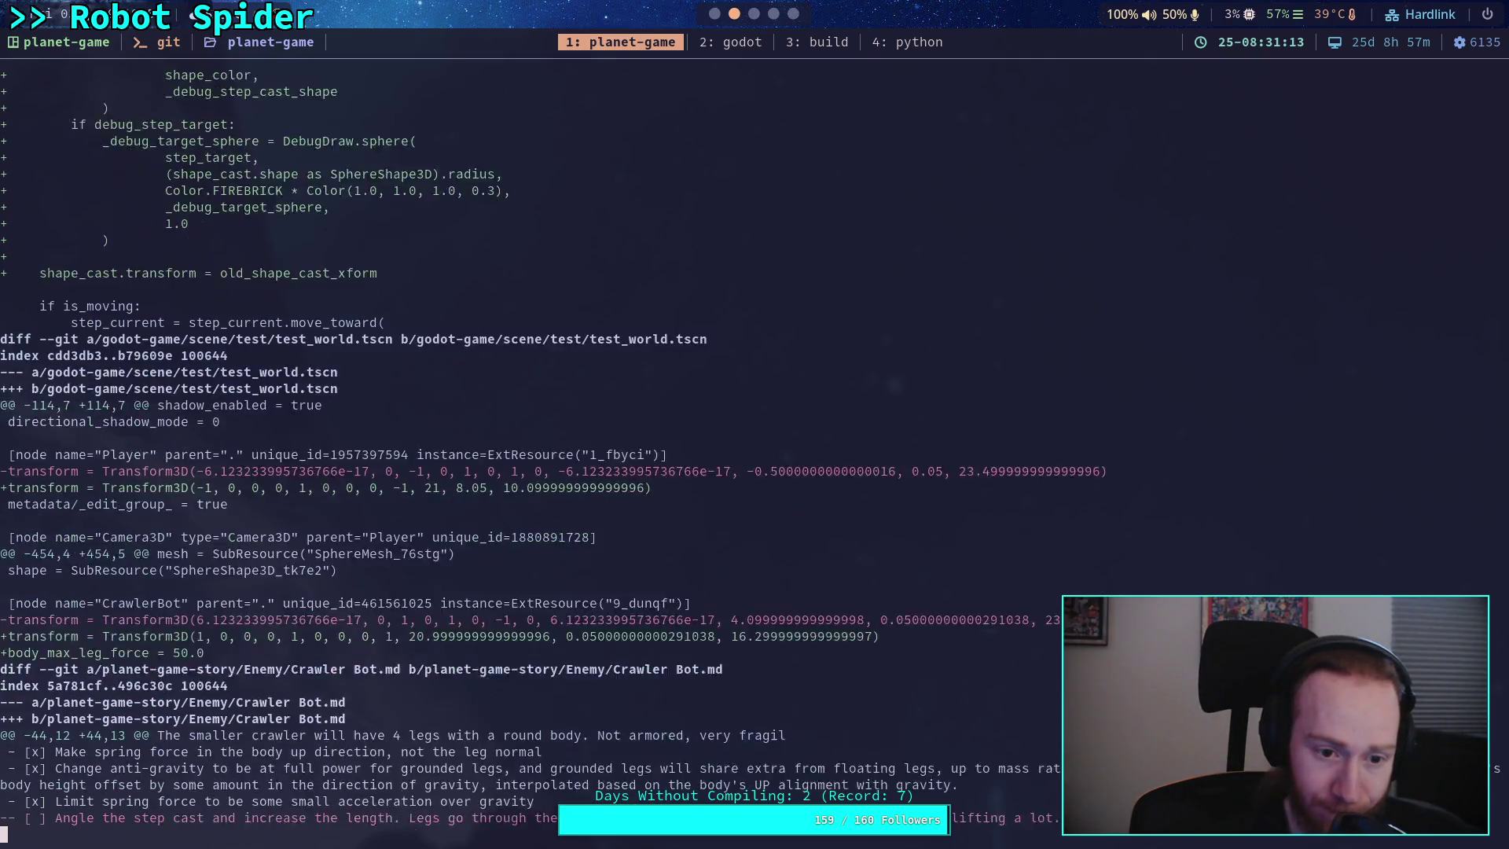
pyautogui.press('Down')
pyautogui.press('Down')
pyautogui.press('Down')
pyautogui.press('Down')
pyautogui.press('Down')
pyautogui.press('Down')
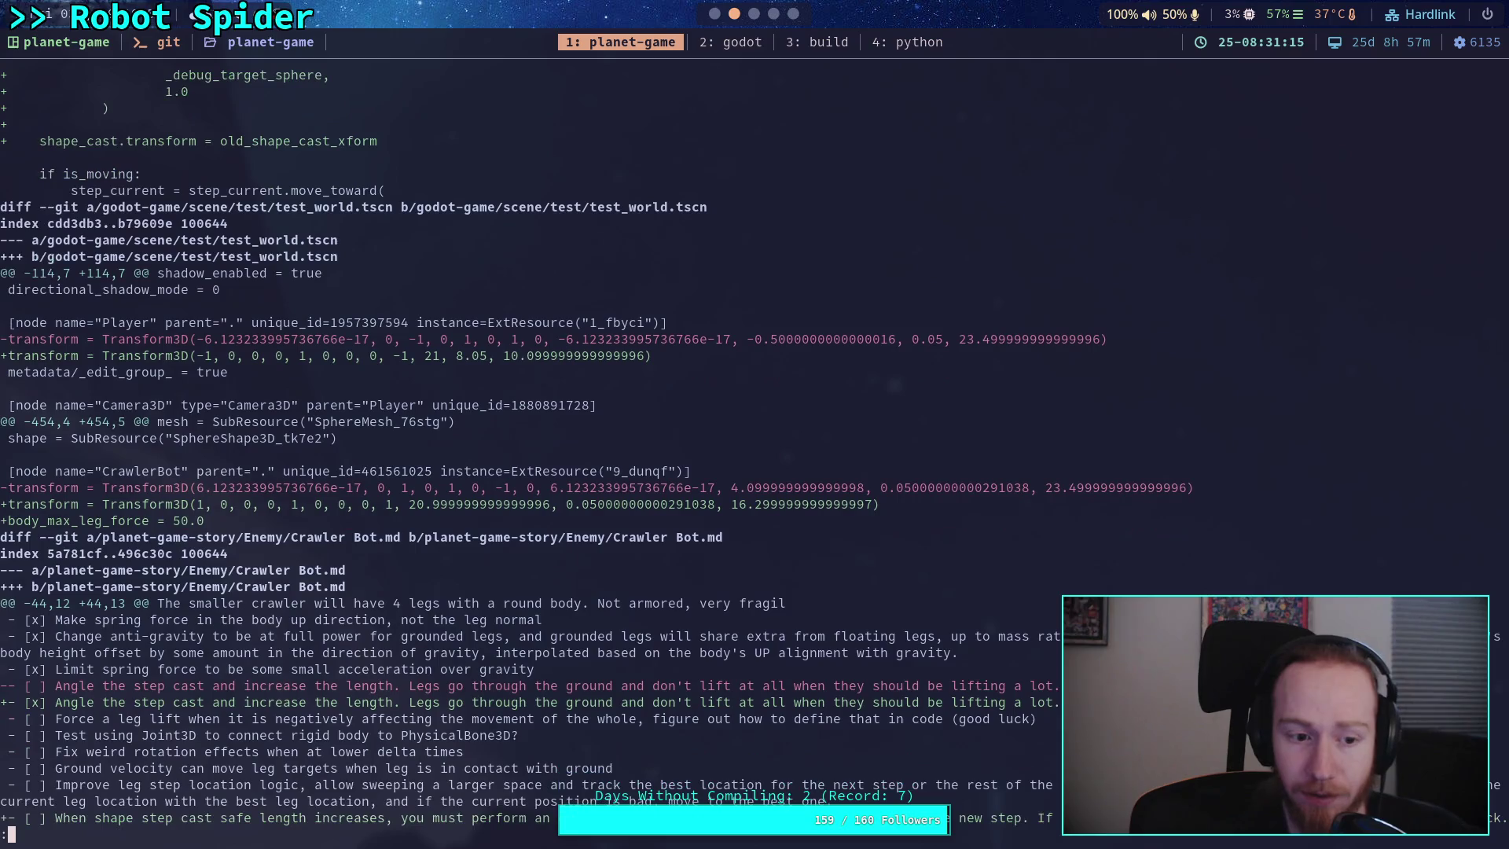
pyautogui.press('Down')
pyautogui.press('Down')
pyautogui.press('Down')
pyautogui.press('Up')
pyautogui.press('Up')
pyautogui.press('Up')
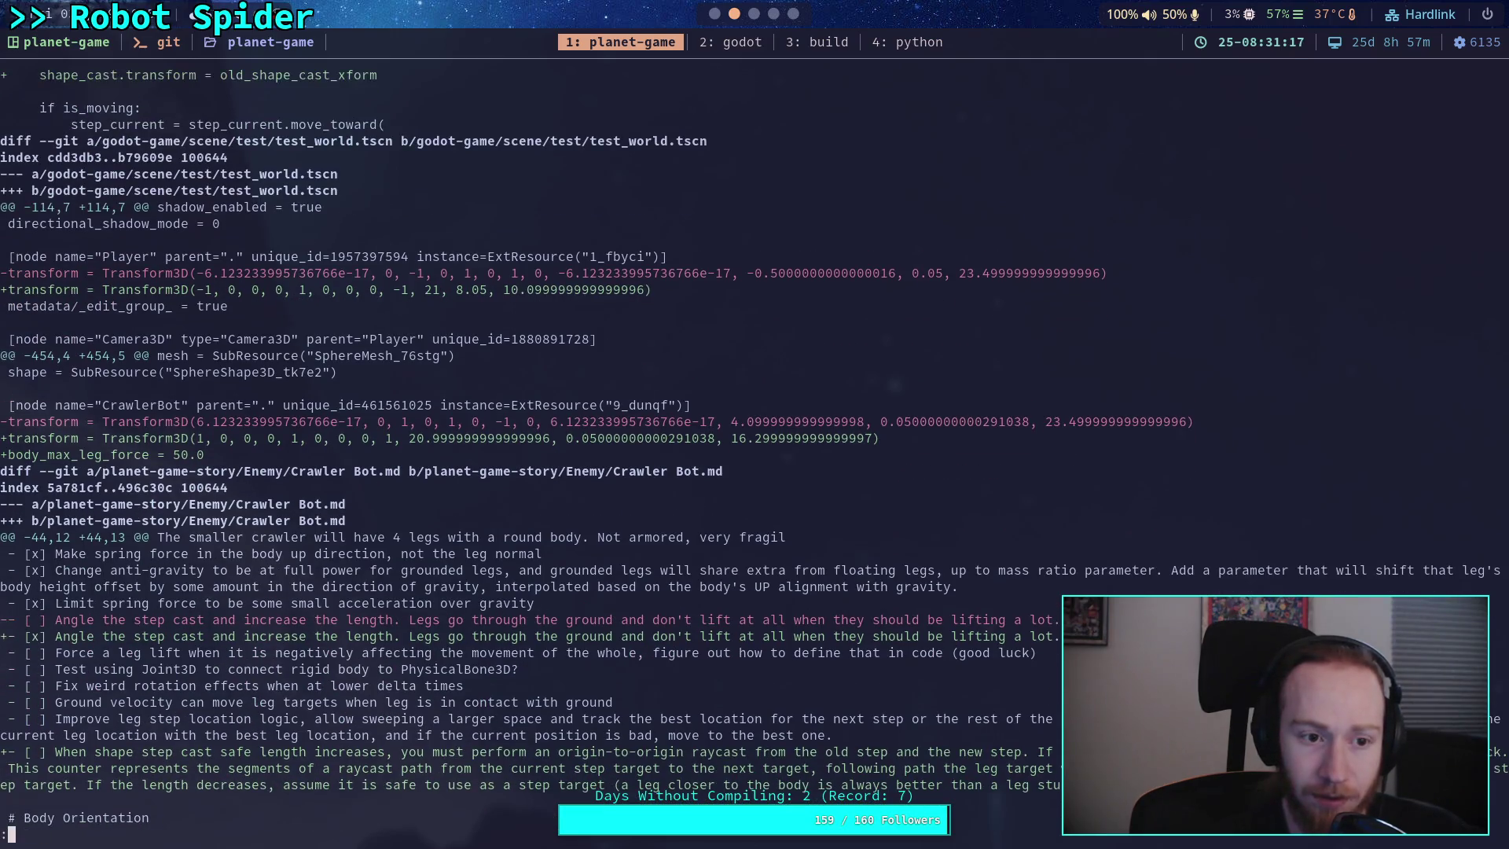
# - Type a git restore command for godot-game/scene/test/test_world.tscn
pyautogui.write('qgit restor')
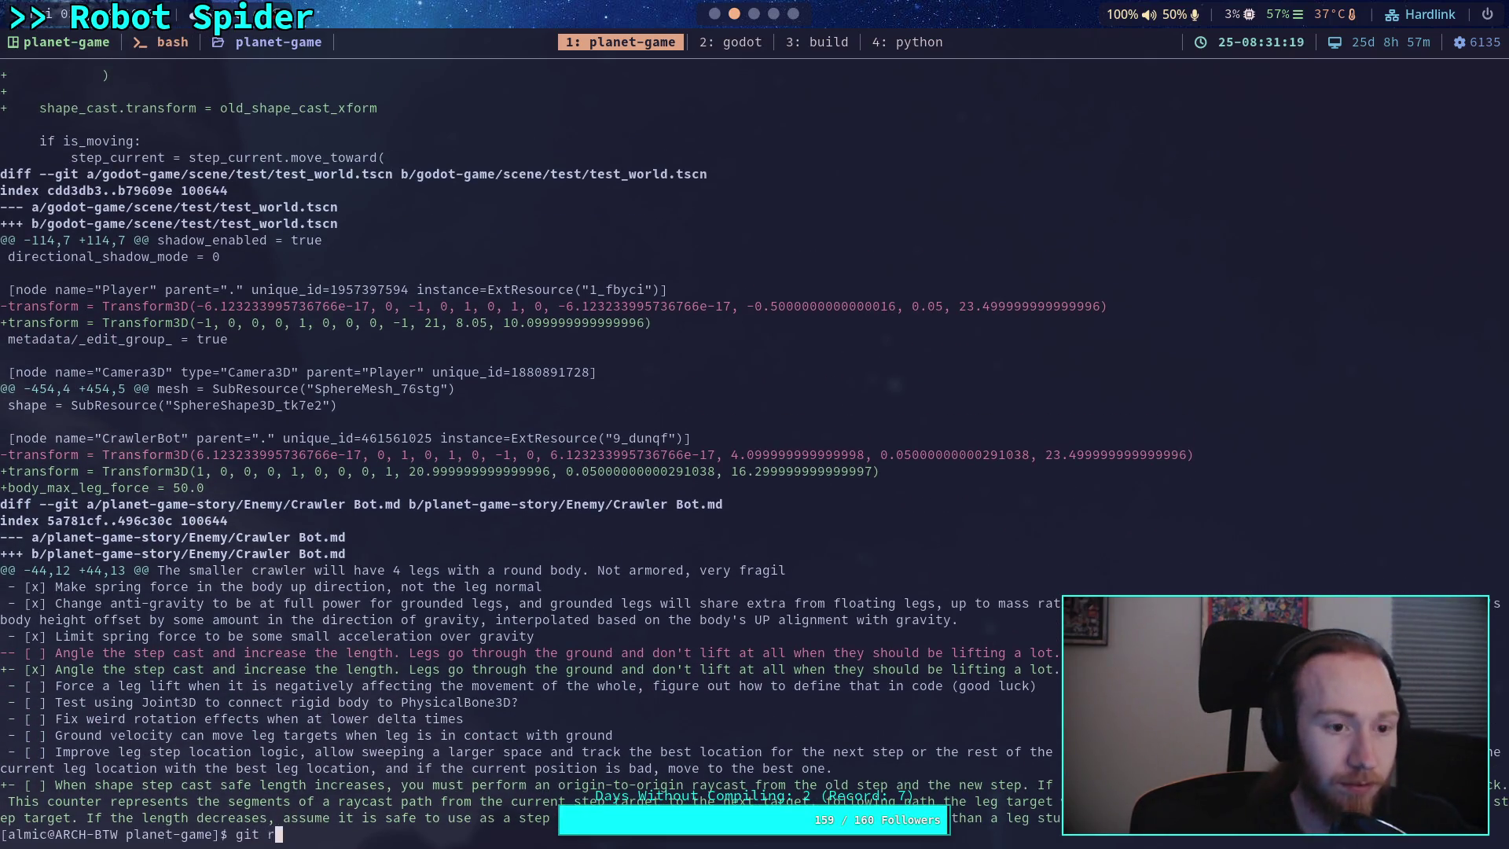
pyautogui.write('e go')
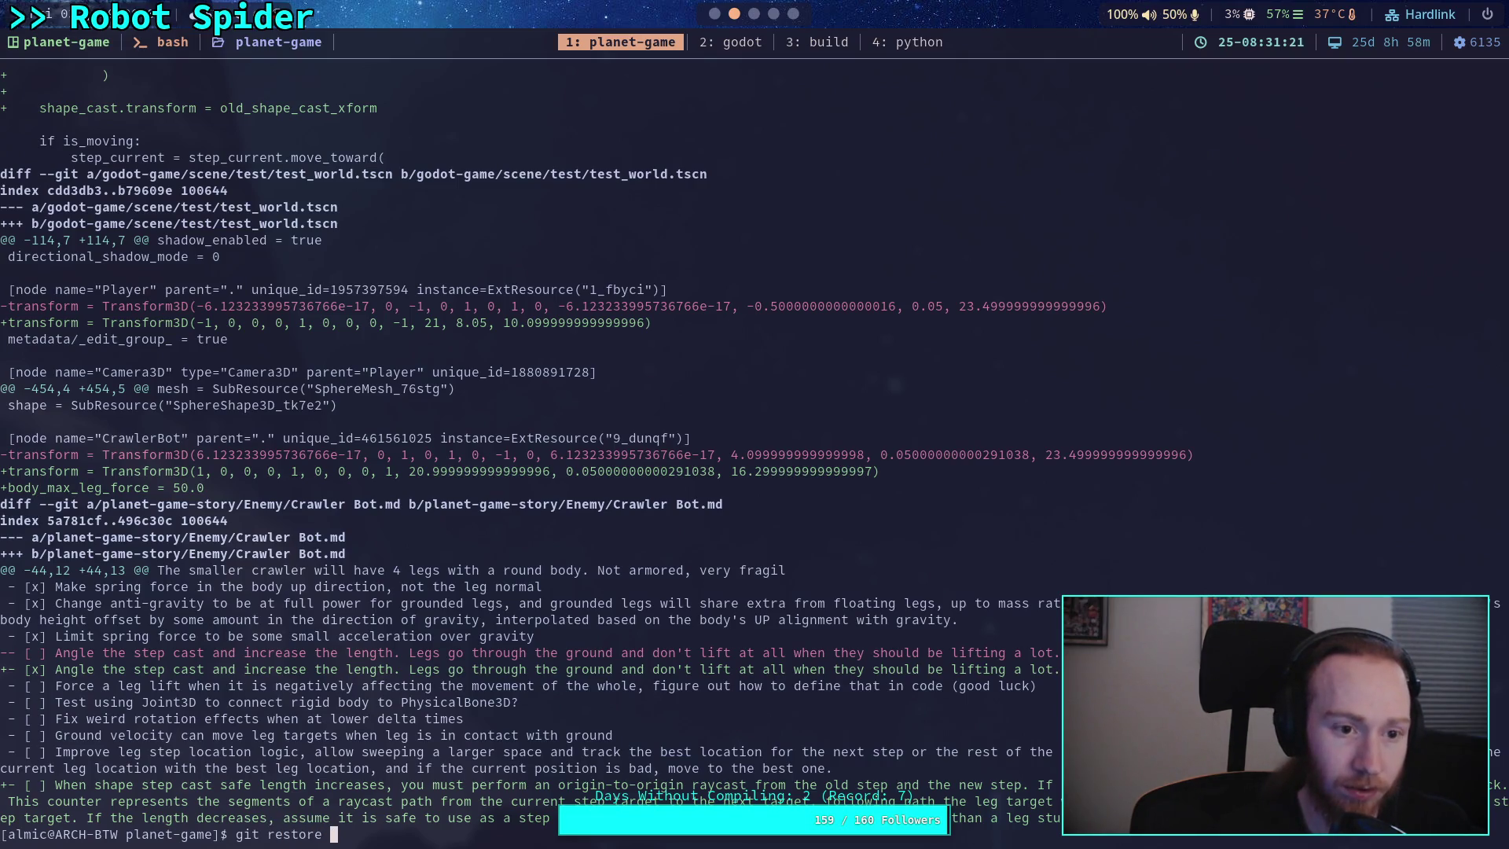
pyautogui.press('Tab')
pyautogui.write('sc')
pyautogui.press('Tab')
pyautogui.write('t')
pyautogui.press('Tab')
pyautogui.write('t')
pyautogui.press('Tab')
# - Restore test_world.tscn, start git commit, and enter subject 'Angle step shape casts when in motion'
pyautogui.write('&& git commit')
pyautogui.press('Return')
pyautogui.write('Angle ')
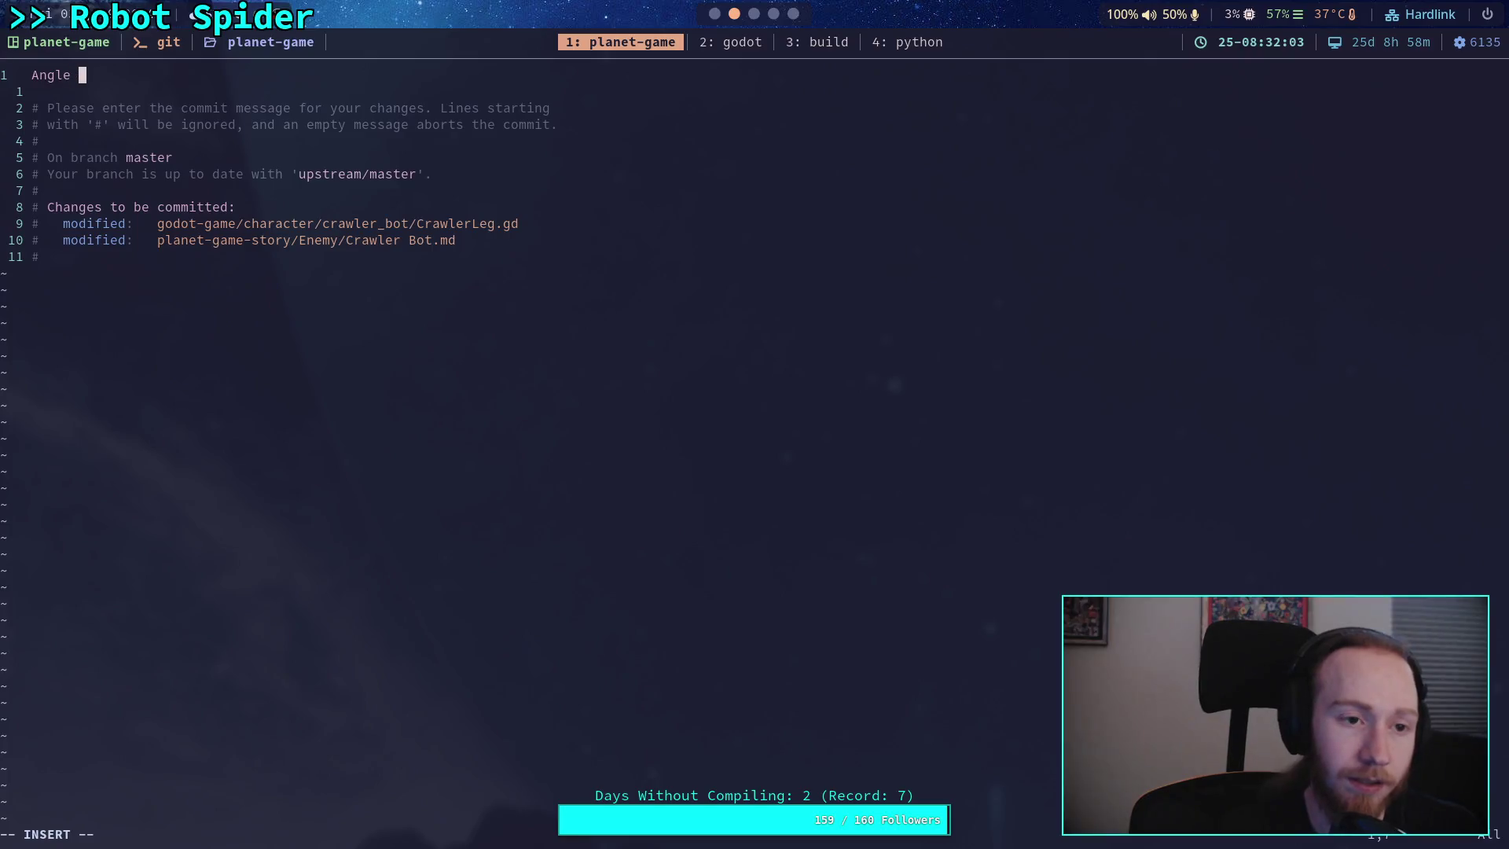
pyautogui.write('step ')
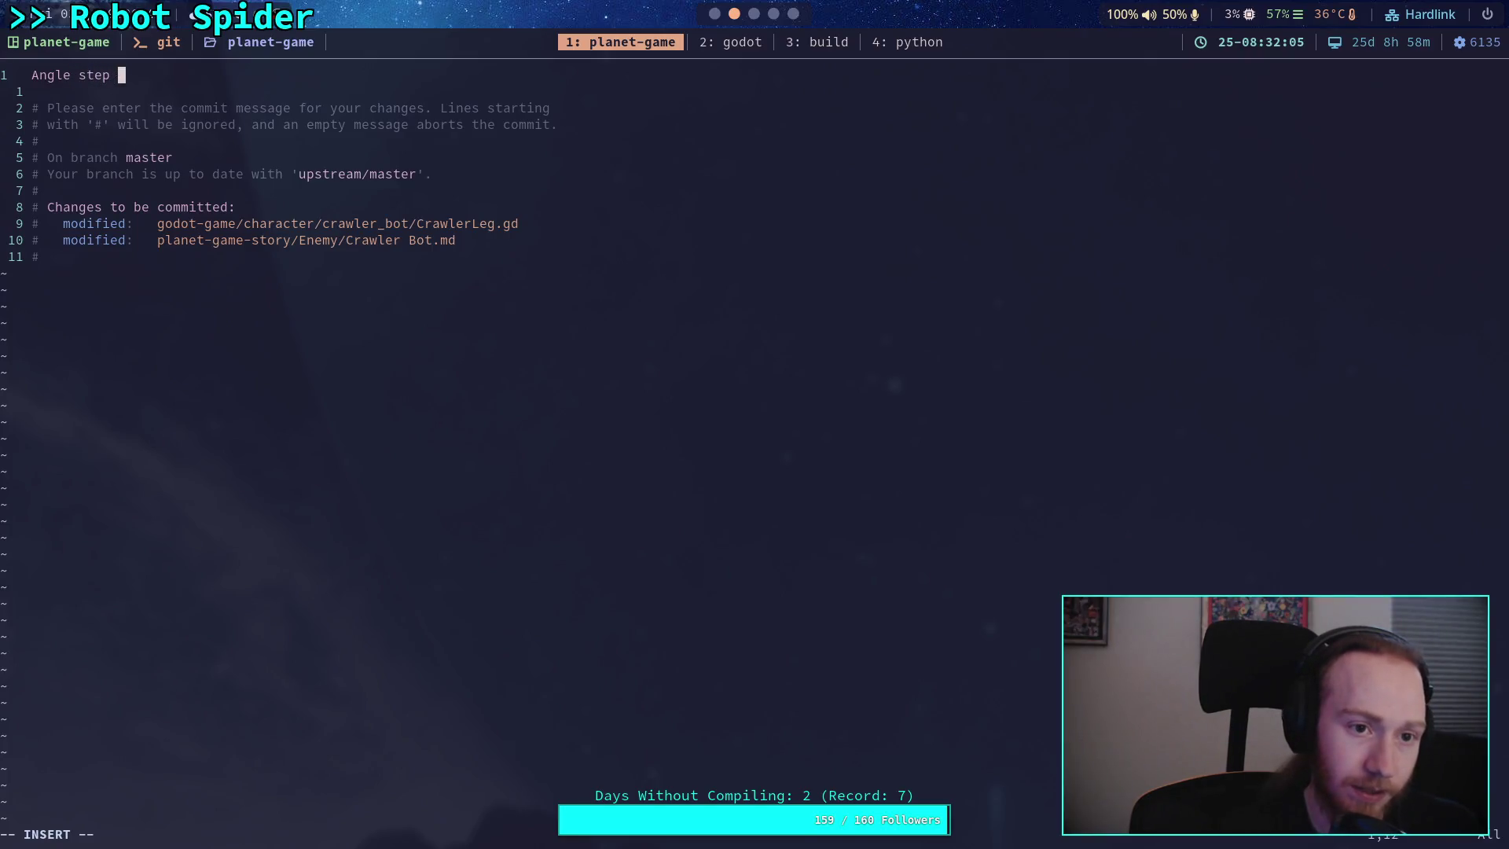
pyautogui.write('shape casts ')
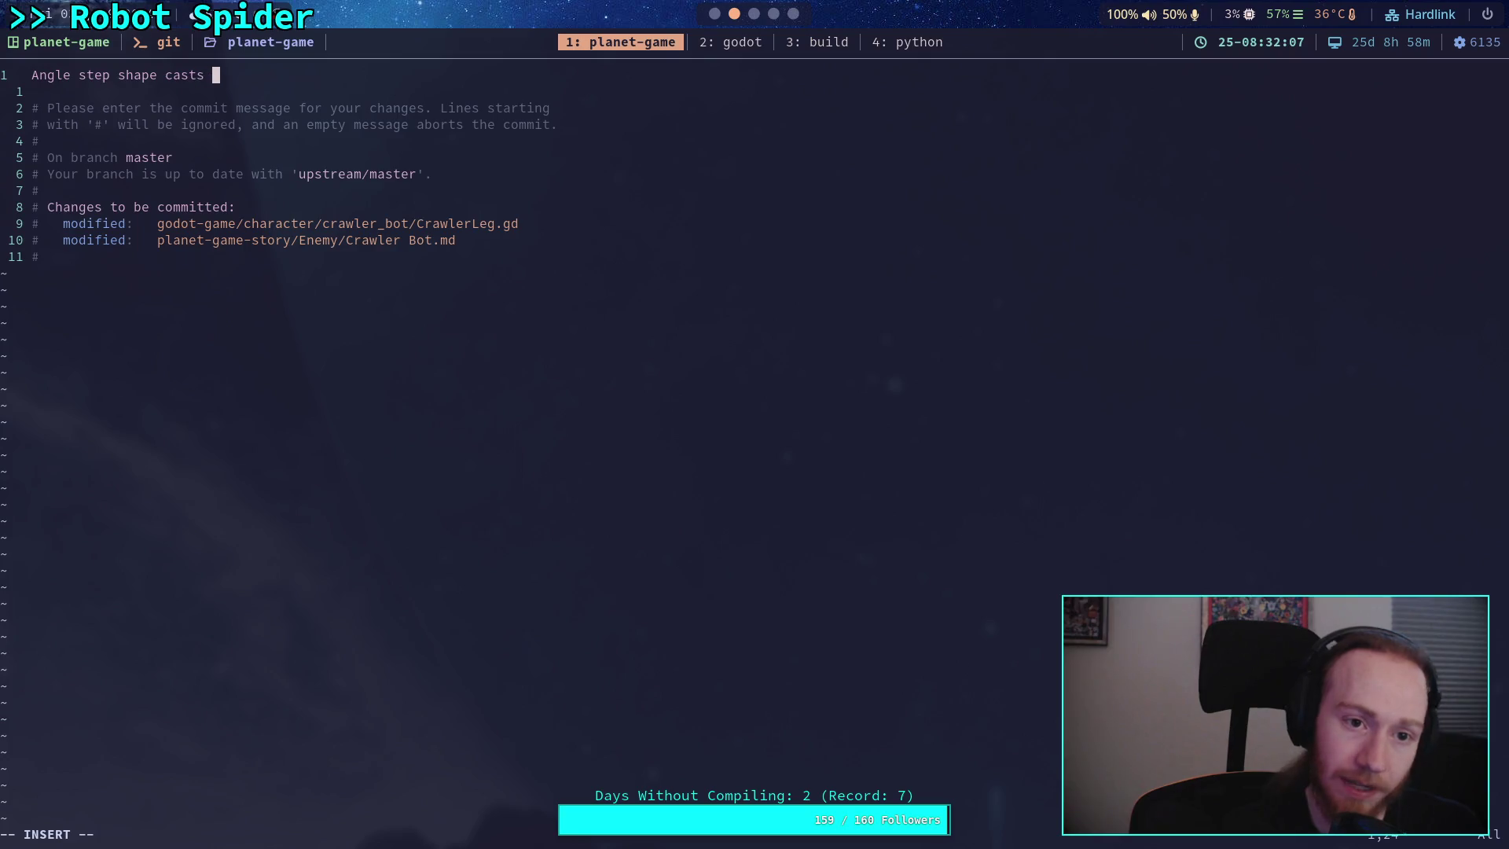
pyautogui.write('when in motion')
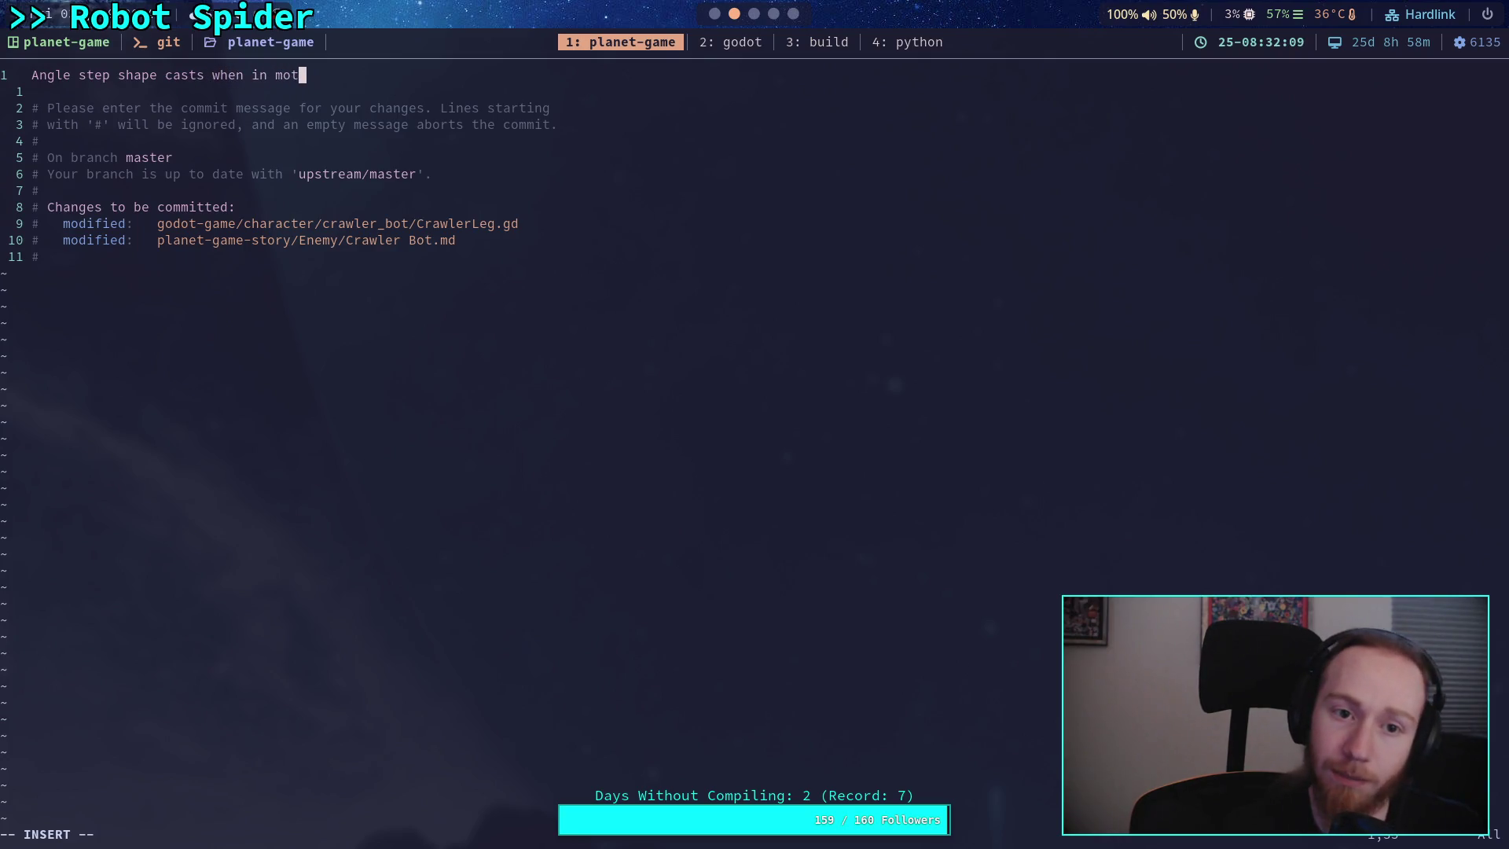
# - Add the bullet '- This improves detection of sheer walls ahead of the body', then begin a second bullet
pyautogui.press('Return')
pyautogui.press('Return')
pyautogui.write('- This allows detect')
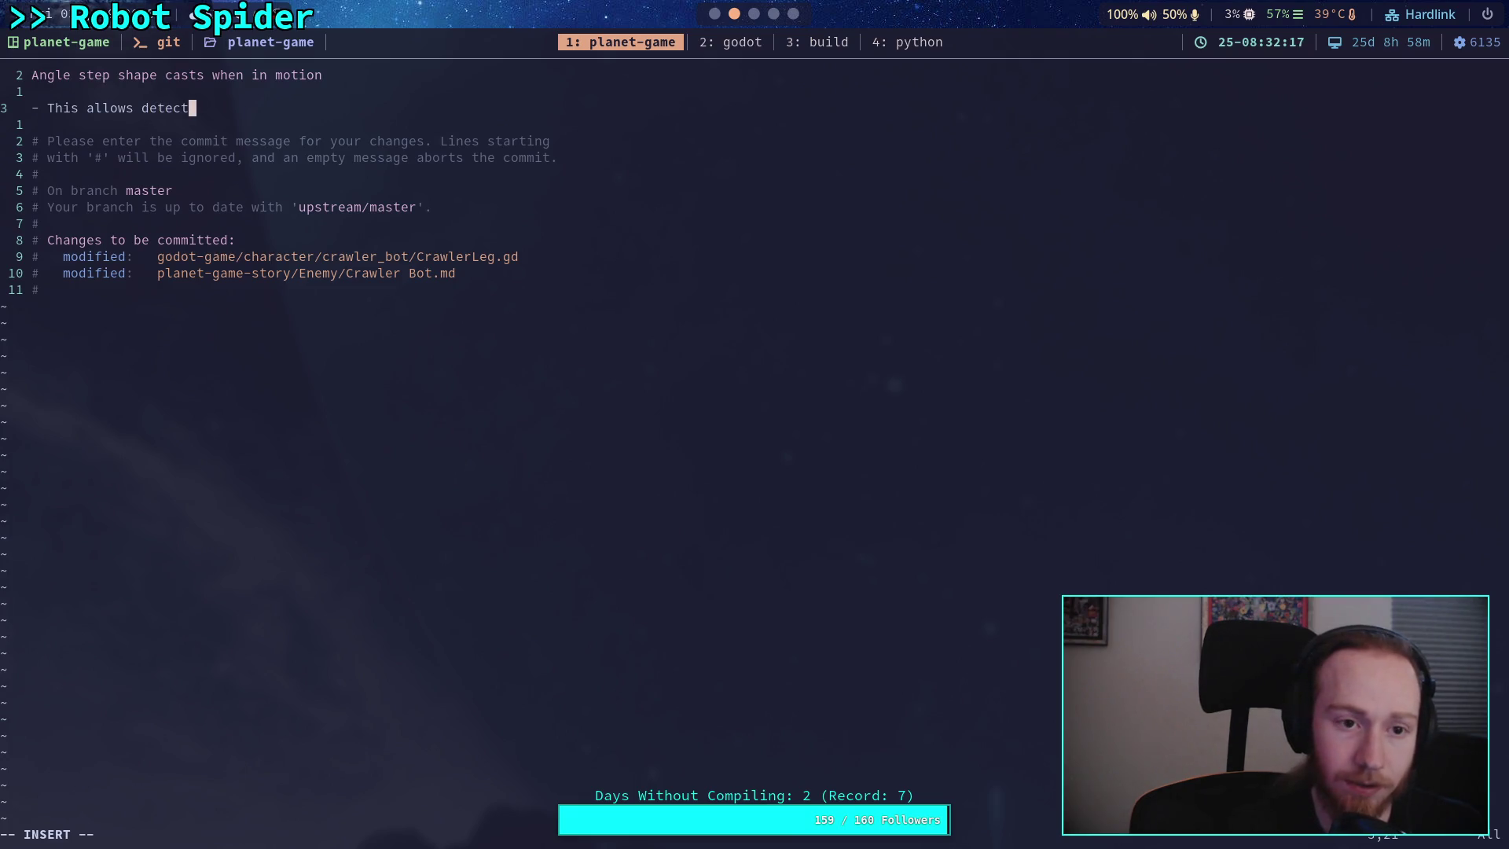
pyautogui.press('BackSpace')
pyautogui.press('BackSpace')
pyautogui.press('BackSpace')
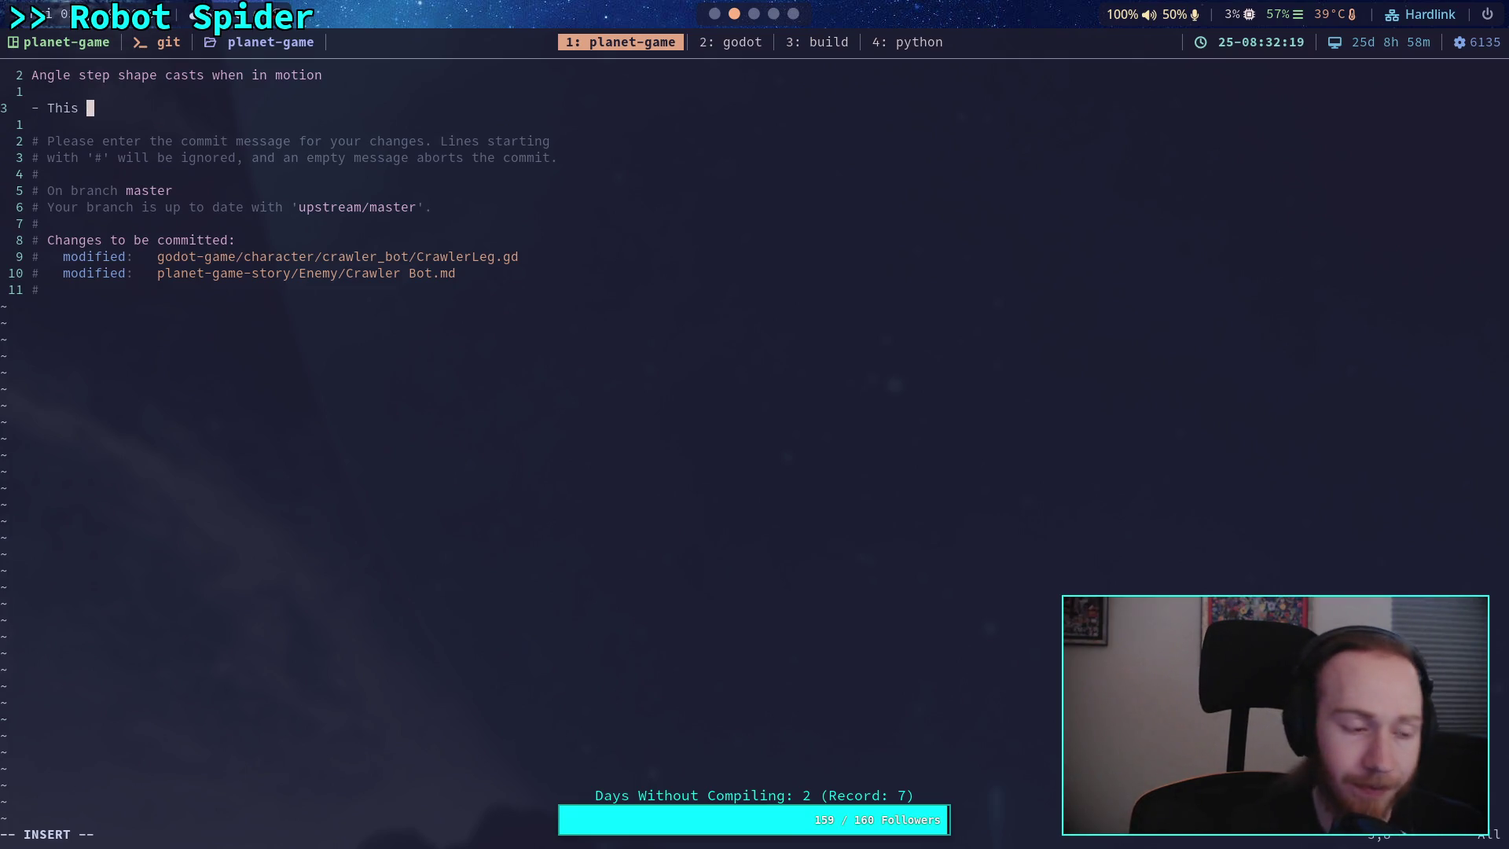
pyautogui.write('improves ')
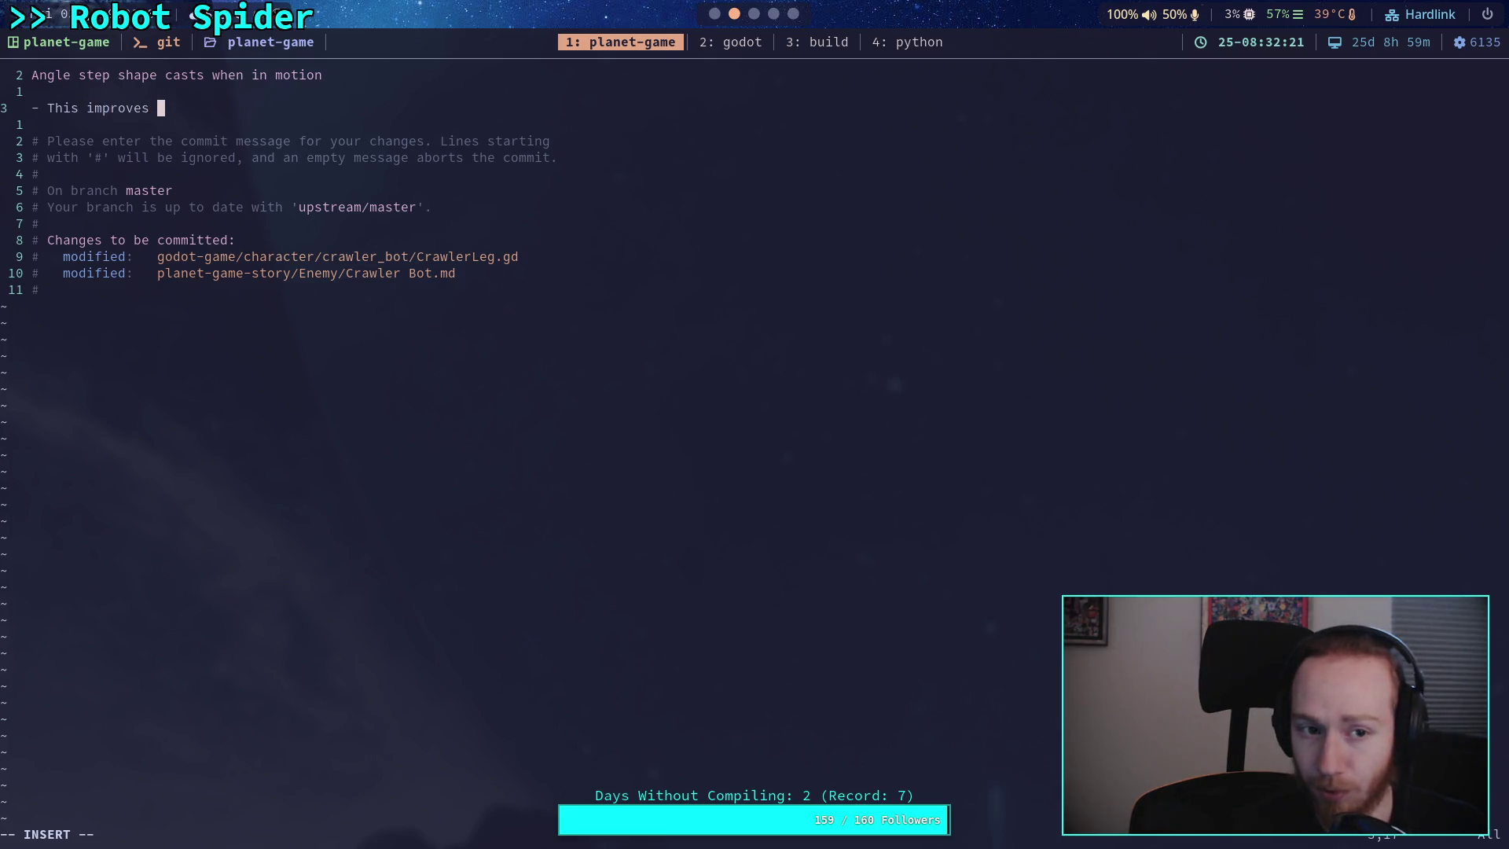
pyautogui.write('detec')
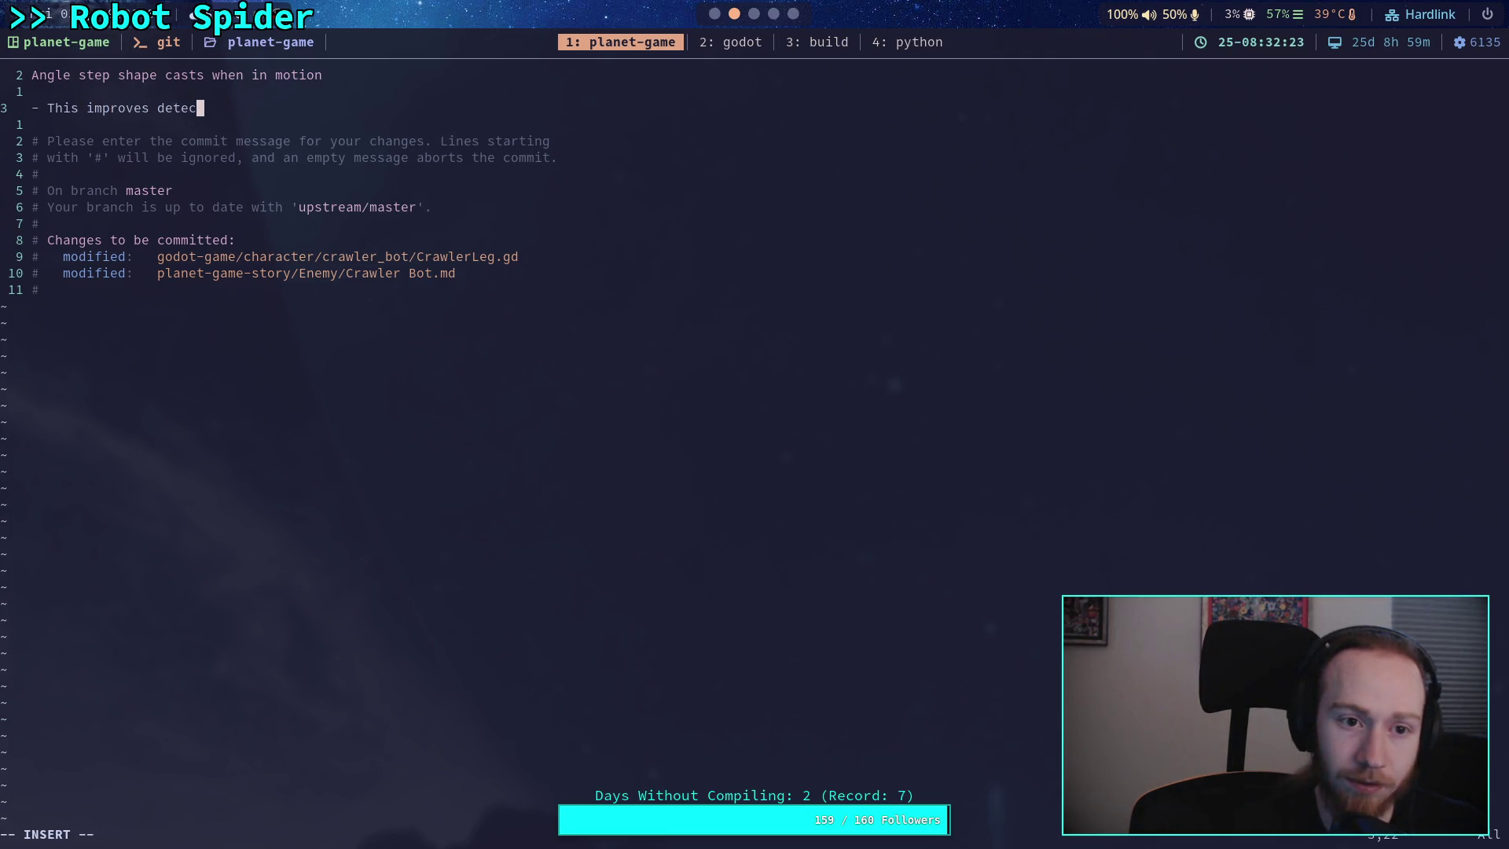
pyautogui.write('tion of ')
pyautogui.write('90')
pyautogui.press('BackSpace')
pyautogui.press('BackSpace')
pyautogui.write('shee')
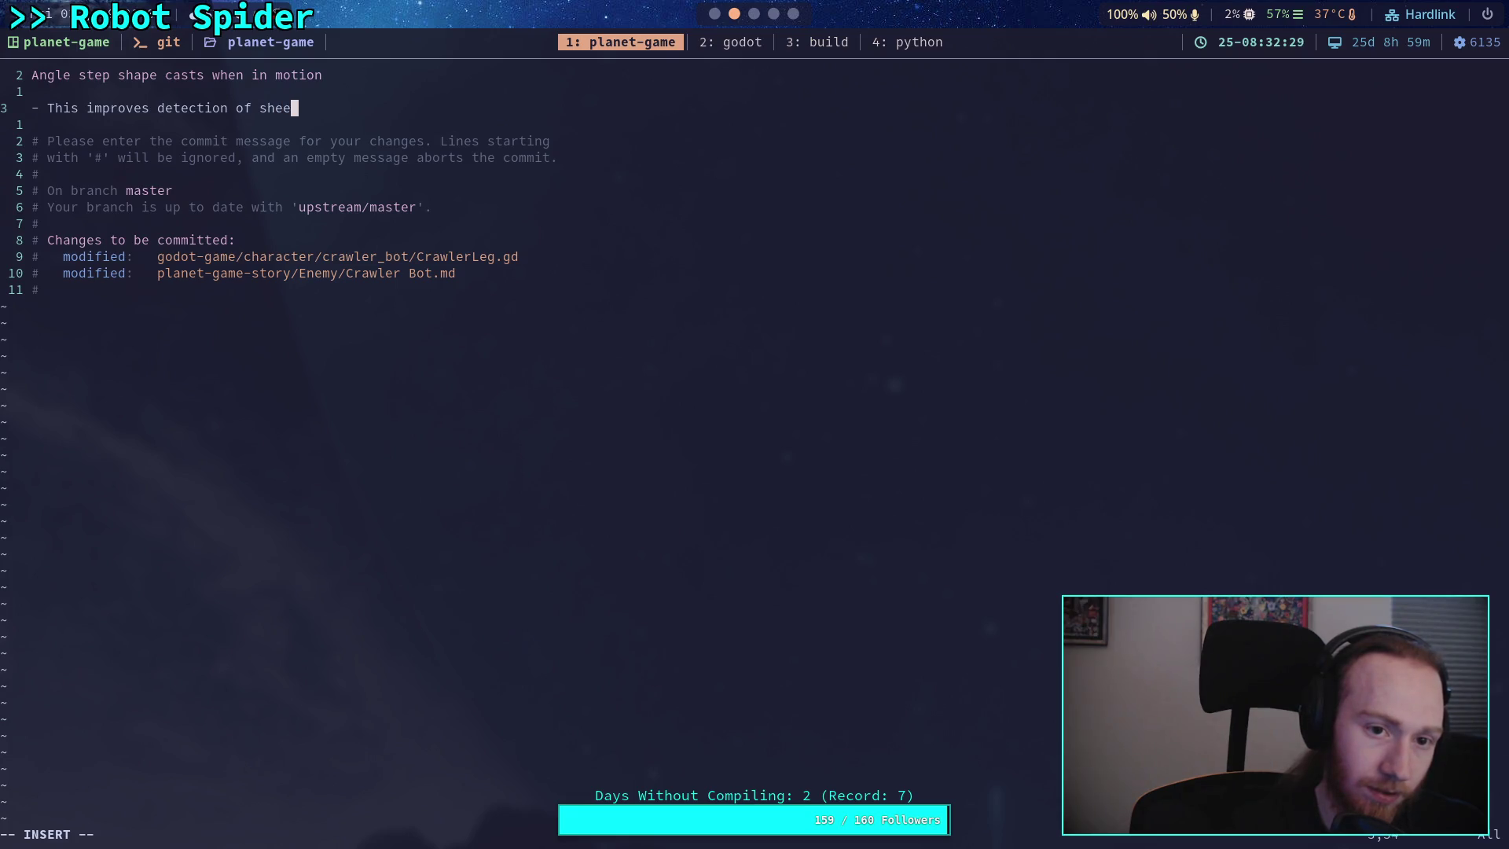
pyautogui.write('r walls')
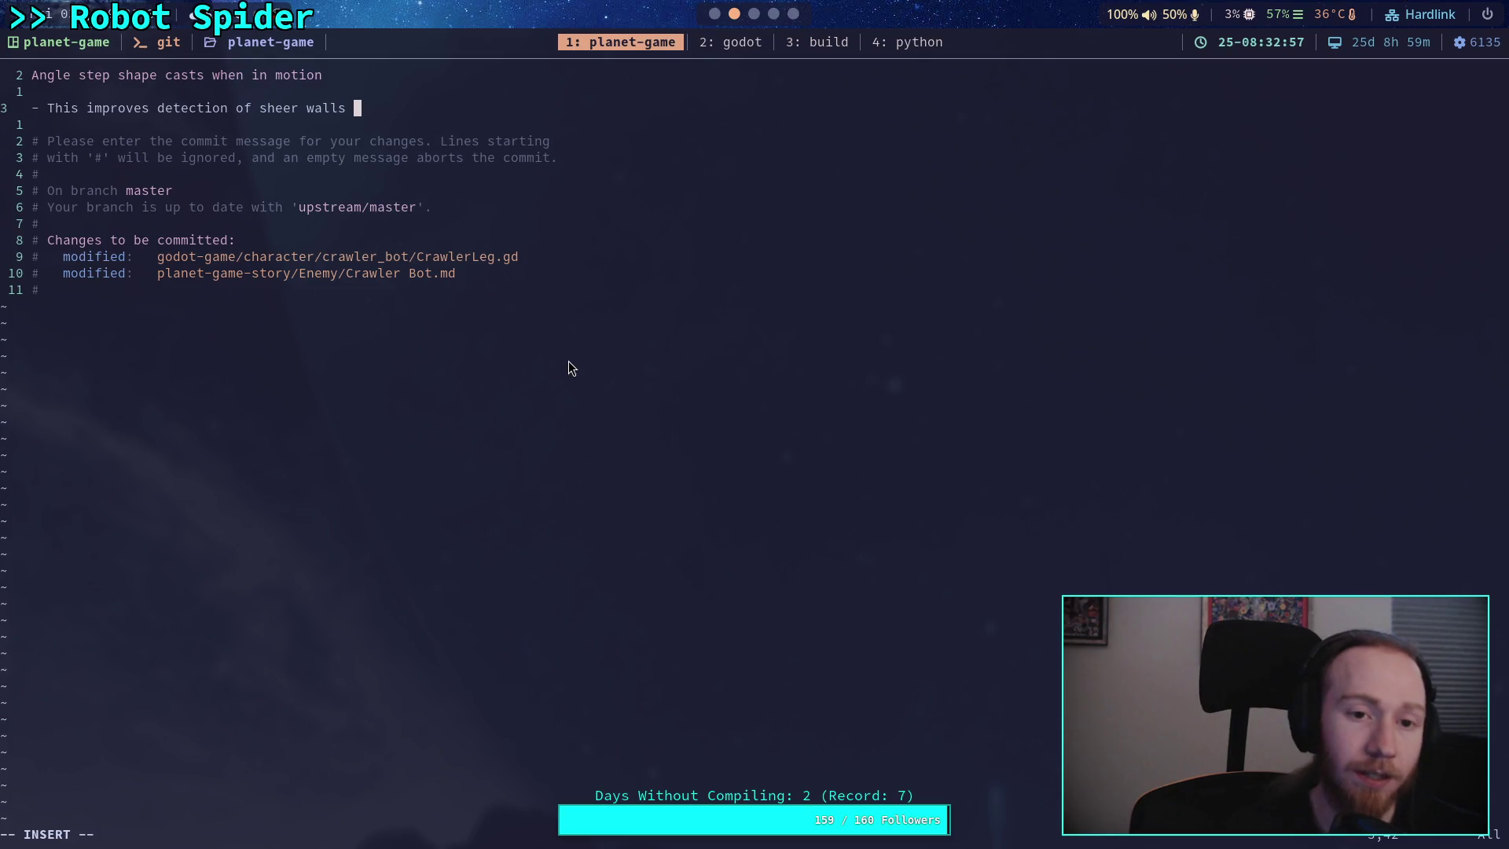
pyautogui.write('ahde')
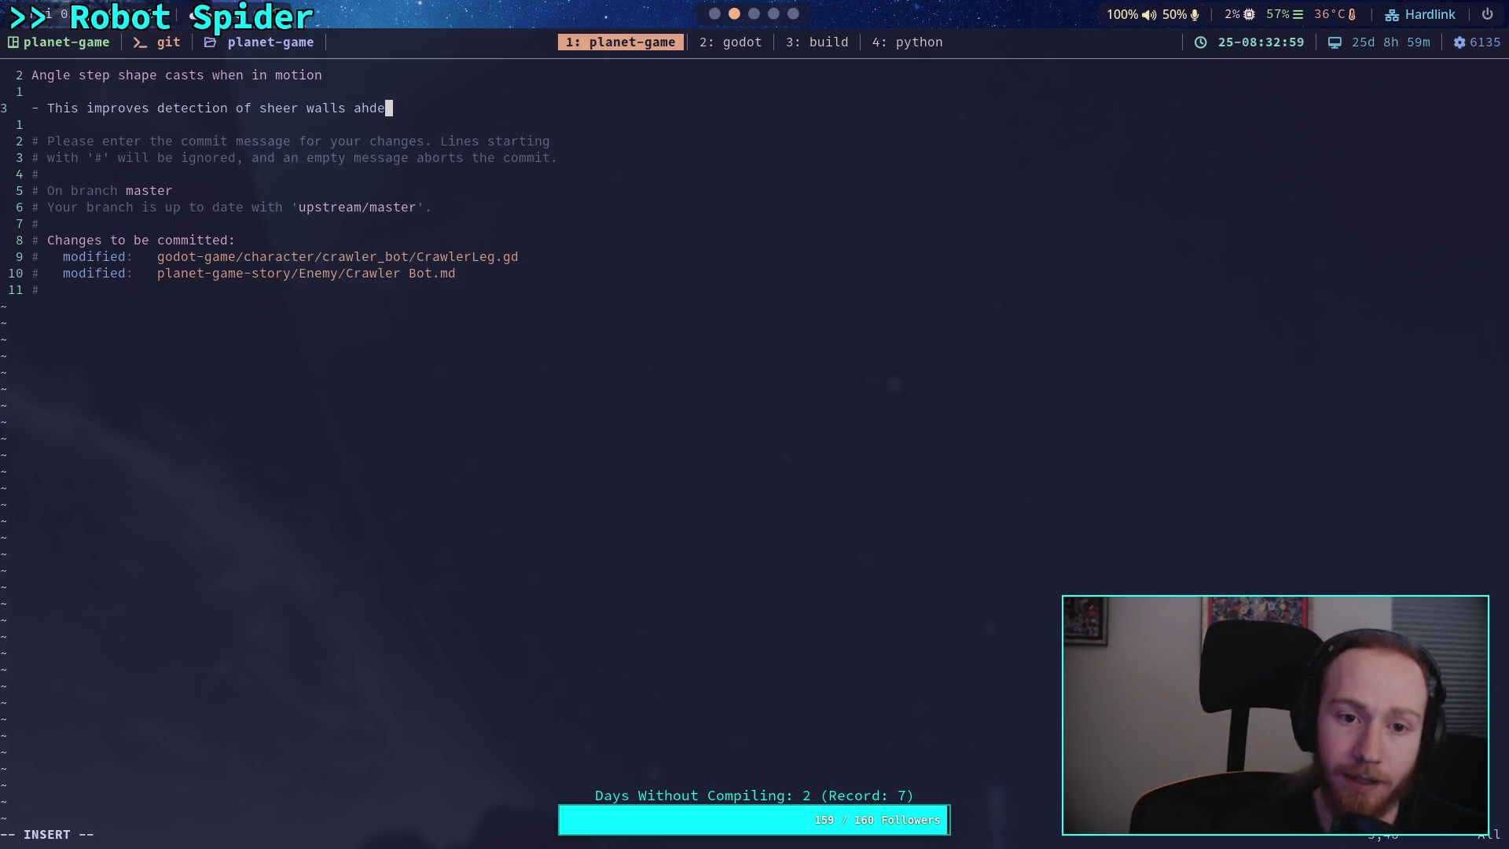
pyautogui.press('BackSpace')
pyautogui.press('BackSpace')
pyautogui.write('ead of the')
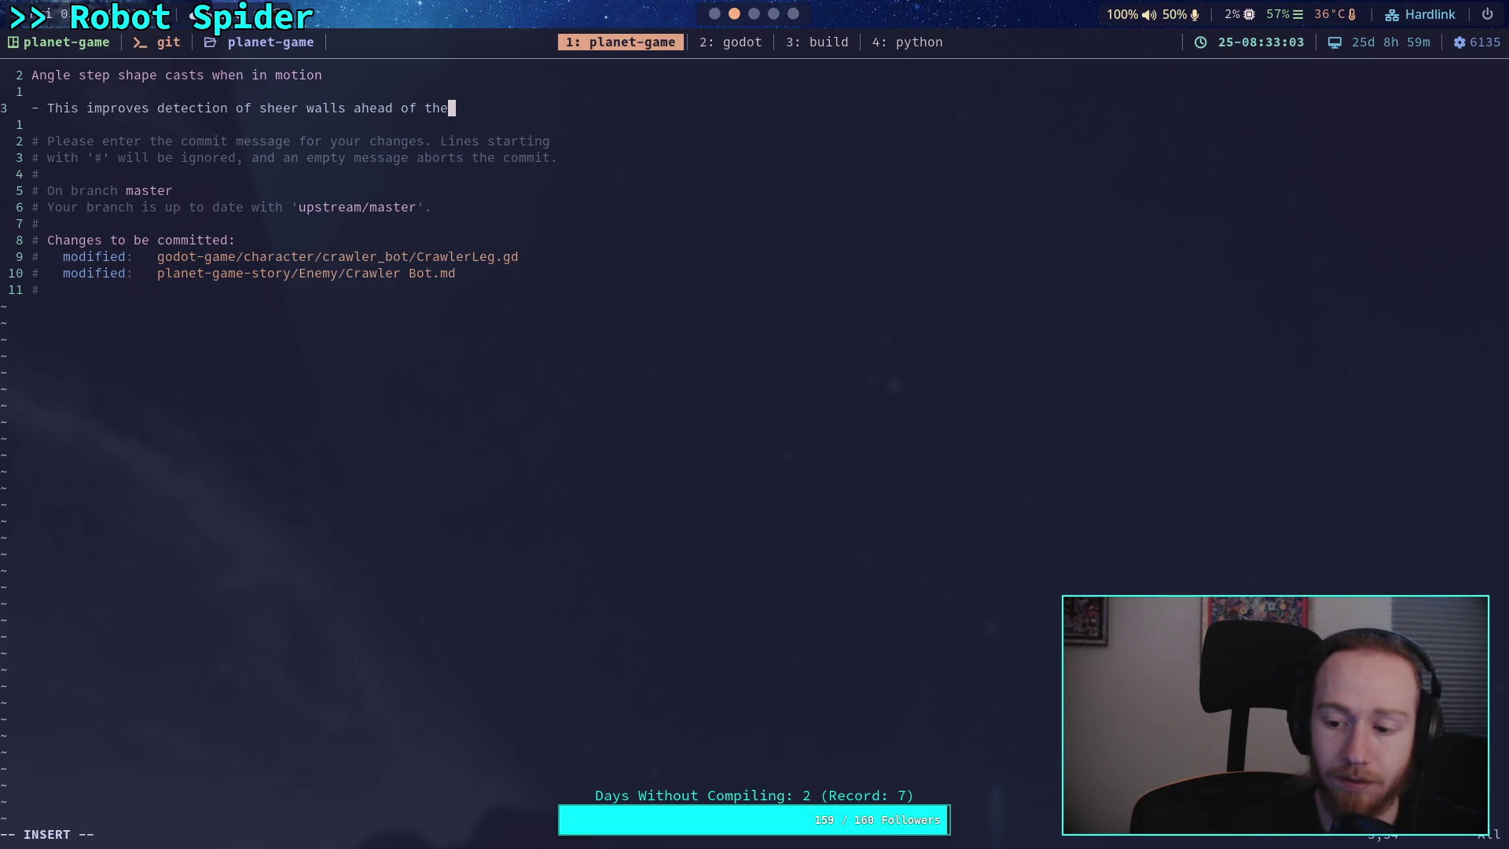
pyautogui.write(' body')
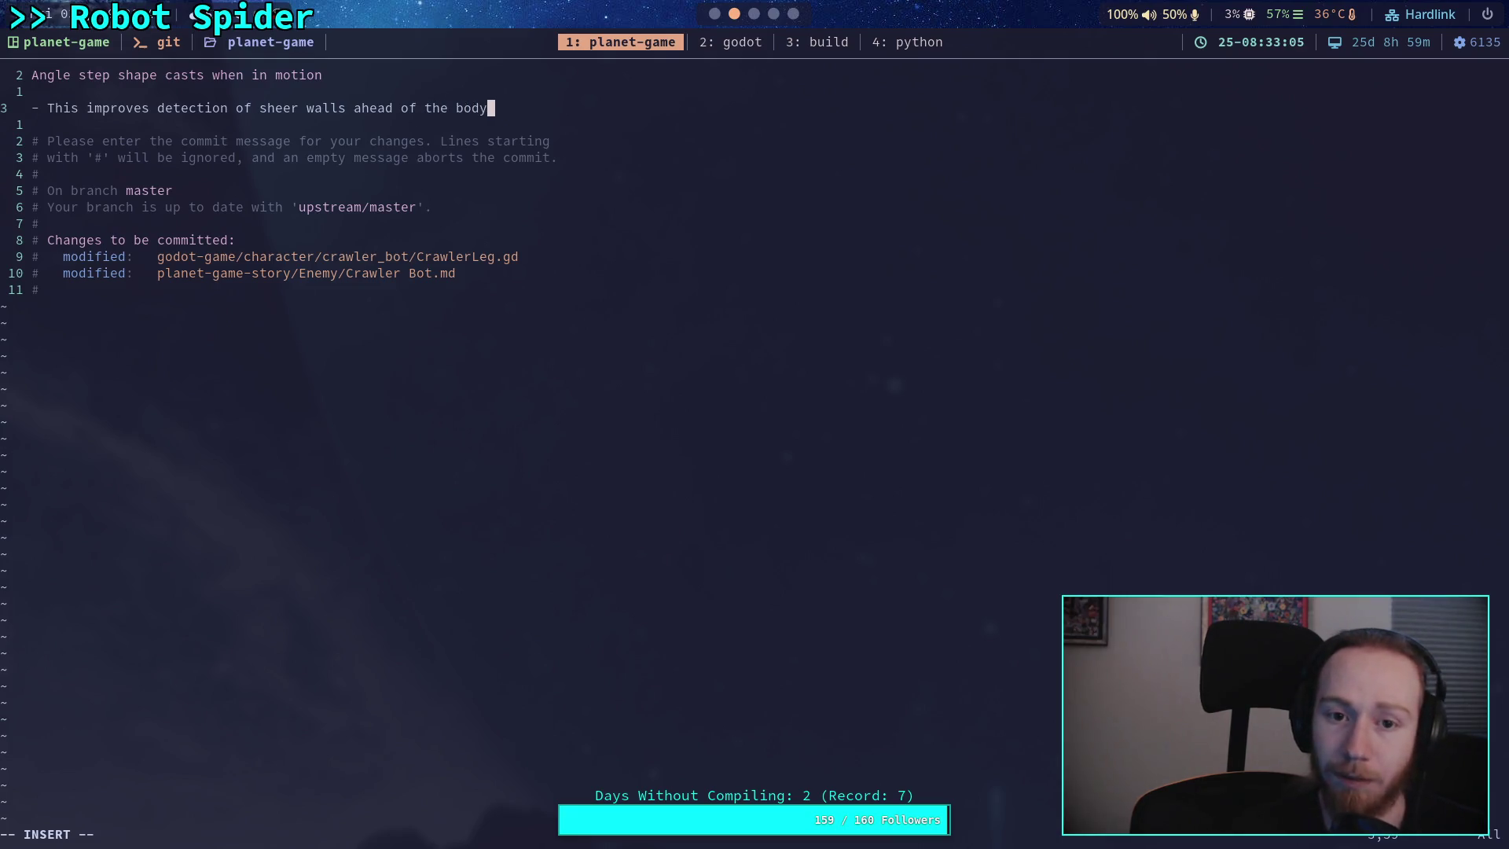
pyautogui.press('Return')
pyautogui.write('- Needs additional workn')
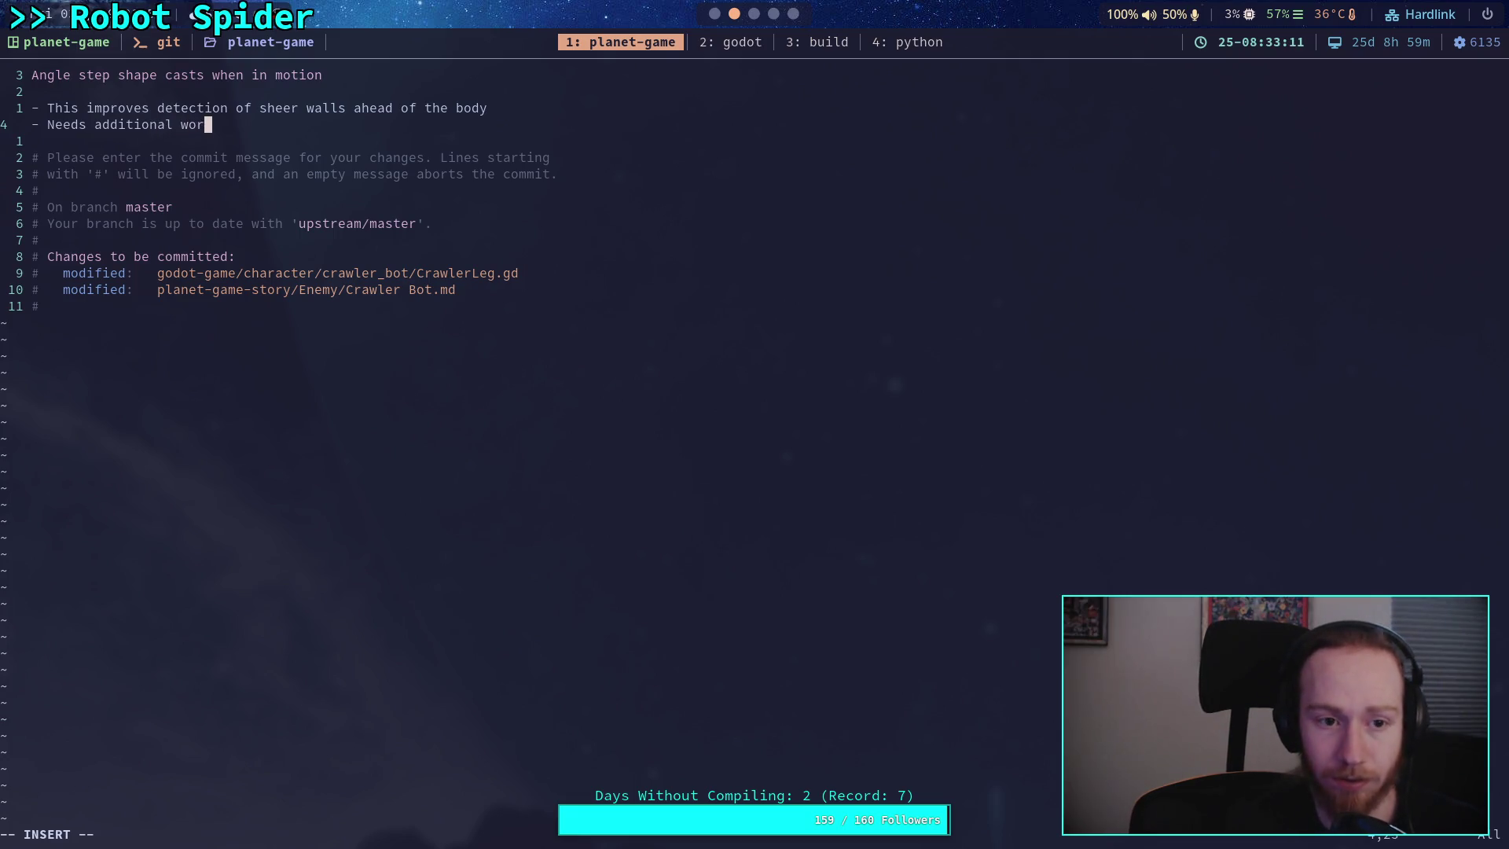
# - Continue the second bullet: needs additional work in the future for step target selection
pyautogui.press('BackSpace')
pyautogui.press('BackSpace')
pyautogui.write('in ')
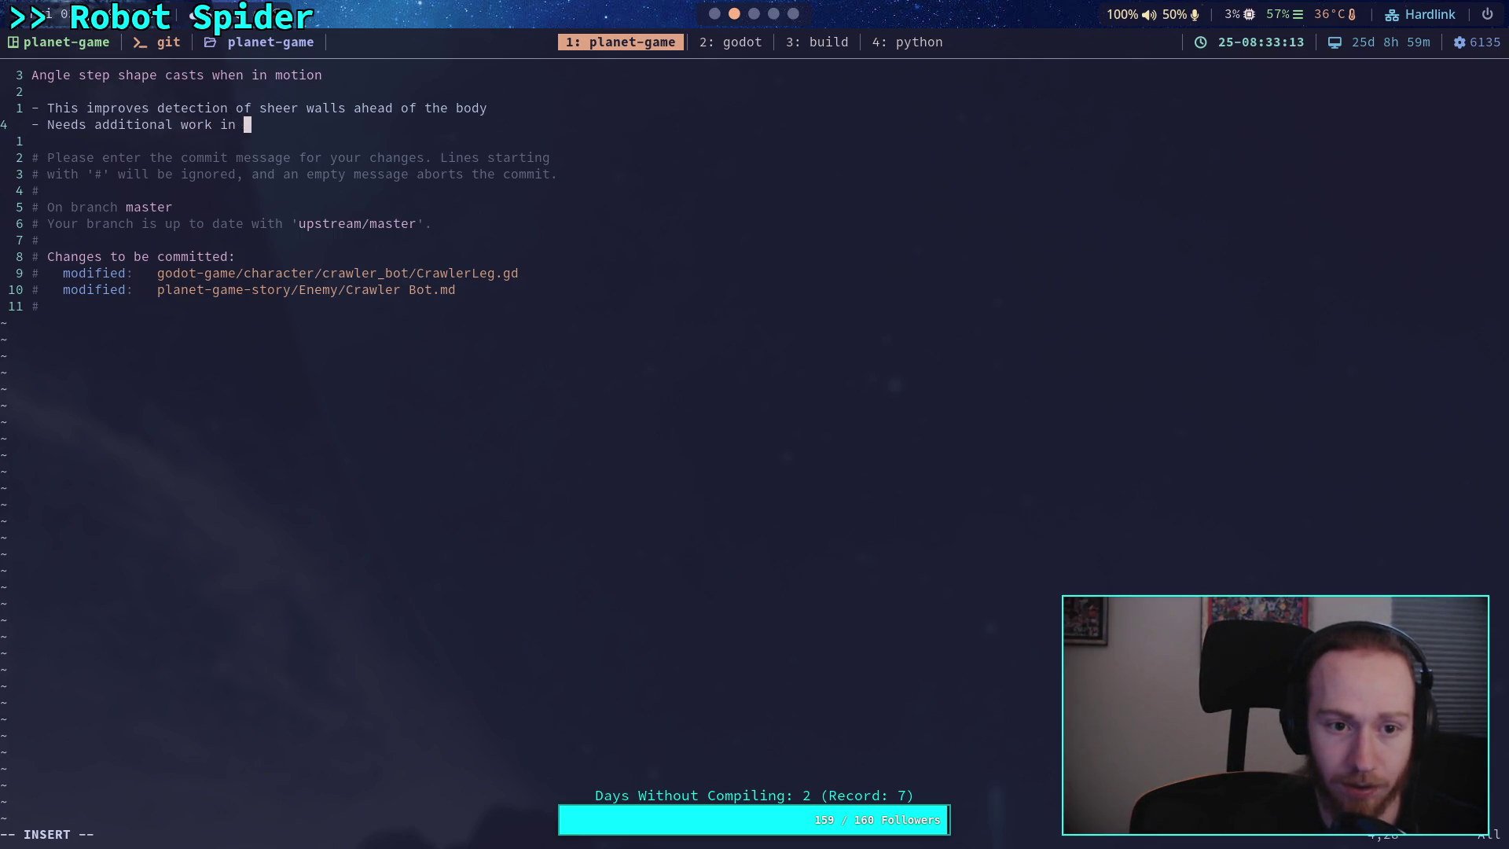
pyautogui.write('the future ')
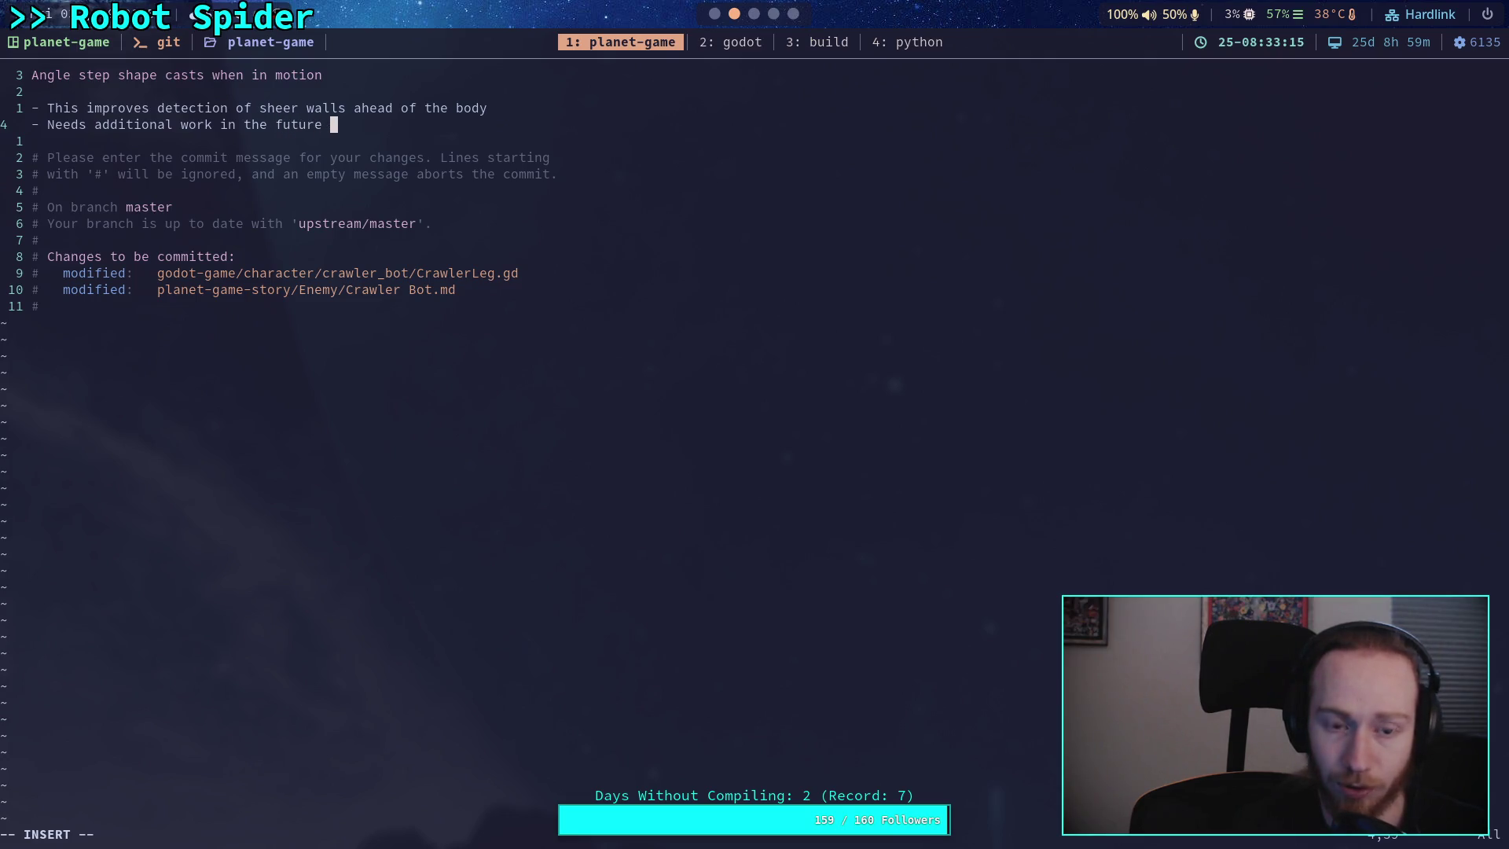
pyautogui.write('around ')
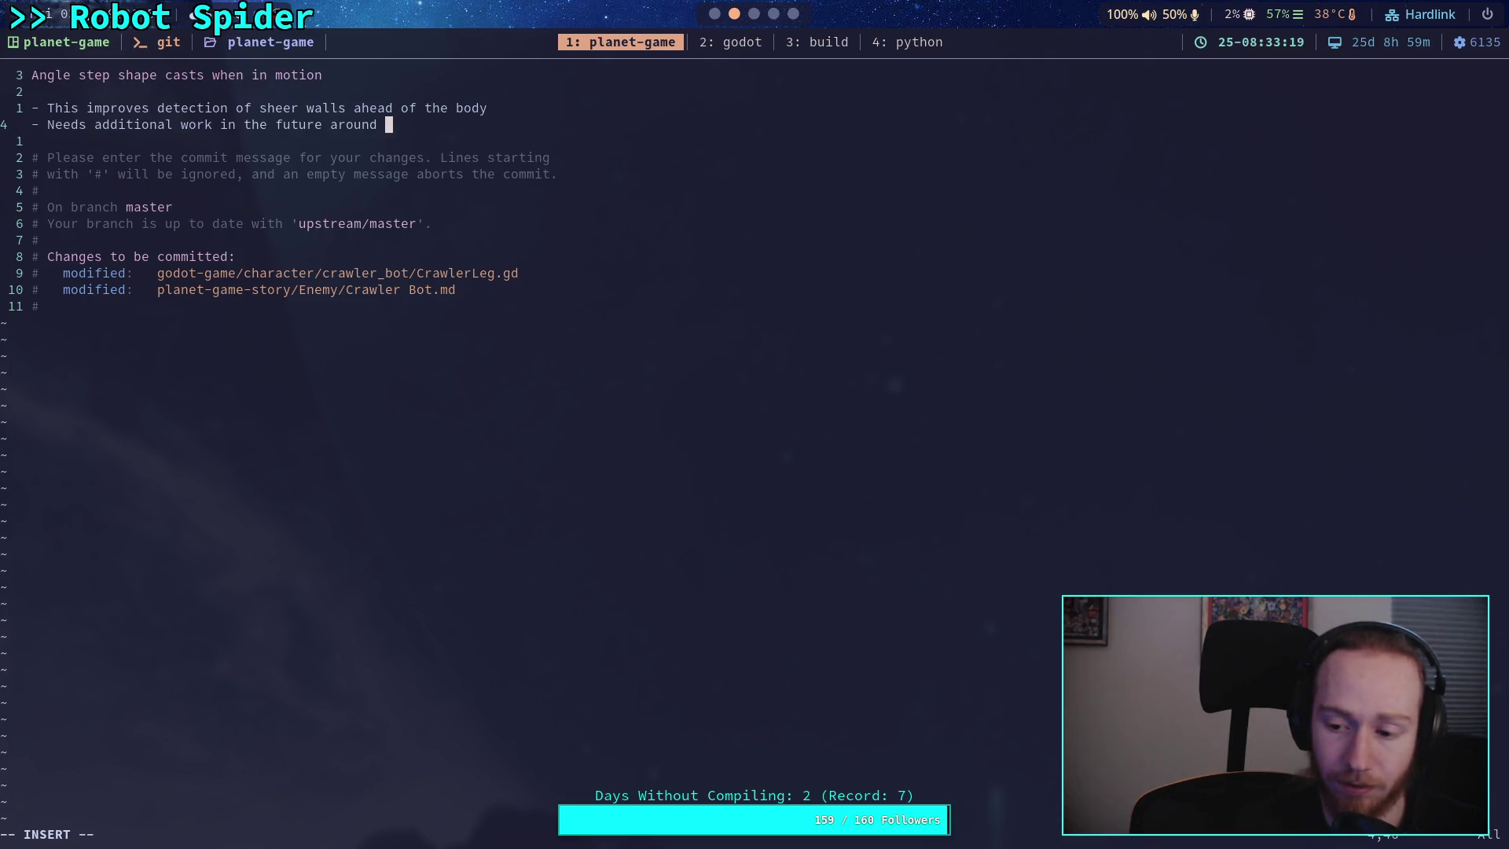
pyautogui.write('target ')
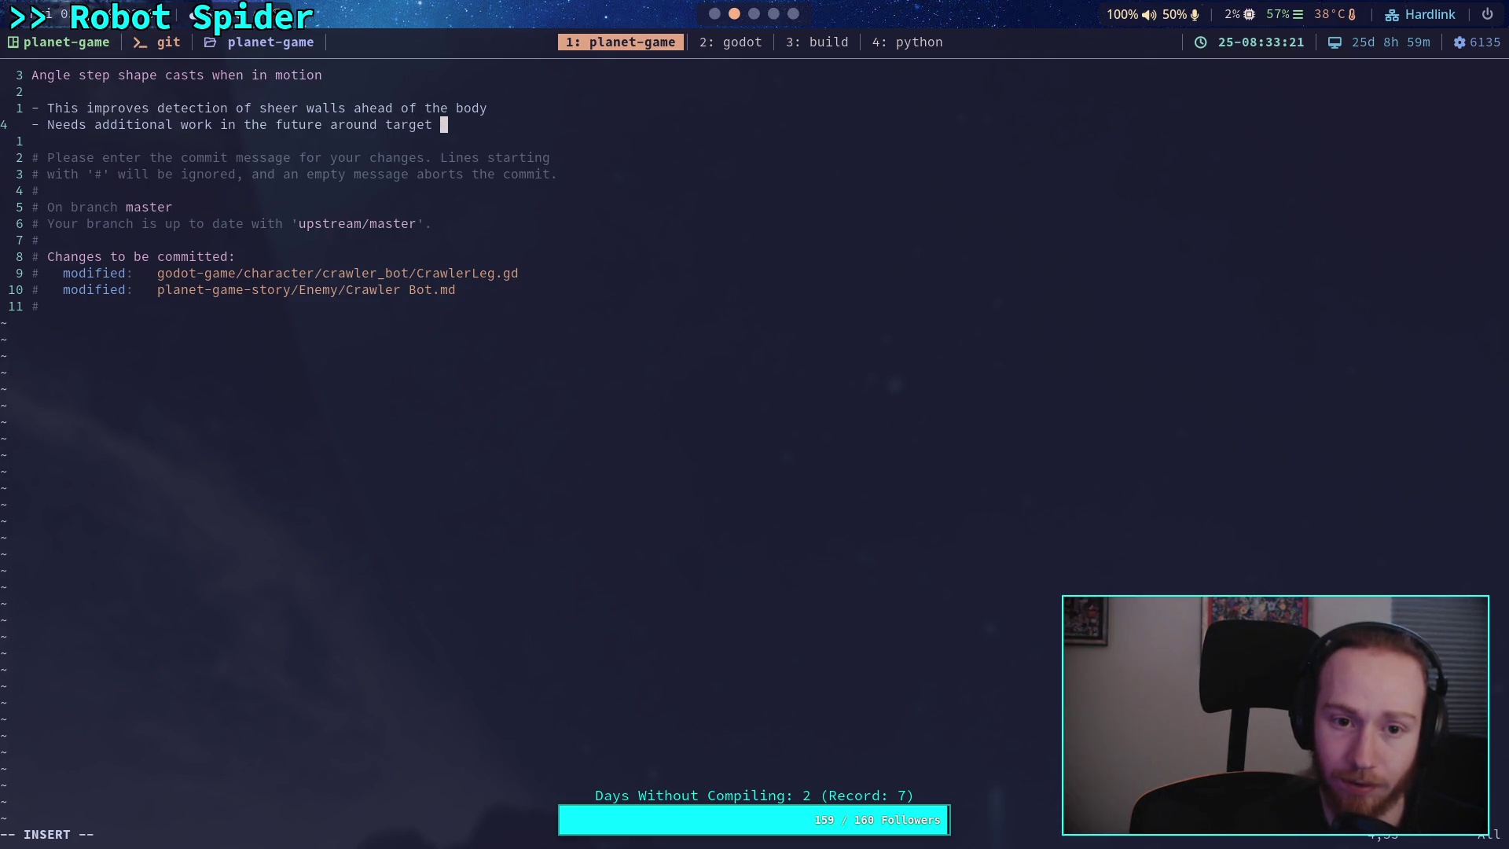
pyautogui.write('selection')
pyautogui.press('BackSpace')
pyautogui.press('BackSpace')
pyautogui.press('BackSpace')
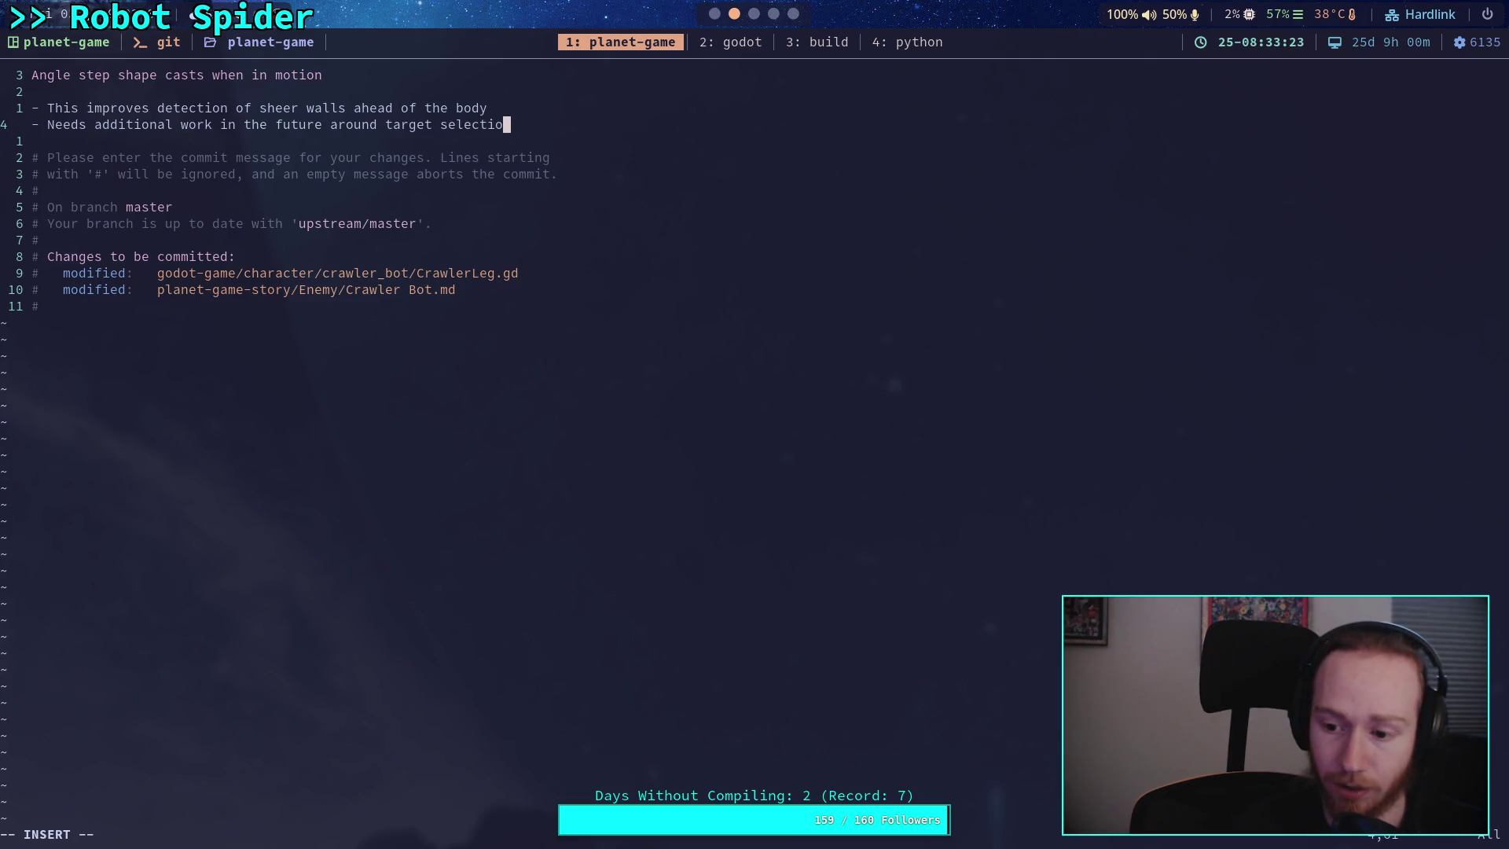
pyautogui.press('BackSpace')
pyautogui.press('BackSpace')
pyautogui.press('BackSpace')
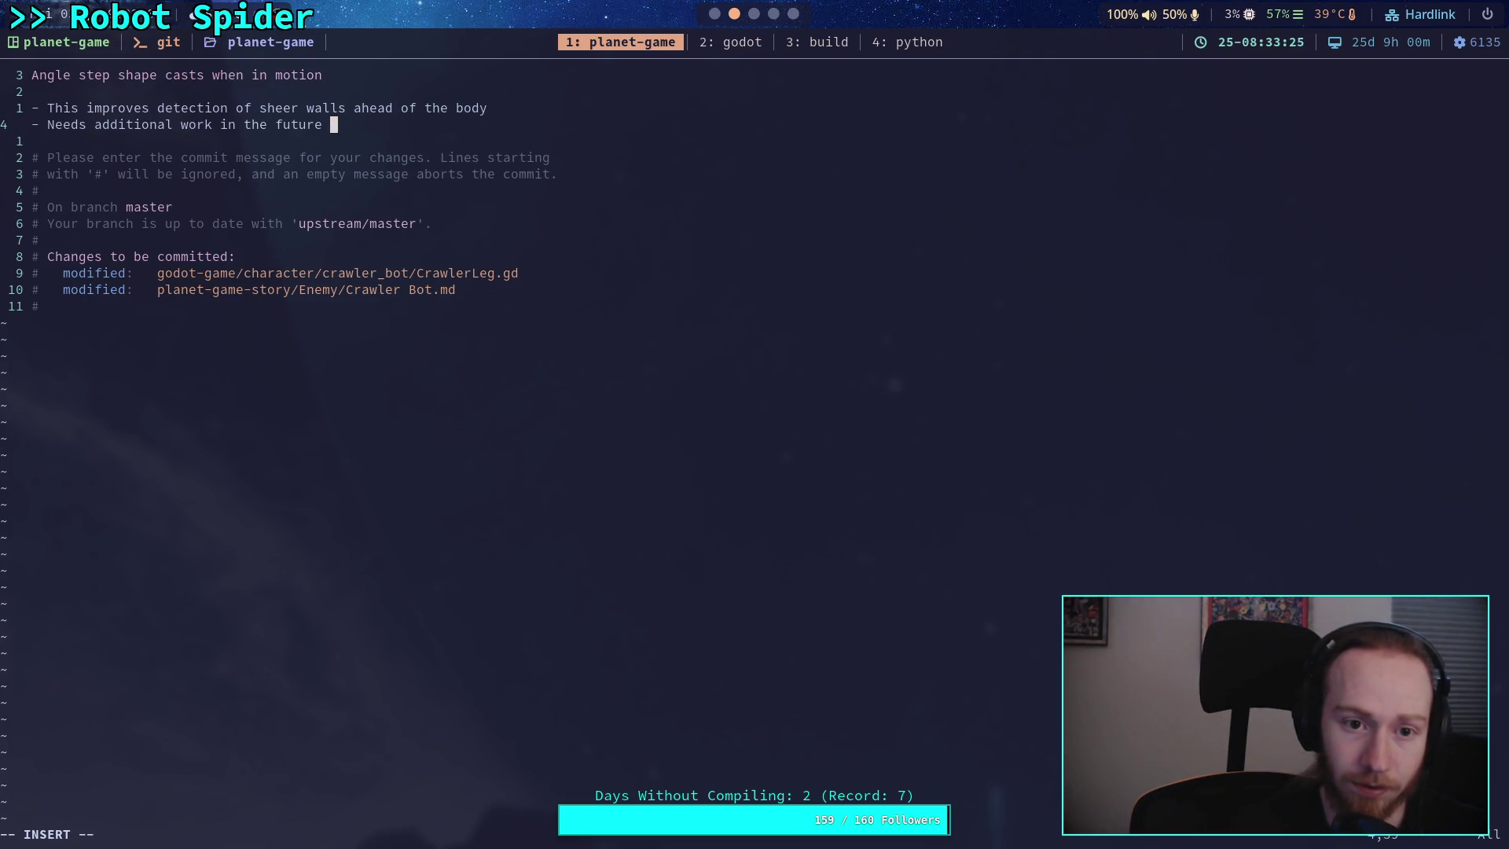
pyautogui.write('for ta')
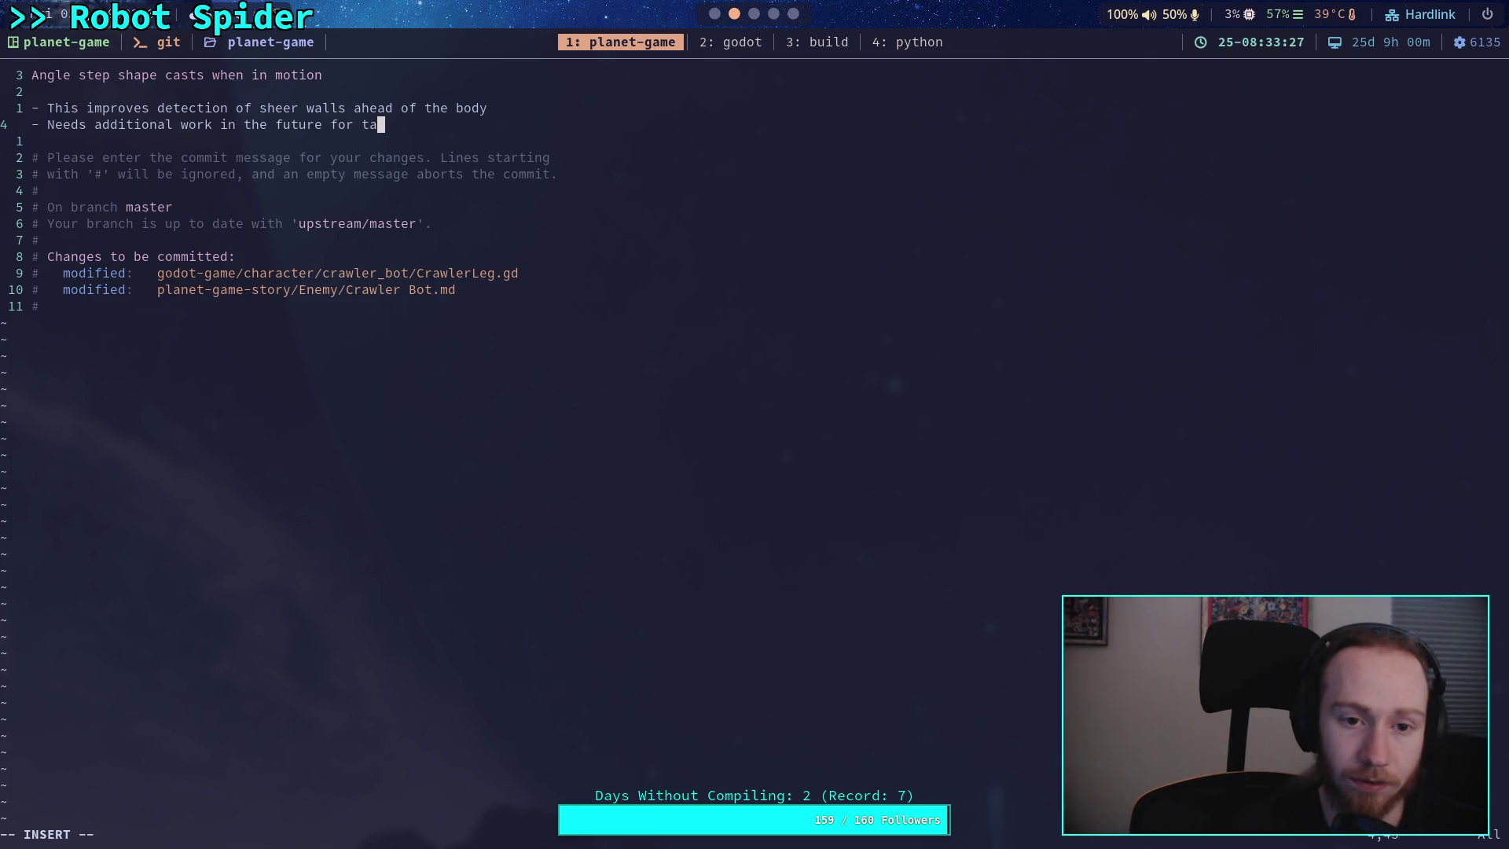
pyautogui.press('BackSpace')
pyautogui.press('BackSpace')
pyautogui.write('step t')
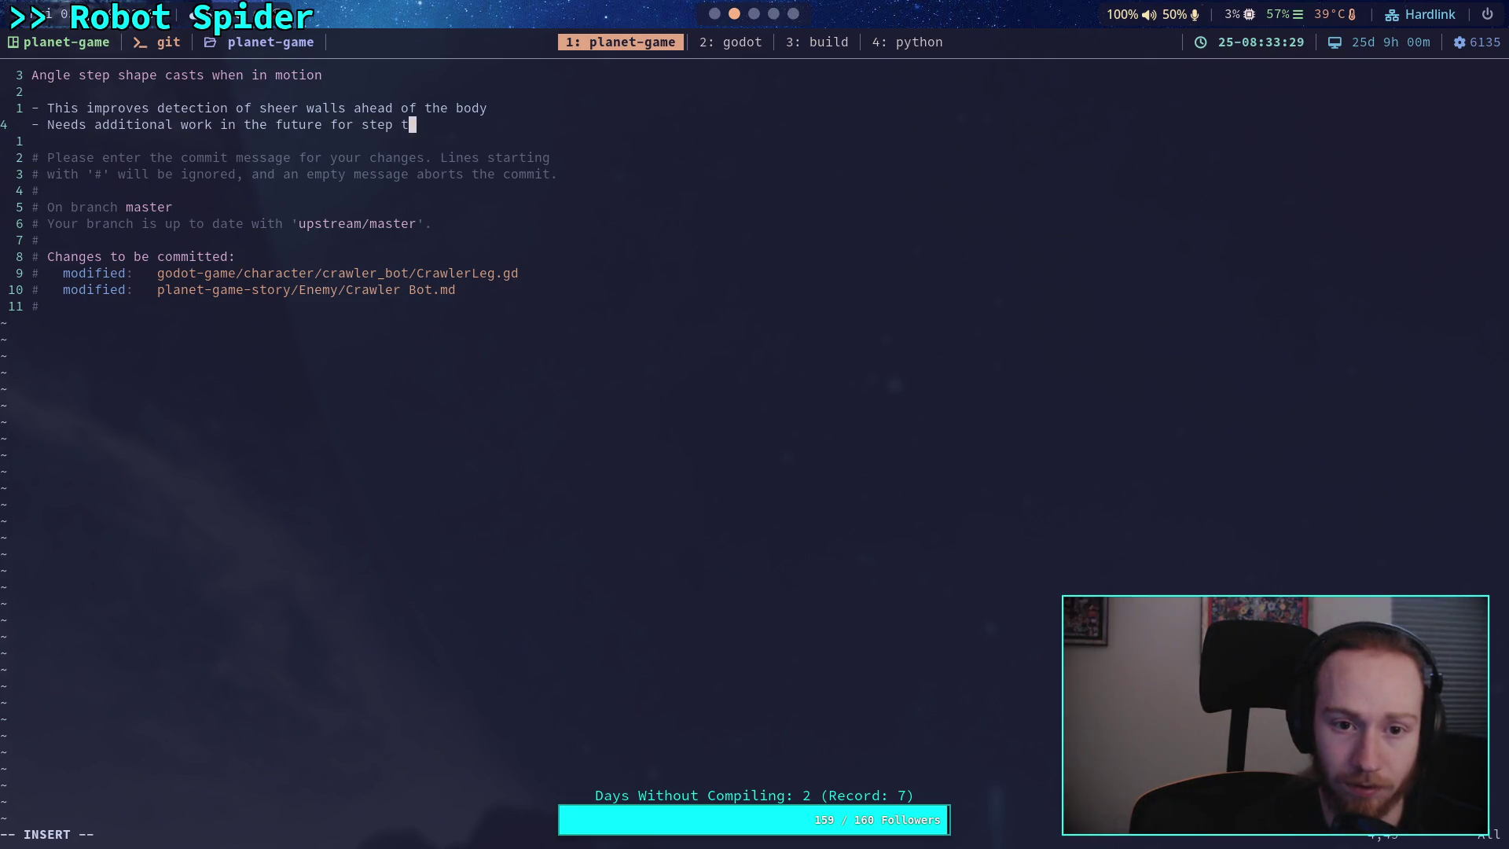
pyautogui.write('arget select')
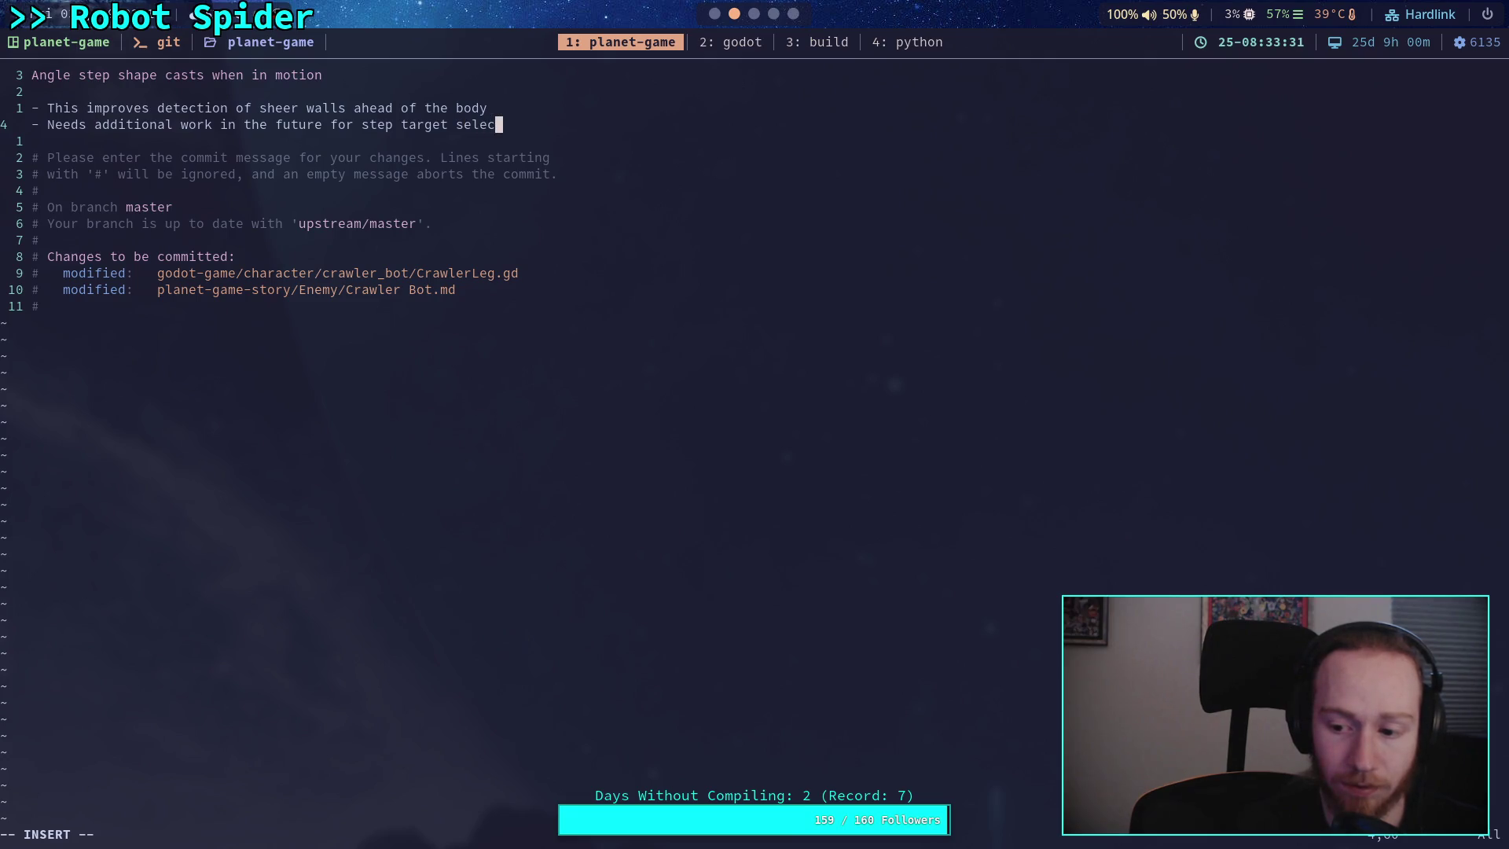
pyautogui.press('BackSpace')
pyautogui.press('BackSpace')
pyautogui.press('BackSpace')
pyautogui.press('BackSpace')
pyautogui.press('Return')
pyautogui.write('s')
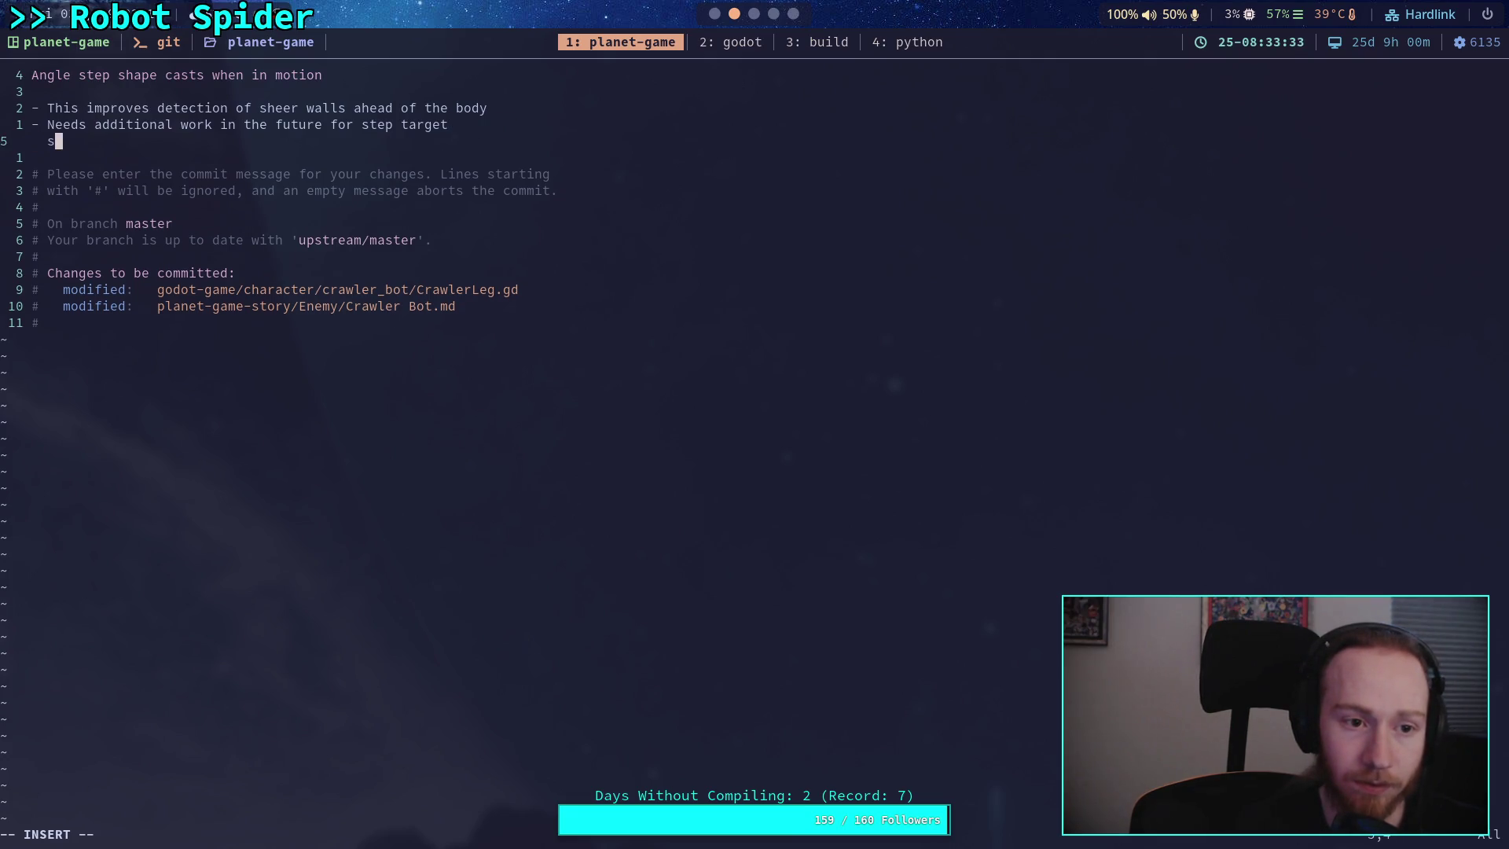
pyautogui.write('election ')
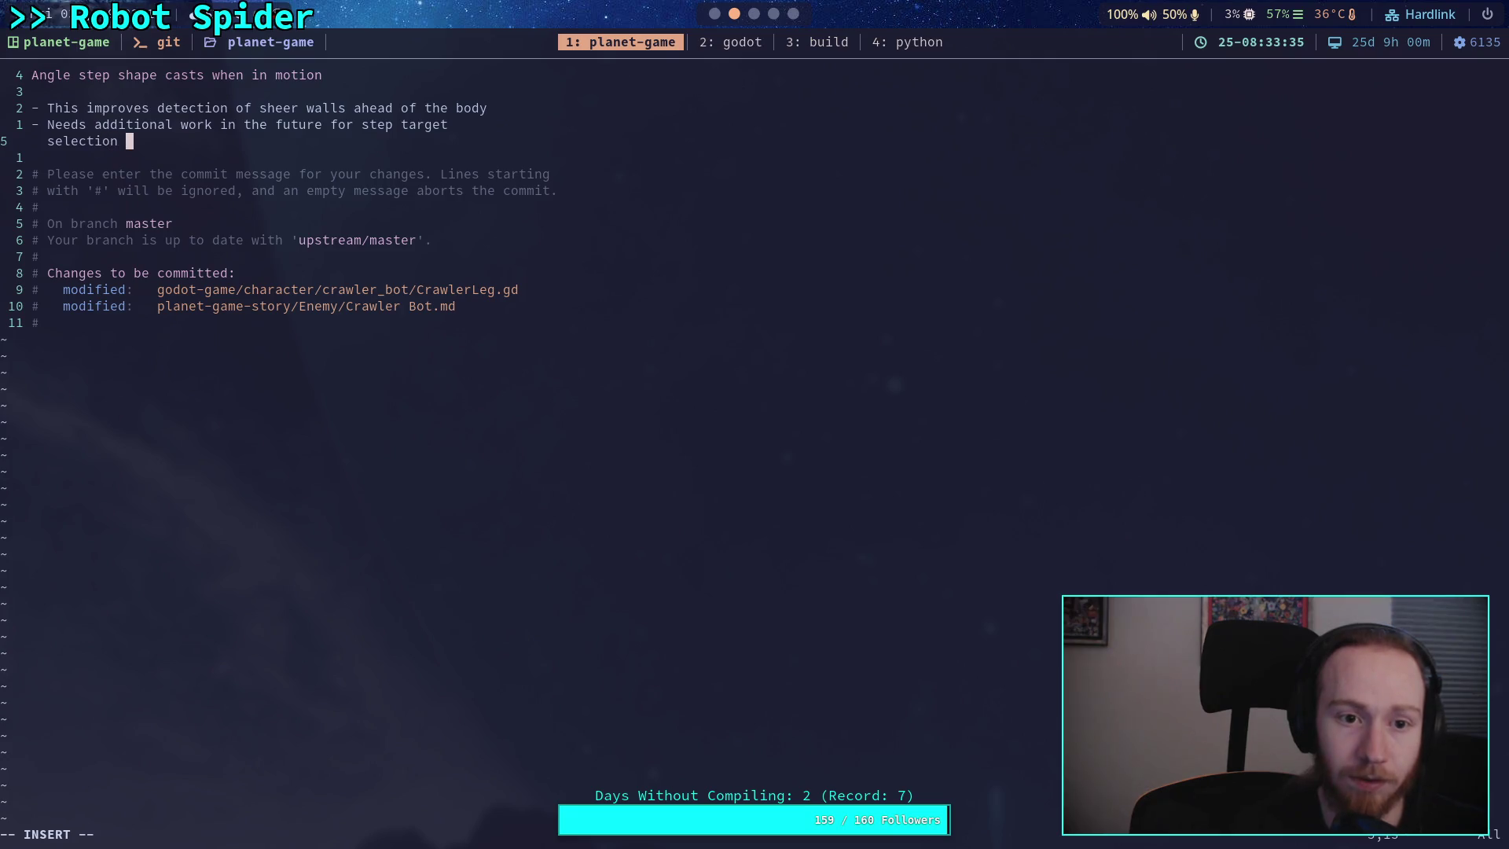
pyautogui.write('and')
# - Finish it with ', and even when at low speeds it struggles to climb the wall (spin-outs)' and enter :wq
pyautogui.press('BackSpace')
pyautogui.press('BackSpace')
pyautogui.press('BackSpace')
pyautogui.write(', and ')
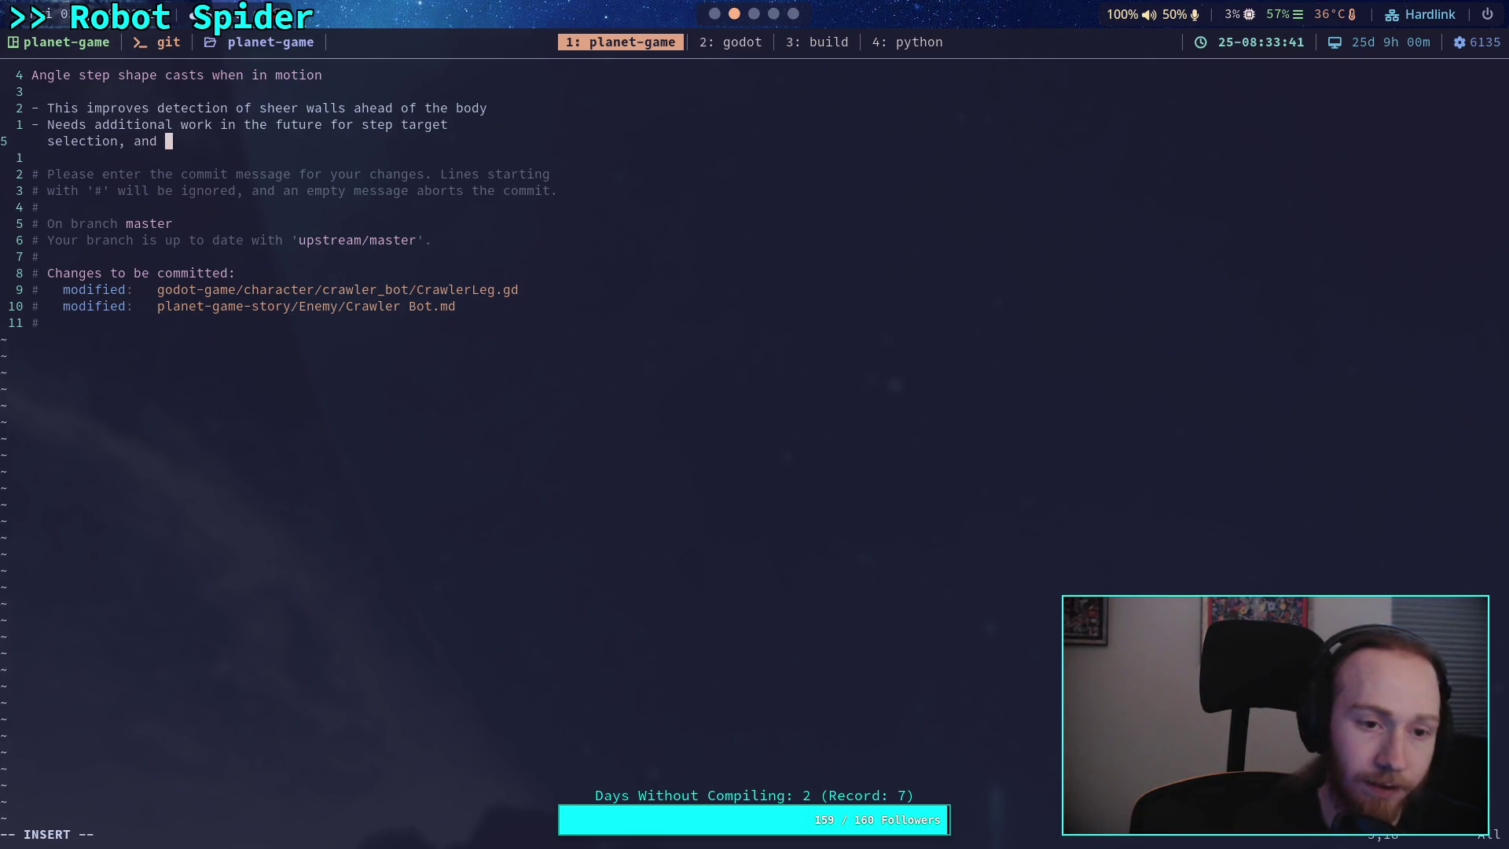
pyautogui.write('even when at low speeds ')
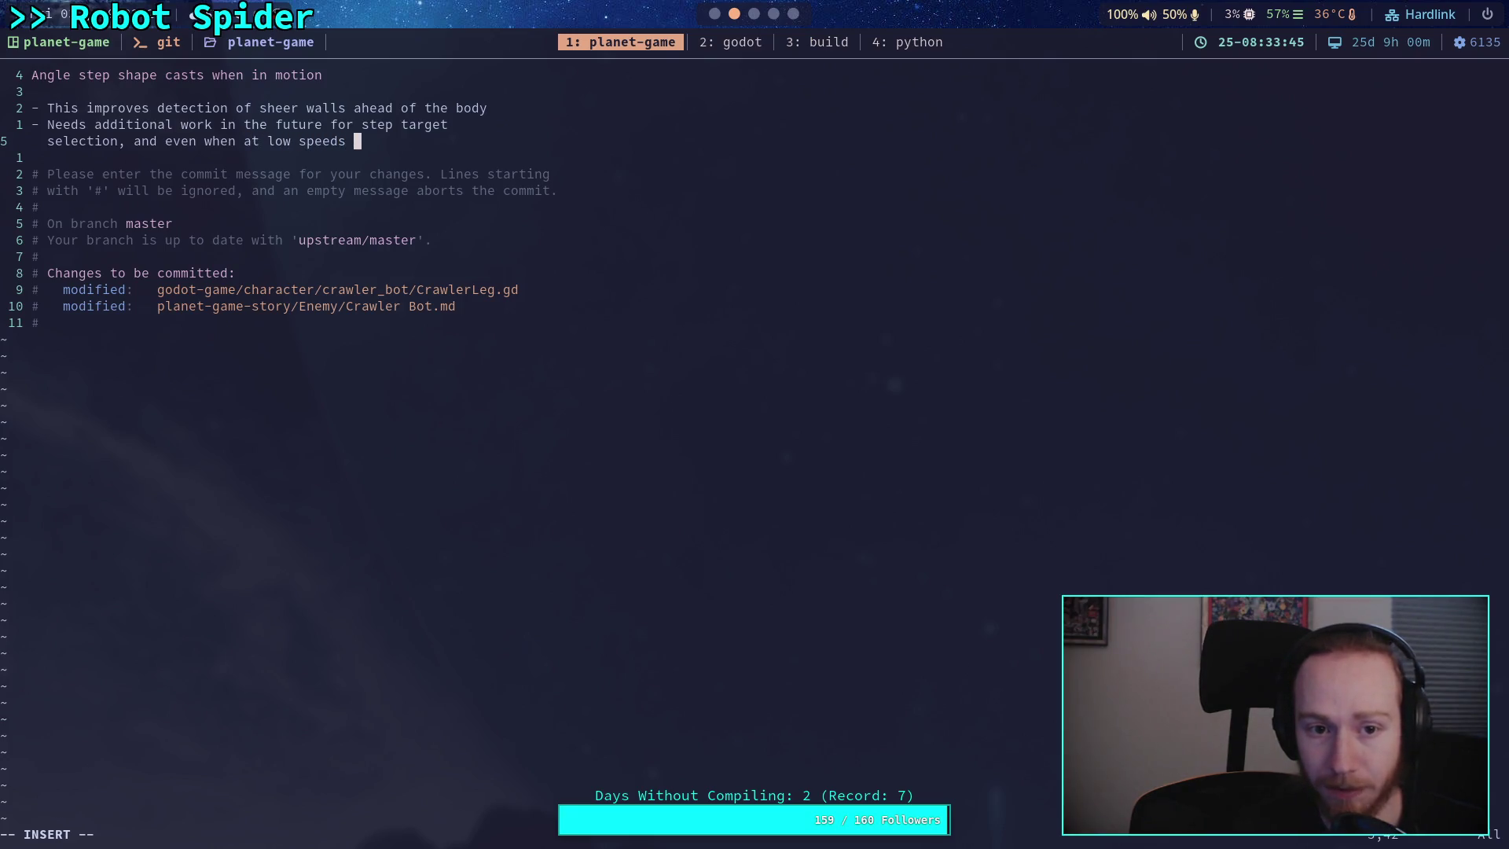
pyautogui.write('it struggle')
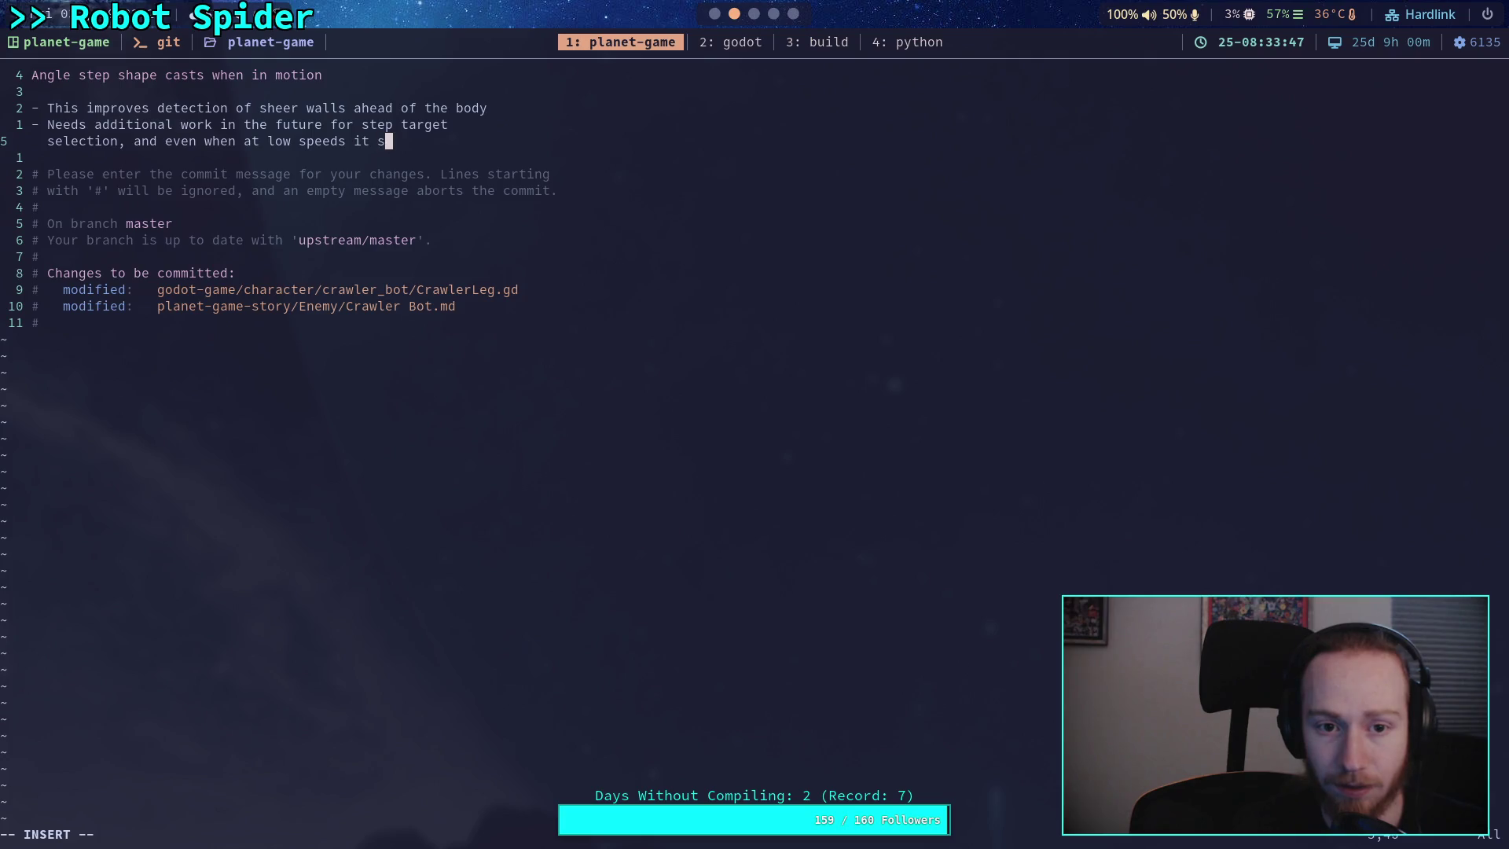
pyautogui.write('s to ')
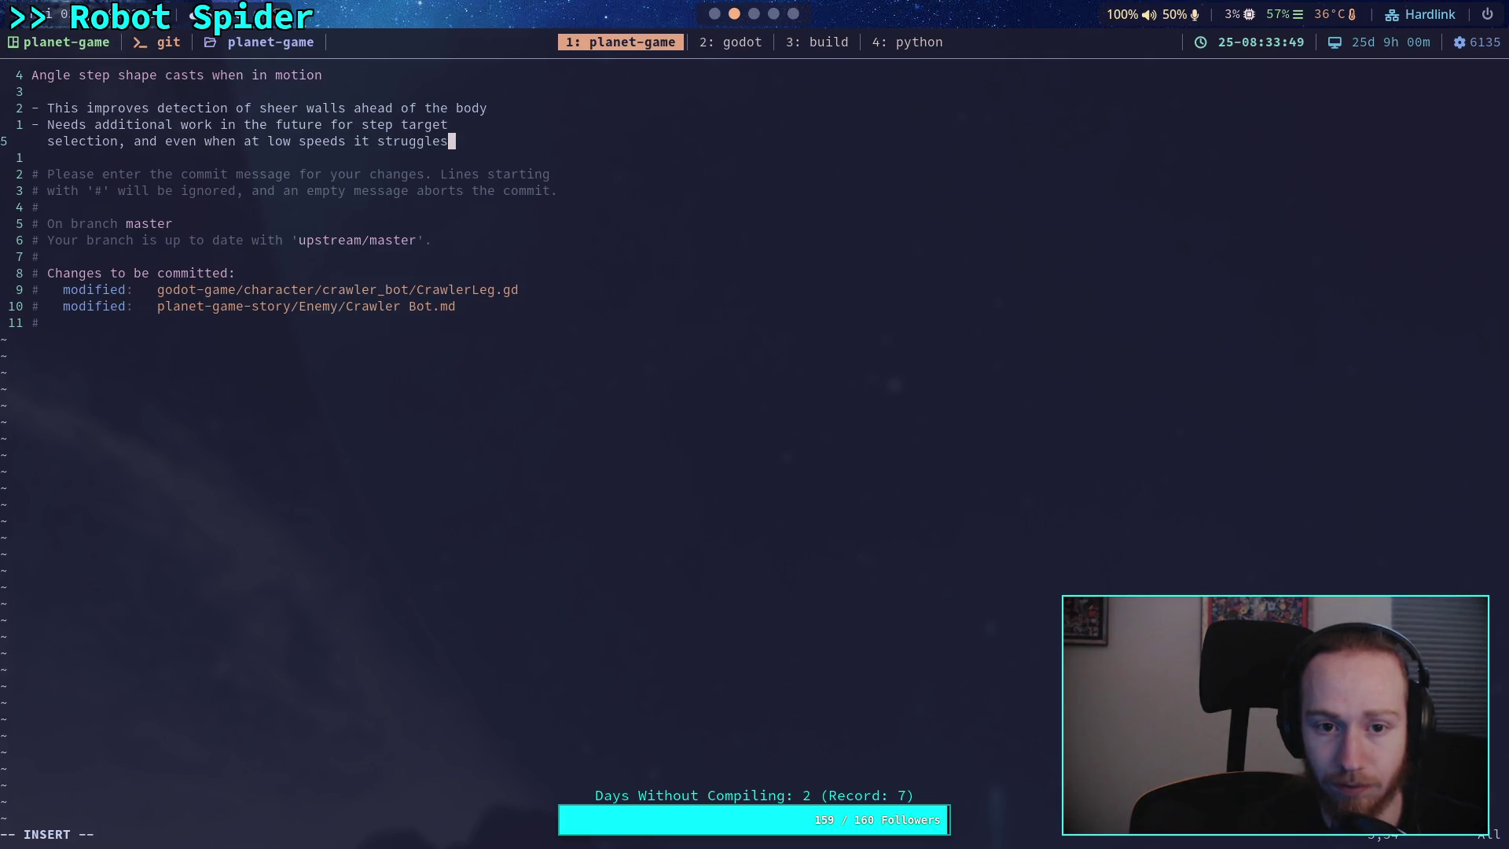
pyautogui.write('  clim')
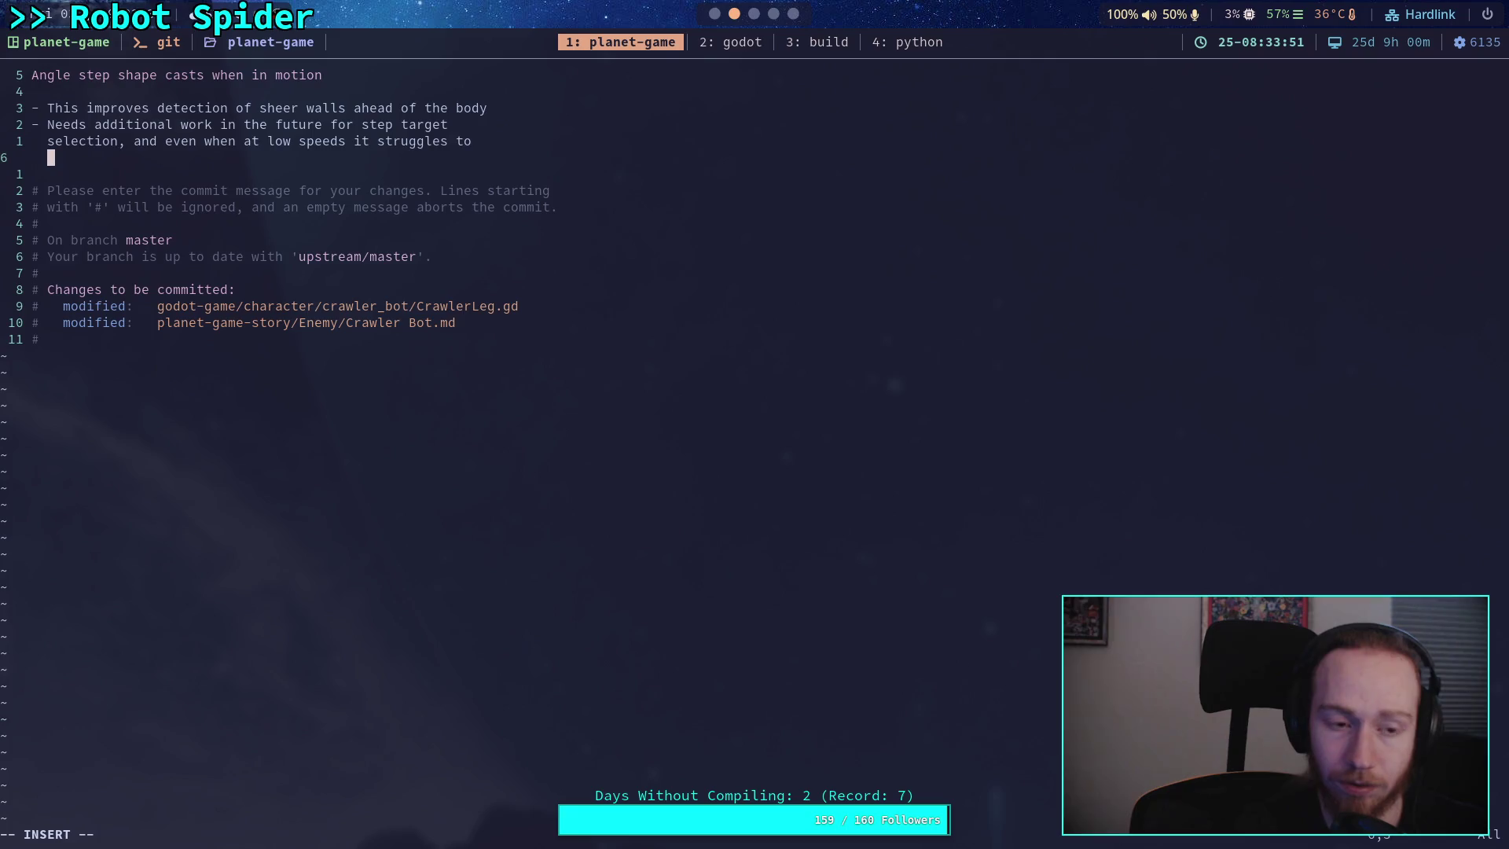
pyautogui.write('b the ')
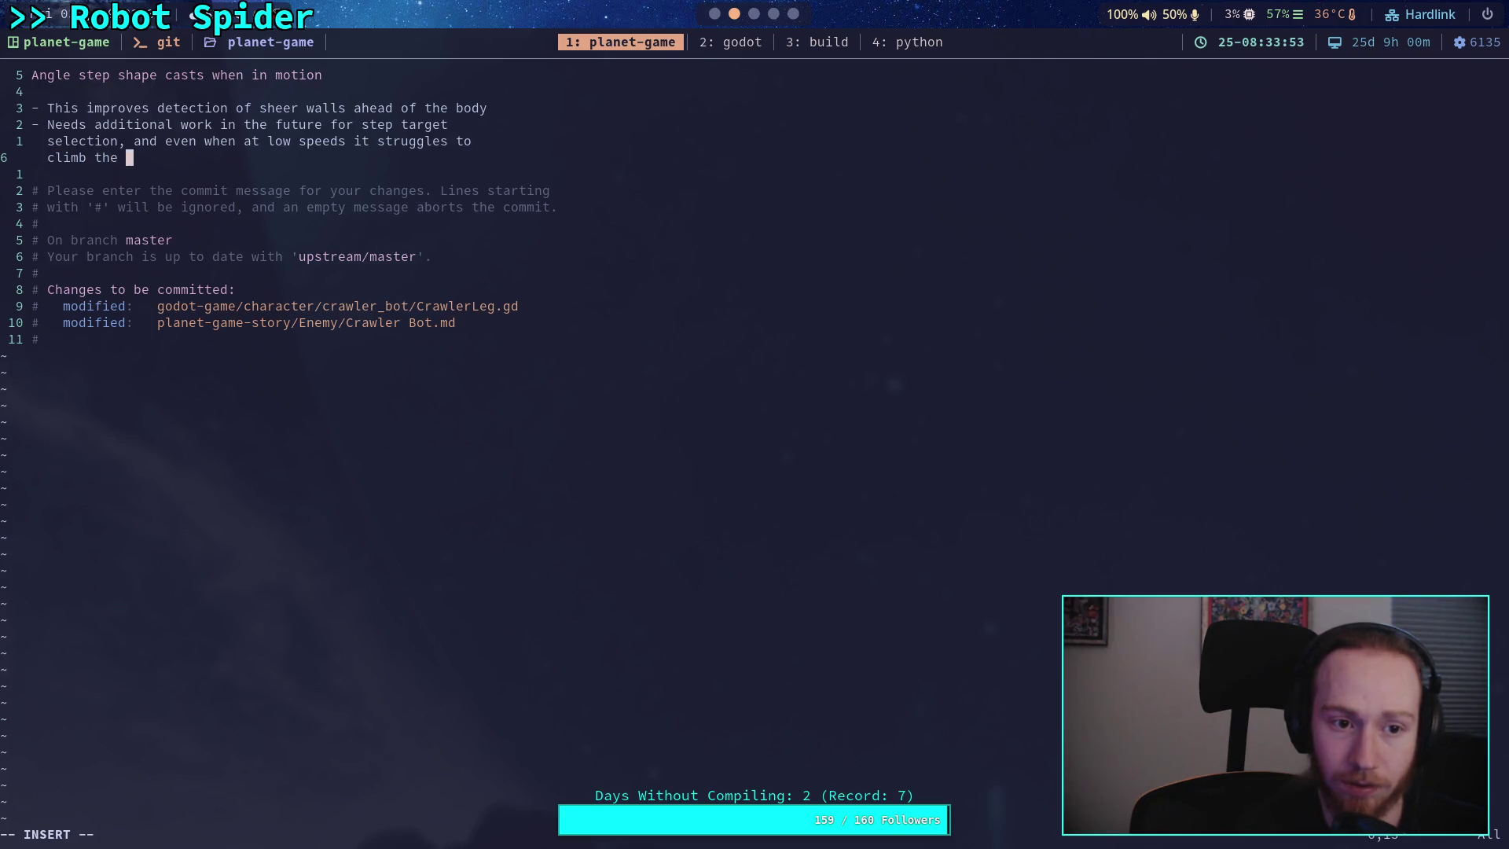
pyautogui.write('wall (s')
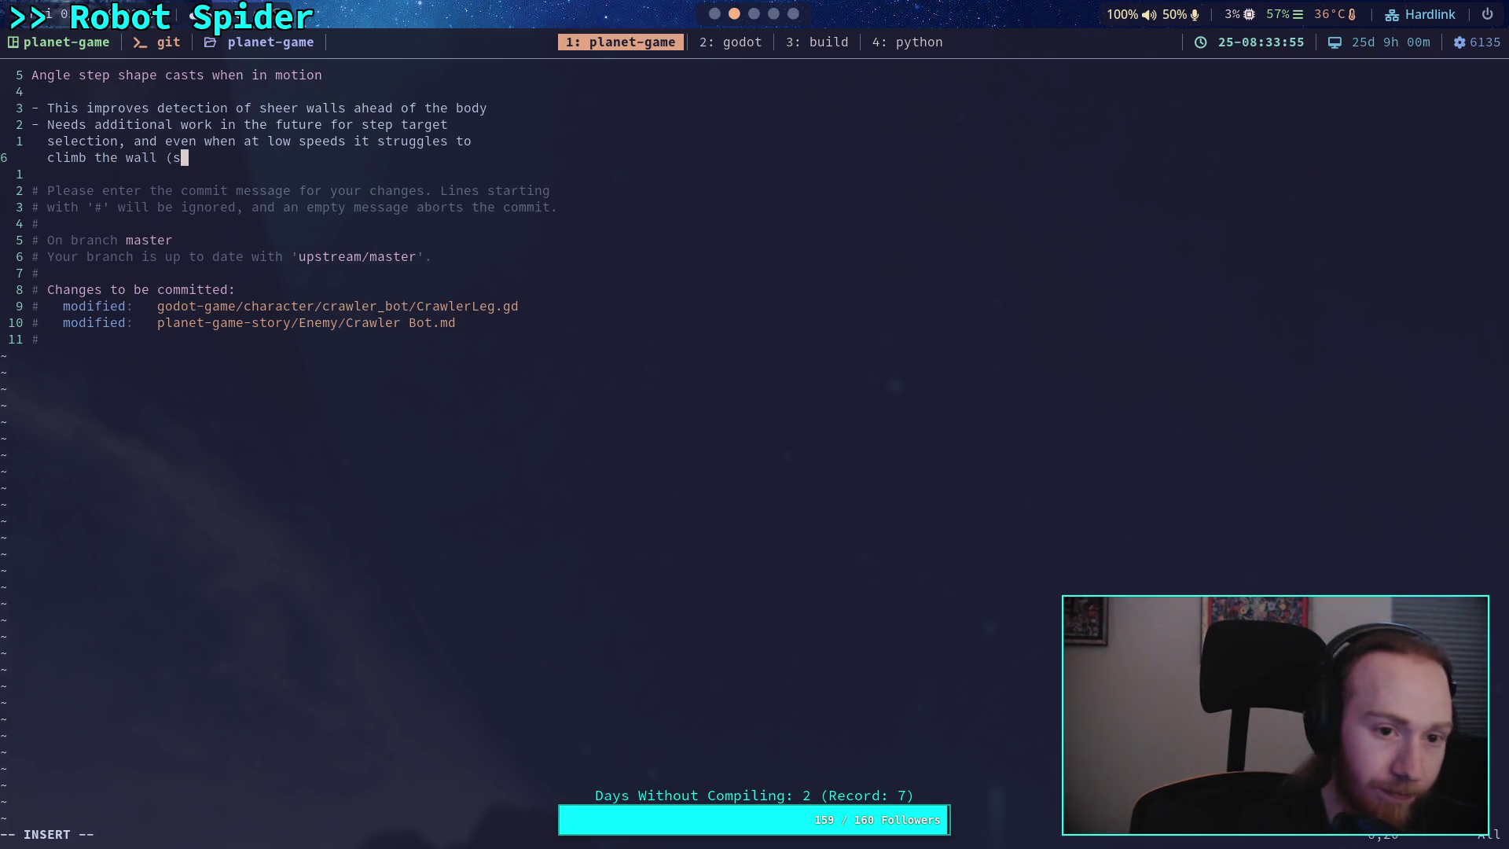
pyautogui.write('pin-out')
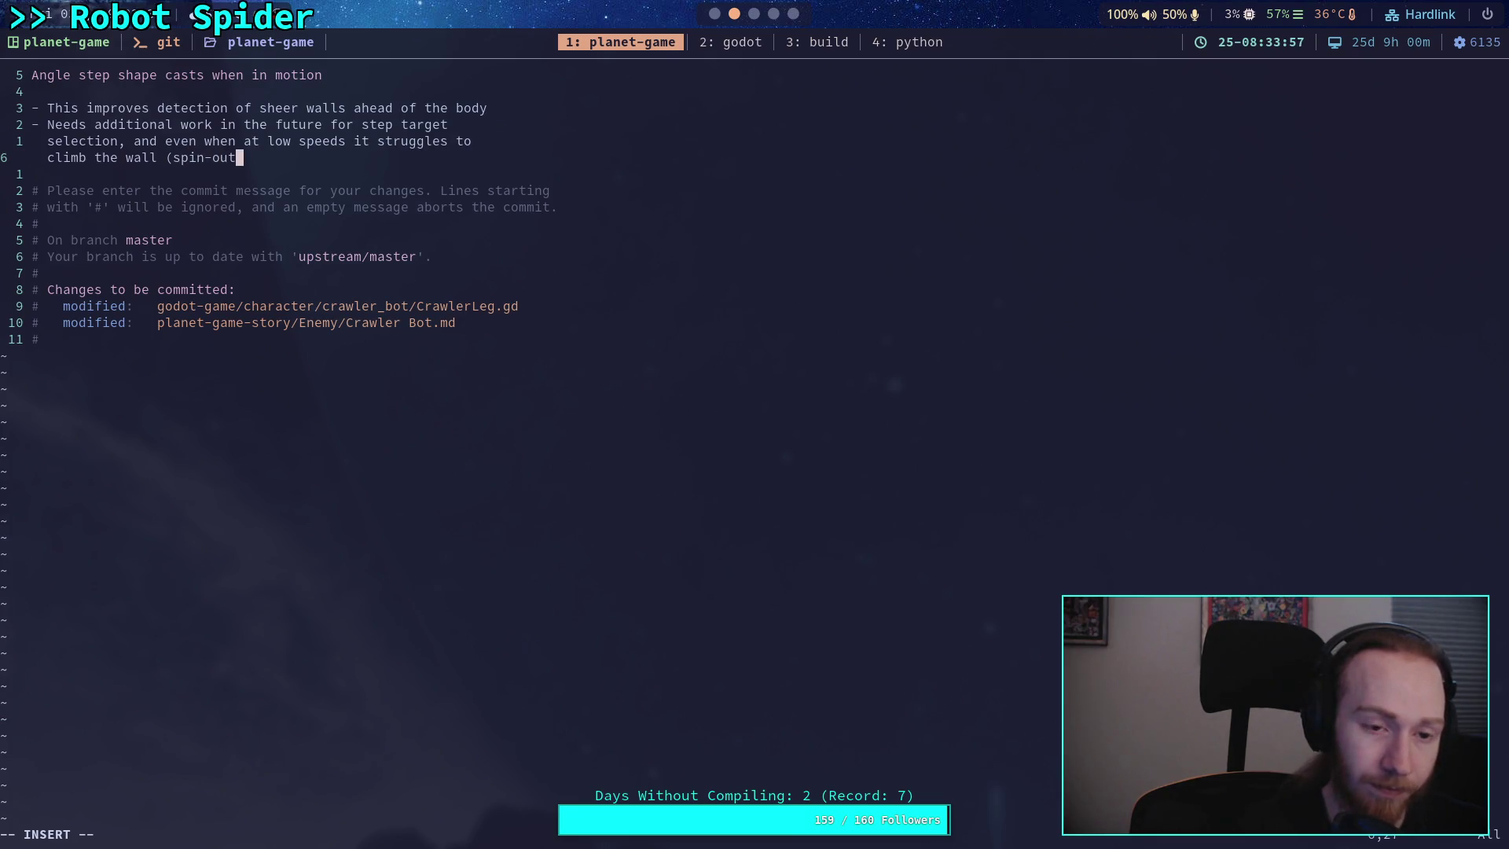
pyautogui.write('s)')
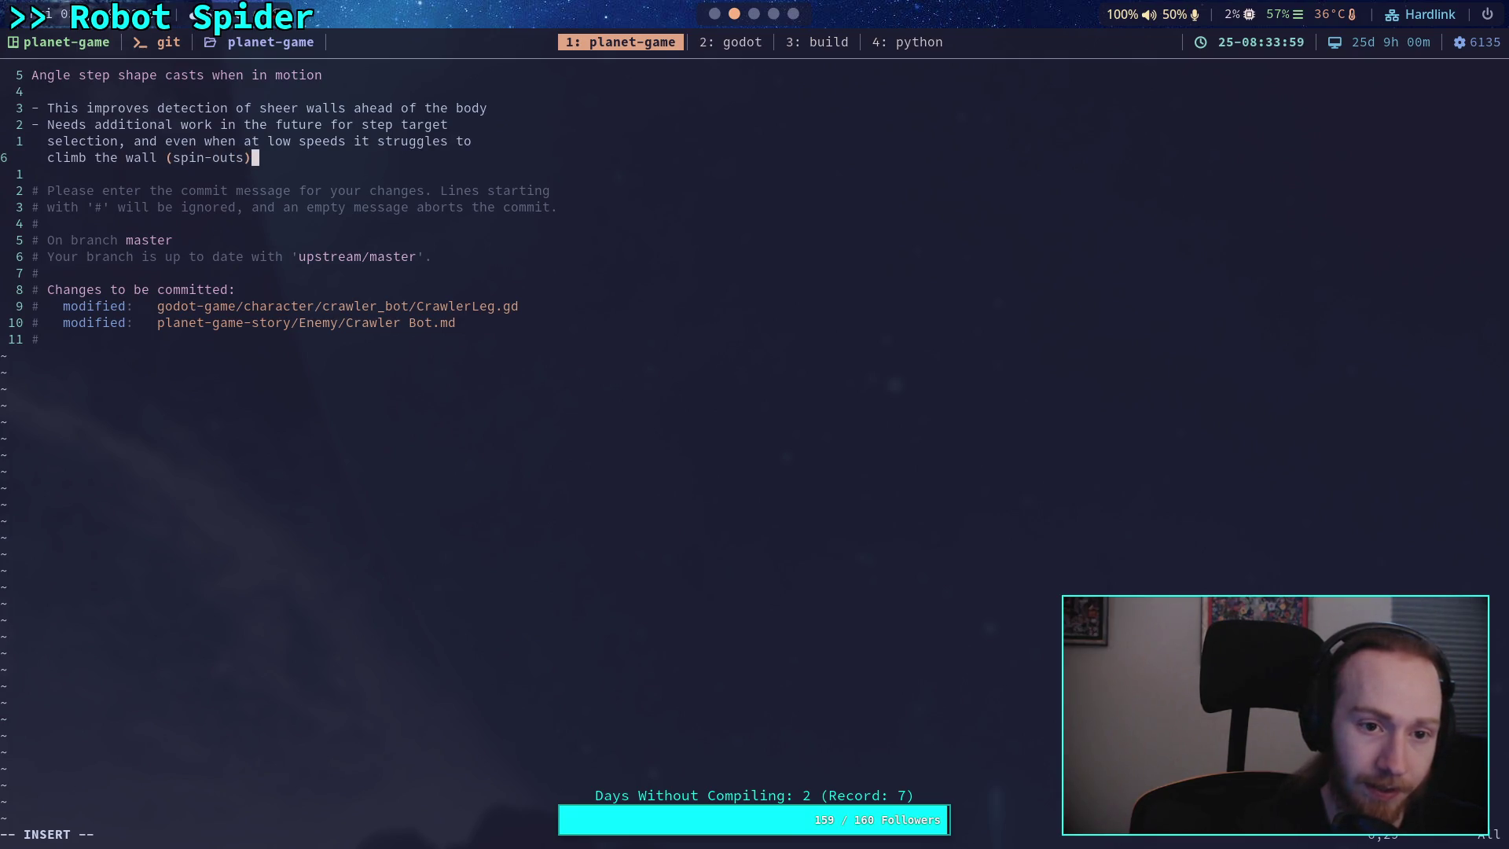
pyautogui.press('Return')
pyautogui.press('BackSpace')
pyautogui.press('Escape')
pyautogui.write(':wq')
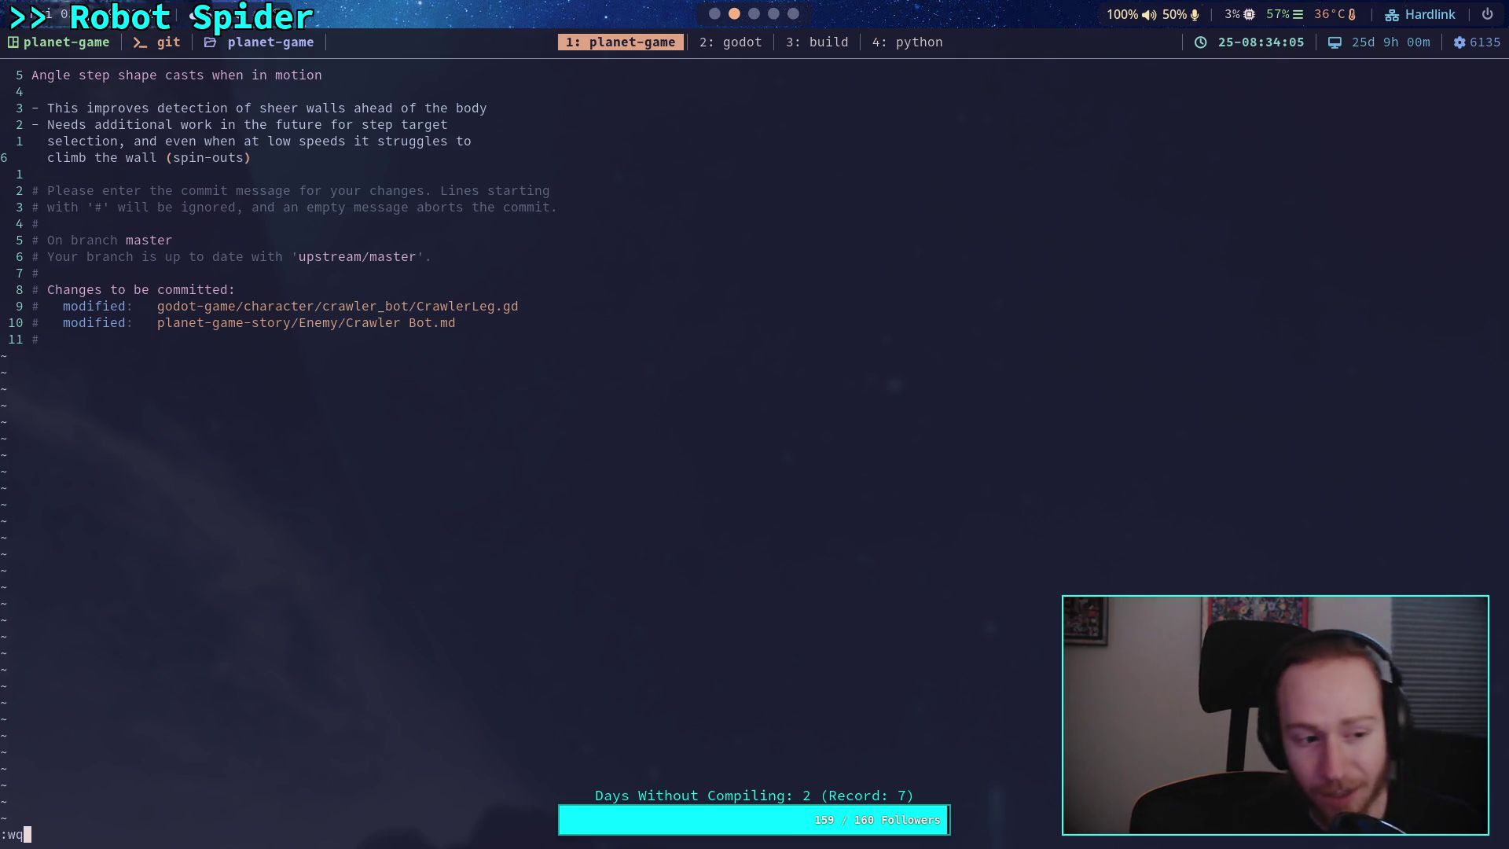
# - Finish the commit, push it to master with git push, and switch to Obsidian
pyautogui.press('Return')
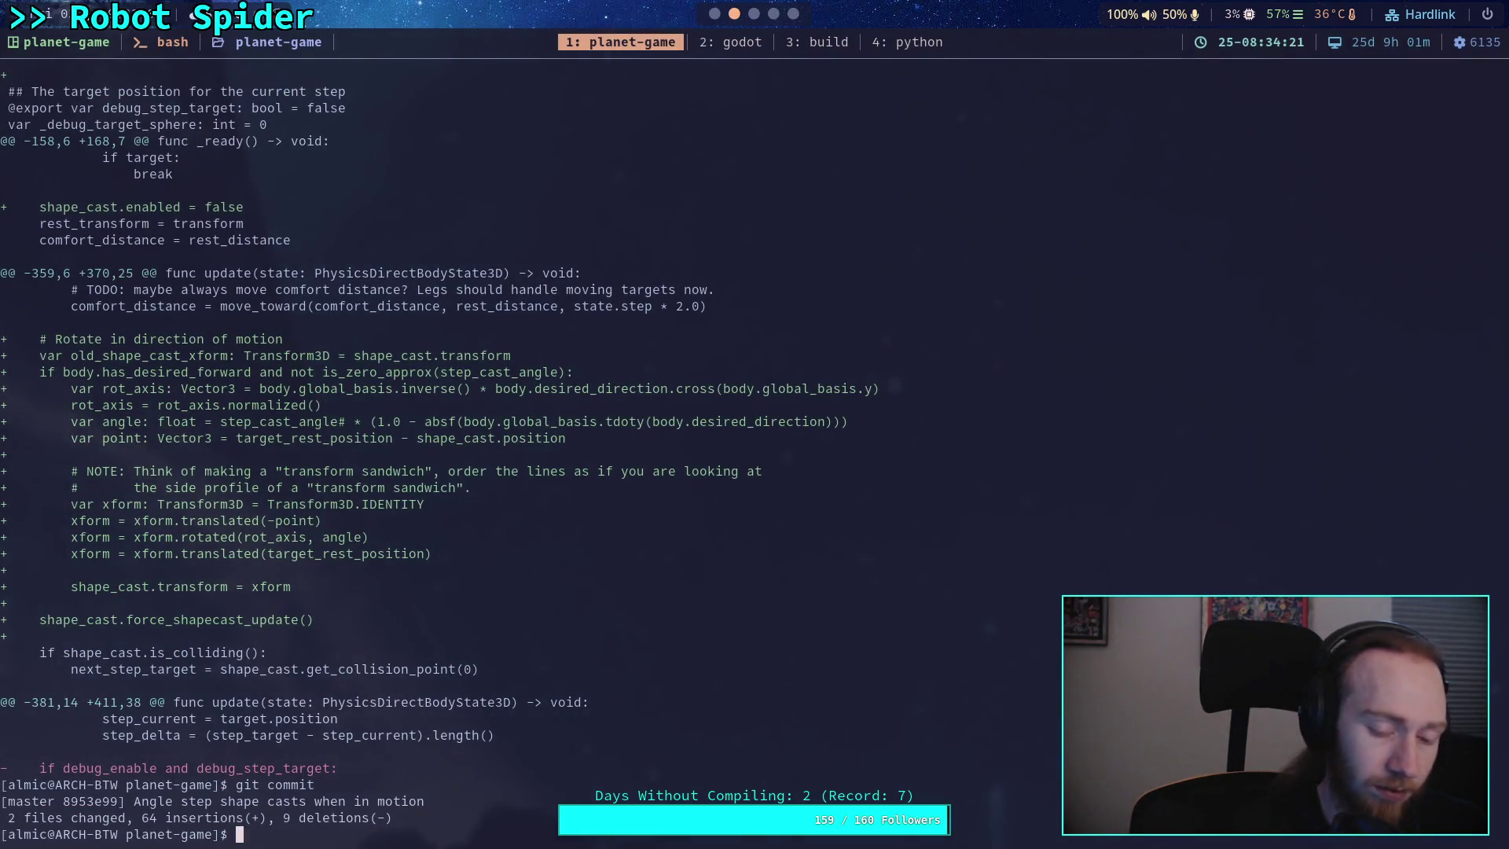
pyautogui.write('git push')
pyautogui.press('Return')
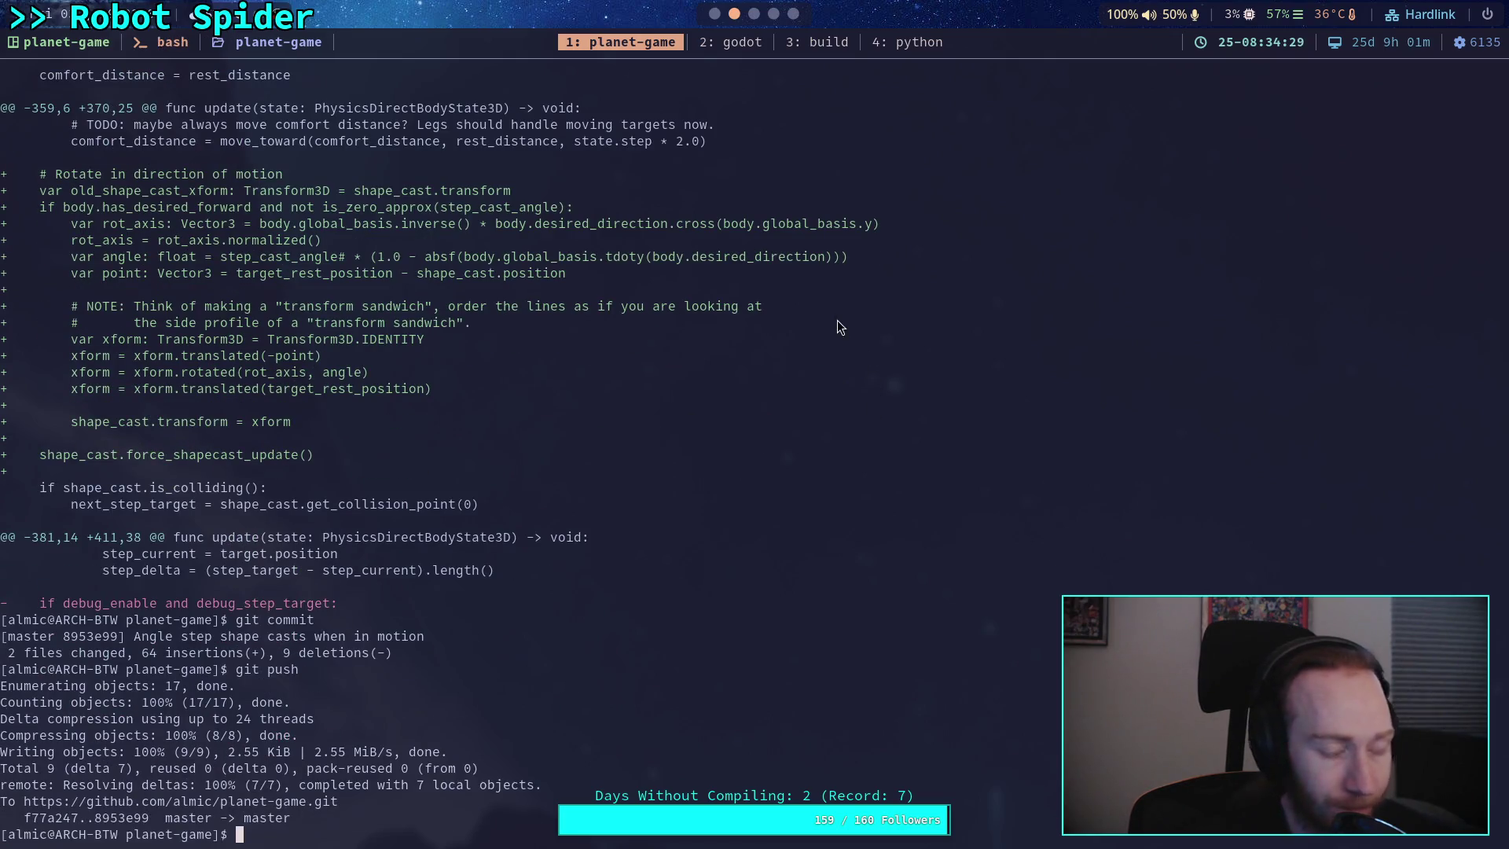
pyautogui.click(753, 13)
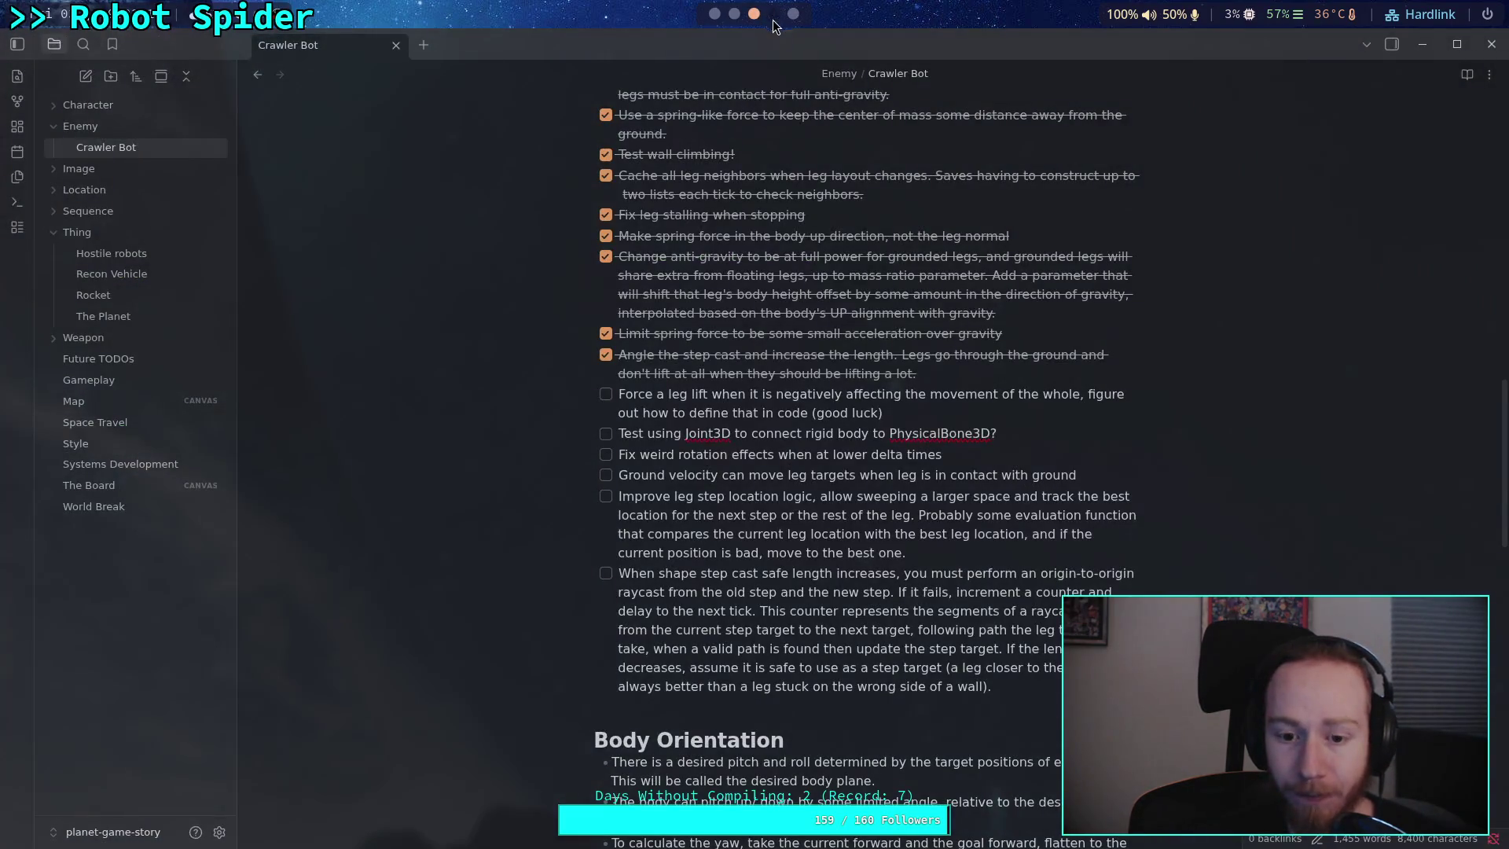
pyautogui.moveTo(635, 398)
pyautogui.mouseDown()
pyautogui.moveTo(1083, 503)
pyautogui.moveTo(1113, 561)
pyautogui.moveTo(883, 414)
pyautogui.mouseUp()
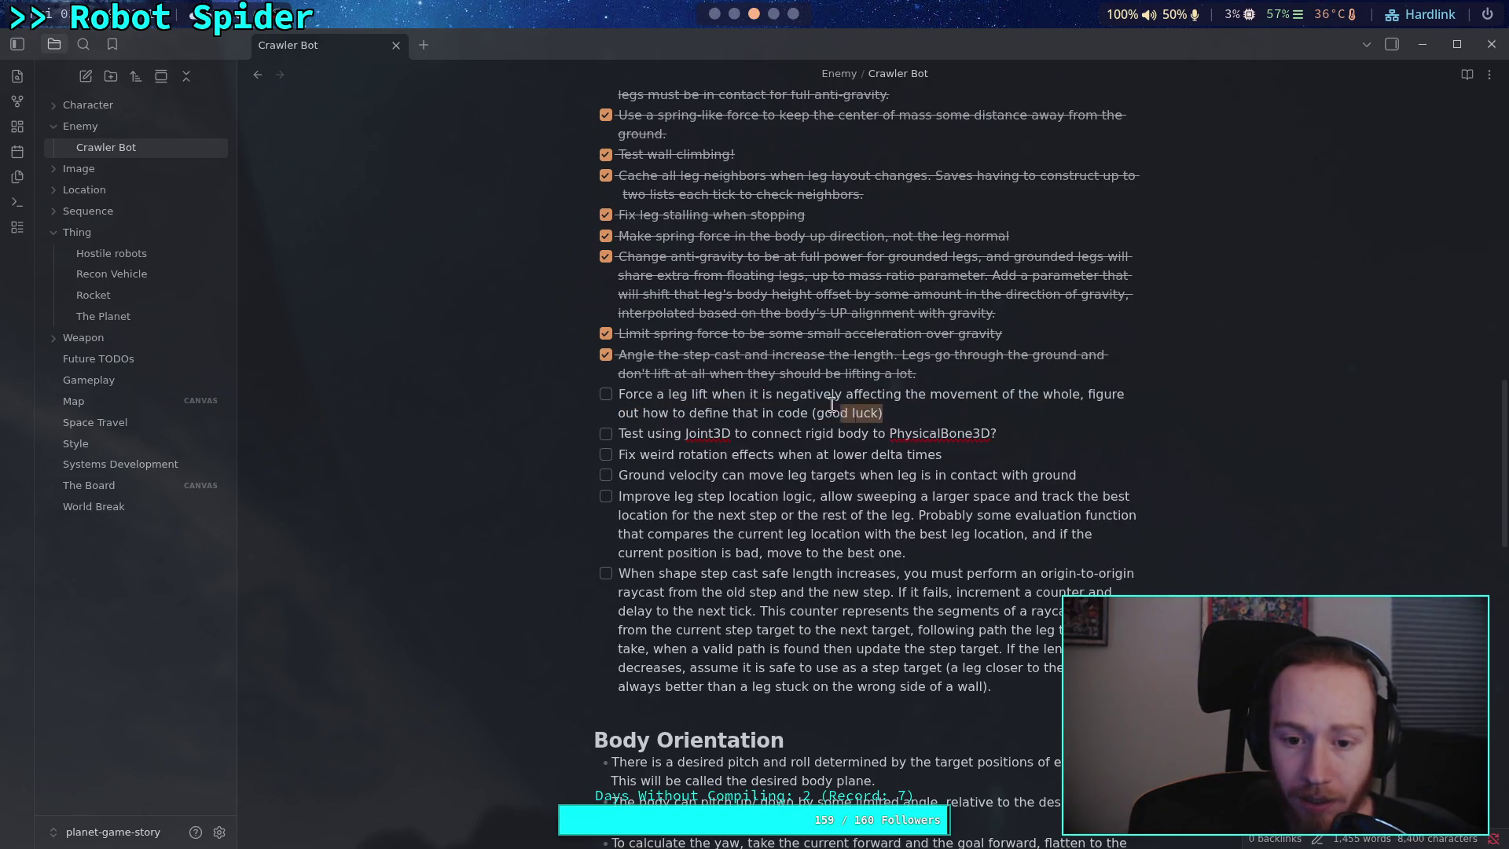
pyautogui.moveTo(635, 399); pyautogui.dragTo(623, 398)
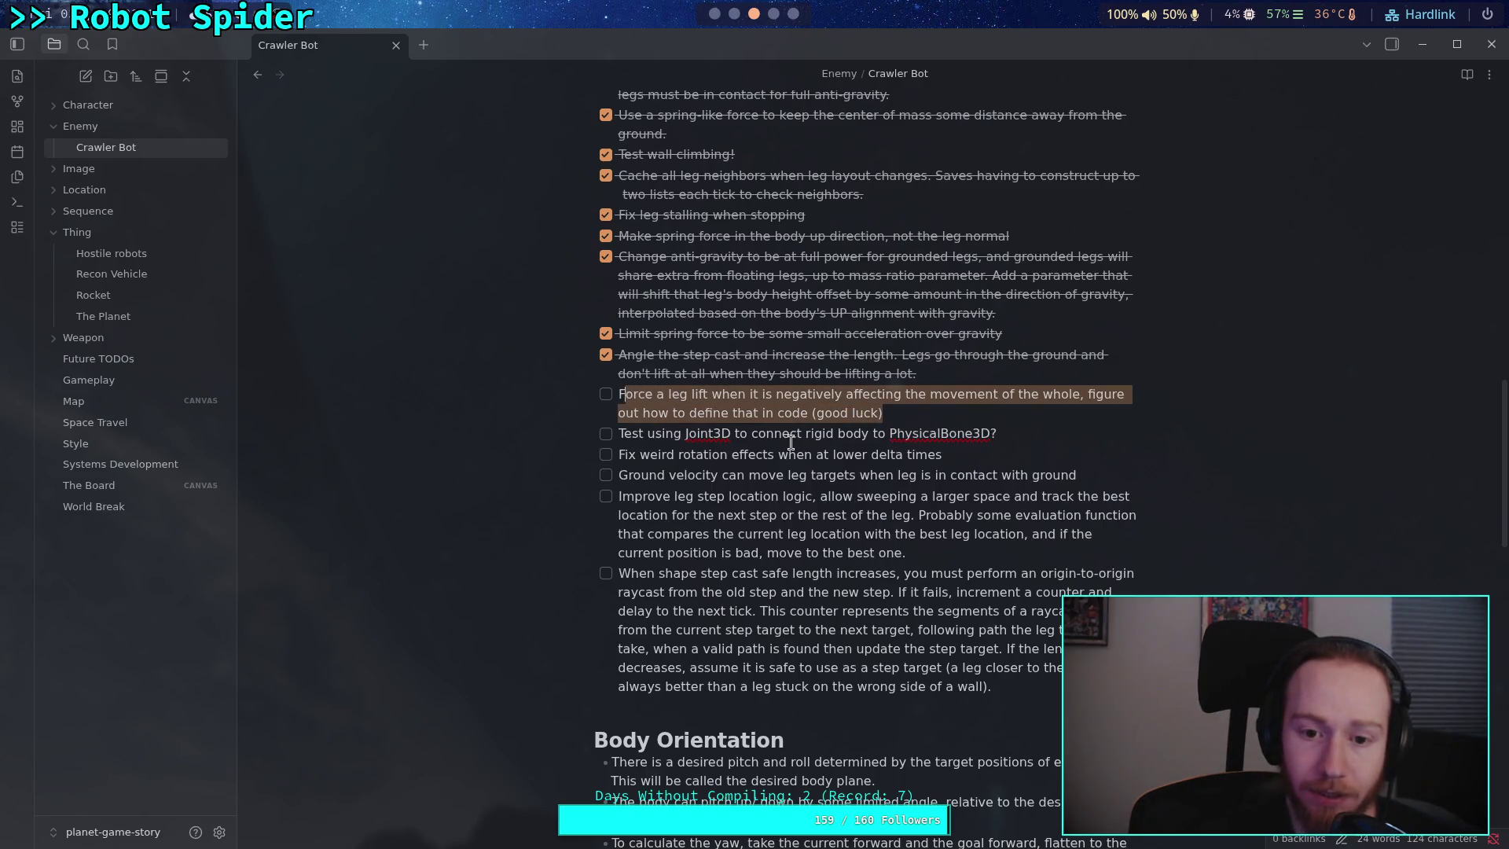
pyautogui.moveTo(619, 397); pyautogui.dragTo(882, 415)
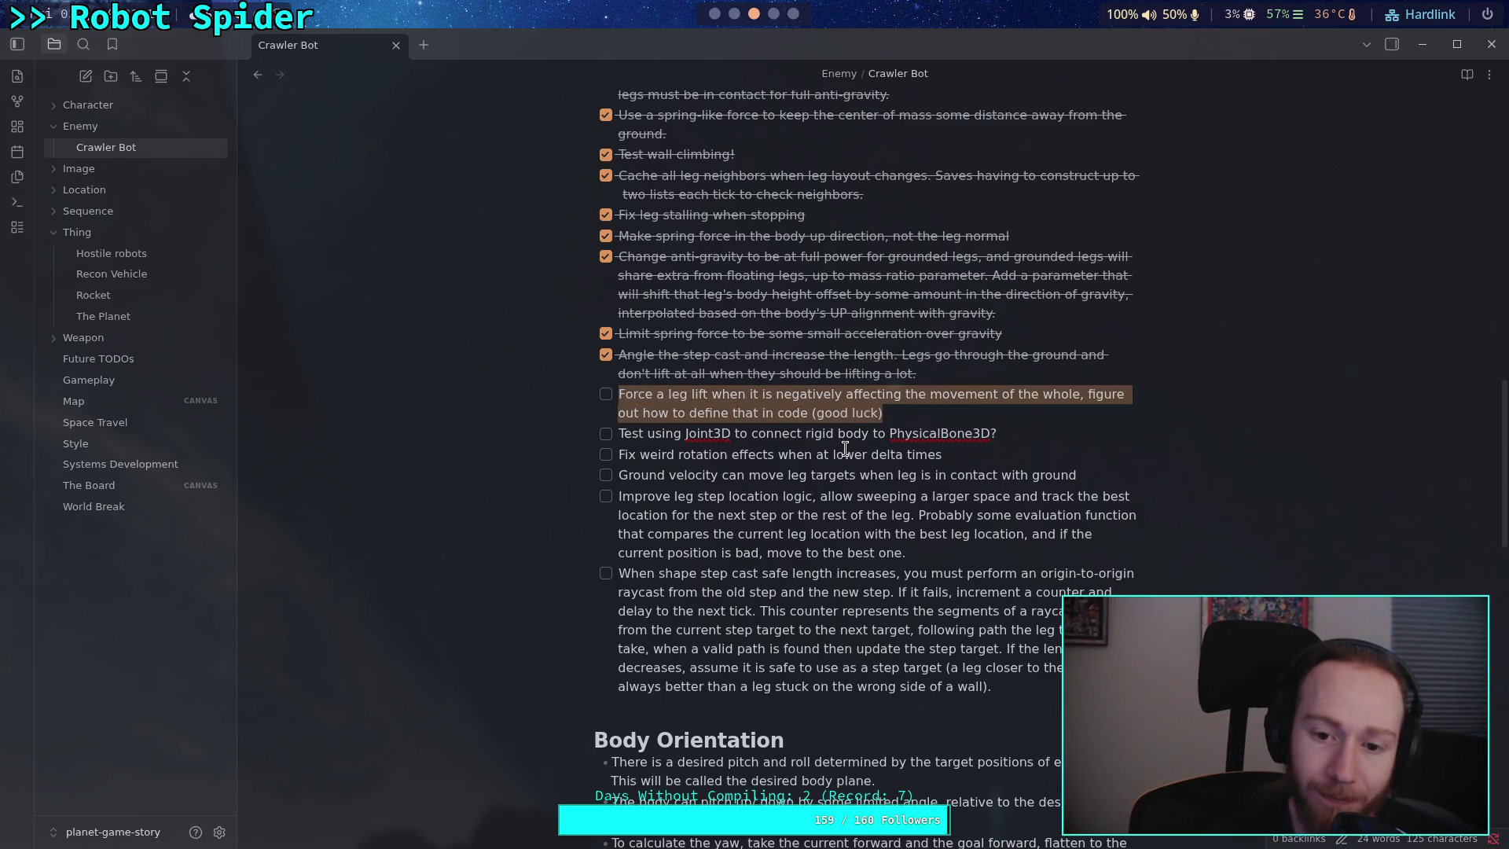
pyautogui.moveTo(999, 692)
pyautogui.mouseDown()
pyautogui.moveTo(621, 534)
pyautogui.moveTo(620, 499)
pyautogui.mouseUp()
pyautogui.click(886, 597)
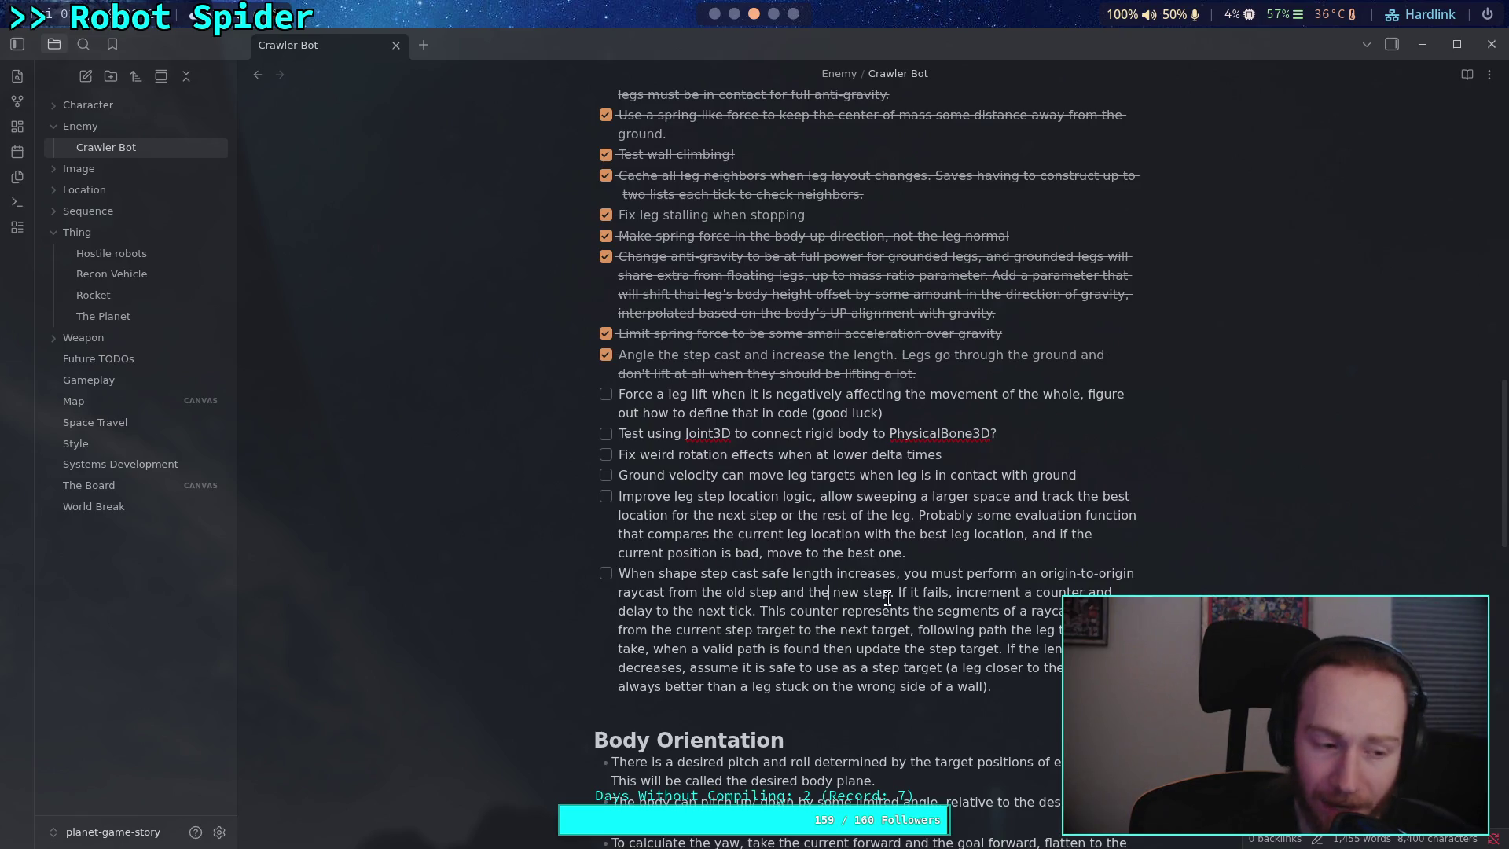
pyautogui.moveTo(992, 687); pyautogui.dragTo(619, 686)
pyautogui.click(990, 686)
pyautogui.moveTo(977, 682)
pyautogui.mouseDown()
pyautogui.moveTo(919, 516)
pyautogui.moveTo(817, 498)
pyautogui.moveTo(815, 549)
pyautogui.mouseUp()
pyautogui.click(817, 554)
pyautogui.click(1097, 477)
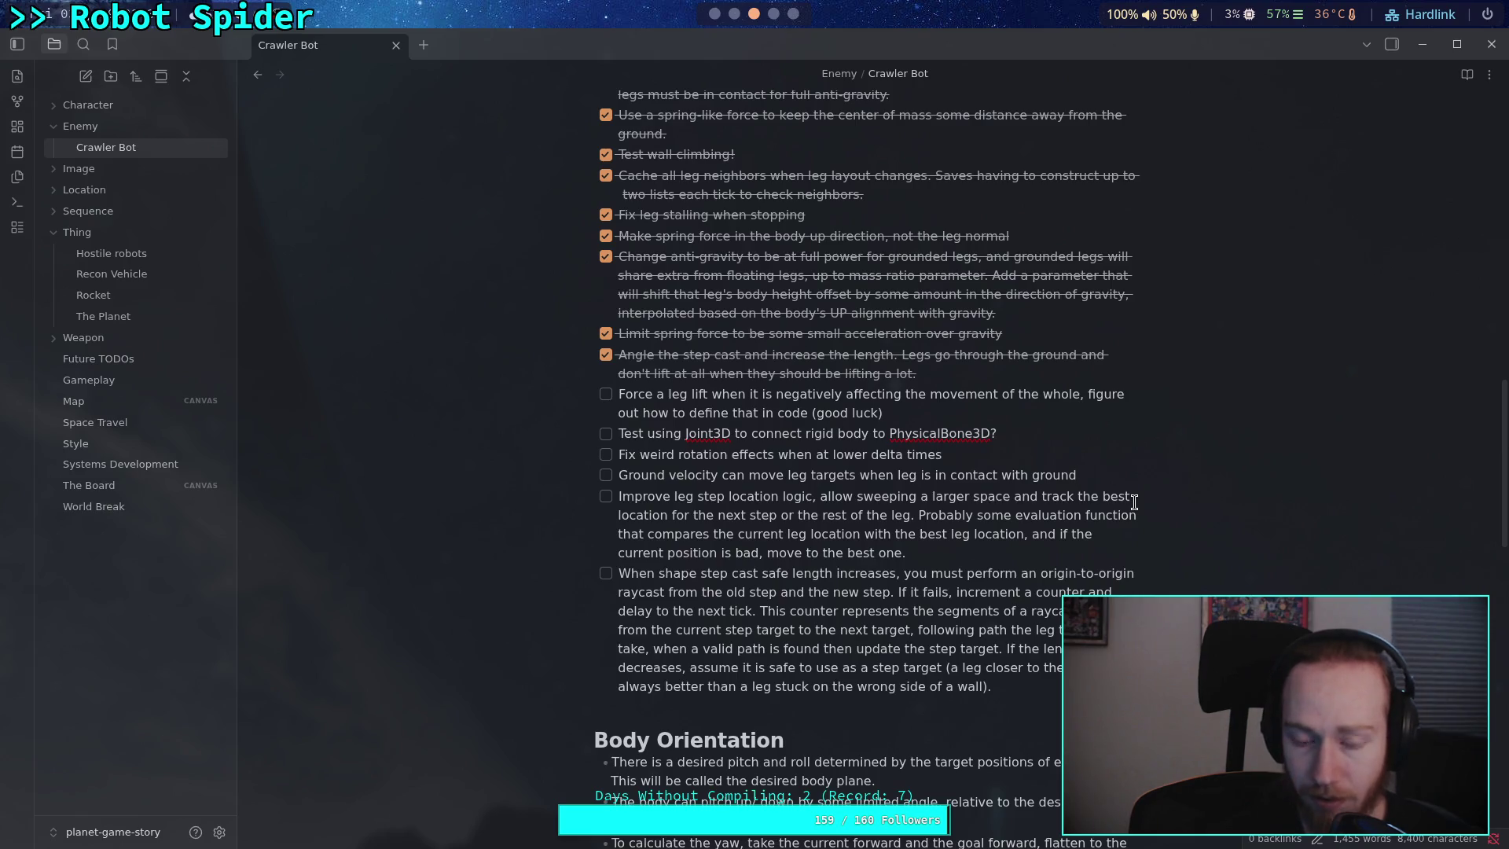
pyautogui.press('Return')
# - Add the 'DESTRUCTION TIME' todo and a '# Walking Improvement Ideas' heading below it
pyautogui.write('IEN')
pyautogui.write('EST')
pyautogui.write('UCTION')
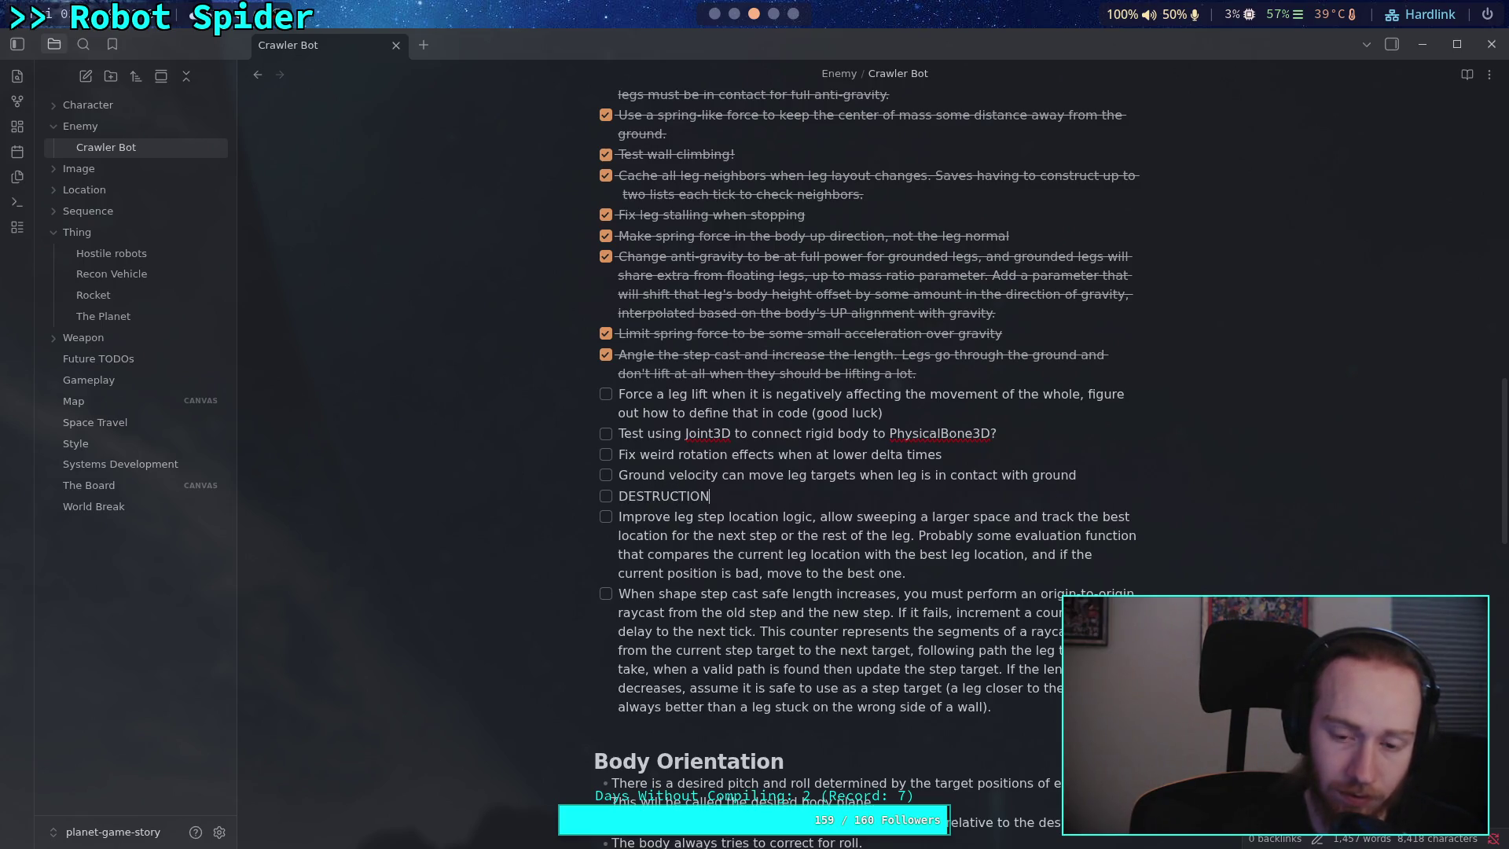
pyautogui.write('TIME')
pyautogui.press('Return')
pyautogui.press('Return')
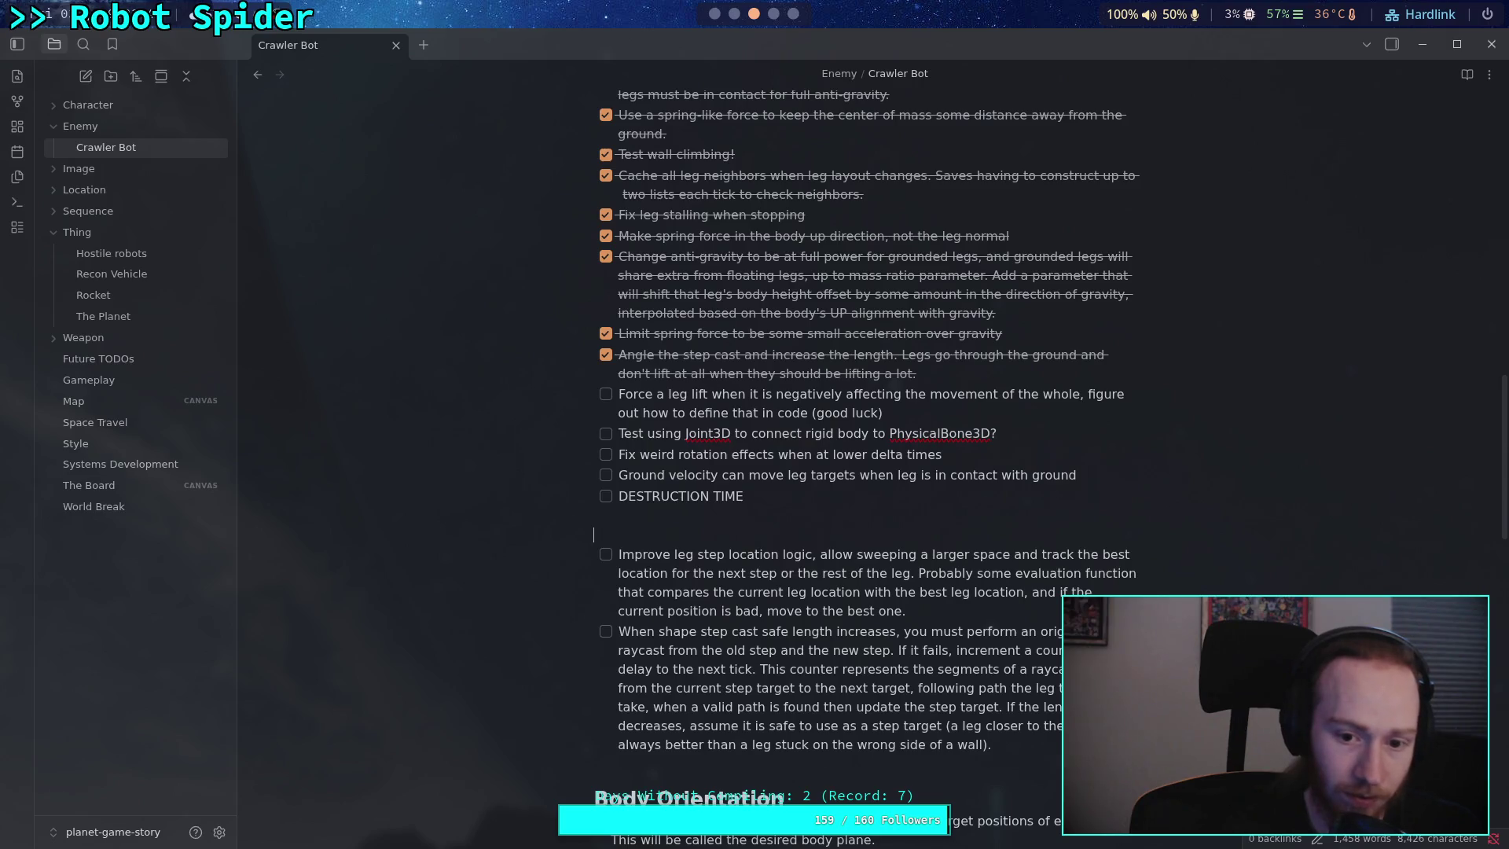
pyautogui.write('# Walking Improm')
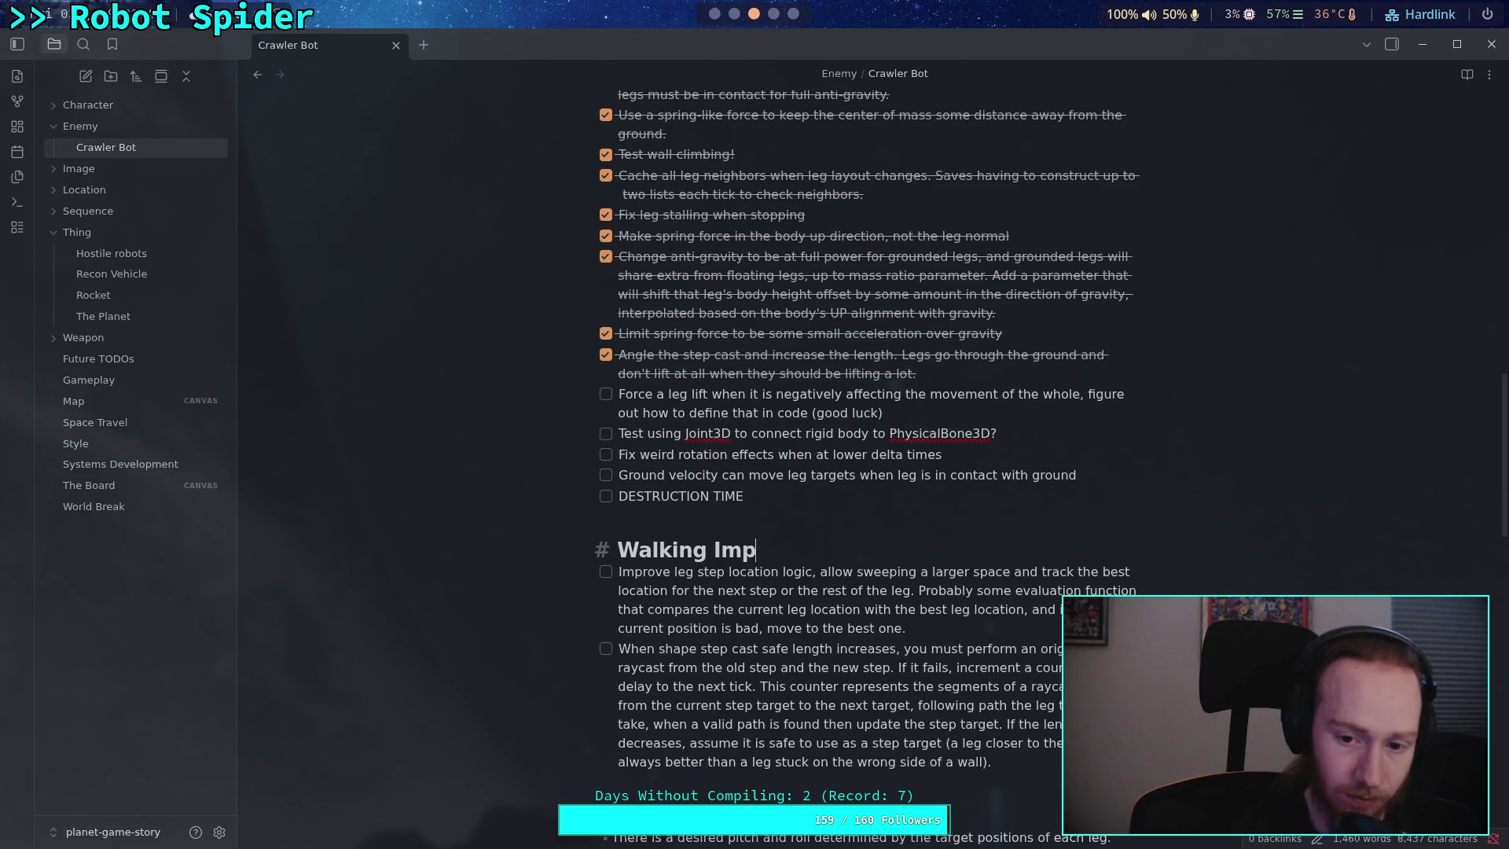
pyautogui.press('BackSpace')
pyautogui.write('vements')
pyautogui.press('BackSpace')
pyautogui.write('Ideas')
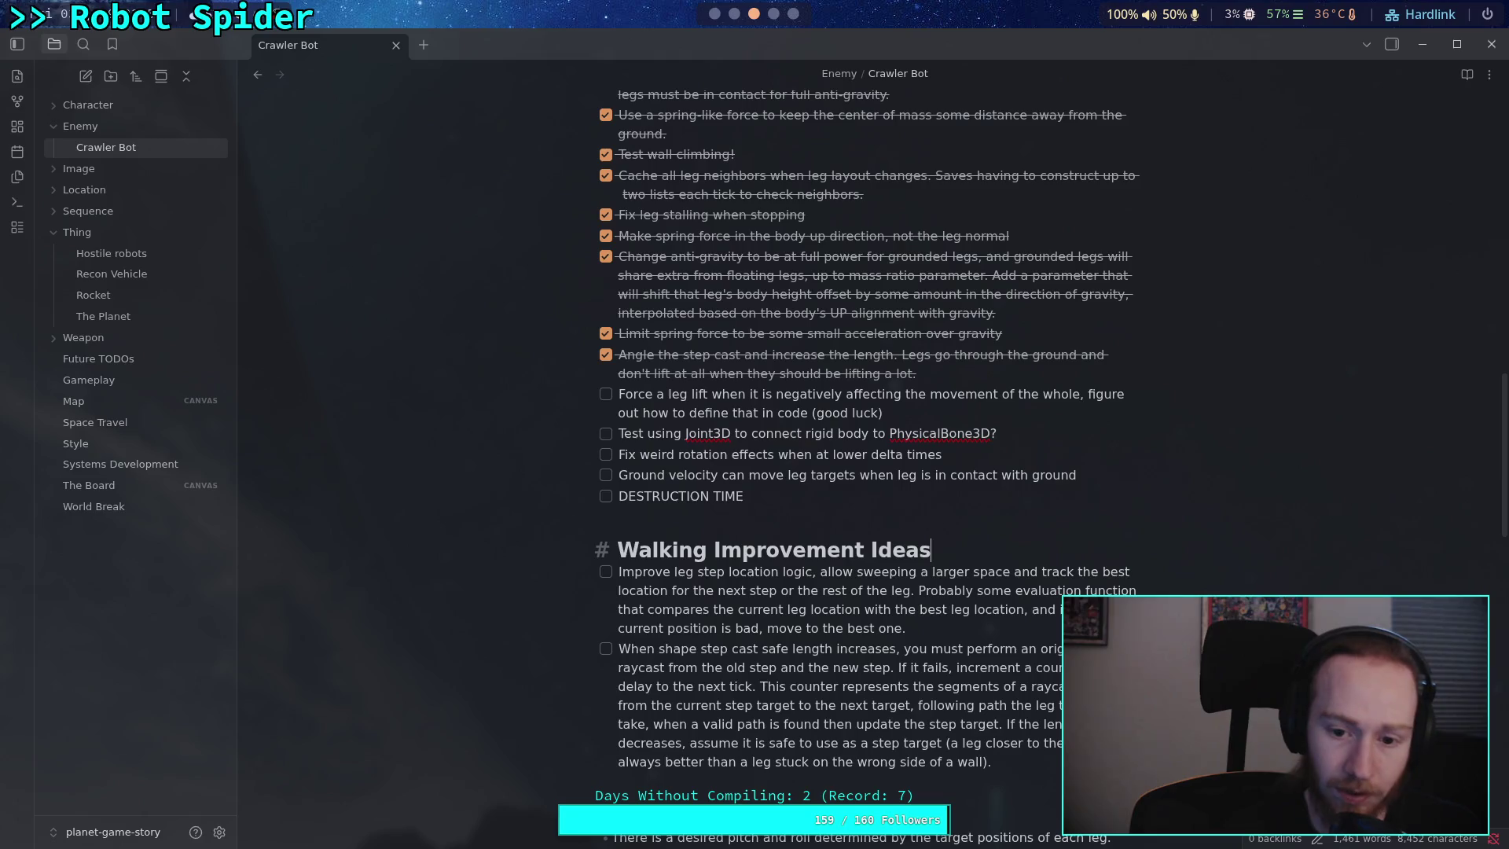
pyautogui.click(948, 524)
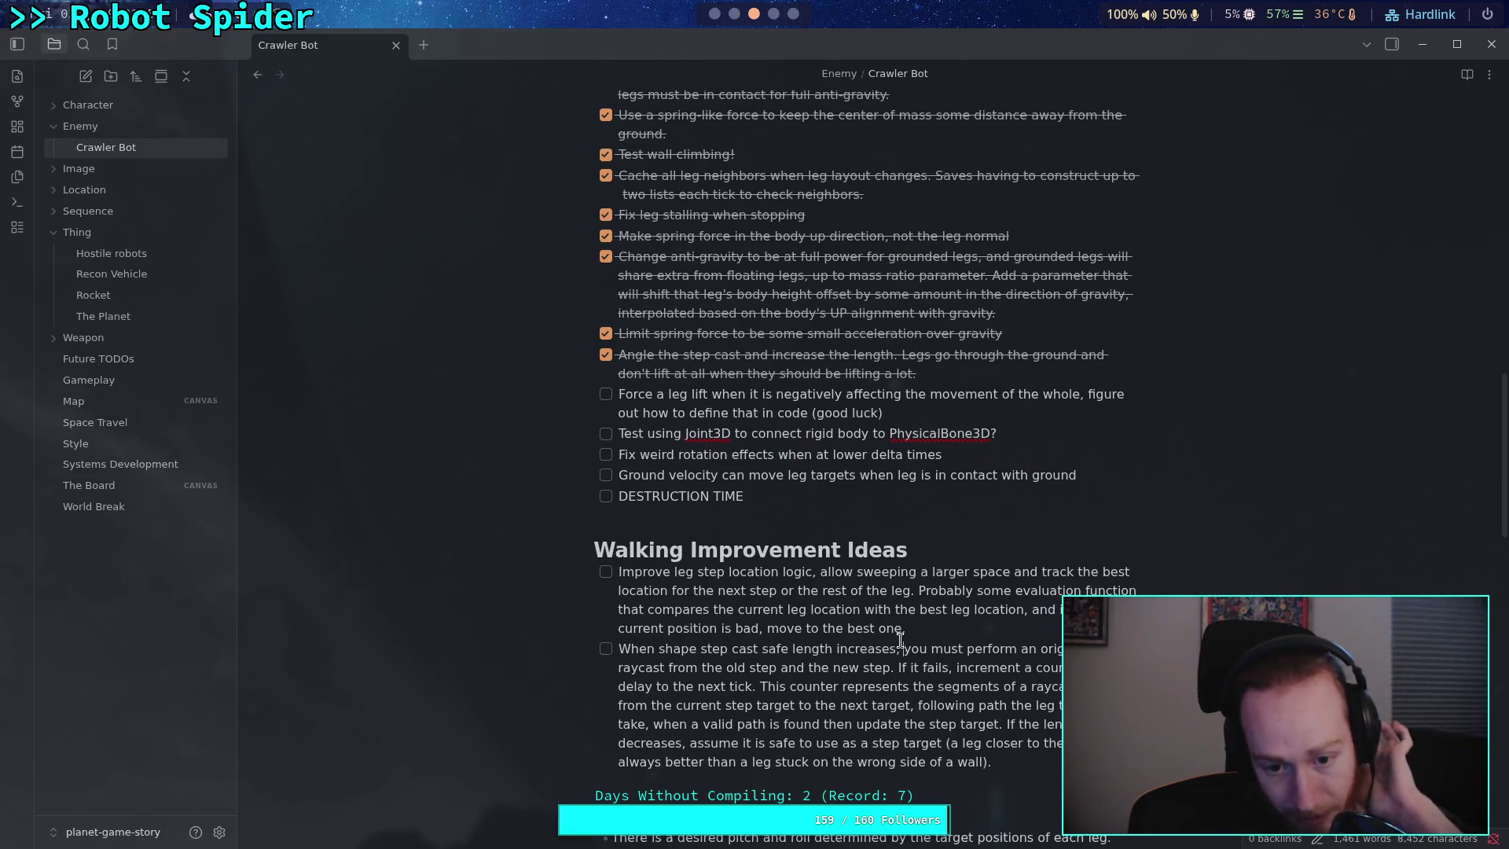
pyautogui.scroll(2, 882, 515)
pyautogui.click(910, 549)
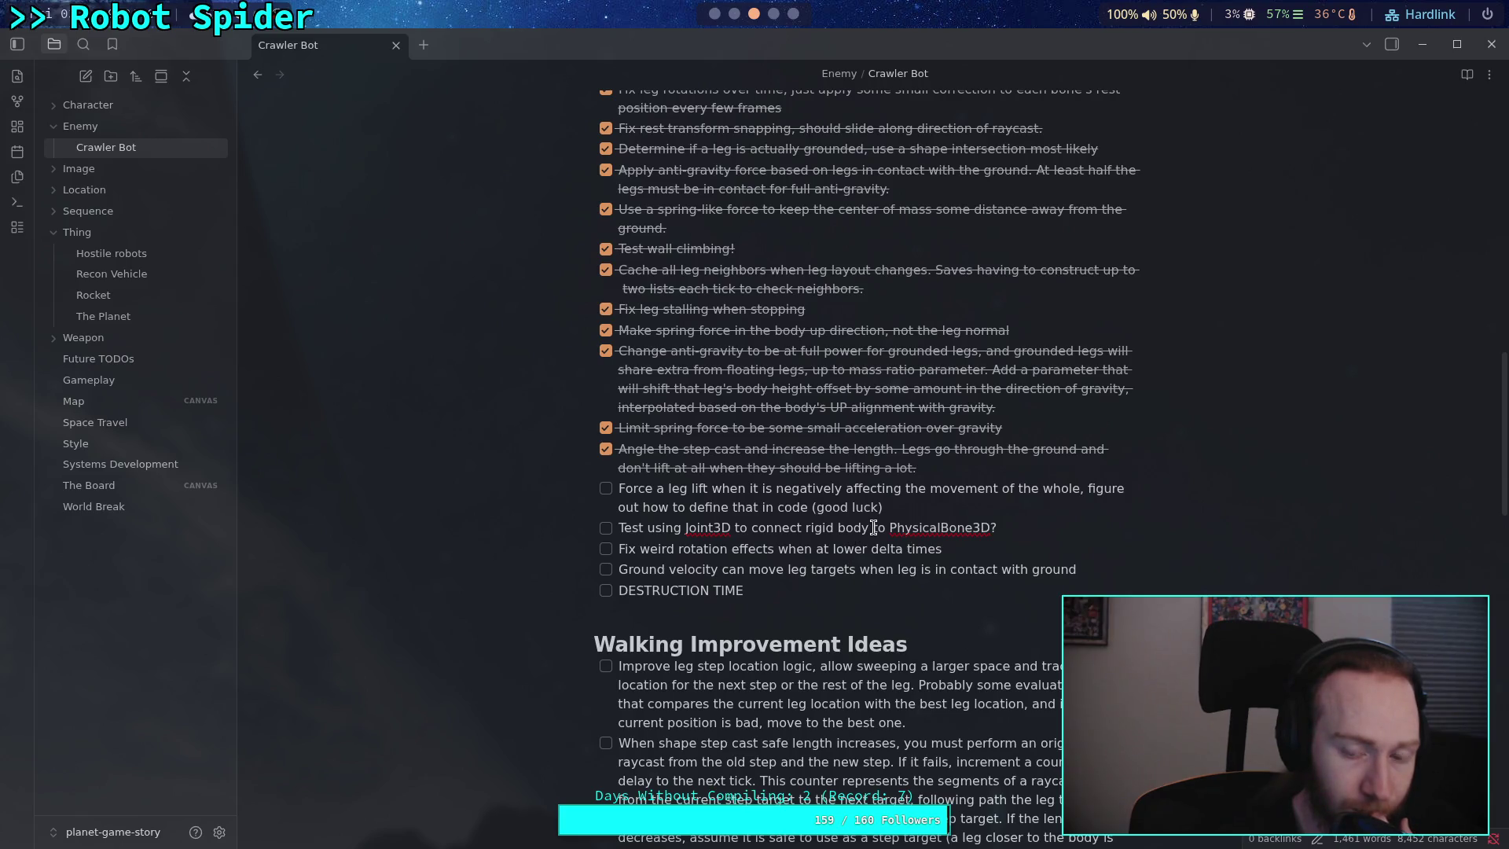
pyautogui.scroll(4, 873, 527)
pyautogui.scroll(-2, 869, 528)
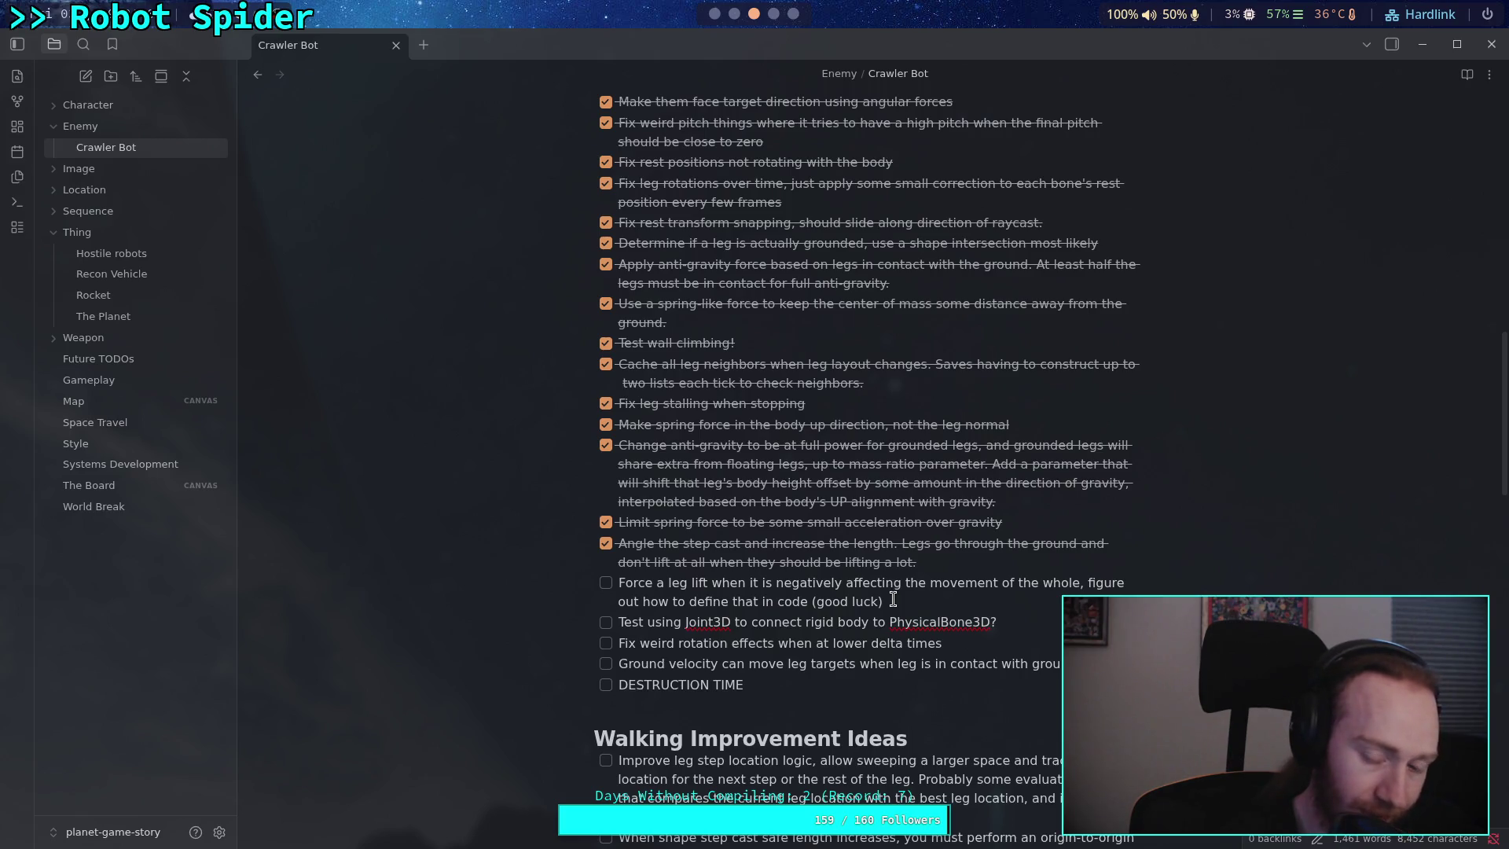
pyautogui.scroll(-2, 893, 600)
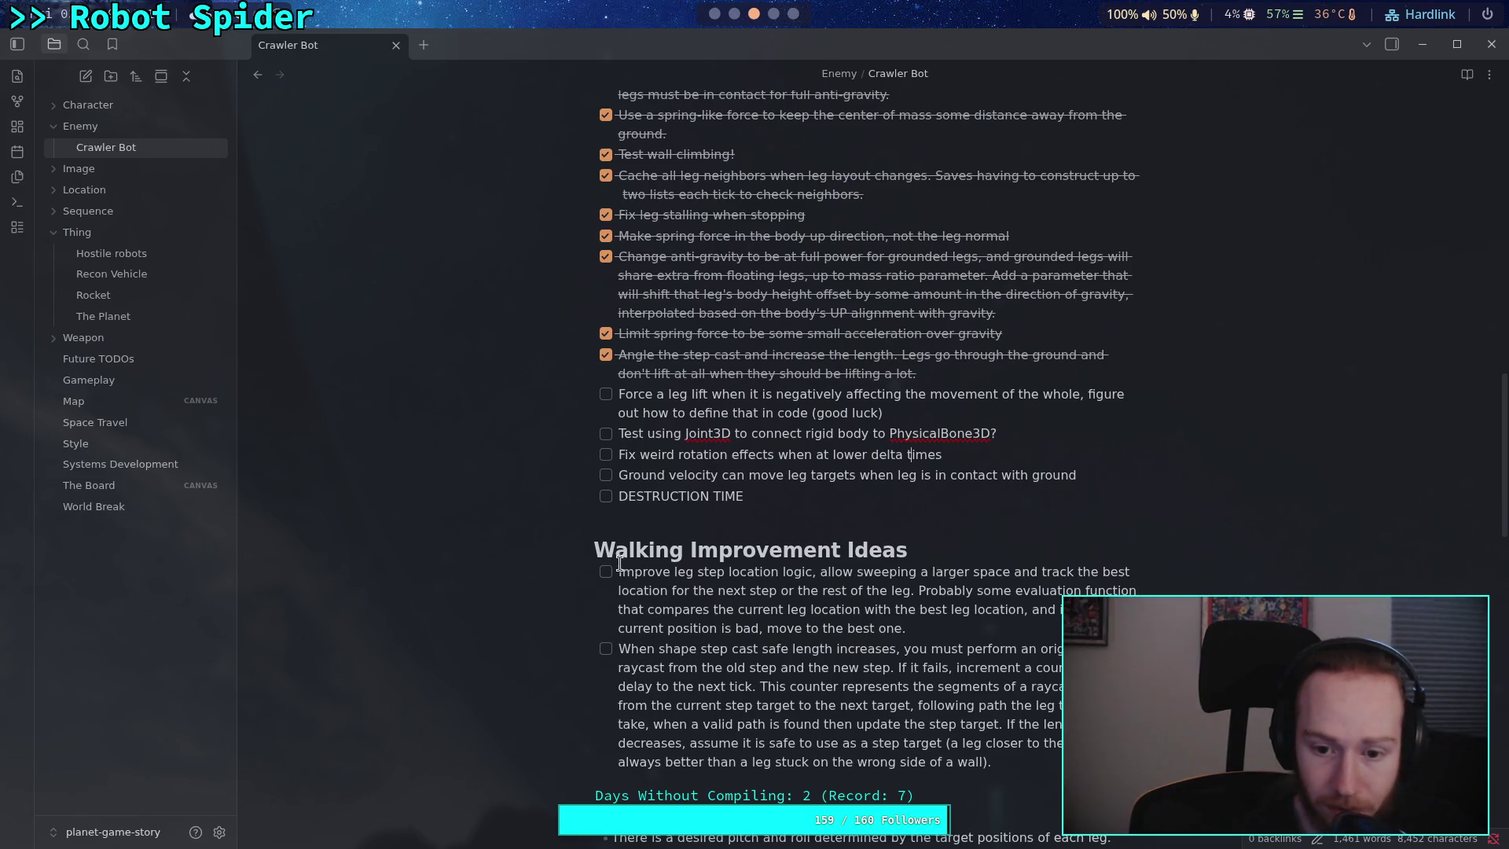
pyautogui.moveTo(619, 572); pyautogui.dragTo(860, 610)
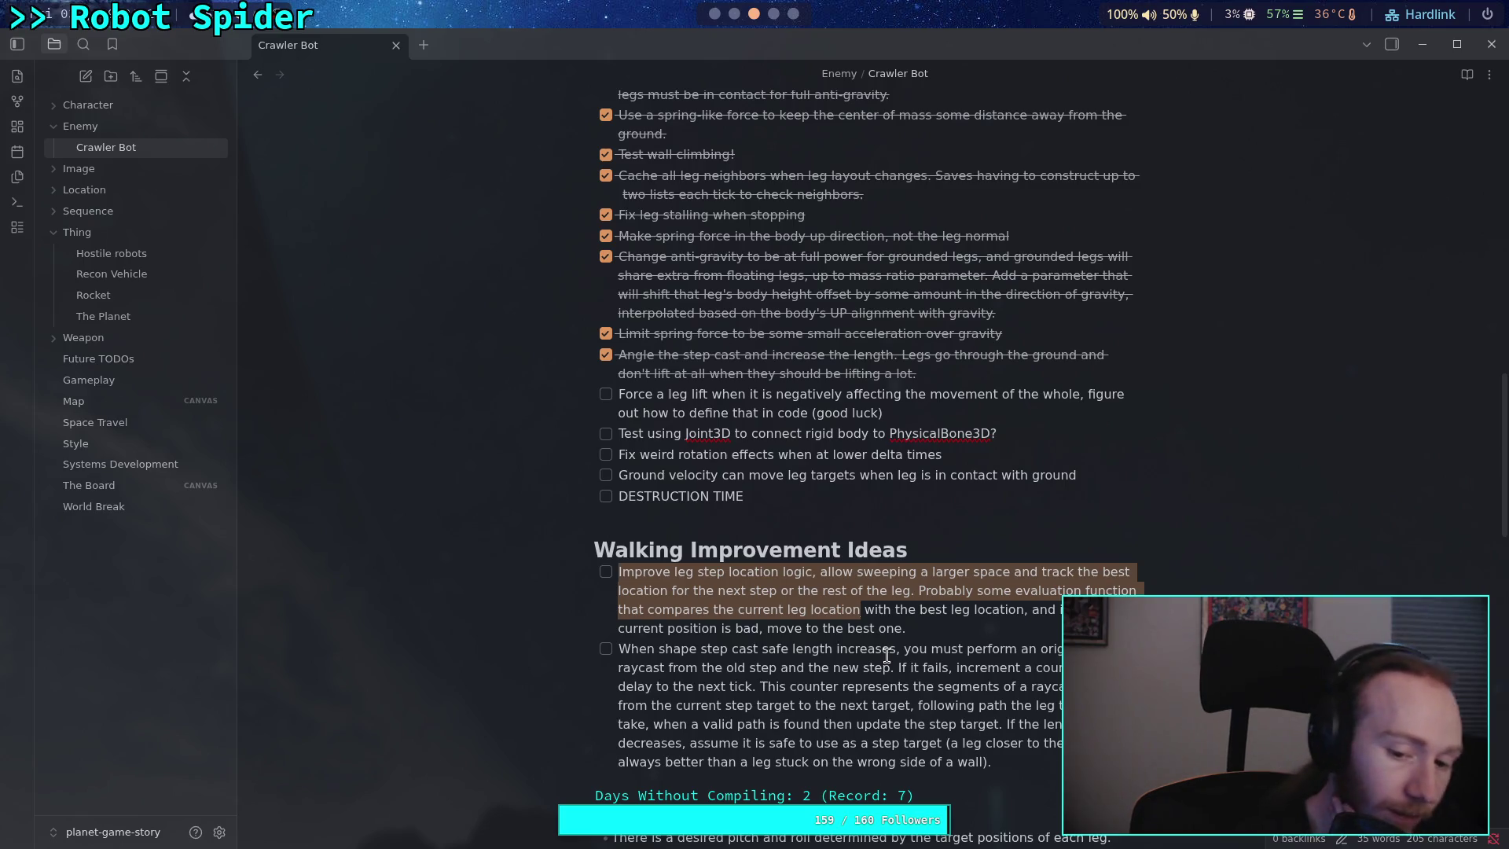
pyautogui.click(923, 649)
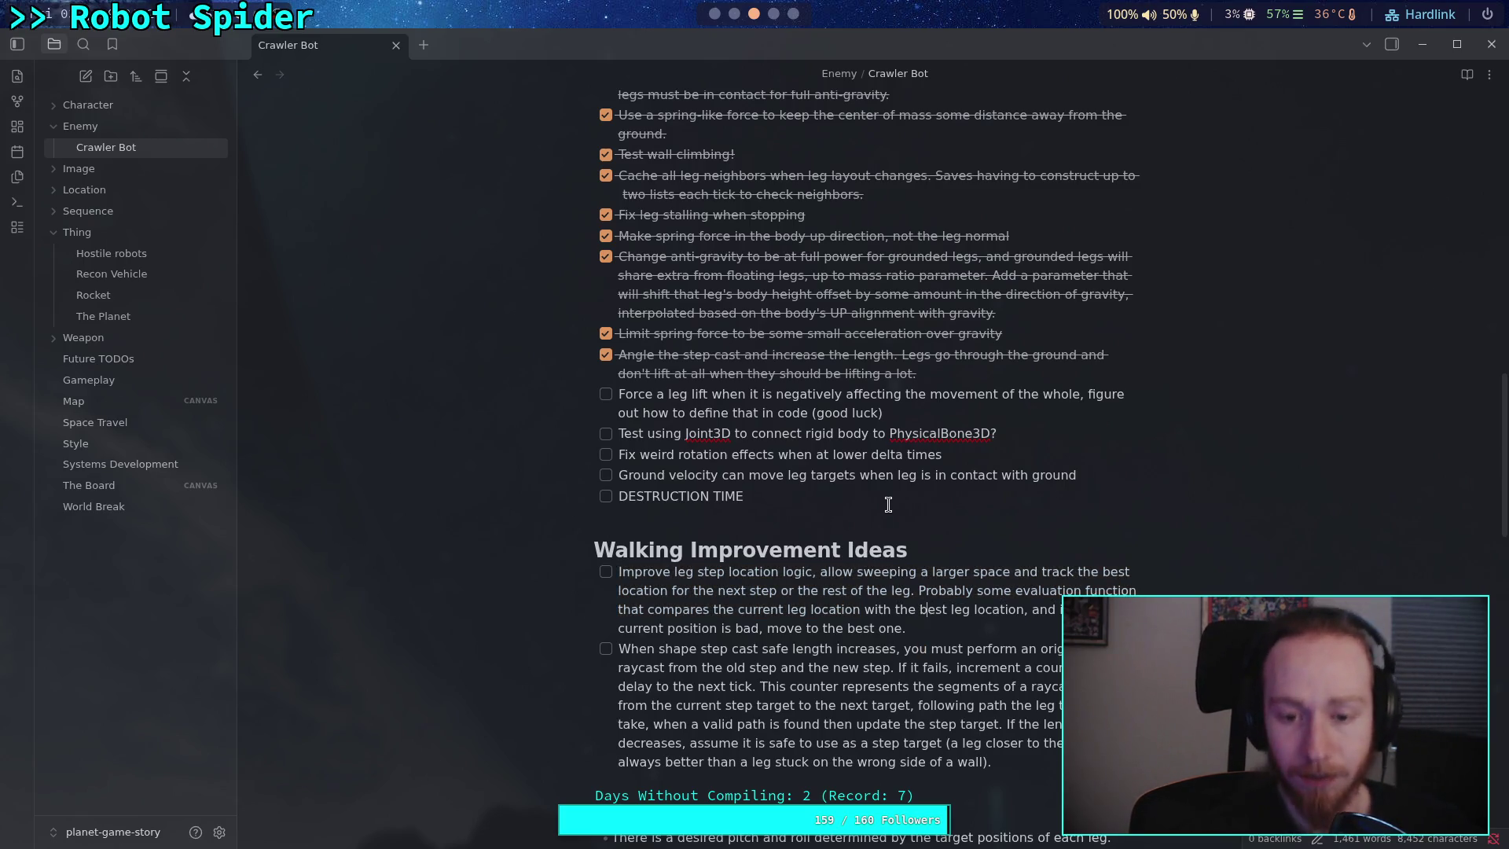
pyautogui.click(913, 495)
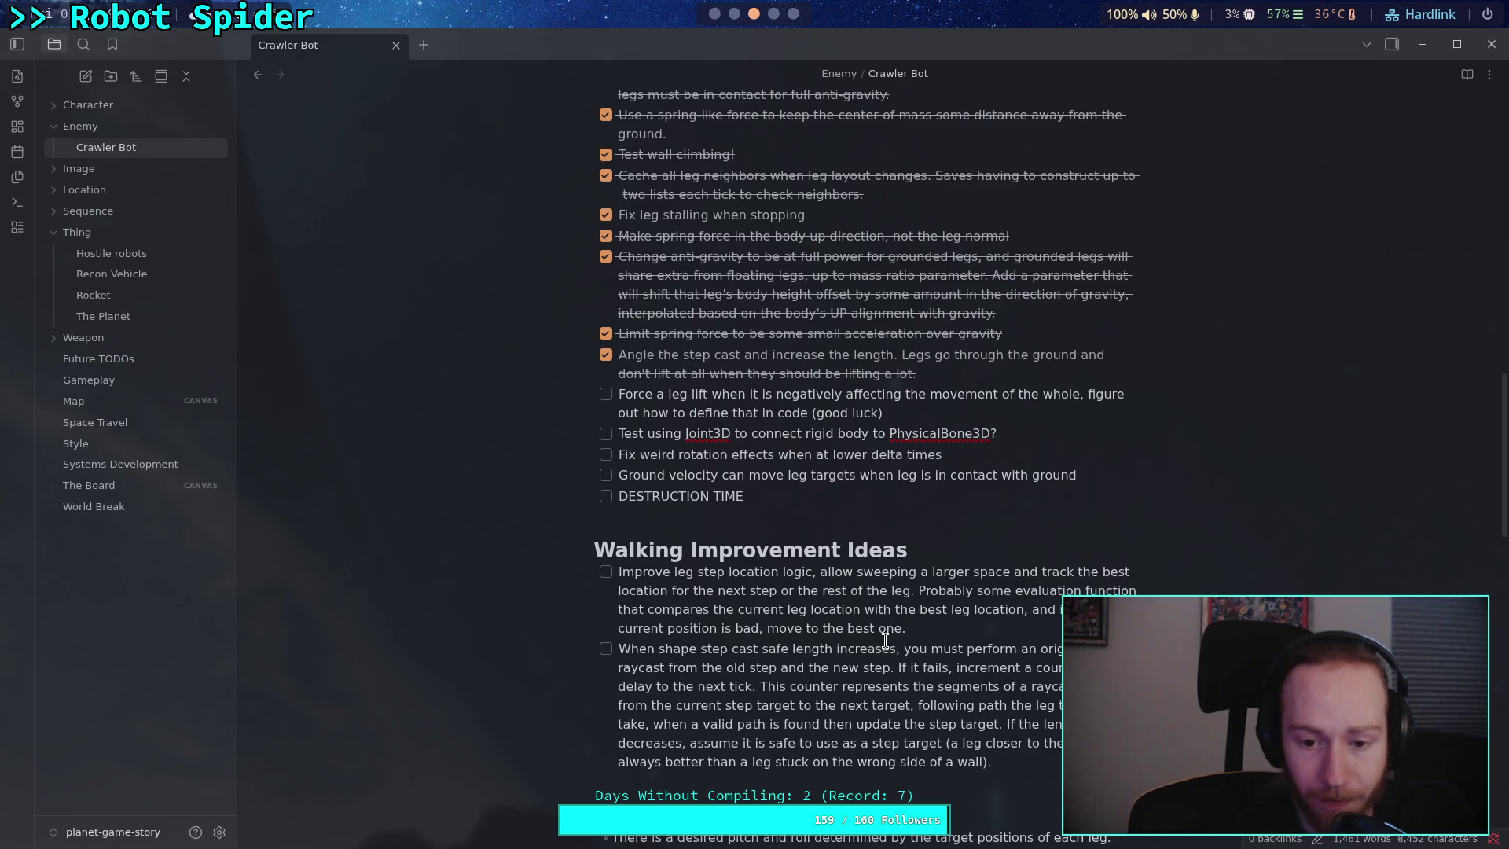
pyautogui.moveTo(1001, 762); pyautogui.dragTo(619, 569)
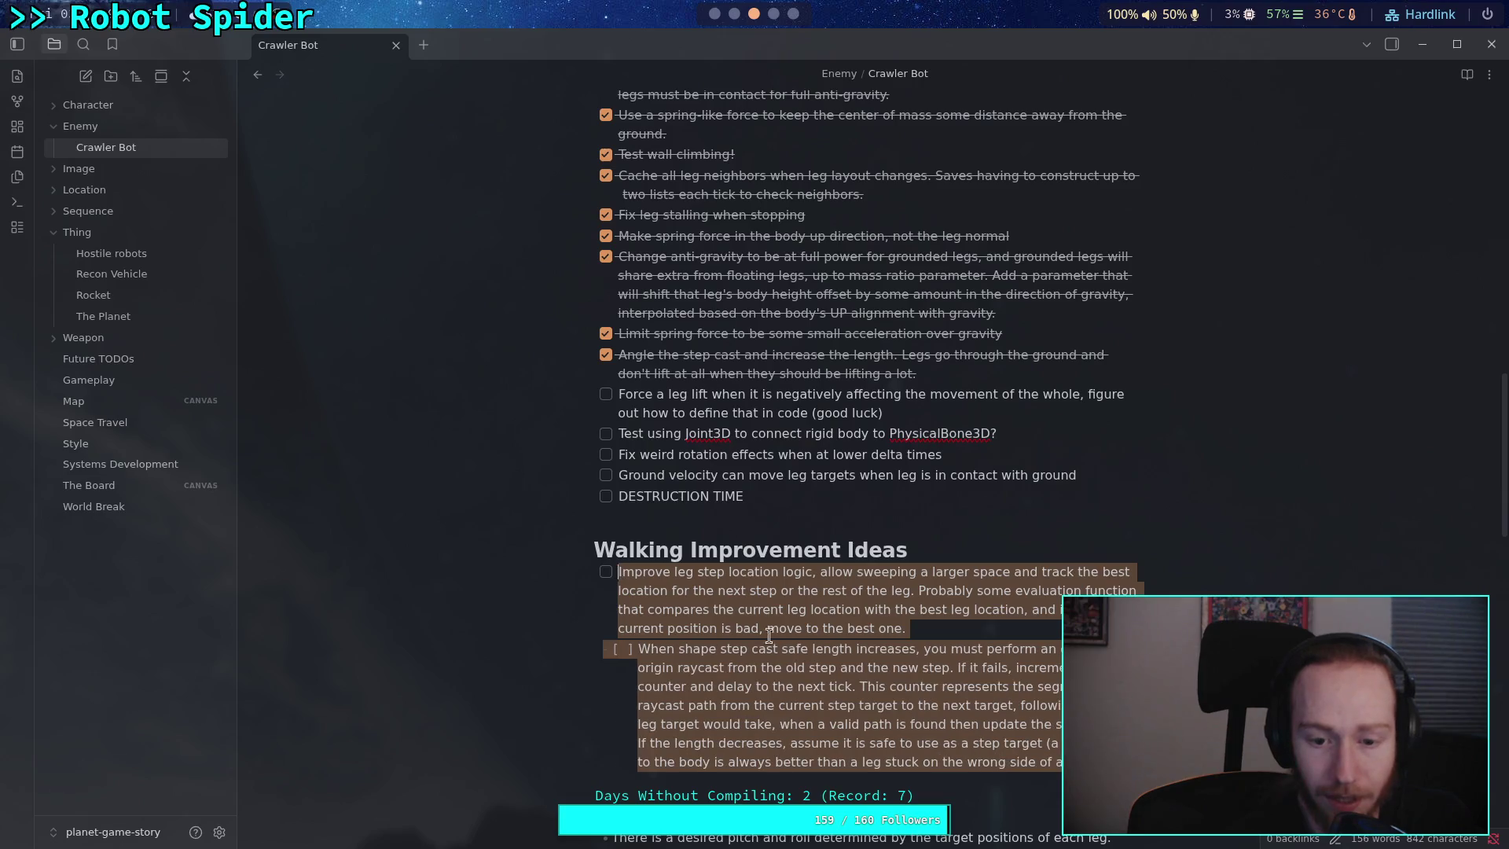
pyautogui.click(794, 631)
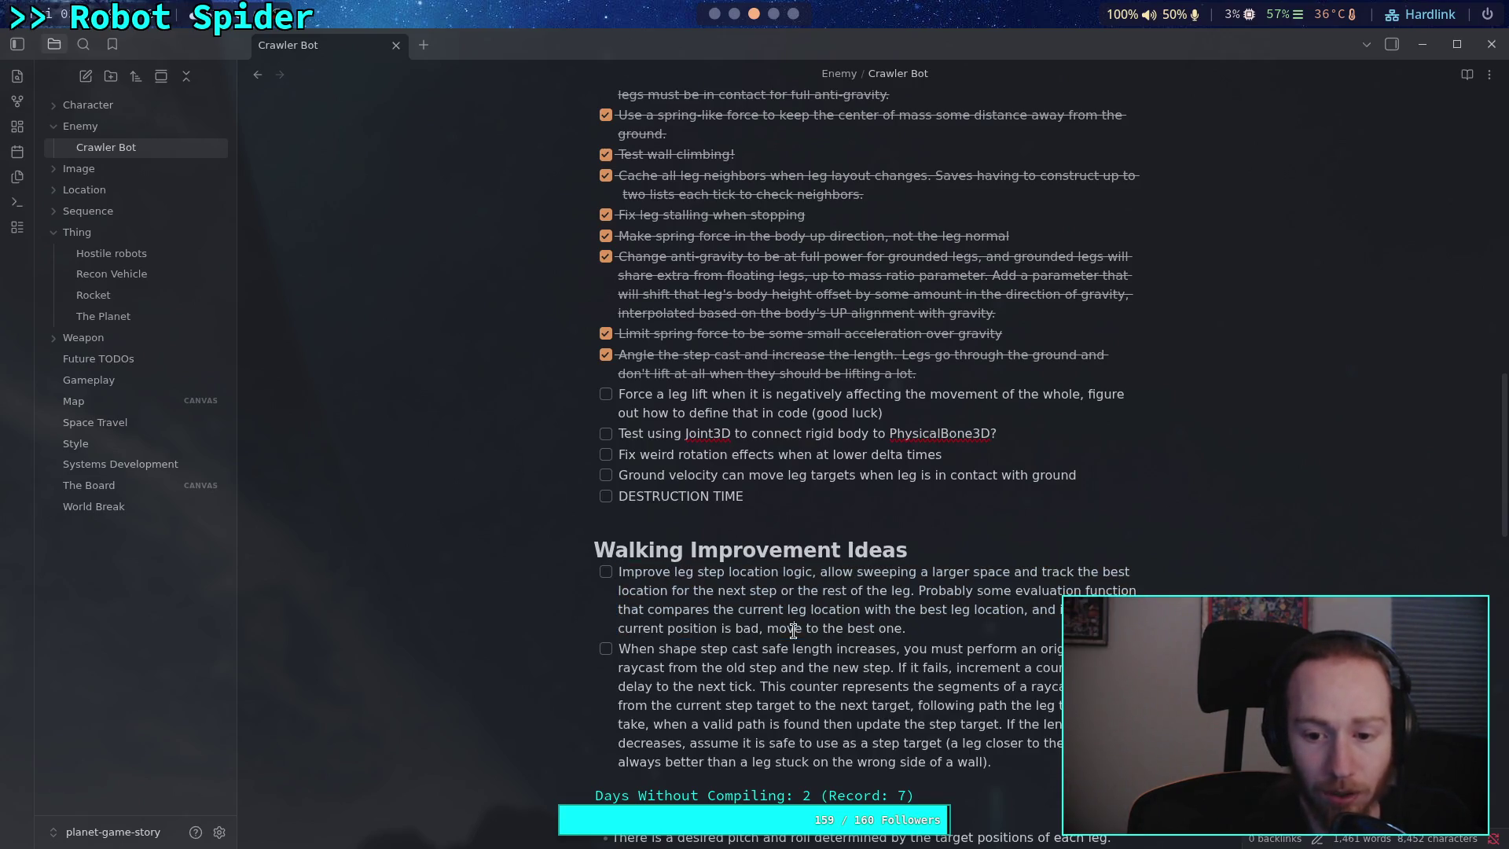
pyautogui.moveTo(621, 571)
pyautogui.mouseDown()
pyautogui.moveTo(857, 612)
pyautogui.moveTo(916, 639)
pyautogui.mouseUp()
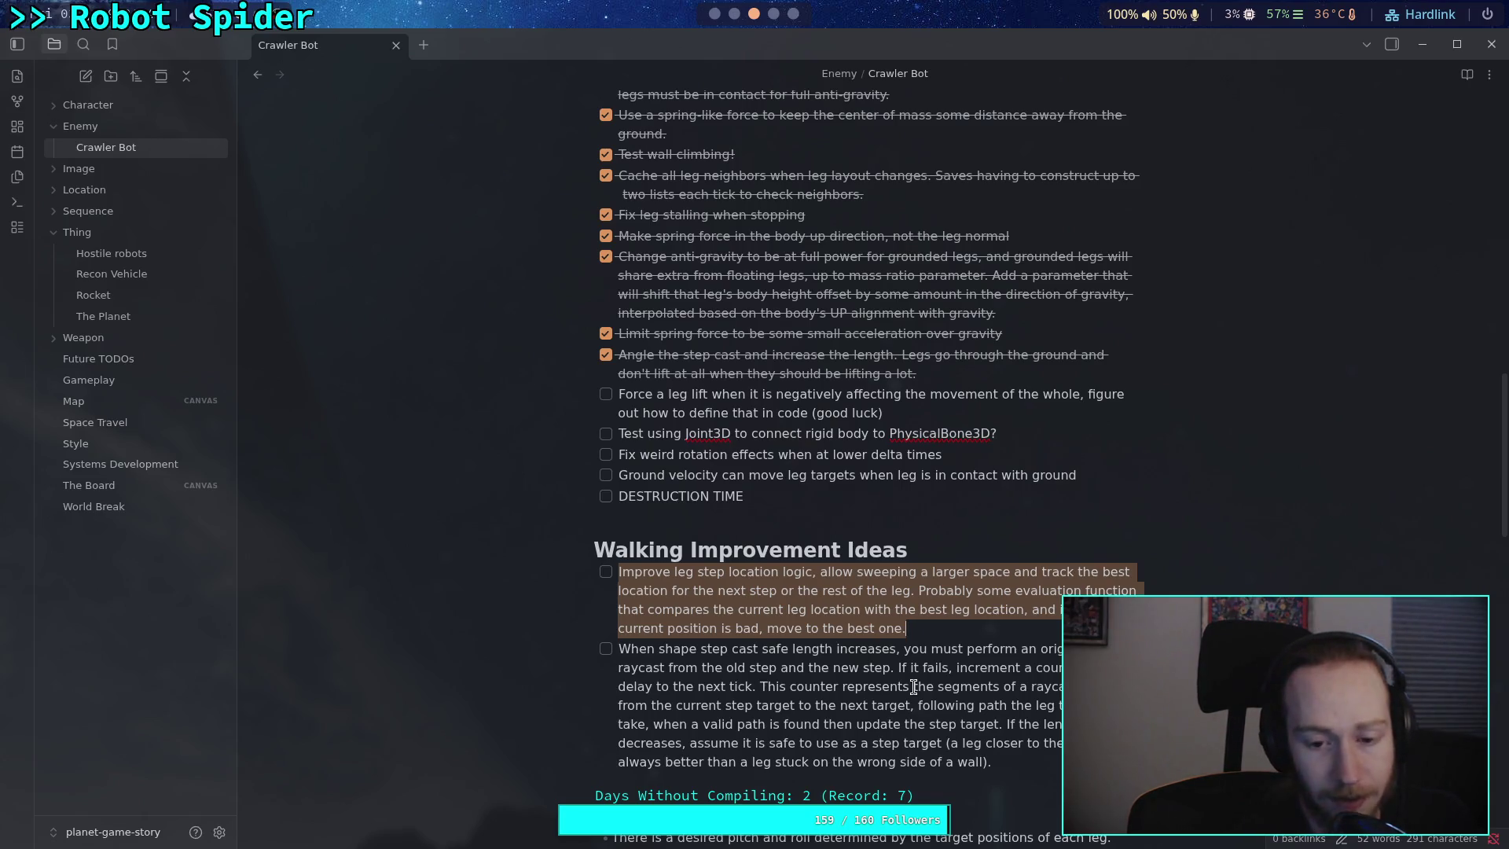
pyautogui.moveTo(757, 686)
pyautogui.mouseDown()
pyautogui.moveTo(1005, 747)
pyautogui.moveTo(960, 737)
pyautogui.moveTo(993, 761)
pyautogui.moveTo(620, 649)
pyautogui.mouseUp()
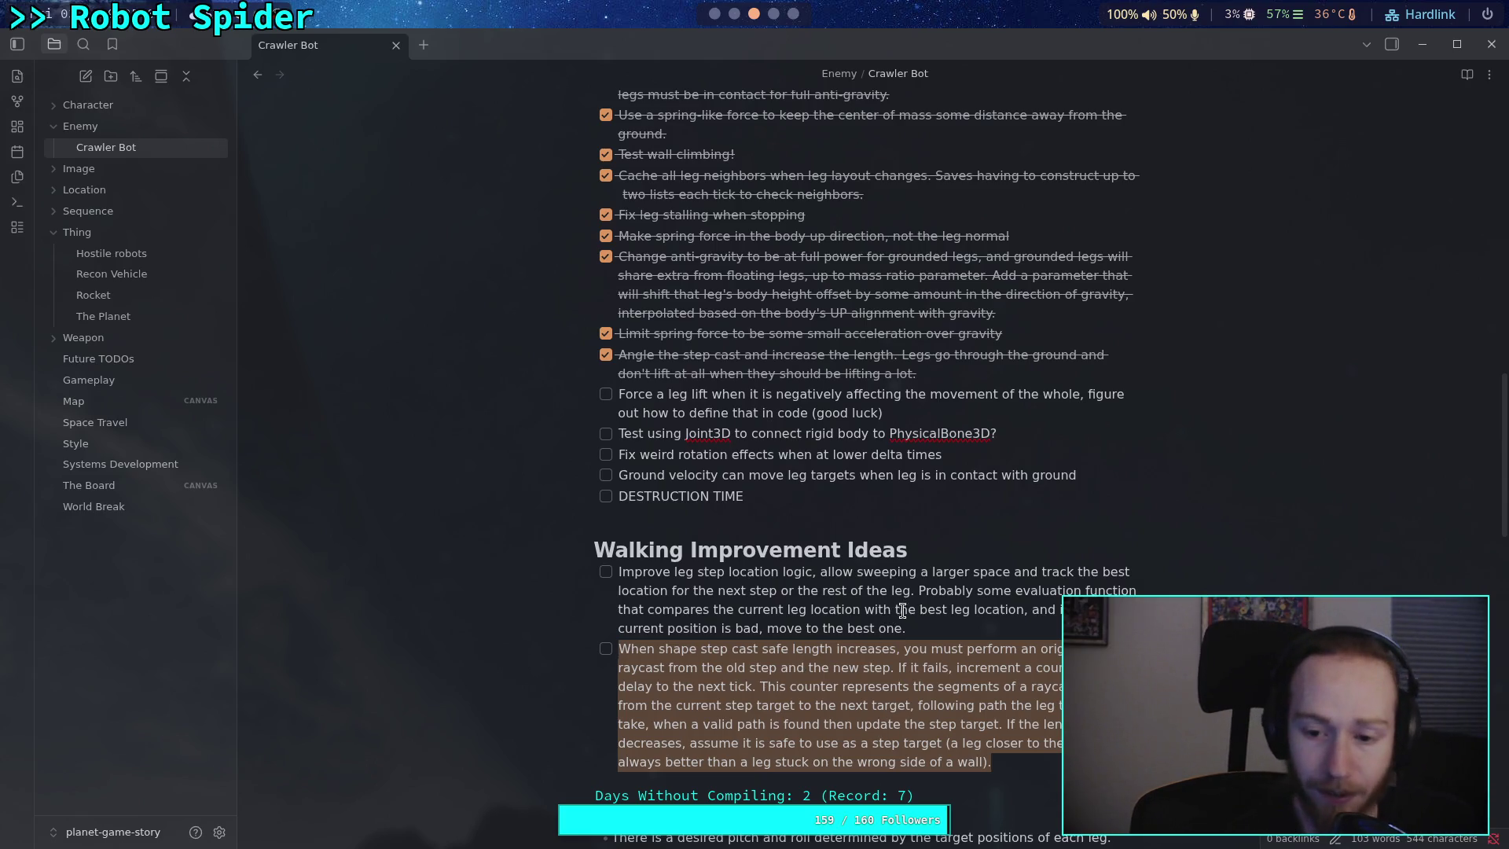
pyautogui.click(923, 629)
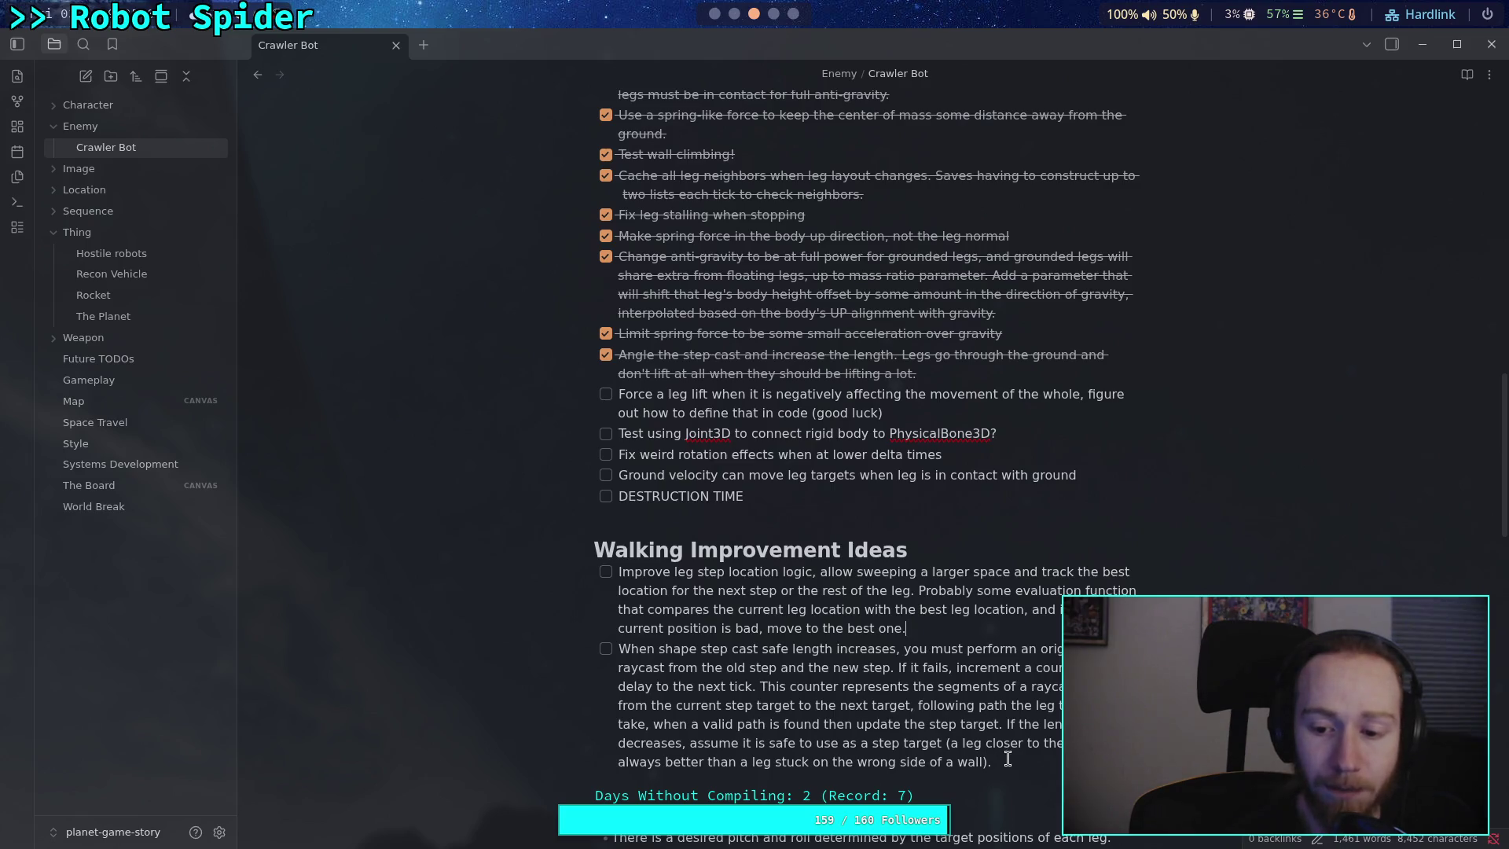
pyautogui.moveTo(920, 632)
pyautogui.mouseDown()
pyautogui.moveTo(794, 629)
pyautogui.moveTo(620, 572)
pyautogui.mouseUp()
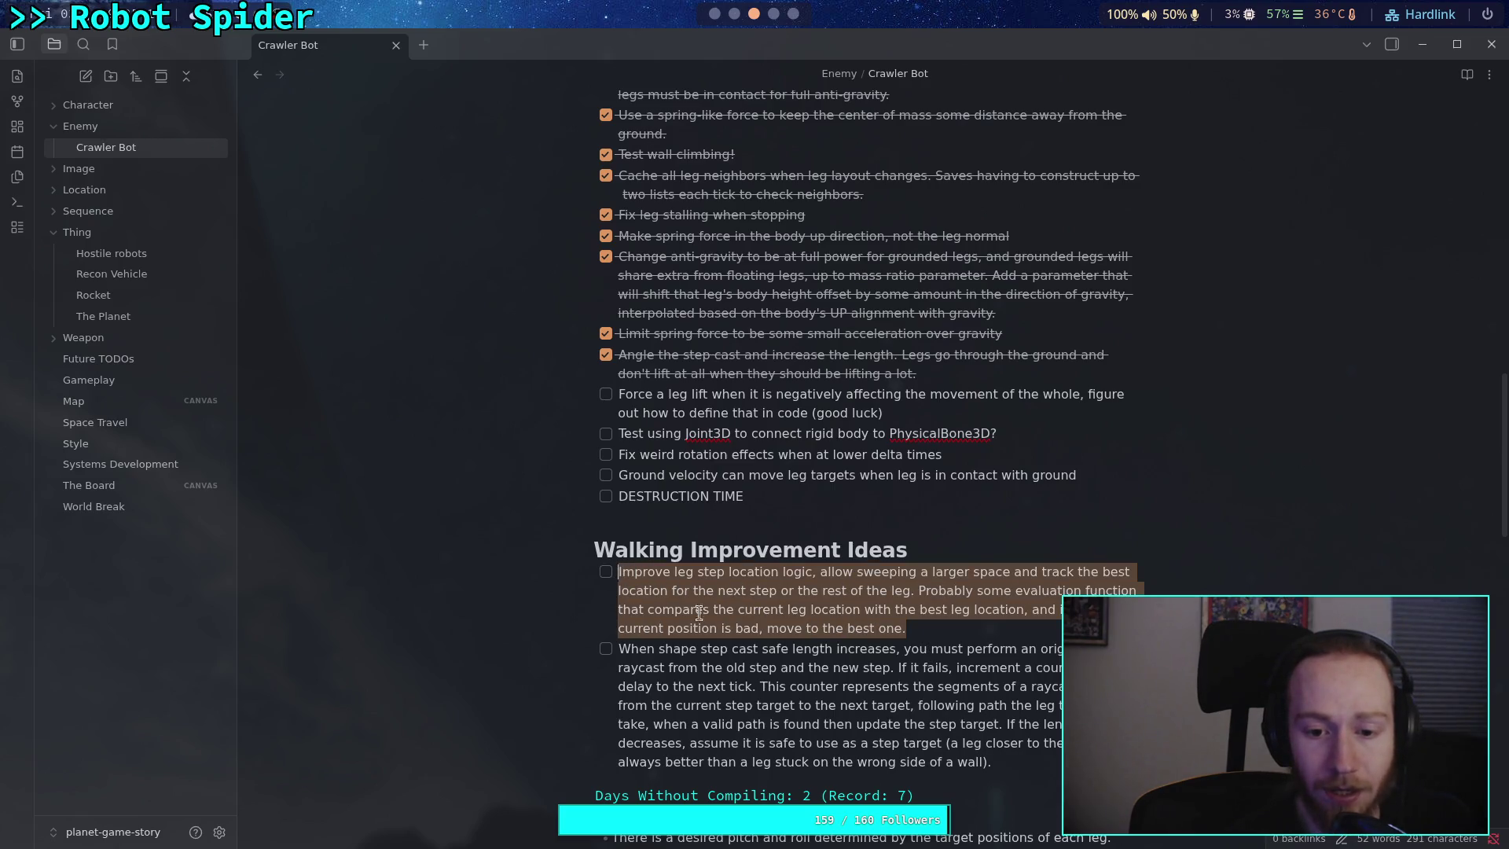
pyautogui.click(842, 663)
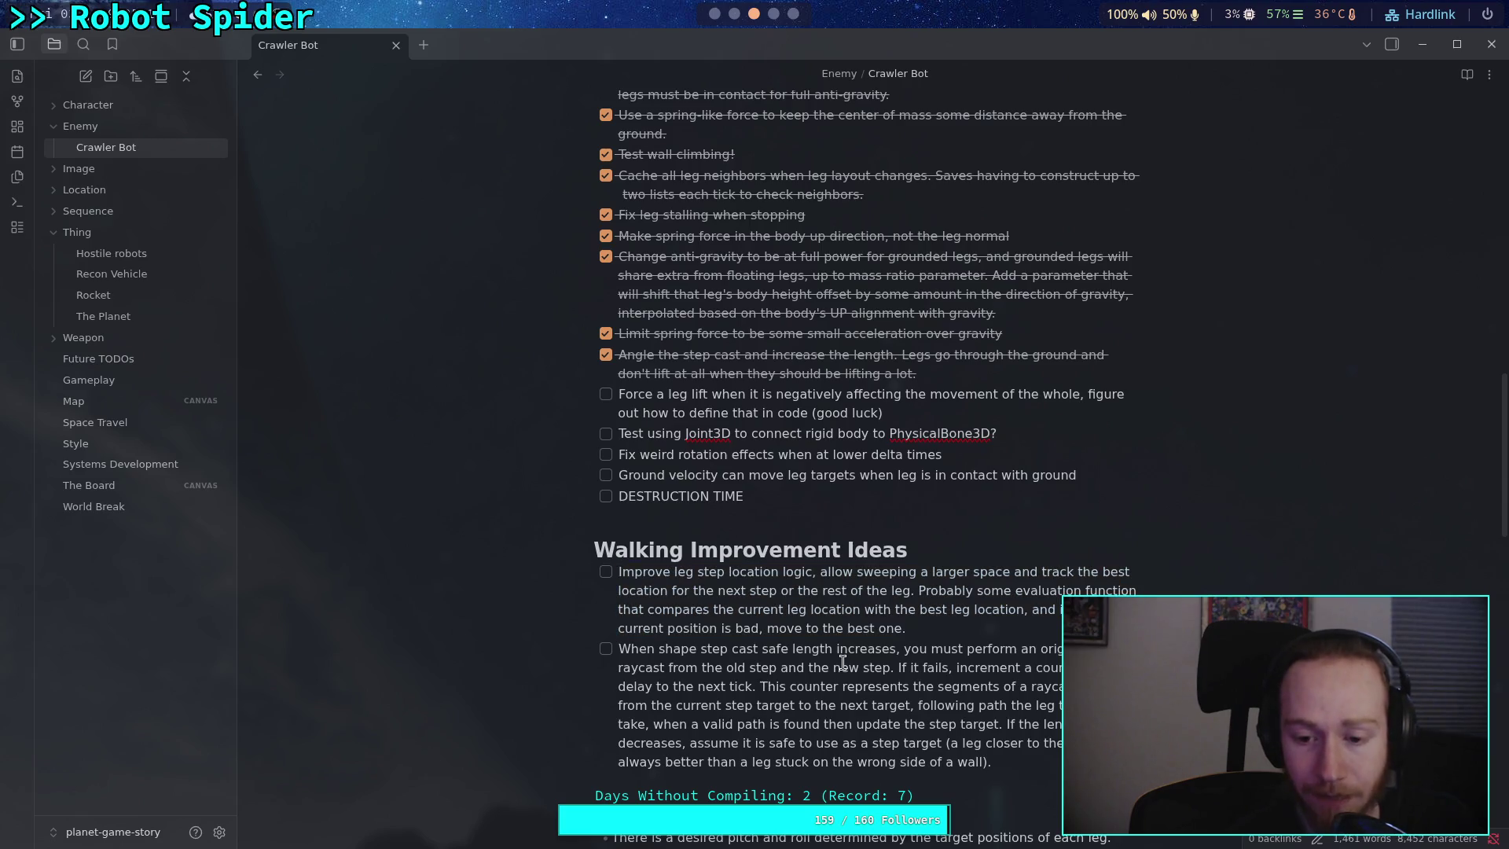
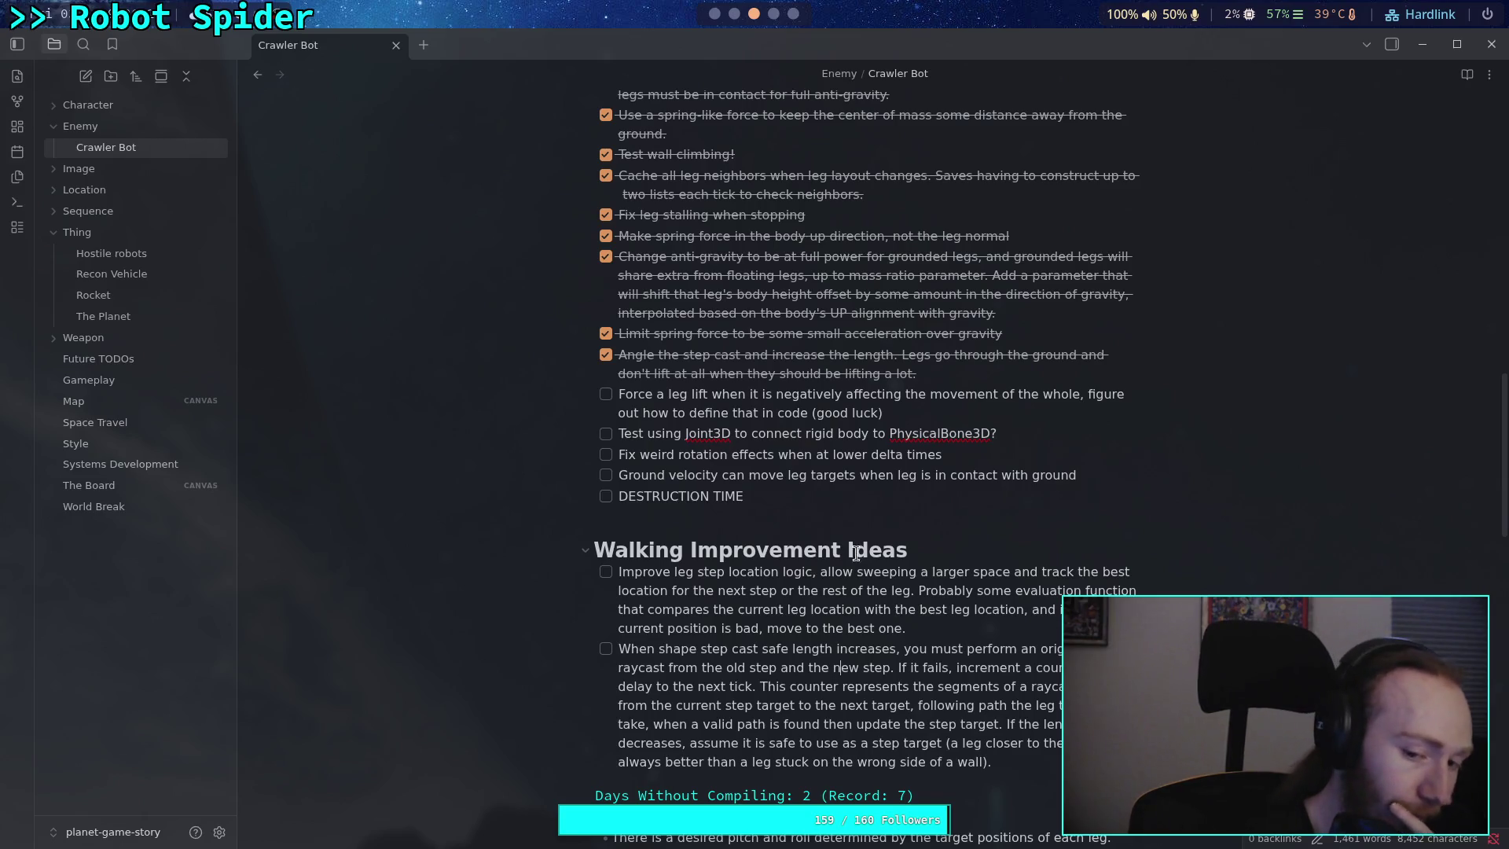
# - Start a new checkbox after the last walking idea: 'For "simple" solution, if the path takes >45 angle change,'
pyautogui.click(825, 518)
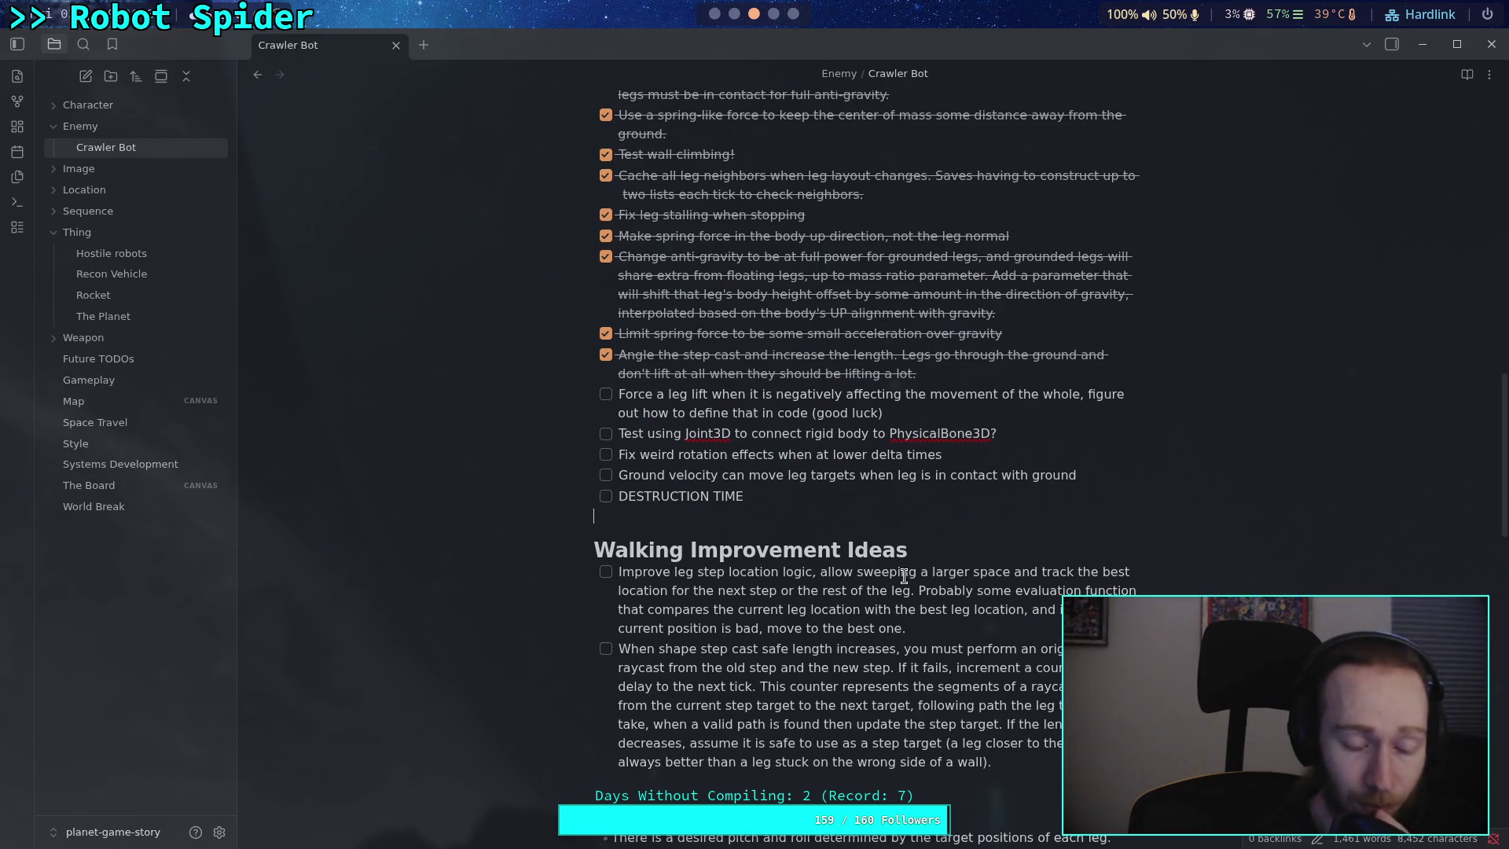
pyautogui.click(1059, 768)
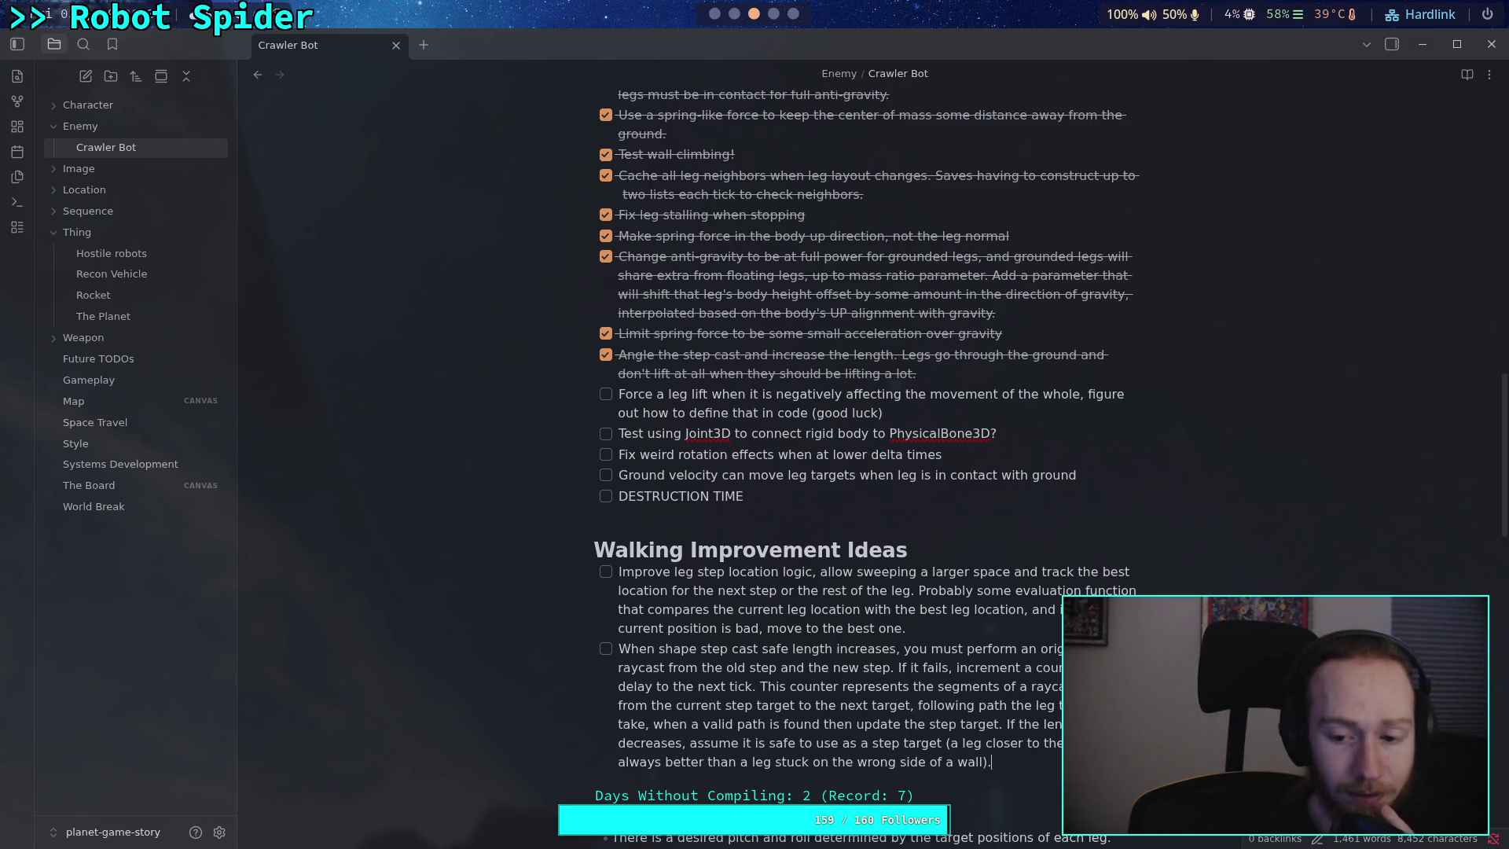
pyautogui.press('Return')
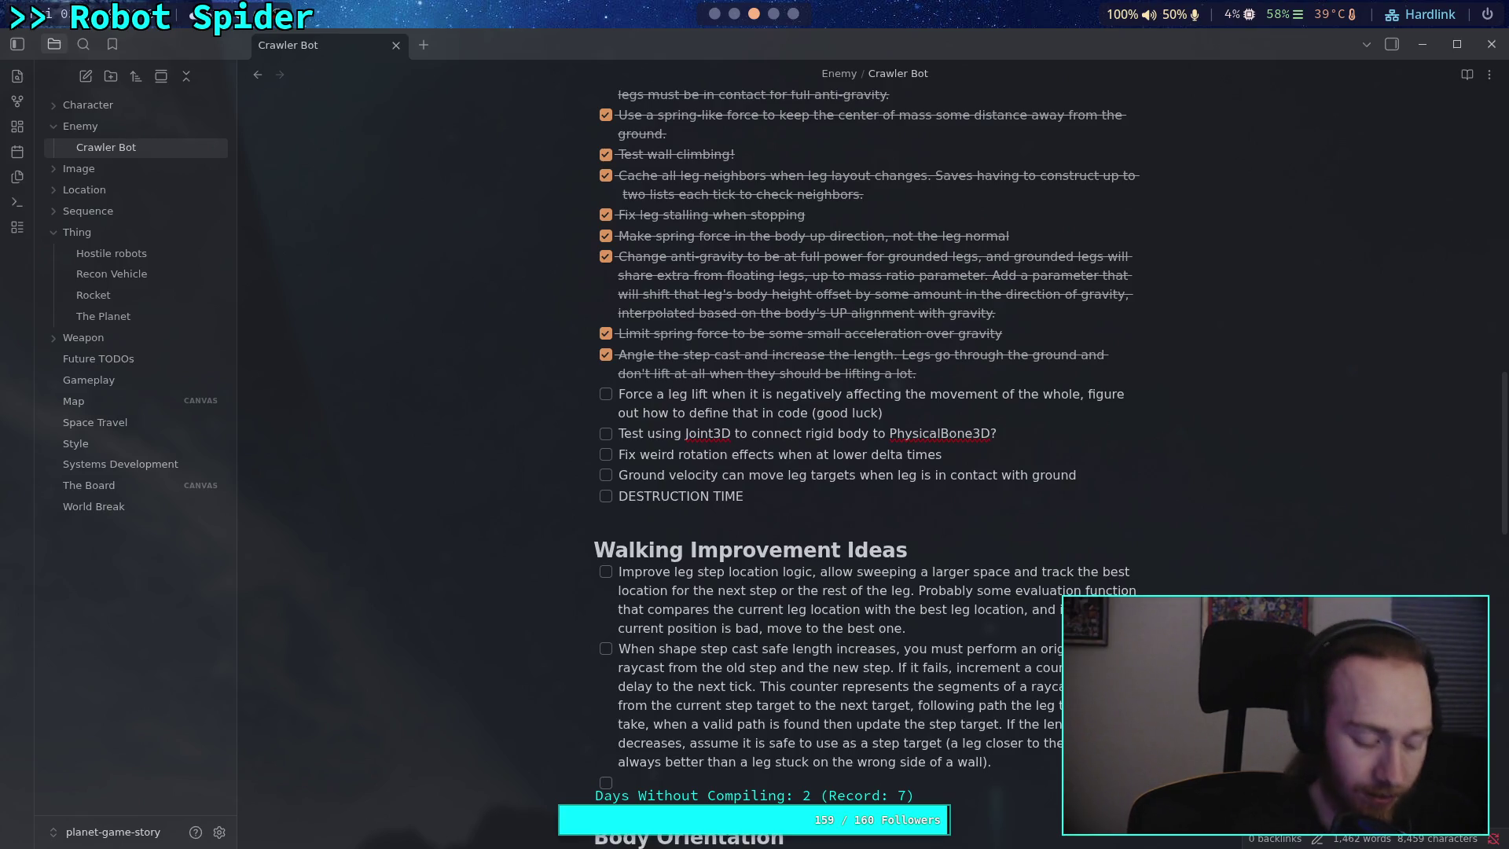
pyautogui.write('For')
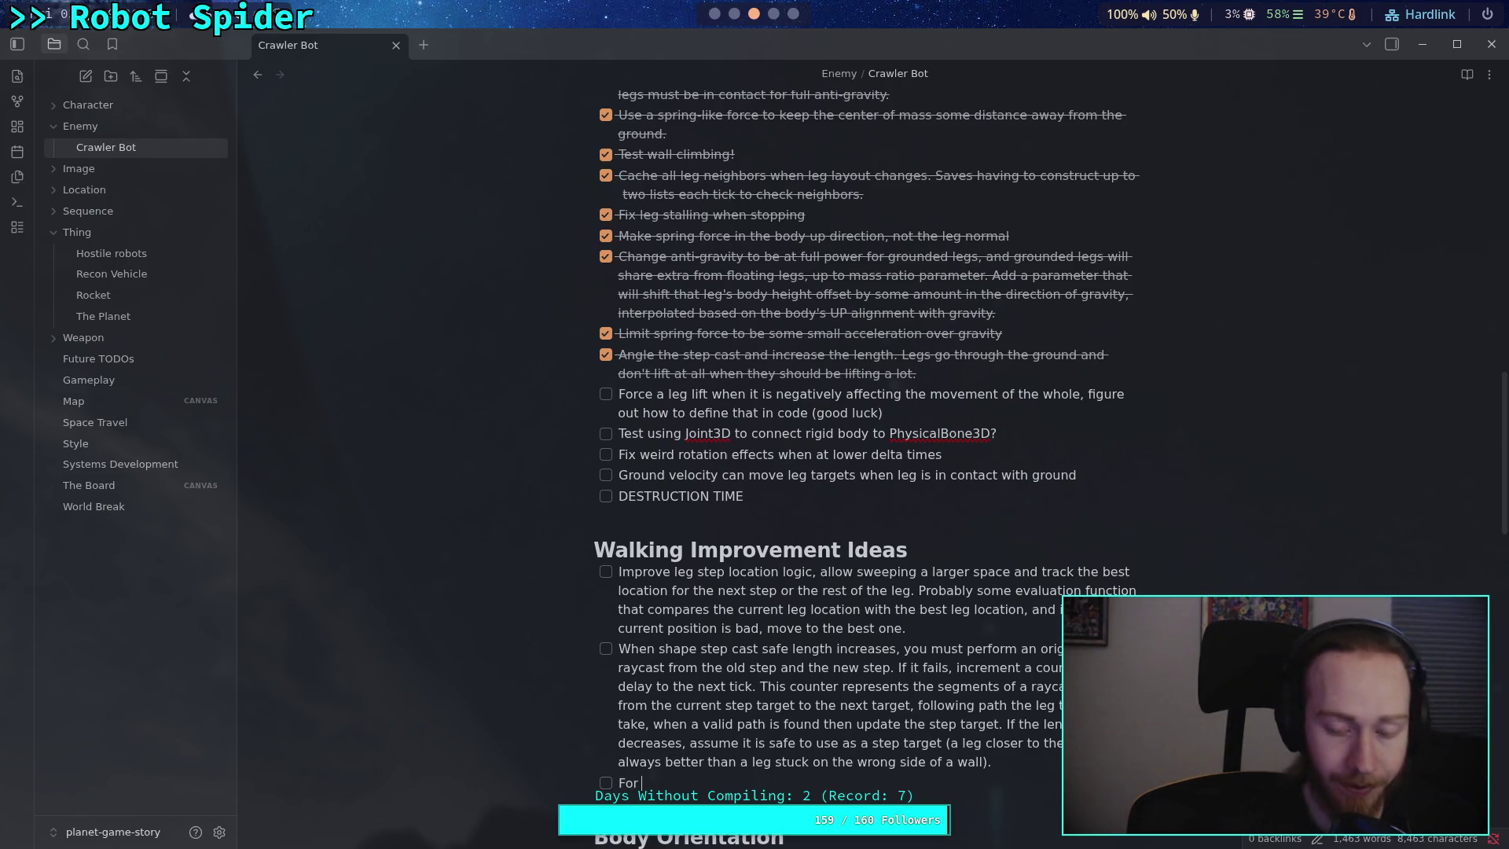
pyautogui.write(' "simple" ')
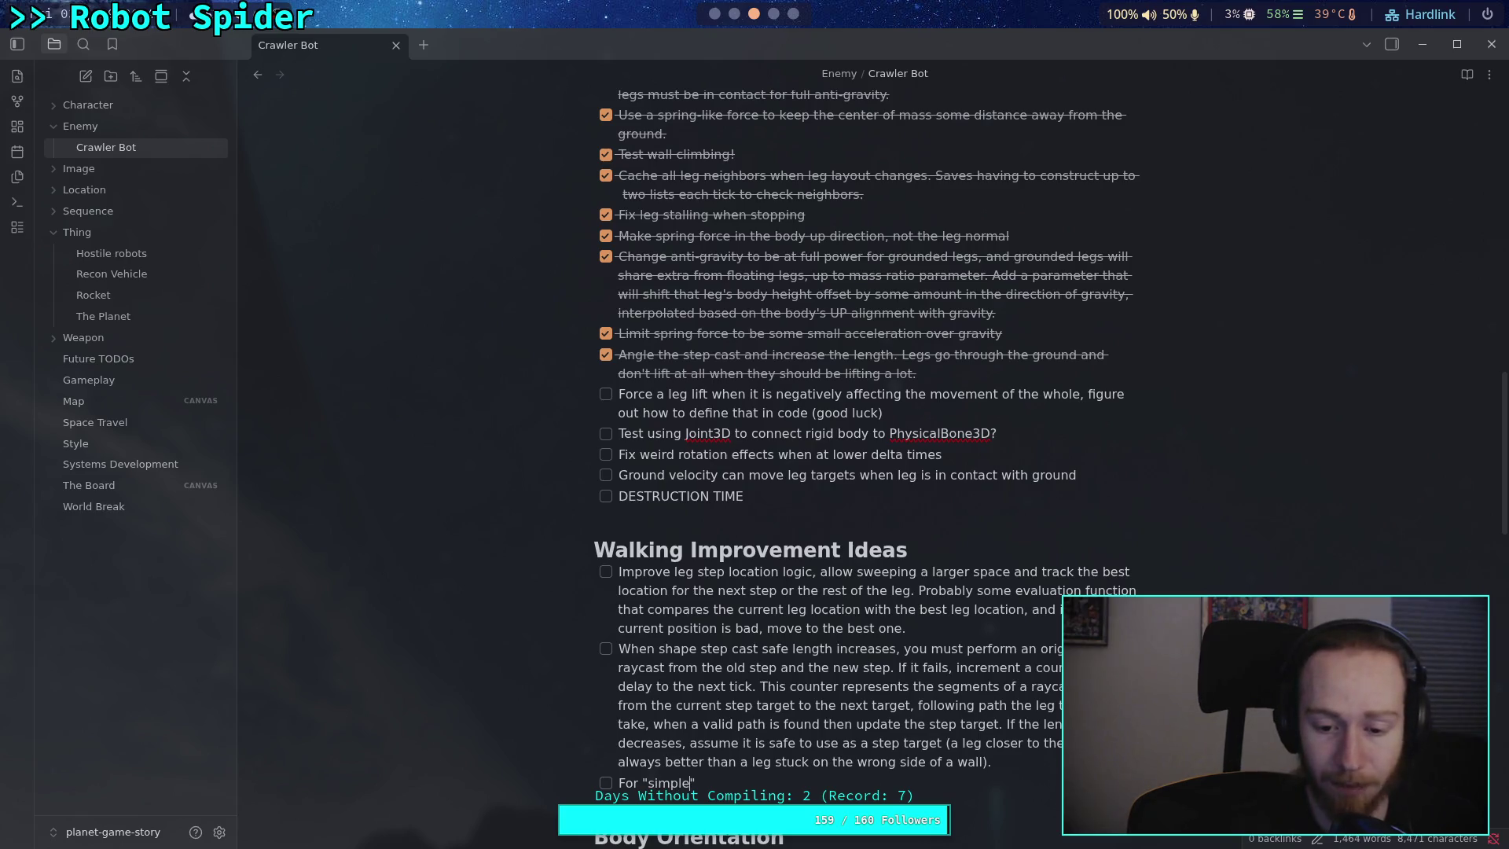
pyautogui.write('sol')
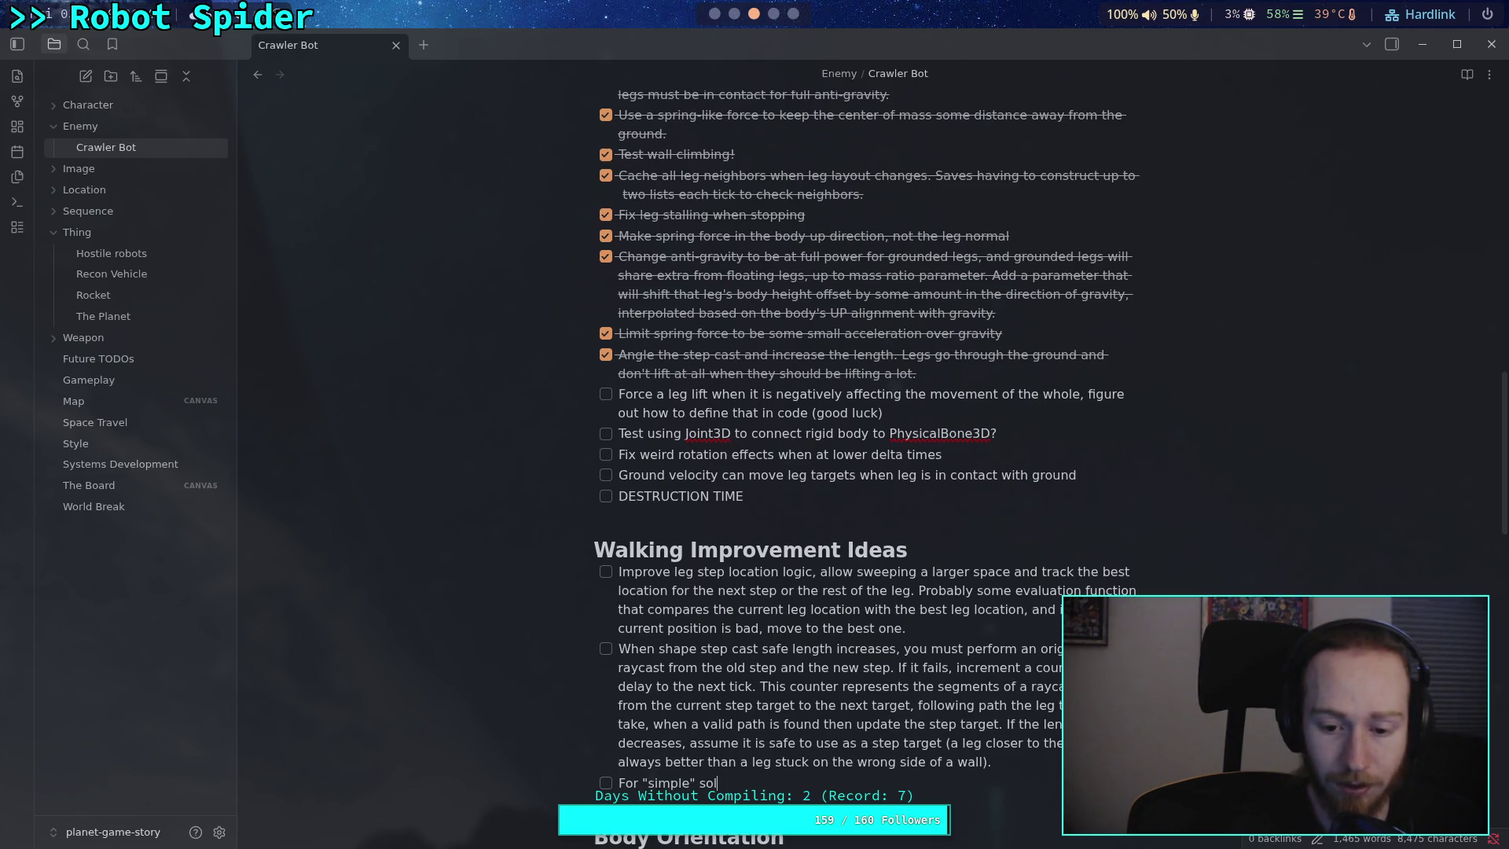
pyautogui.write('ution')
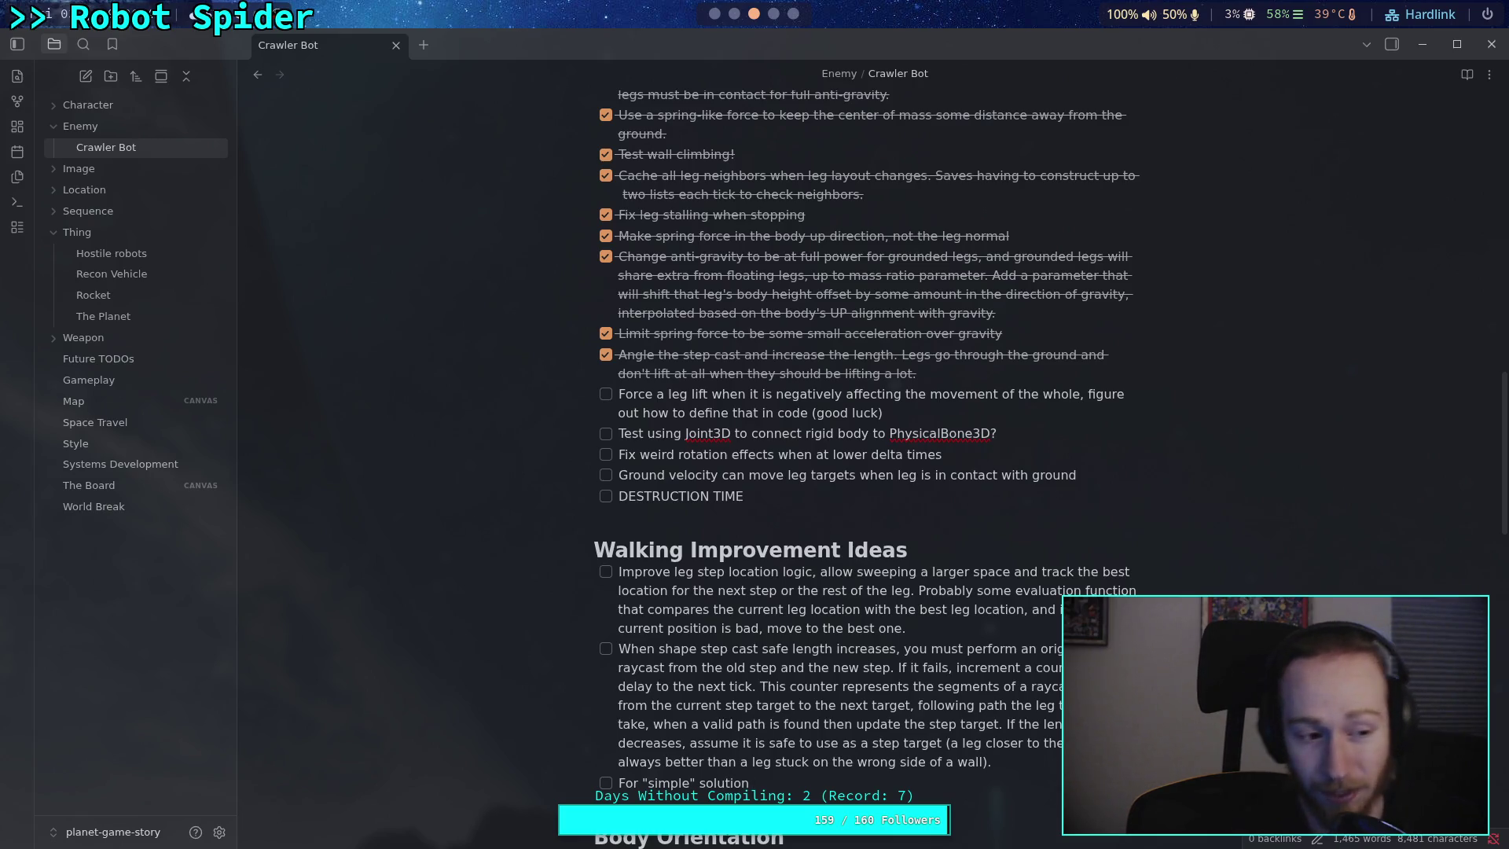
pyautogui.scroll(-1, 865, 472)
pyautogui.scroll(-2, 865, 472)
pyautogui.write(', ')
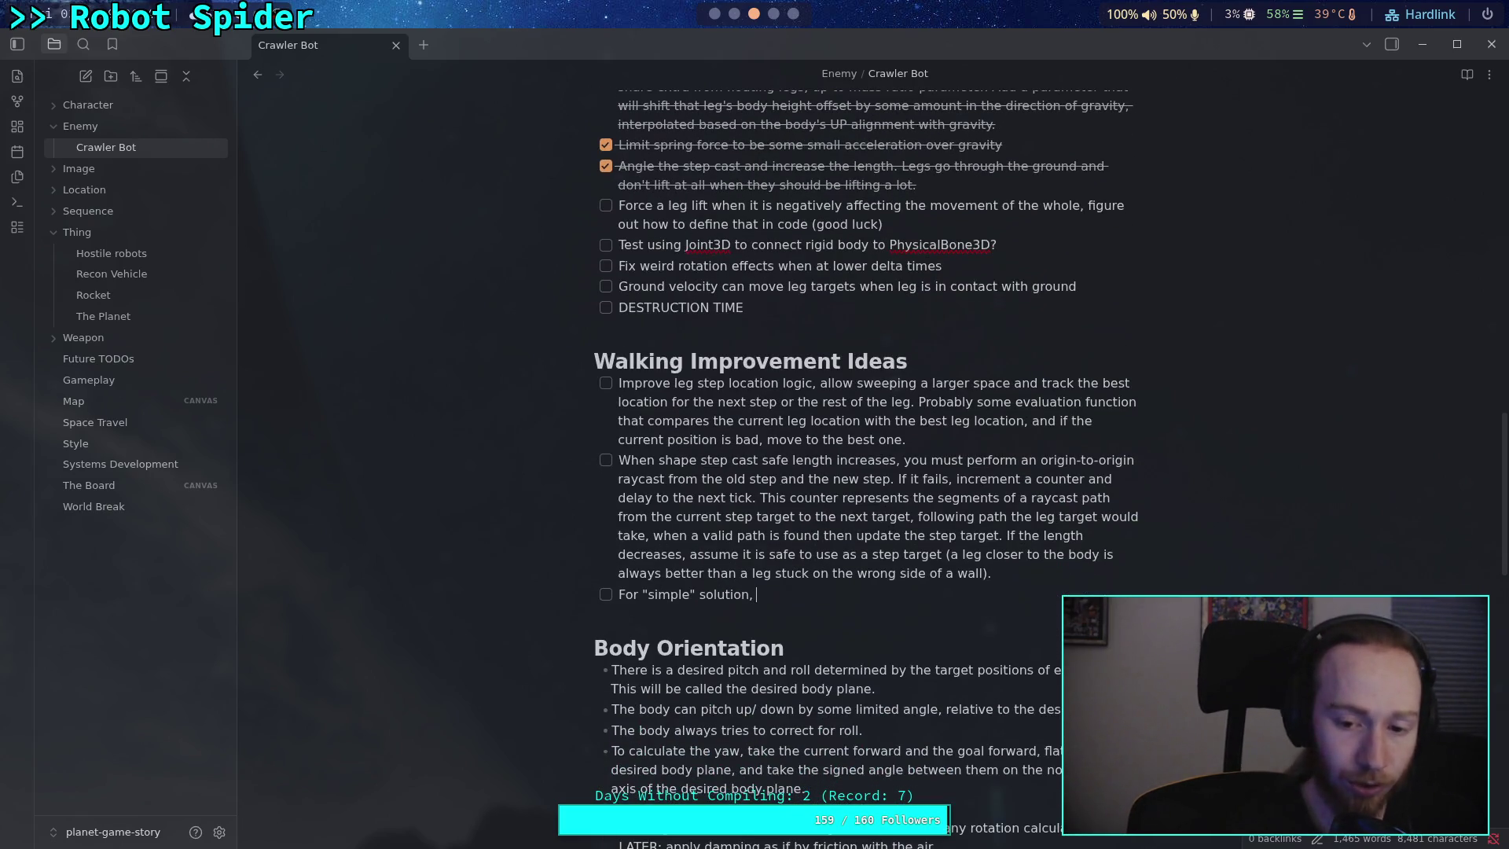
pyautogui.write('if the ')
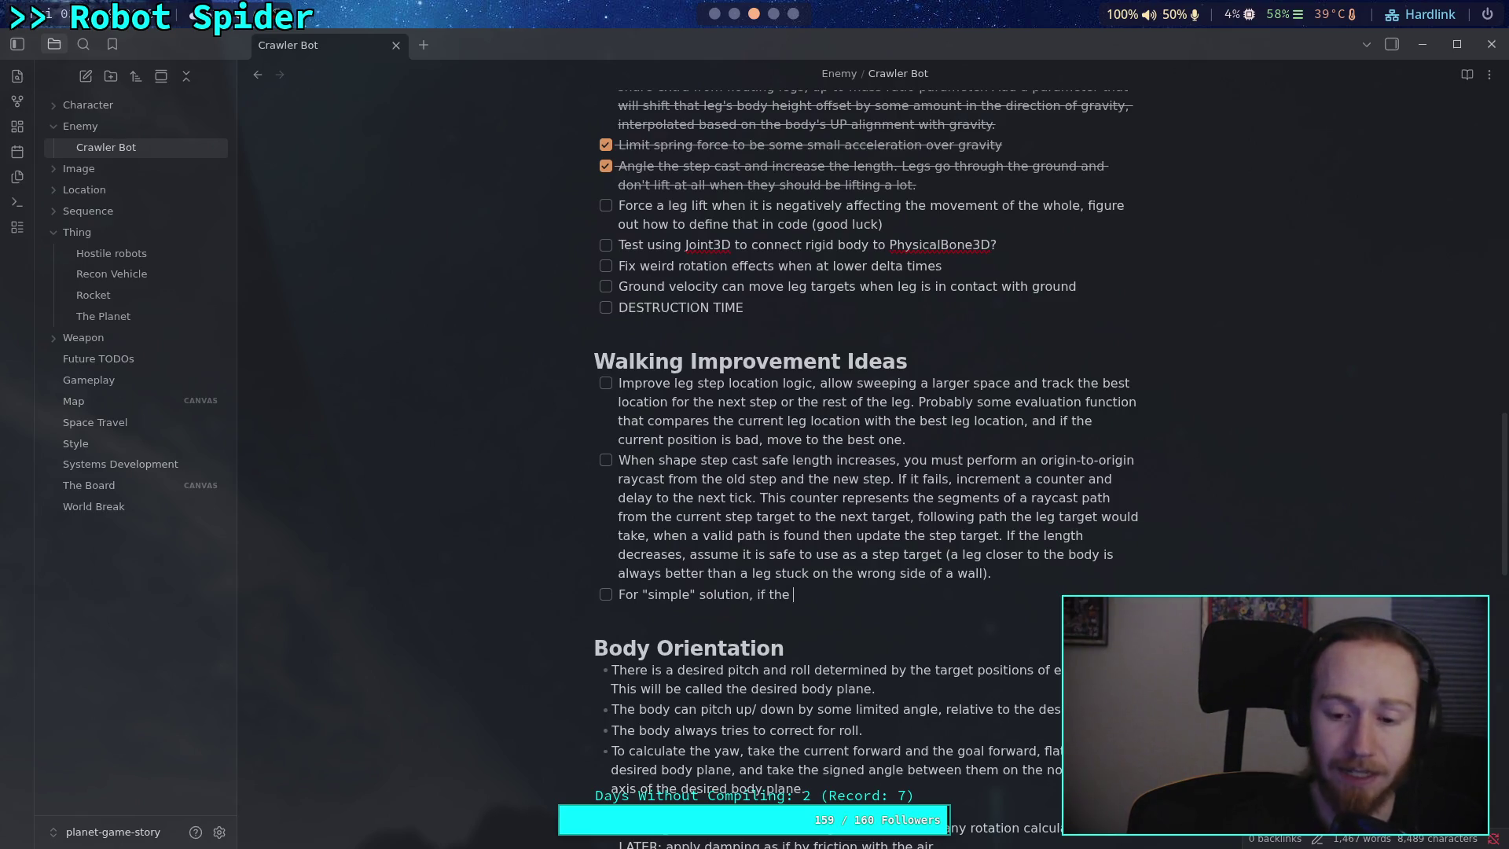
pyautogui.write('path ')
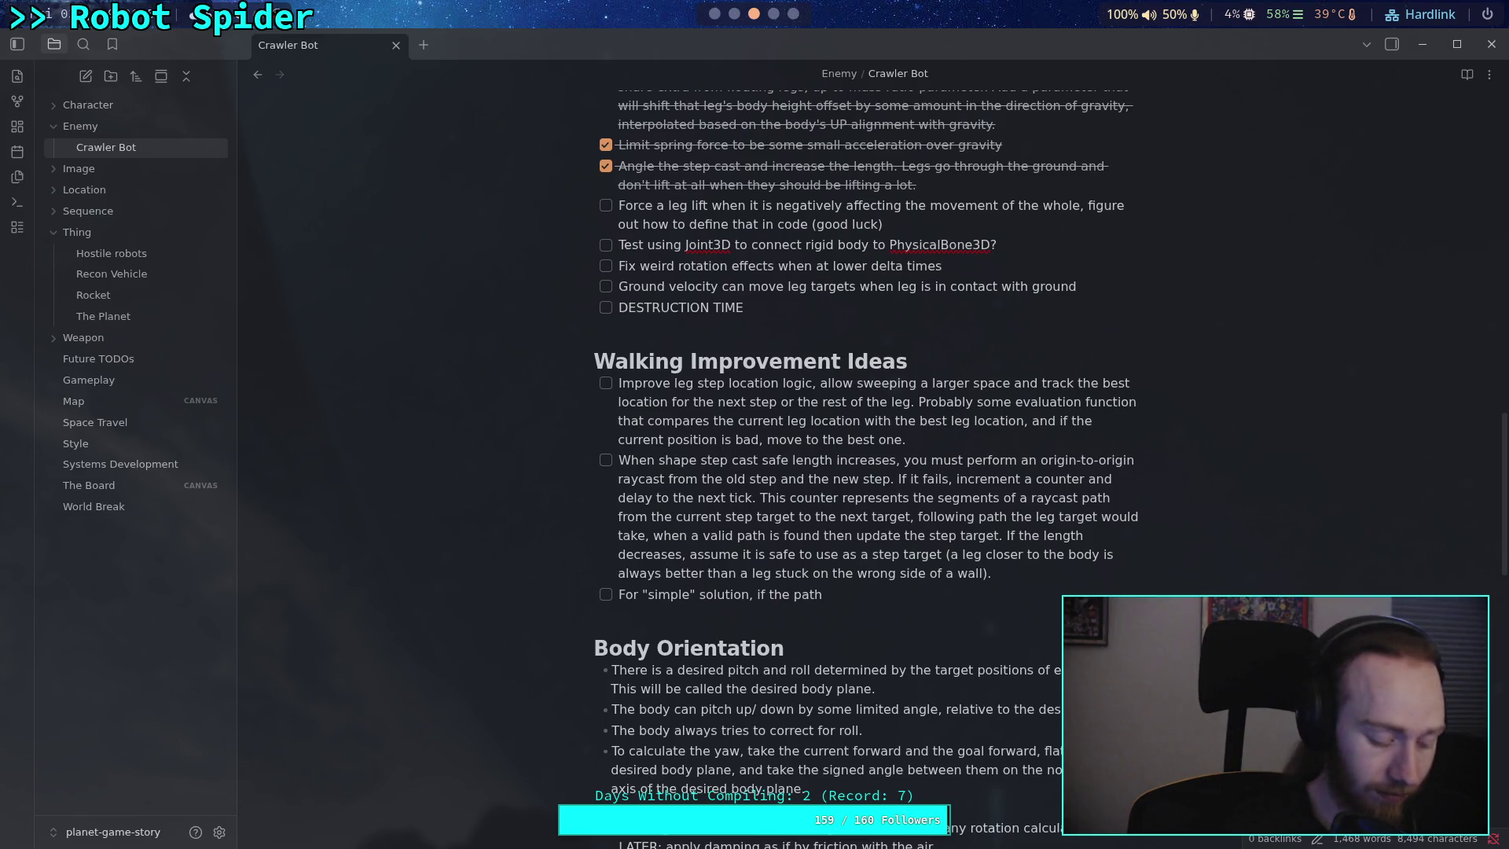
pyautogui.write('takes ')
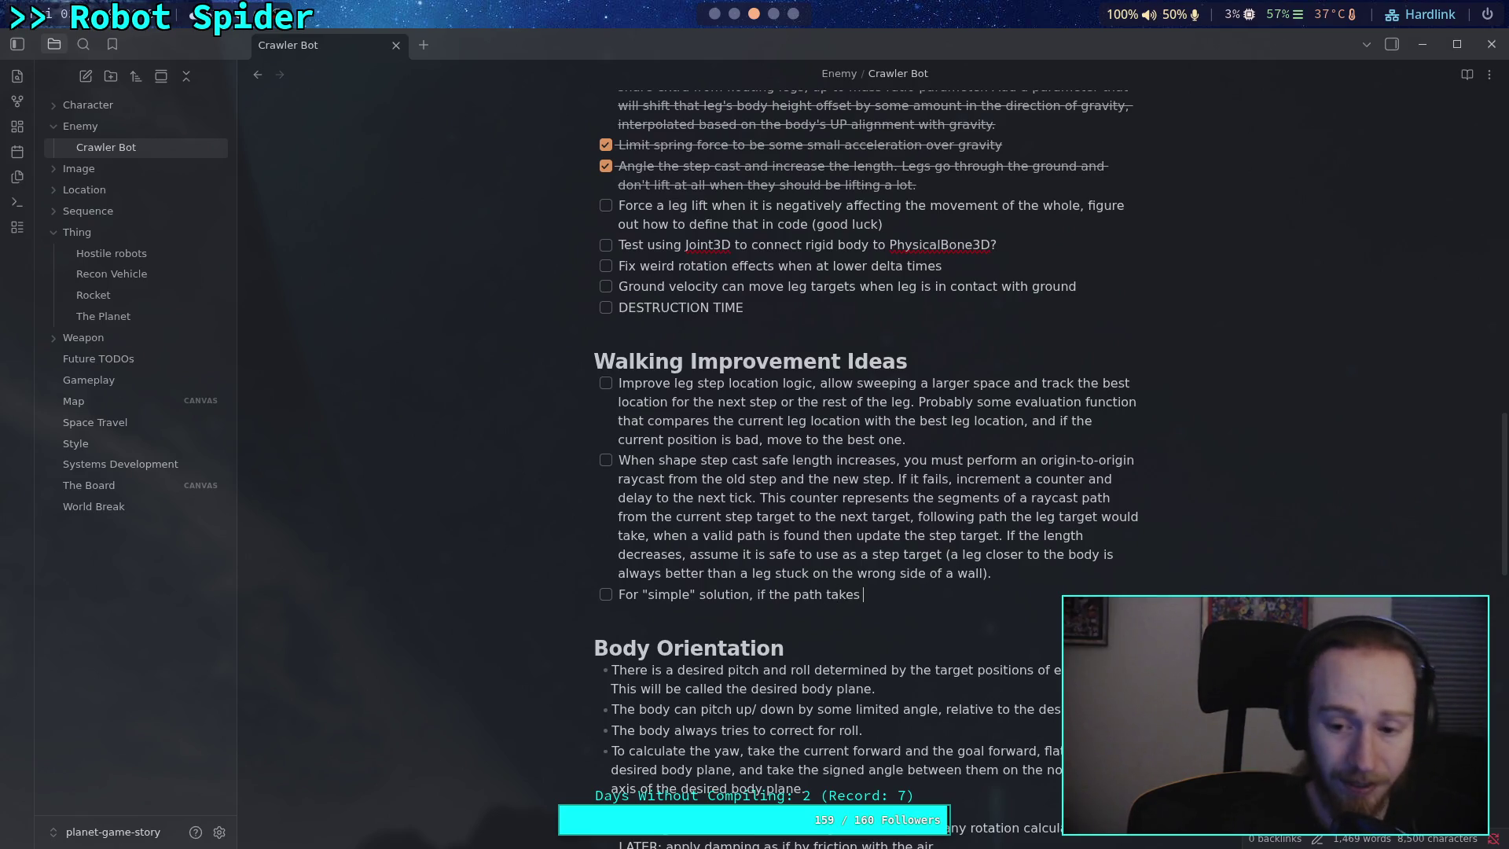
pyautogui.write('>45 ')
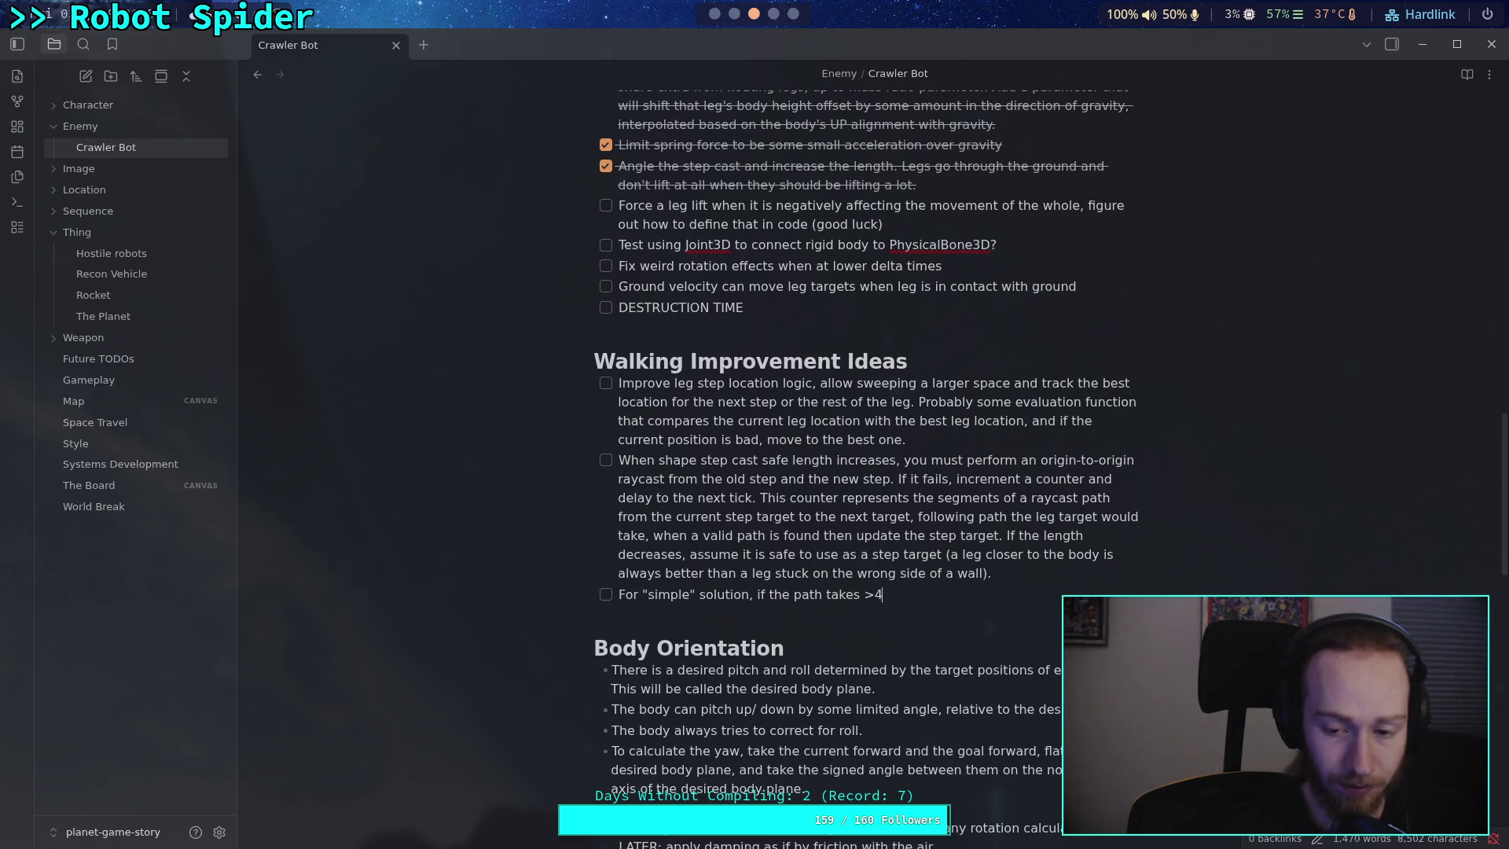
pyautogui.write('angle chang')
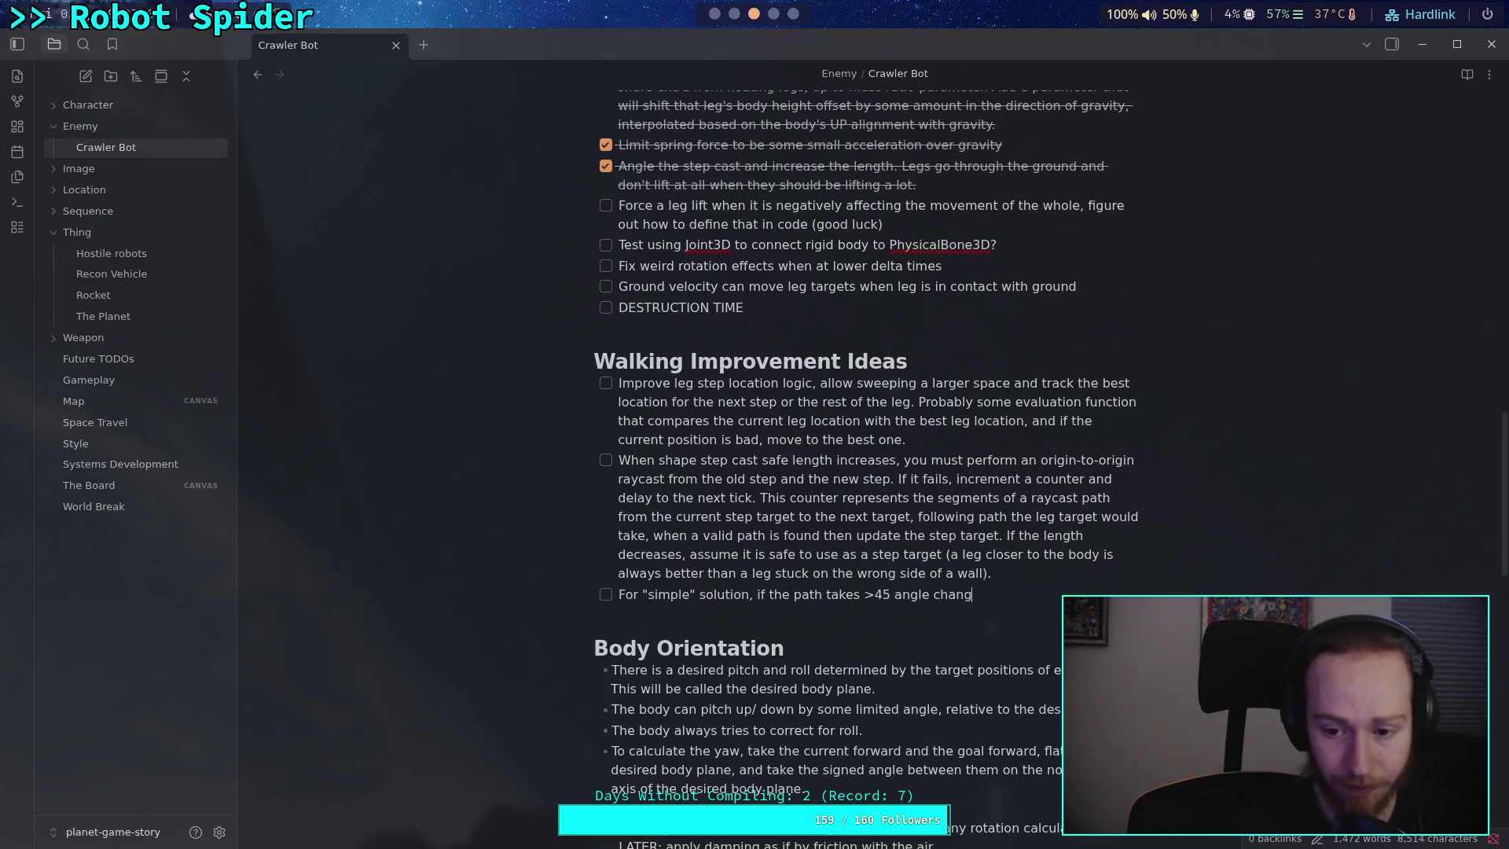
pyautogui.write('e,')
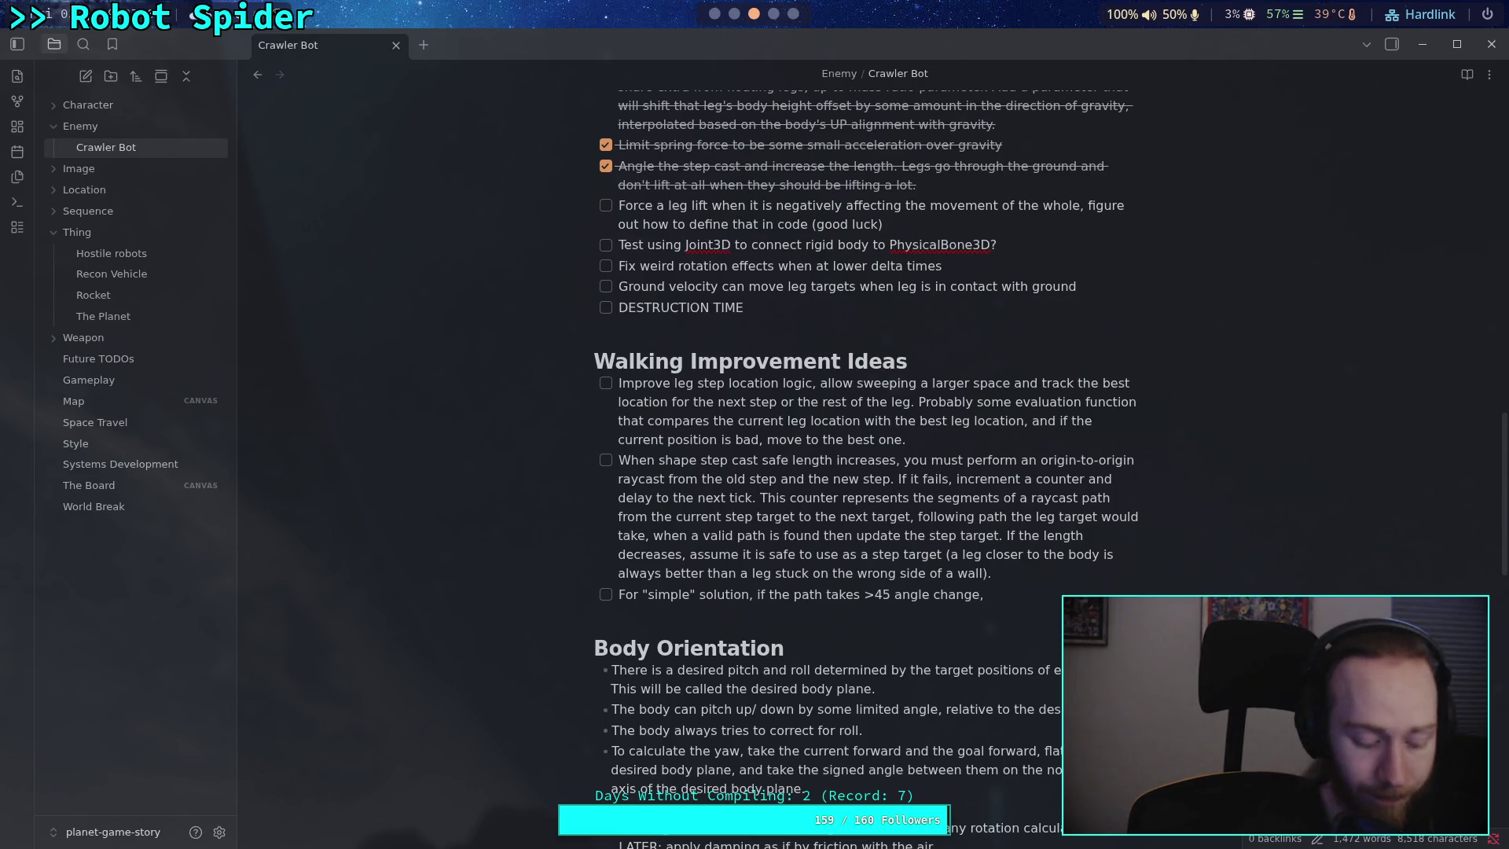
# - Finish the idea: run an "animation" replaying a set acceleration sequence toward the approaching wall
pyautogui.write(' run ')
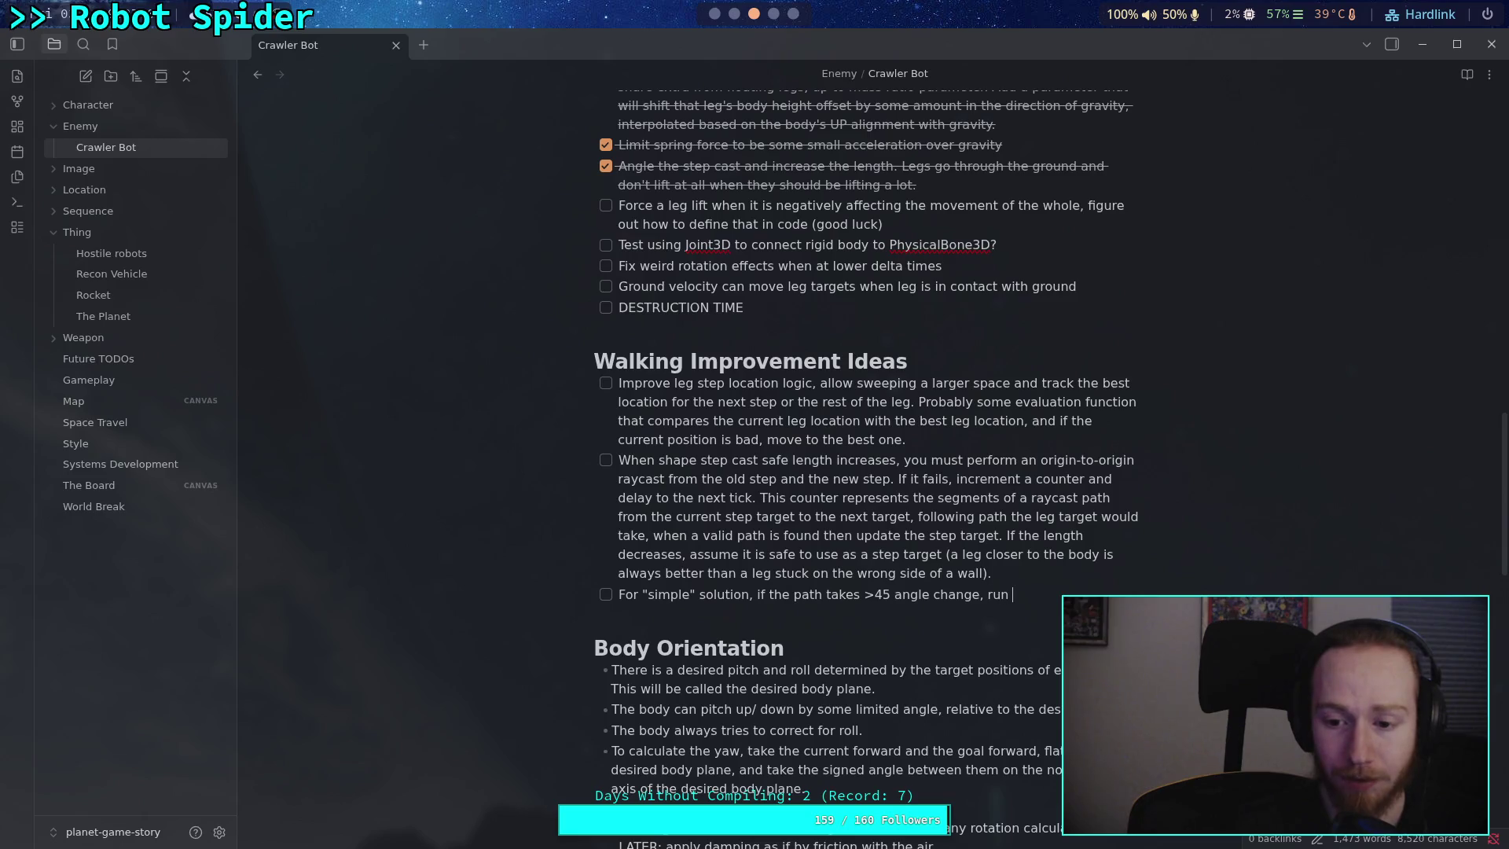
pyautogui.write('ra')
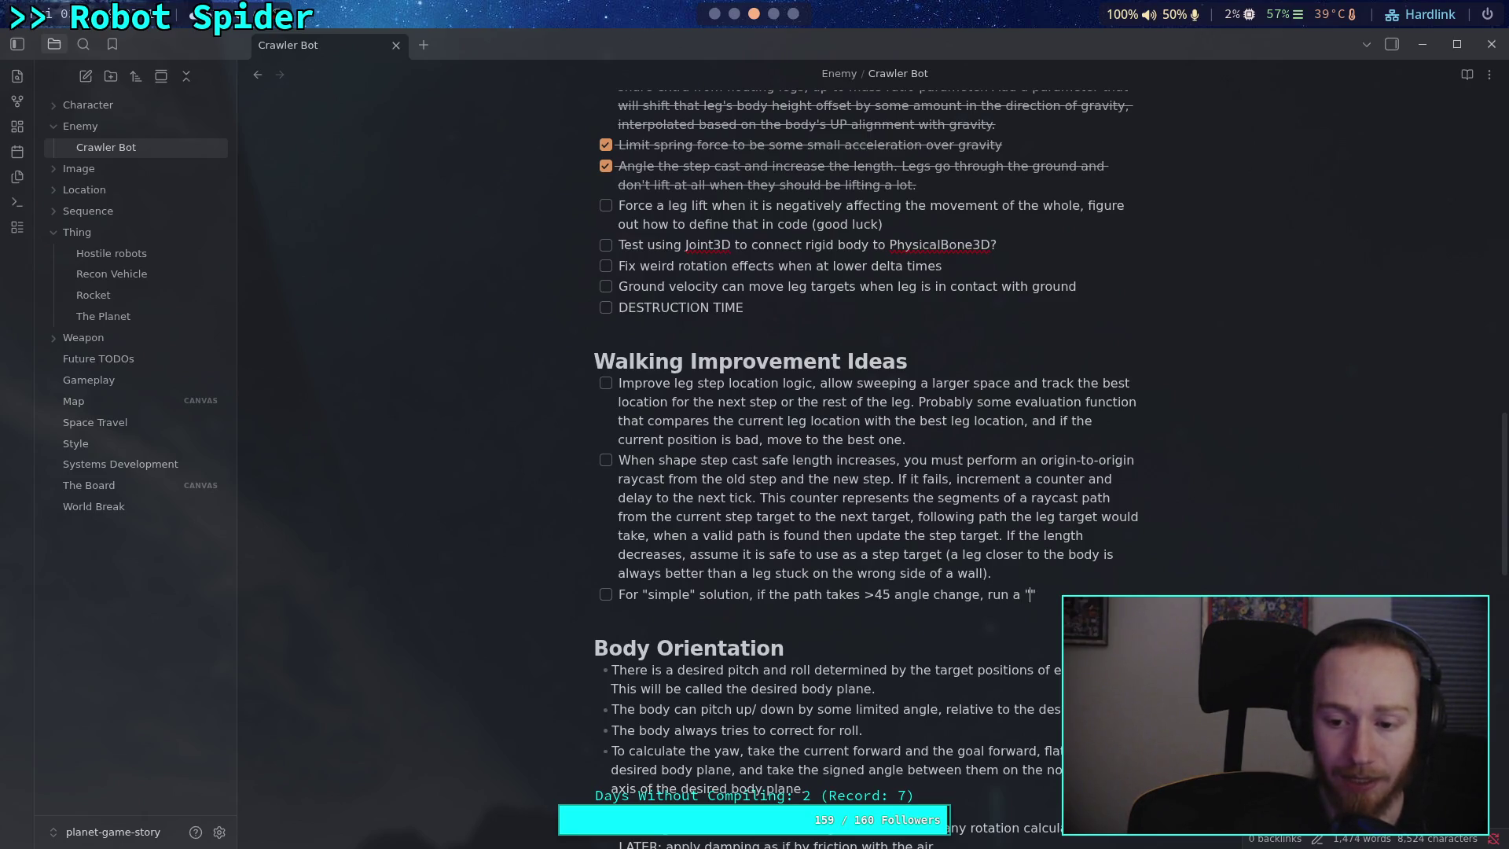
pyautogui.press('BackSpace')
pyautogui.press('BackSpace')
pyautogui.press('BackSpace')
pyautogui.write('n ')
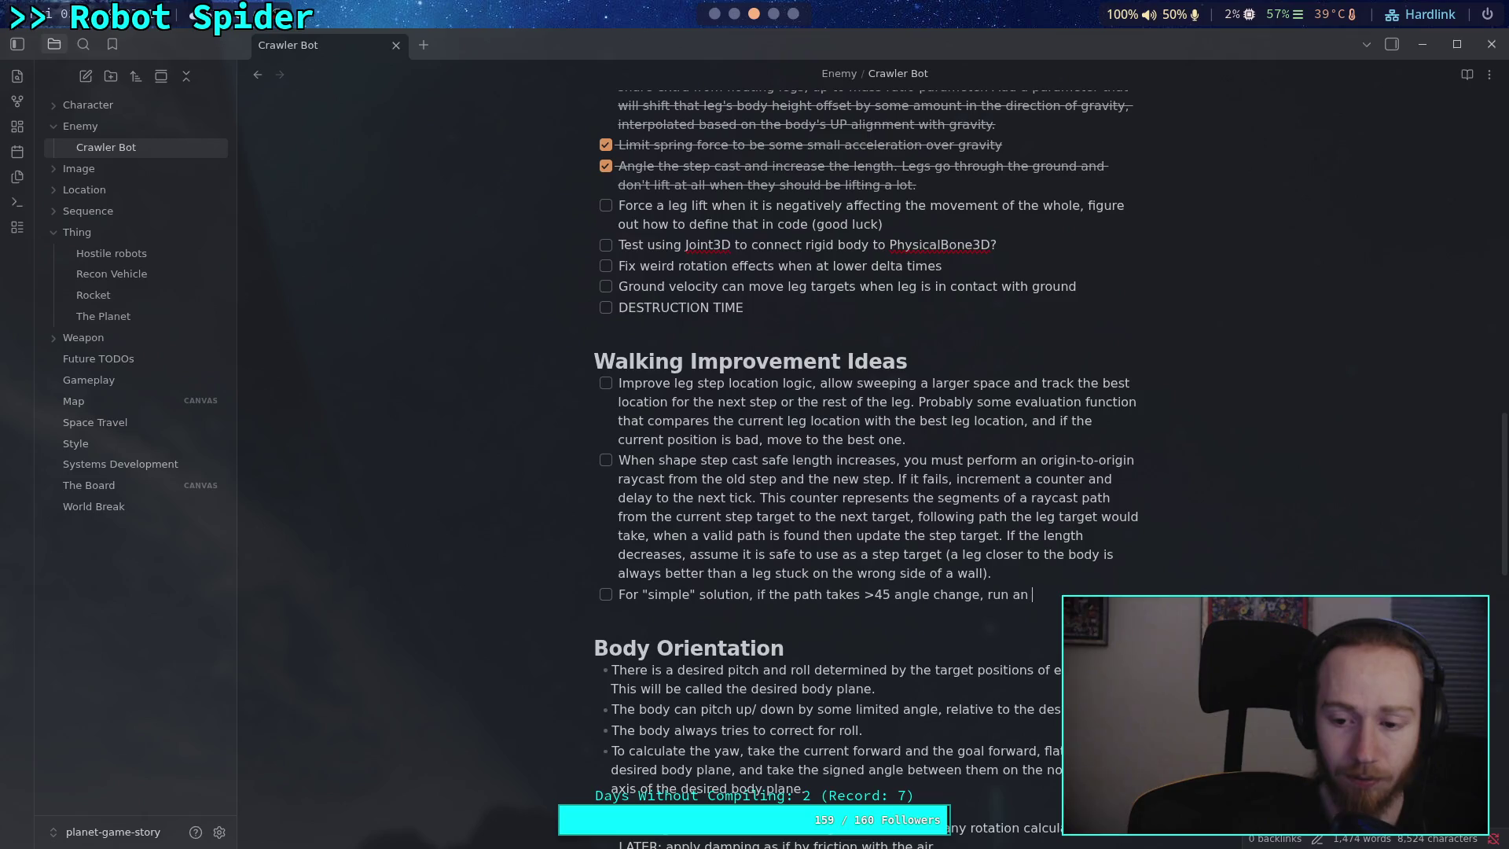
pyautogui.write('"animation" which j')
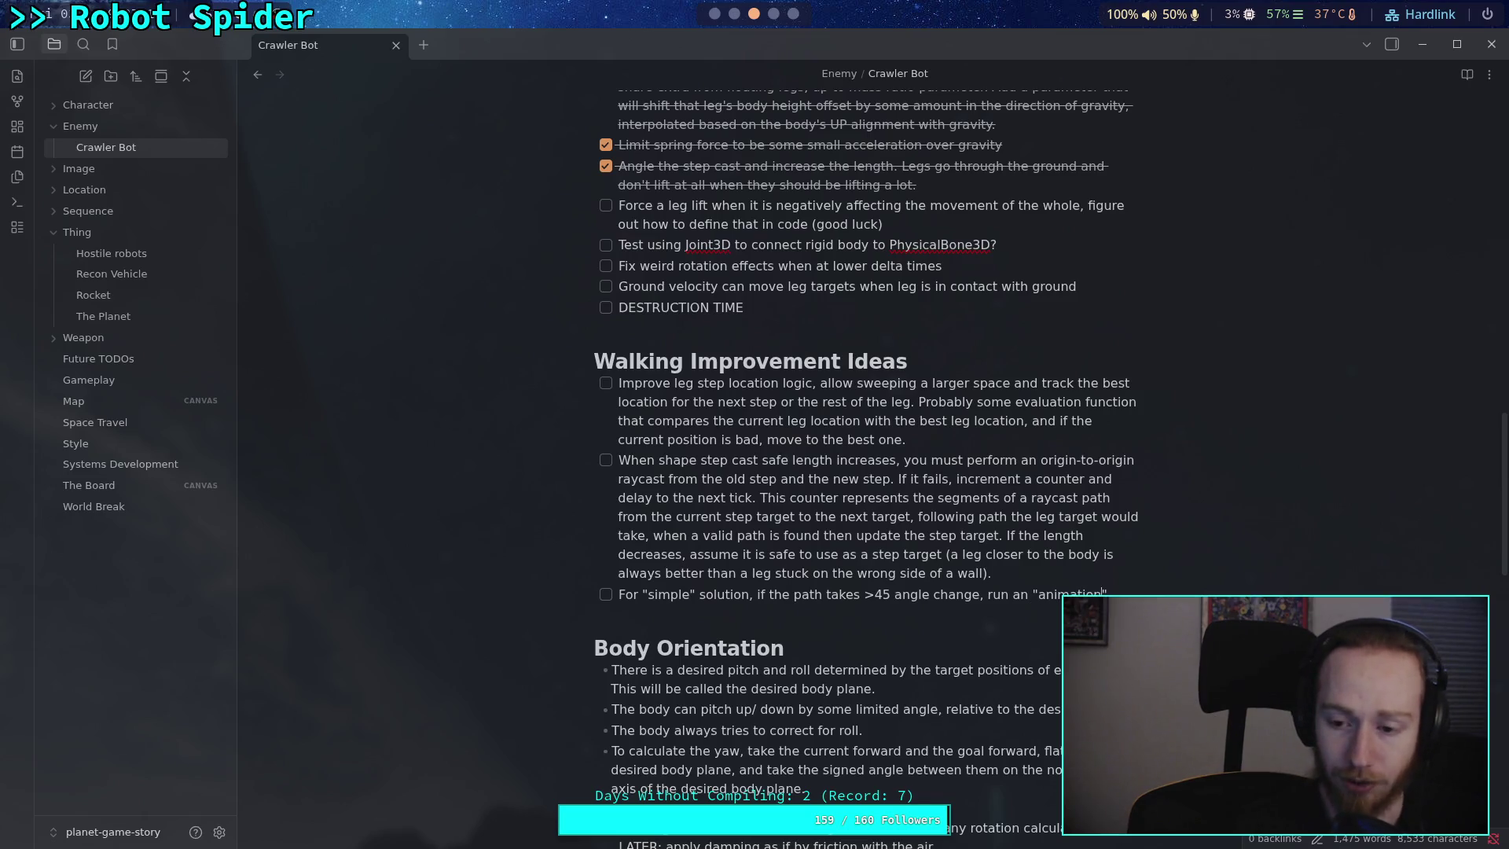
pyautogui.write('ust ')
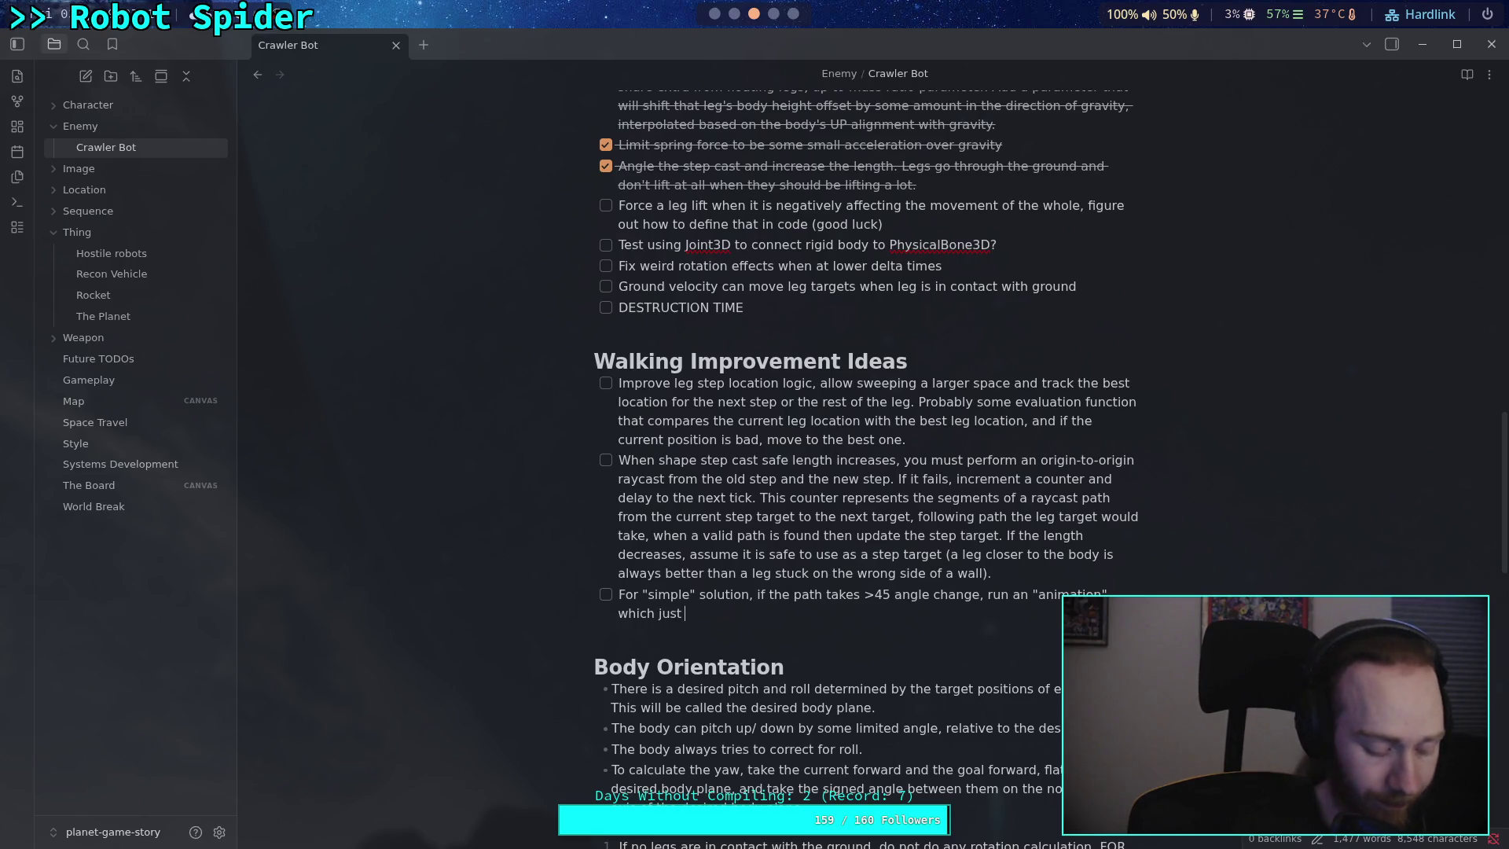
pyautogui.write('replays a')
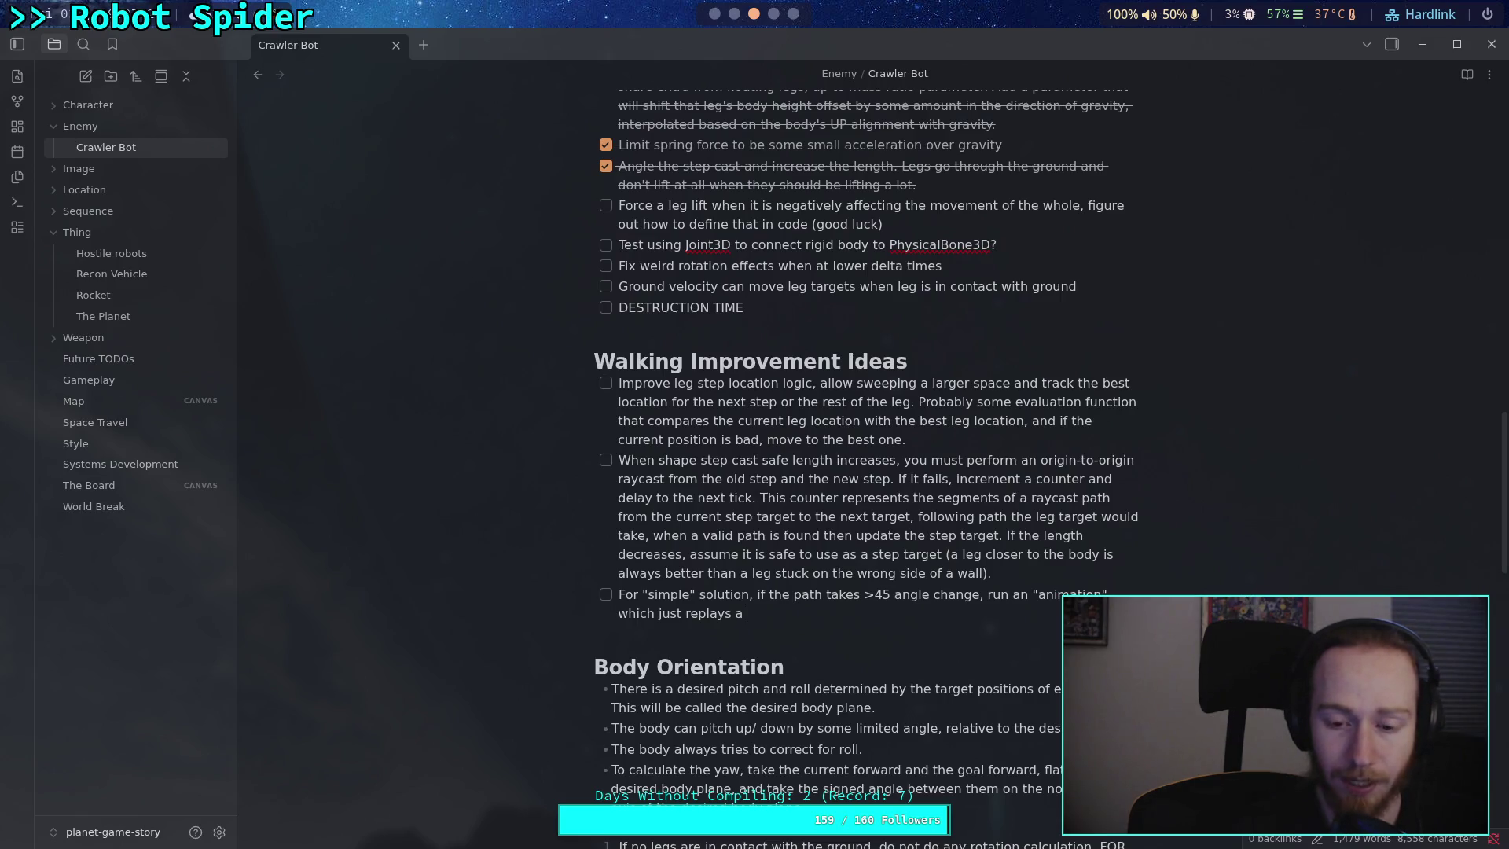
pyautogui.write(' set')
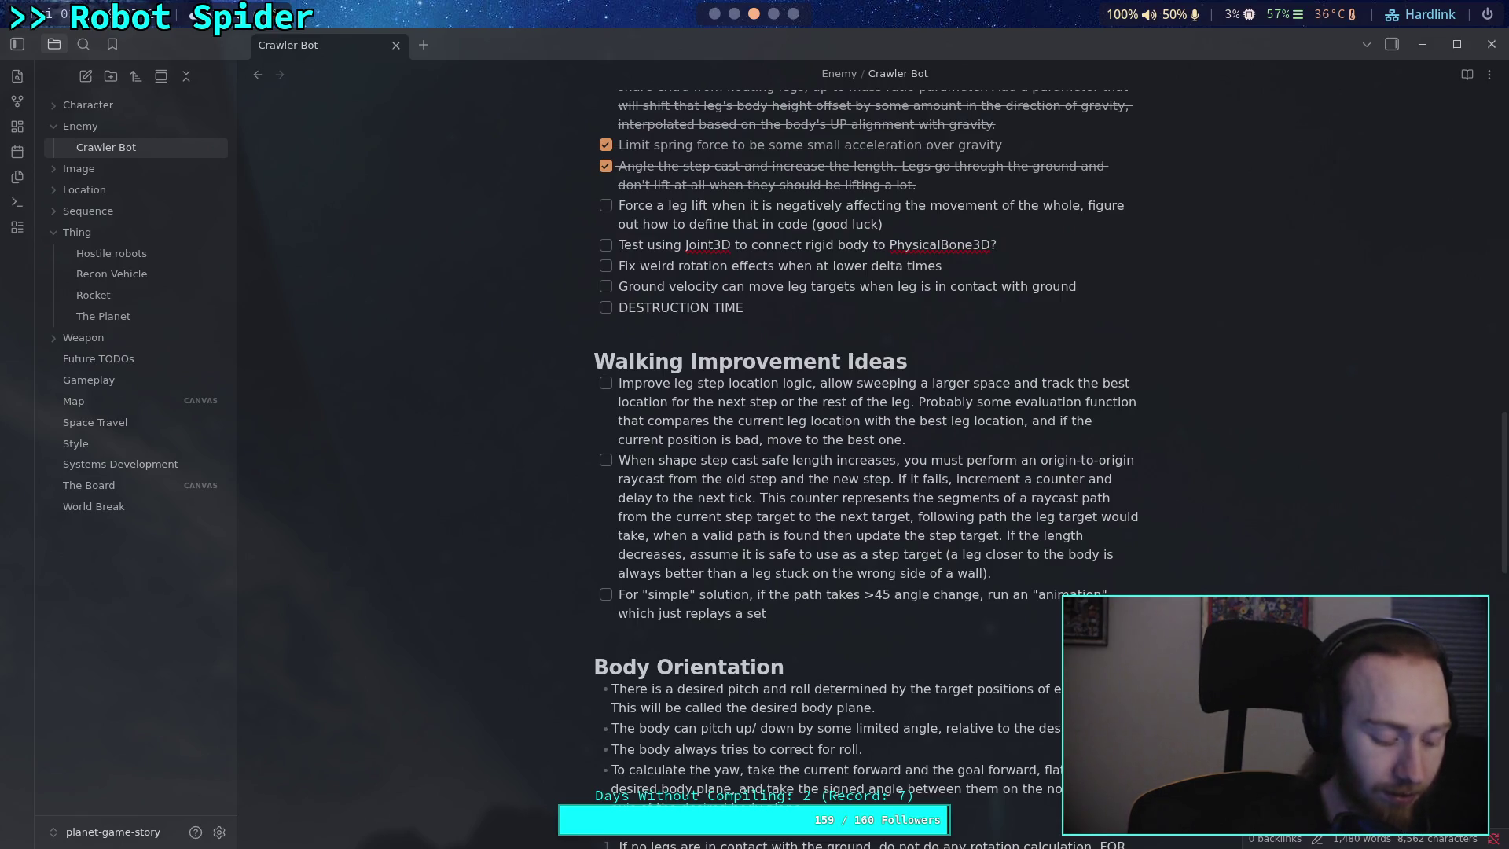
pyautogui.write(' accel')
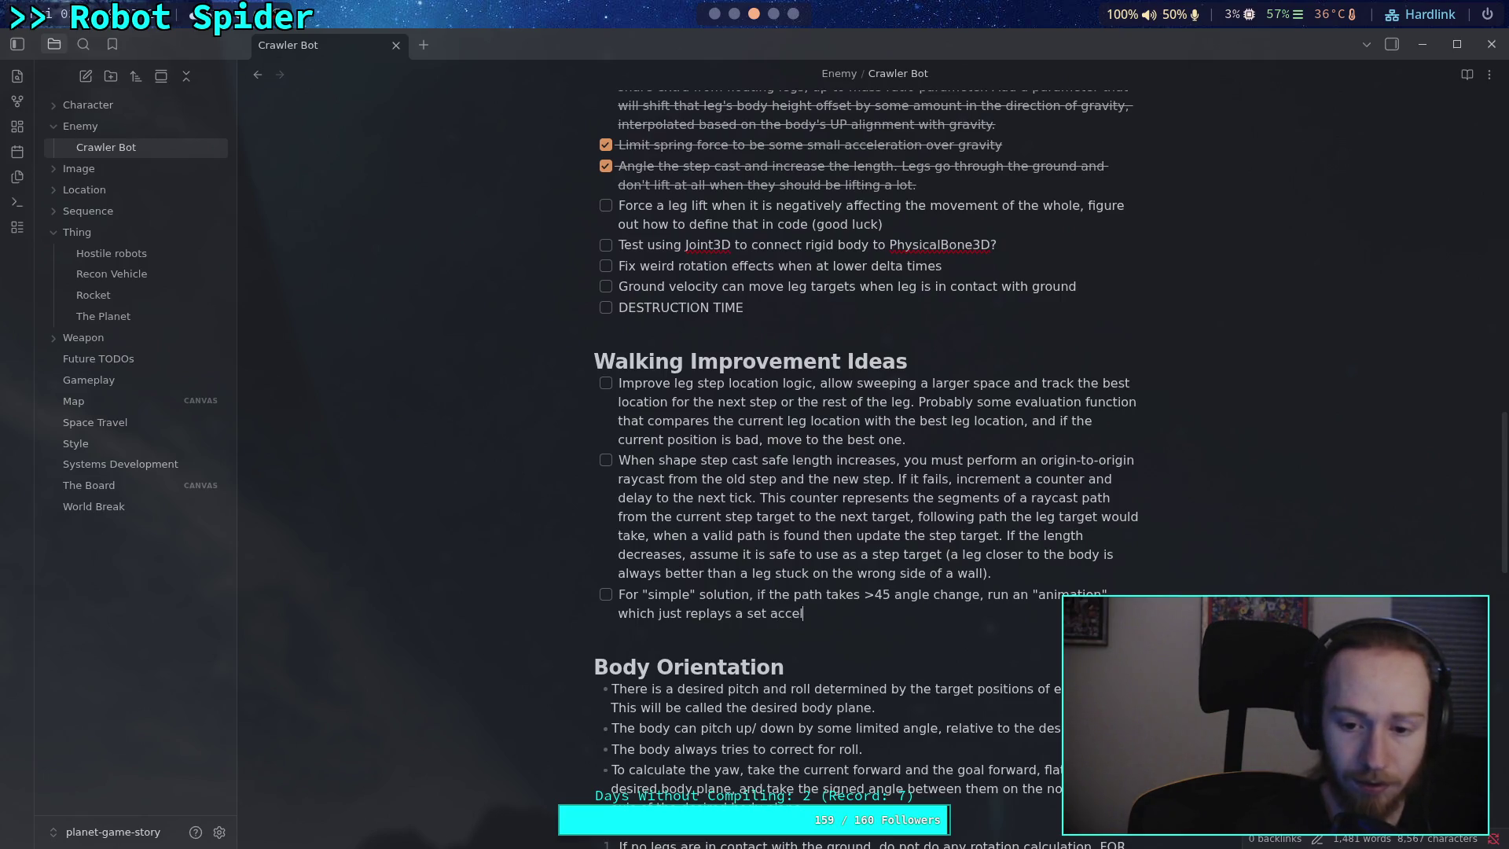
pyautogui.write('eration profi')
pyautogui.write('le')
pyautogui.press('BackSpace')
pyautogui.press('BackSpace')
pyautogui.press('BackSpace')
pyautogui.write('sequence')
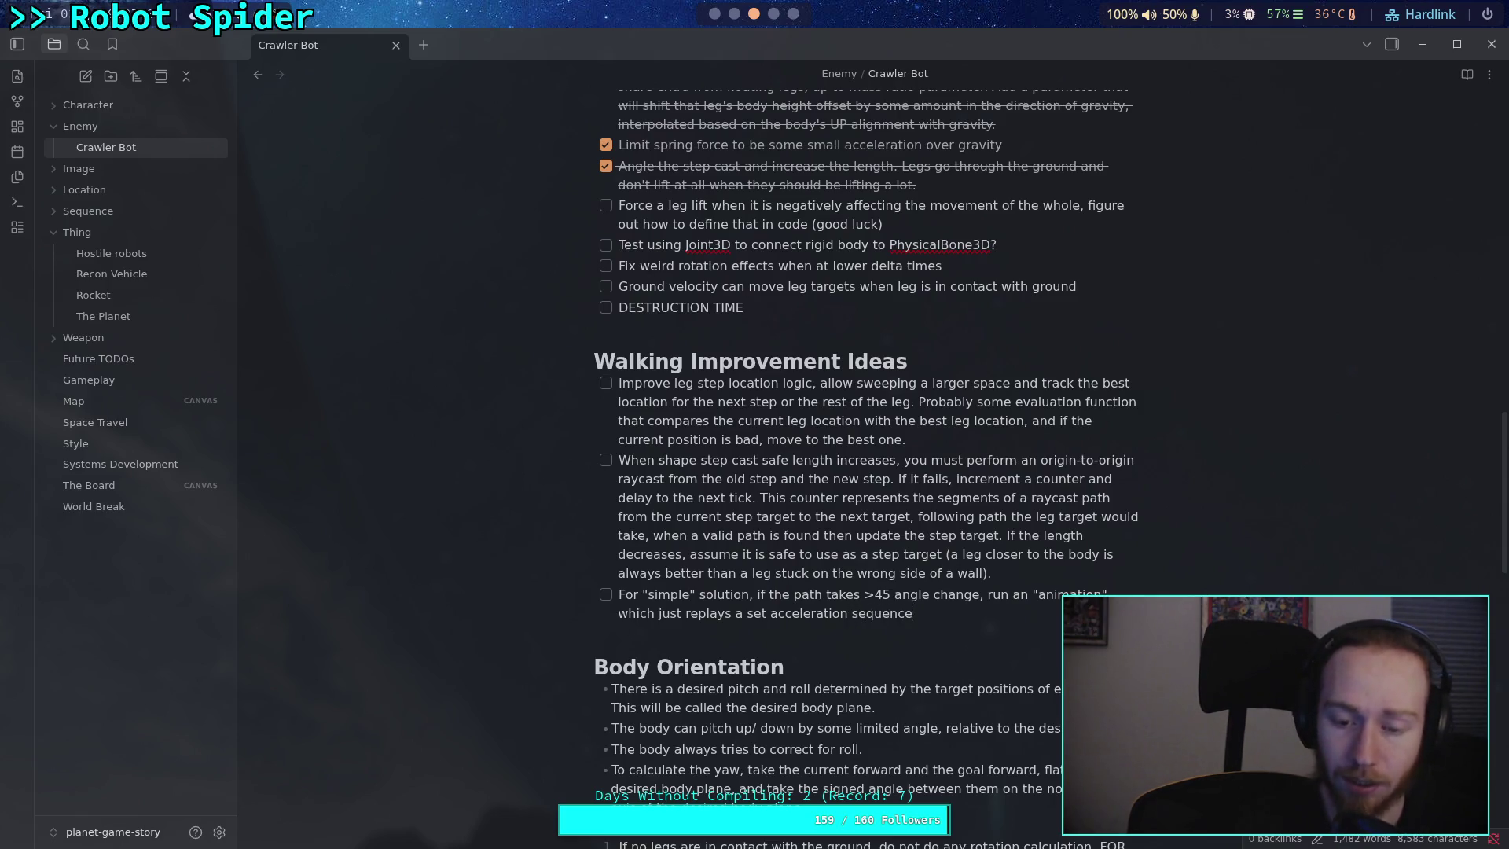
pyautogui.write(' that ')
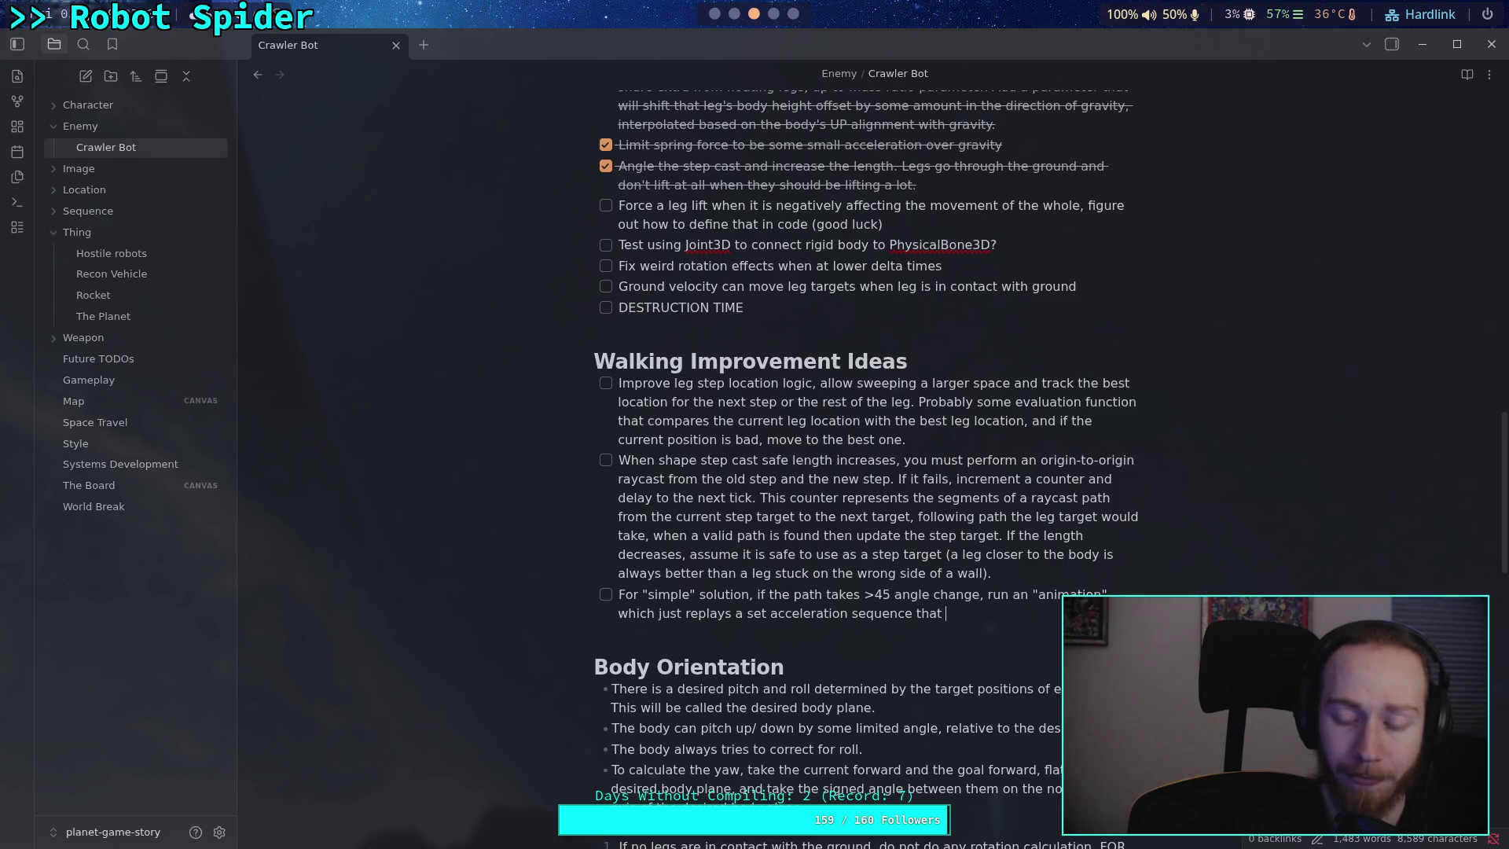
pyautogui.write('hopefull')
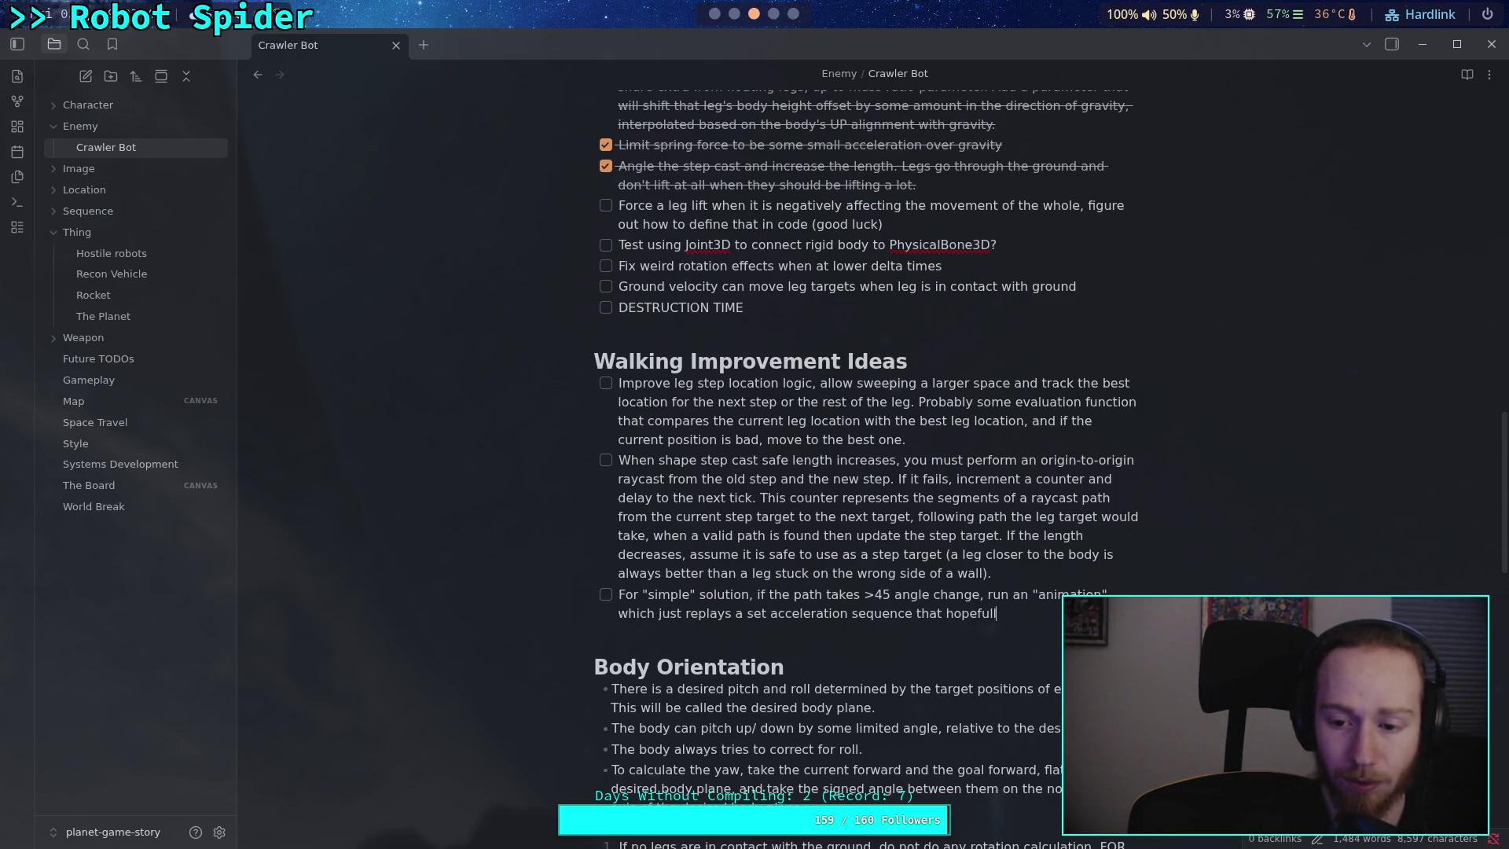
pyautogui.write('y gets it ')
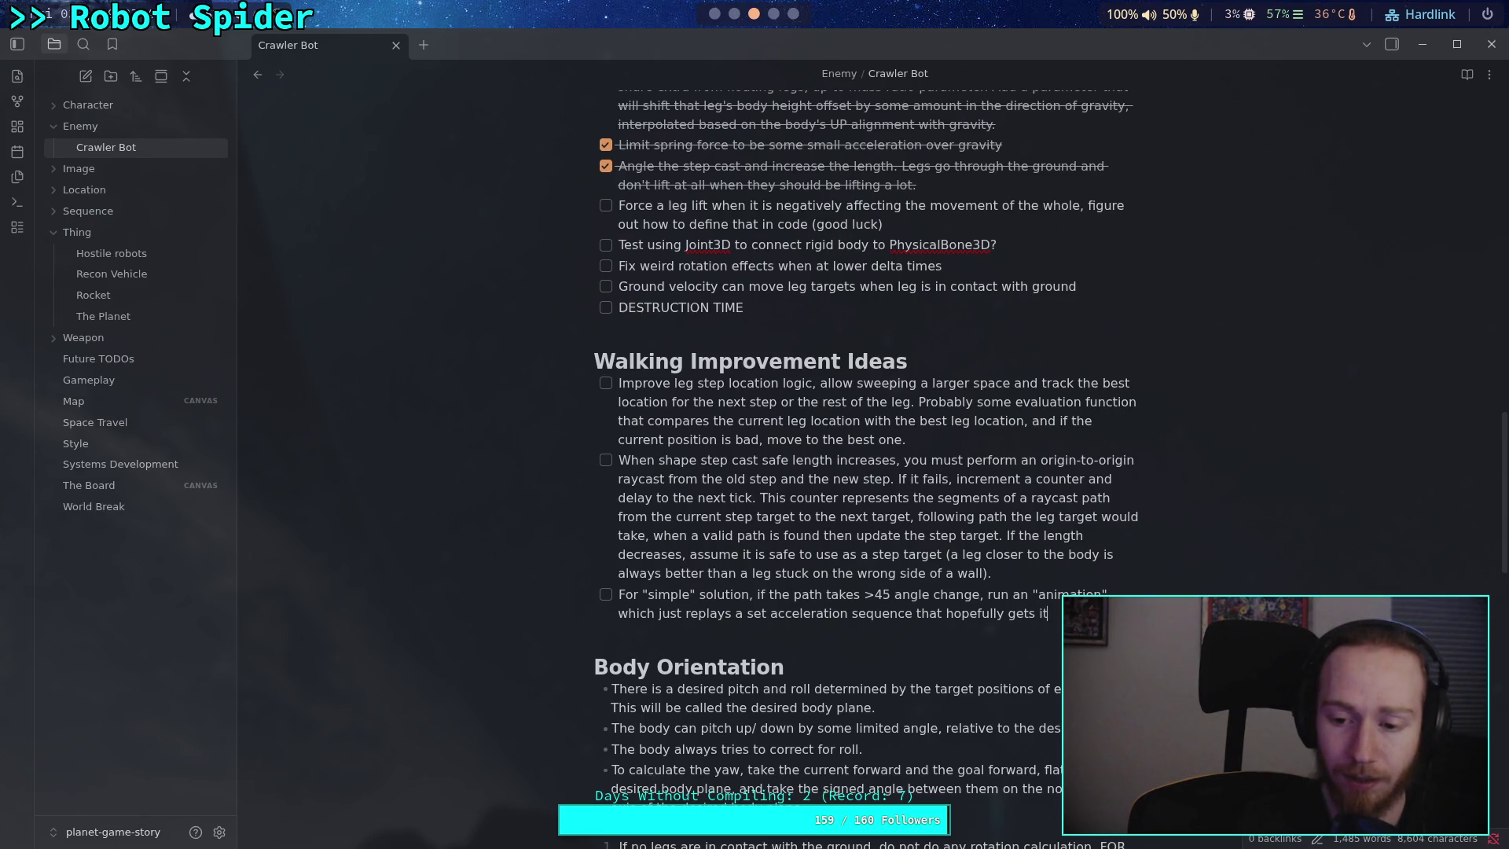
pyautogui.write('fl')
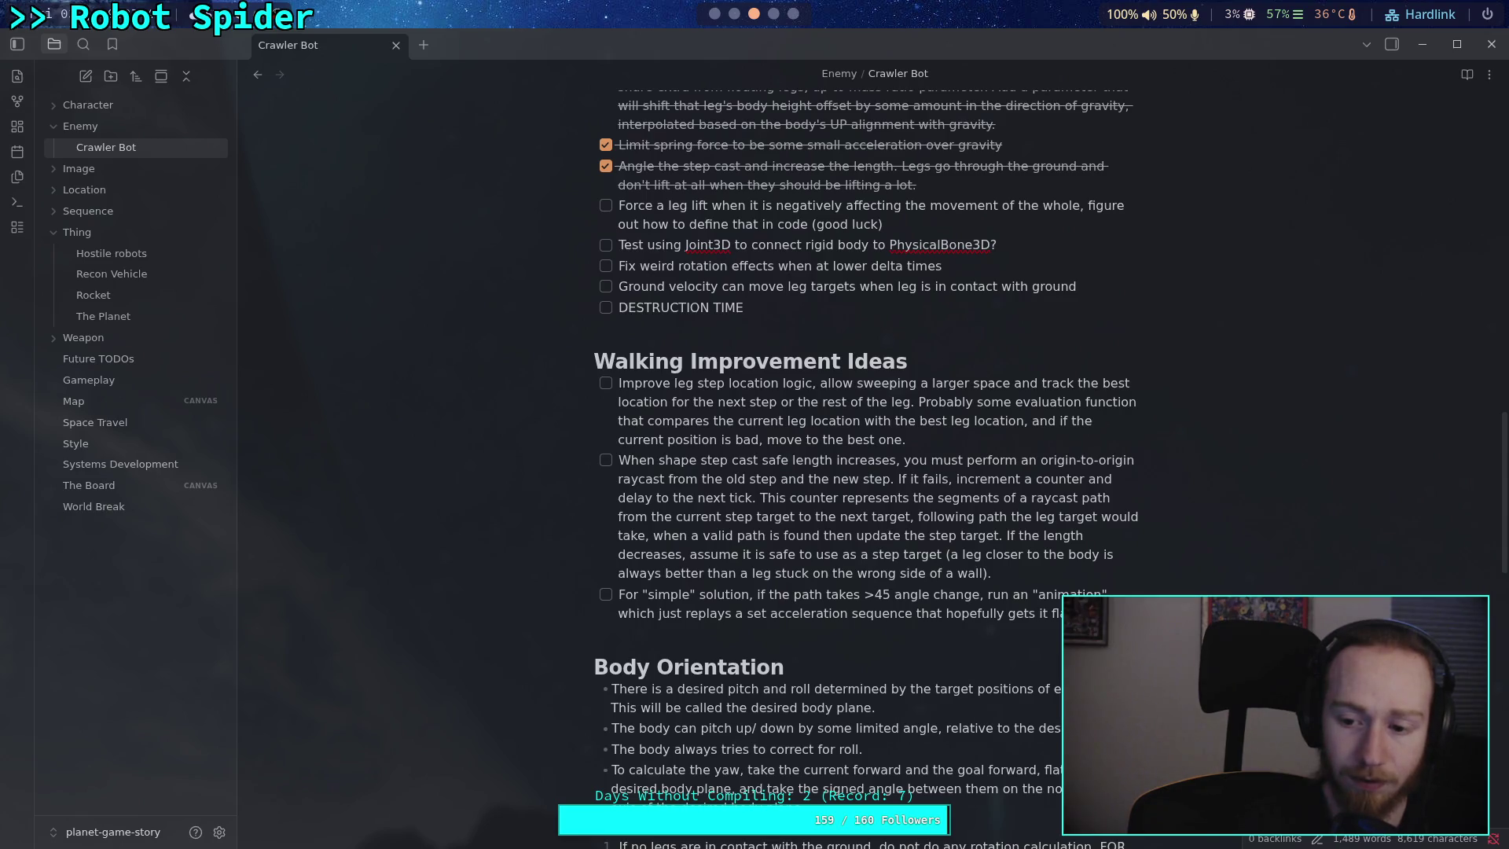
pyautogui.write(' wall.')
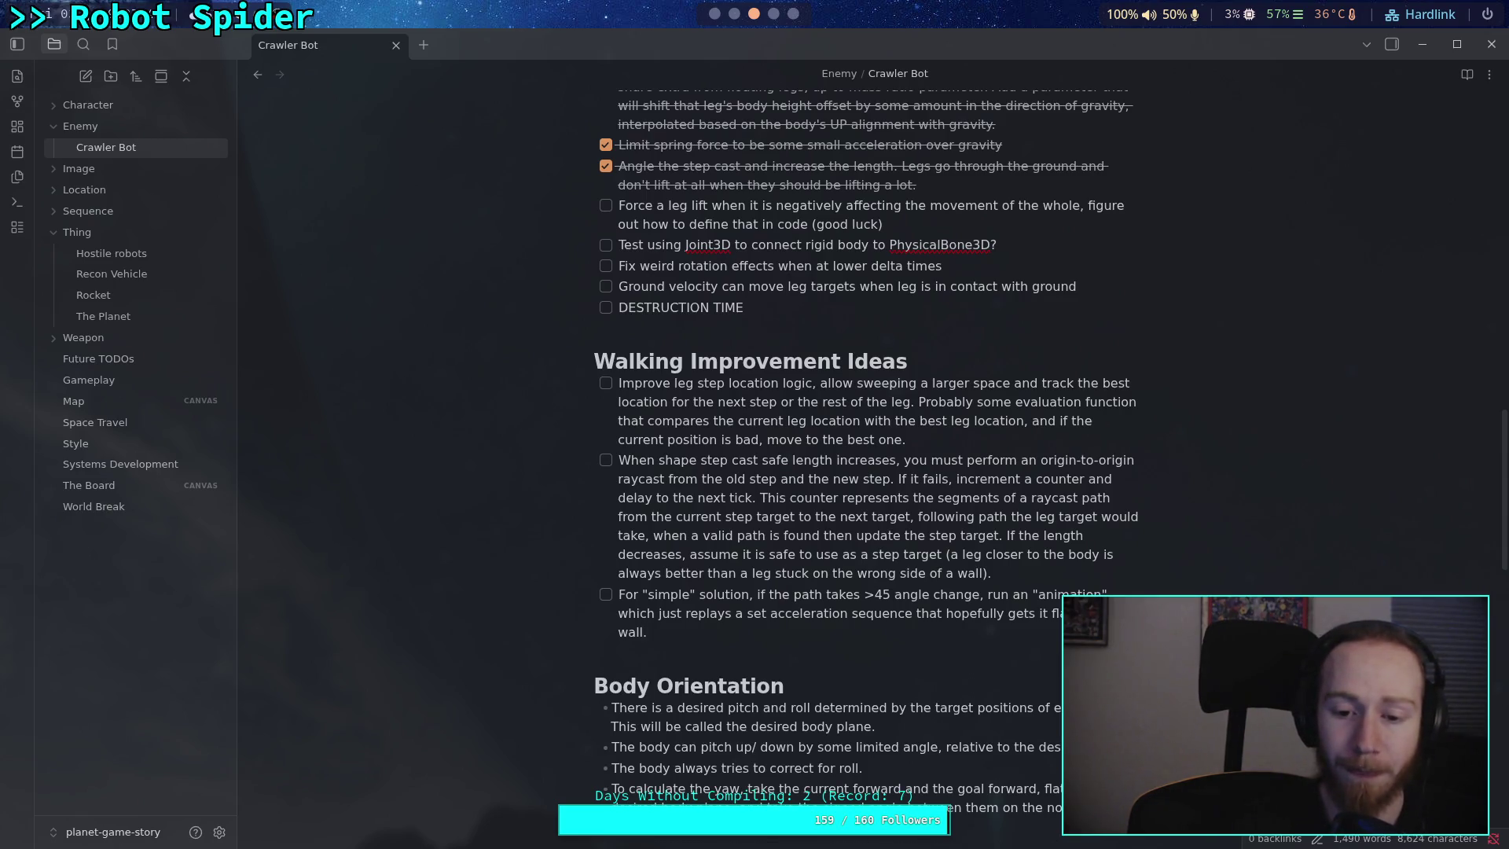
pyautogui.press('BackSpace')
pyautogui.write('it ')
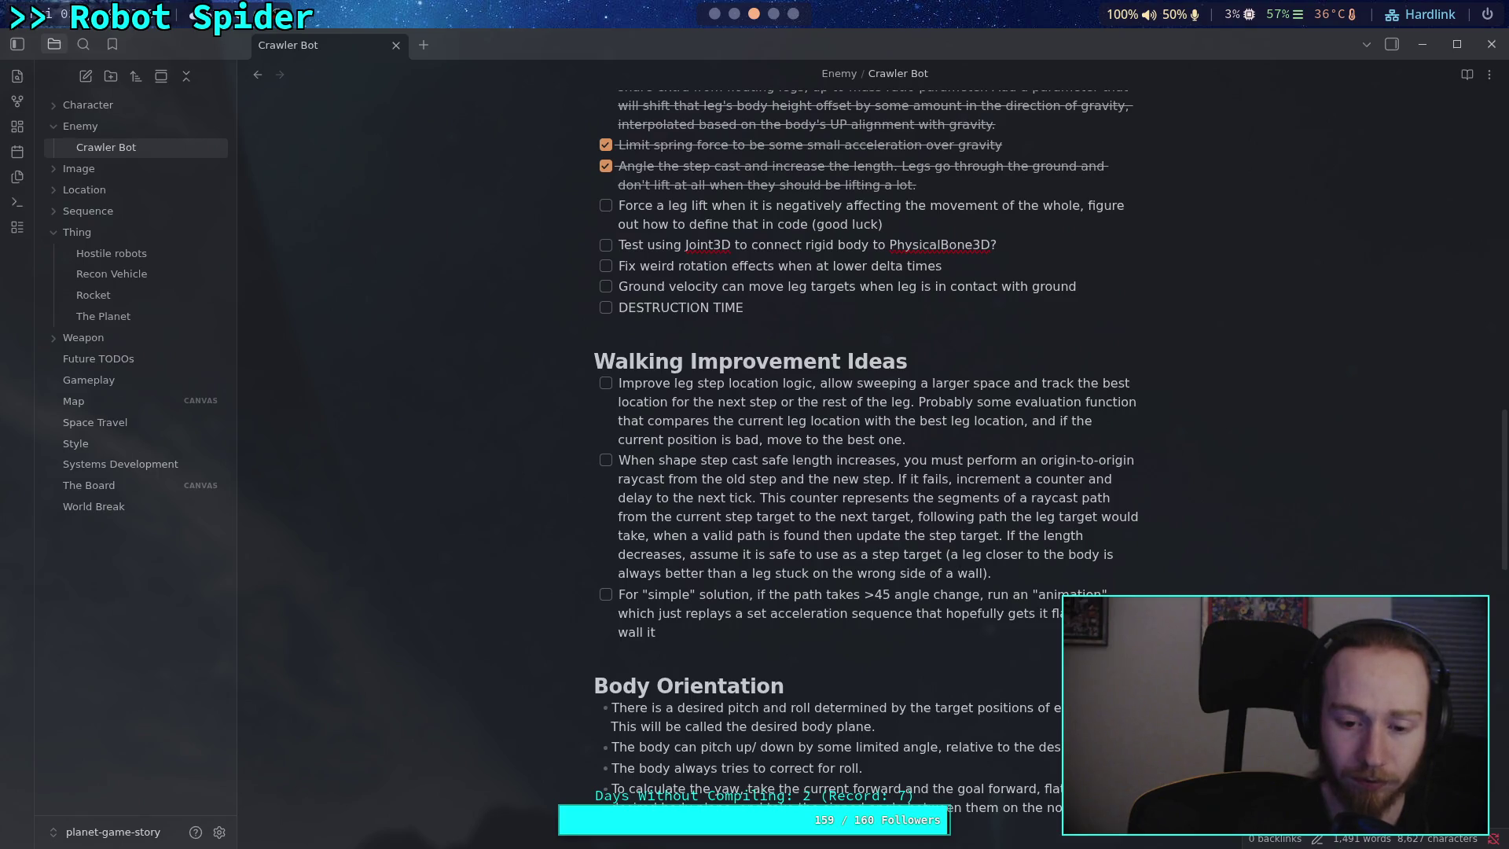
pyautogui.write('was ')
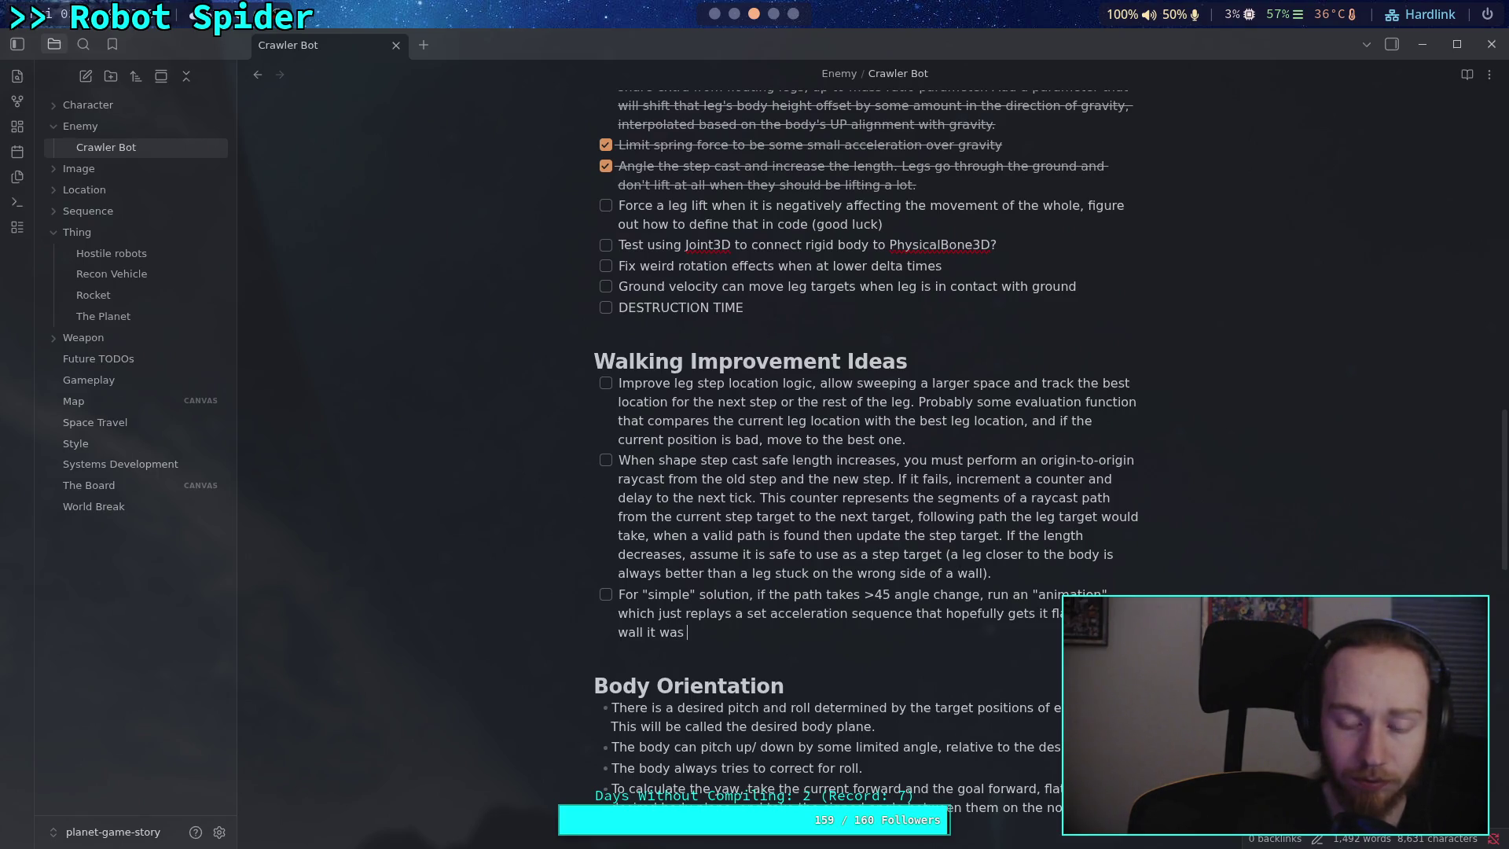
pyautogui.write('approaching.')
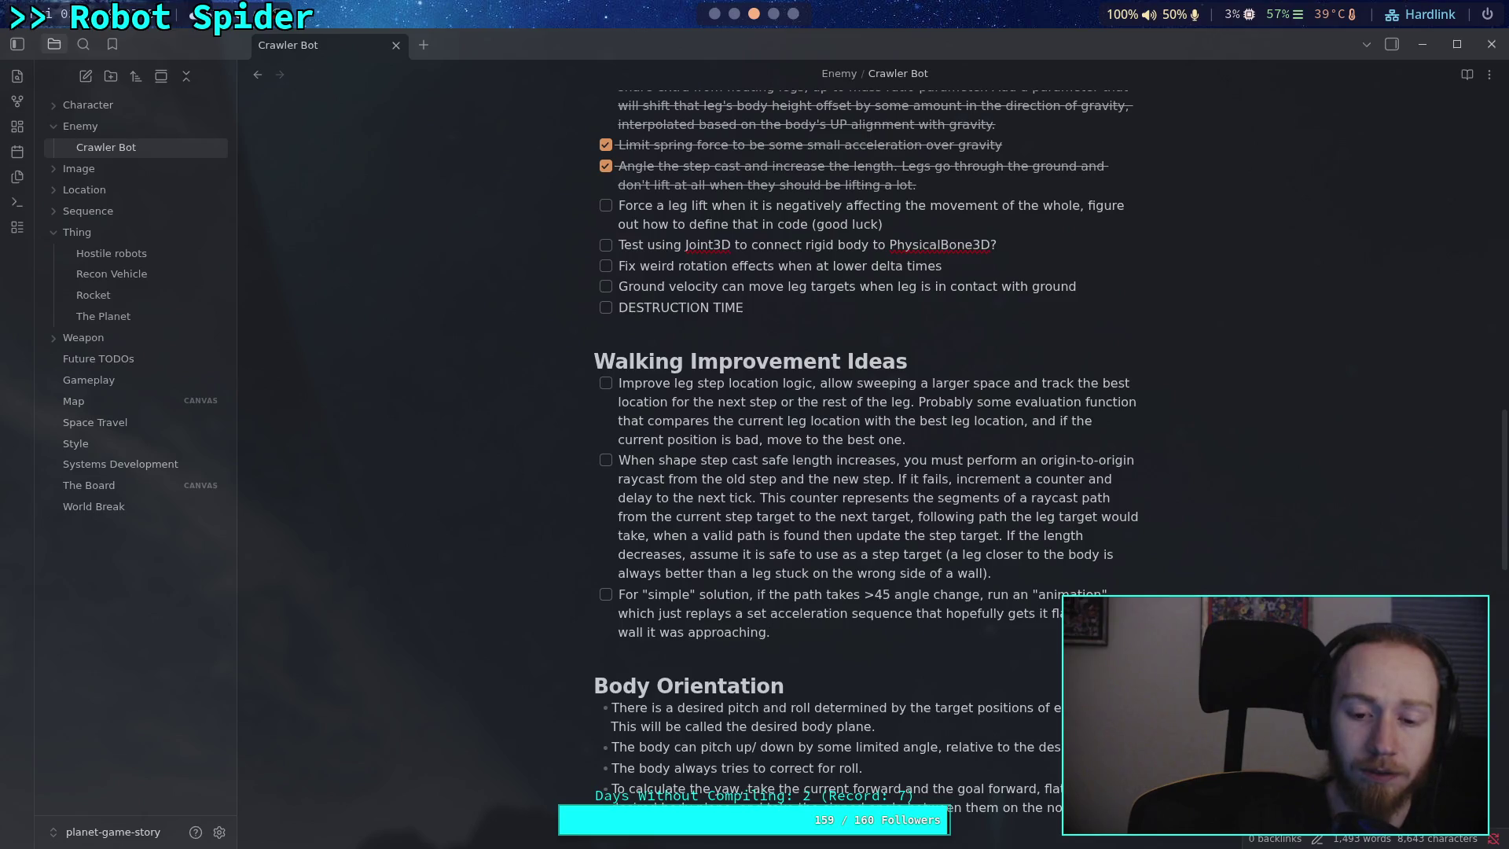